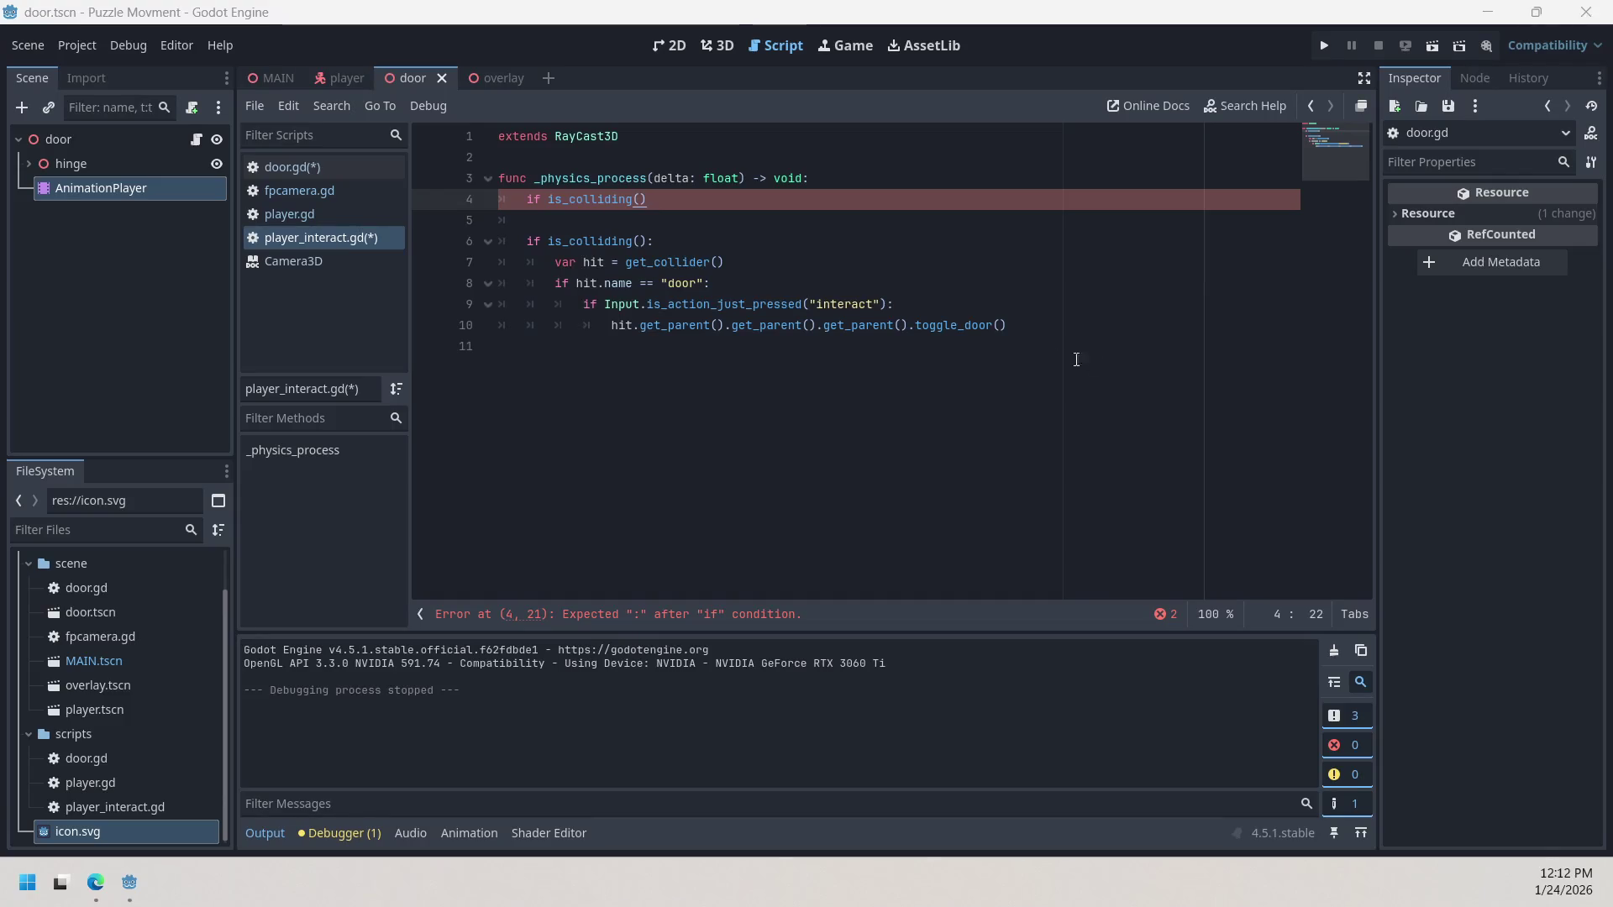
Step: Delete the stray comma and the duplicate is_colliding() call from the end of line 4
{"action": "left_click", "coordinate": [645, 205]}
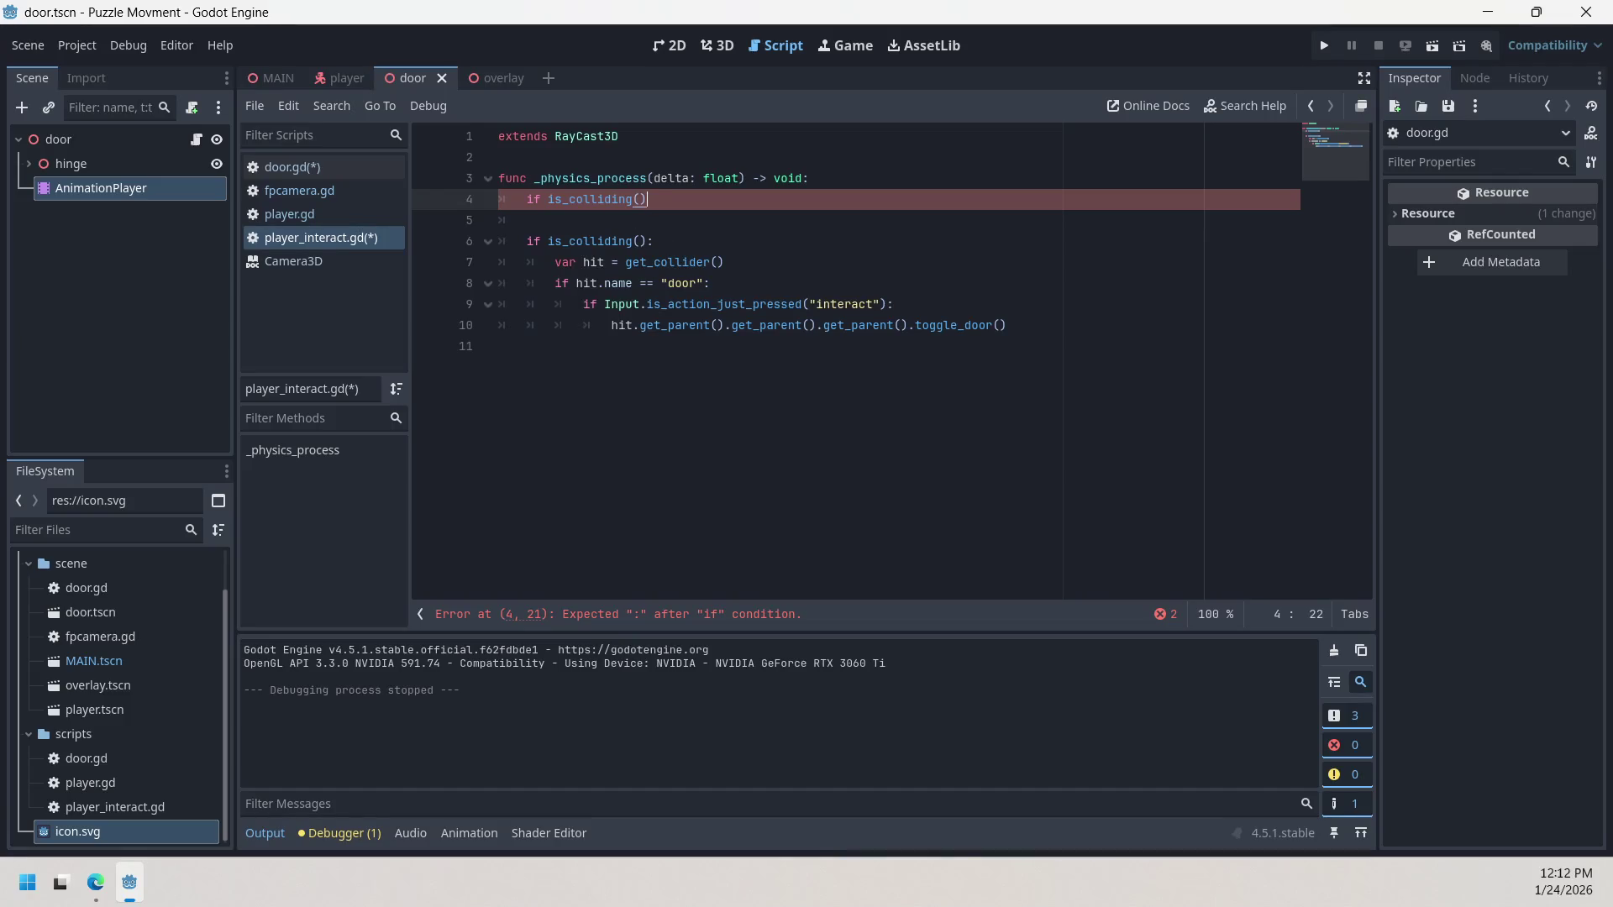
{"action": "left_click", "coordinate": [810, 203]}
{"action": "type", "text": ","}
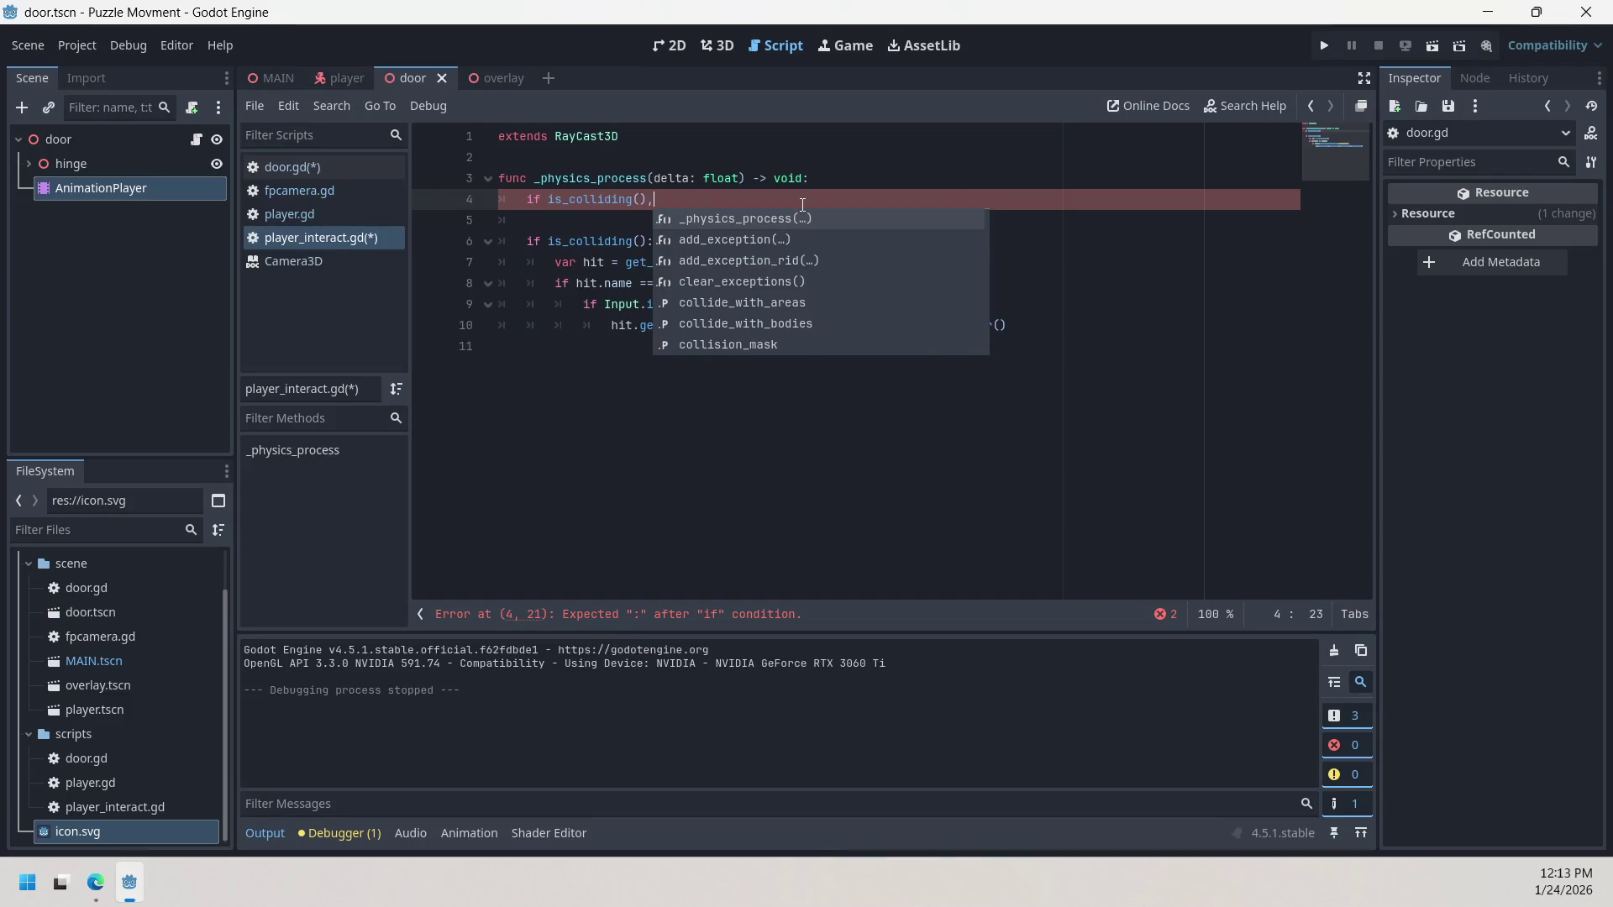
{"action": "key", "text": "BackSpace"}
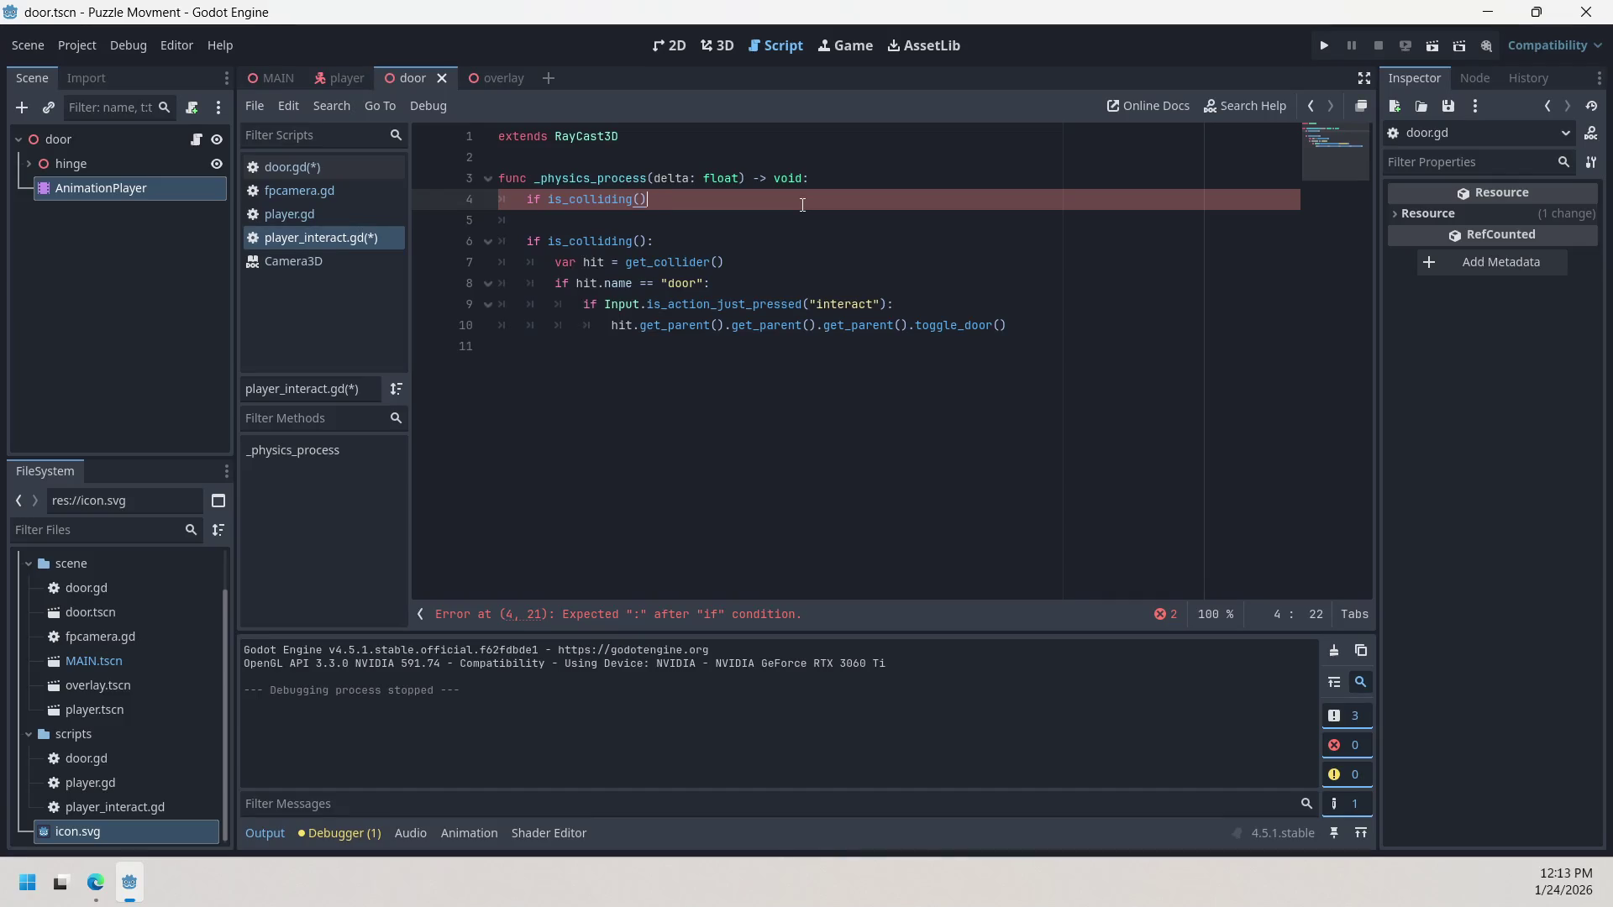
{"action": "key", "text": "BackSpace"}
{"action": "key", "text": "BackSpace"}
{"action": "key", "text": "BackSpace"}
{"action": "key", "text": "BackSpace"}
{"action": "key", "text": "BackSpace"}
{"action": "key", "text": "BackSpace"}
Step: Clear the rest of line 4 and the blank lines so is_colliding() sits right under _physics_process
{"action": "key", "text": "Down"}
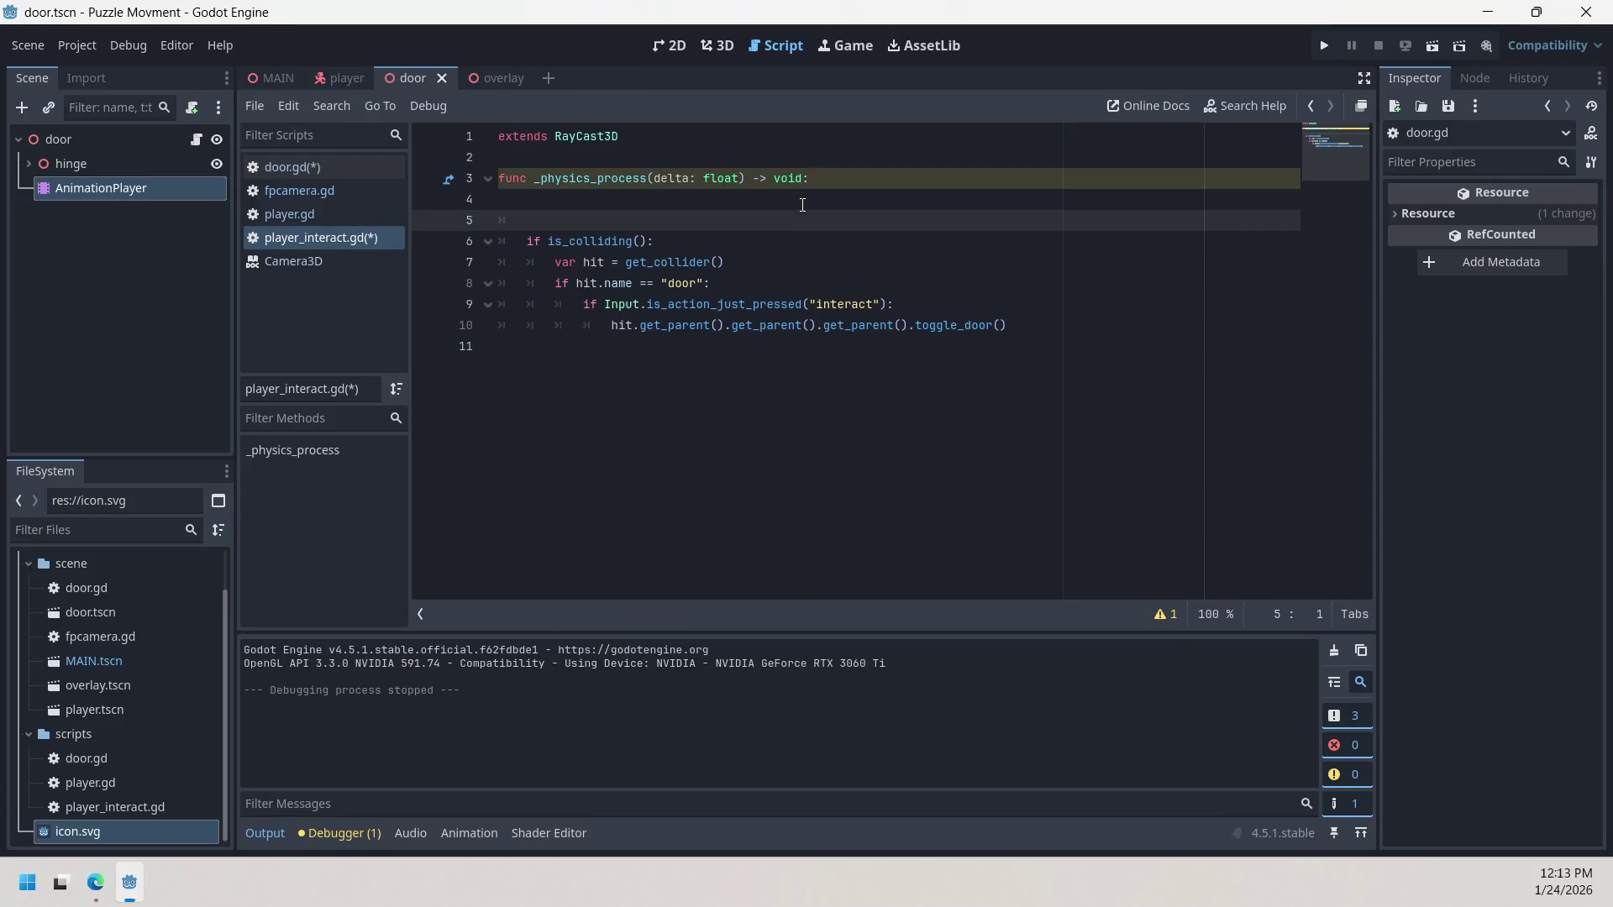
{"action": "key", "text": "Down"}
{"action": "key", "text": "Up"}
{"action": "key", "text": "BackSpace"}
{"action": "key", "text": "BackSpace"}
{"action": "key", "text": "BackSpace"}
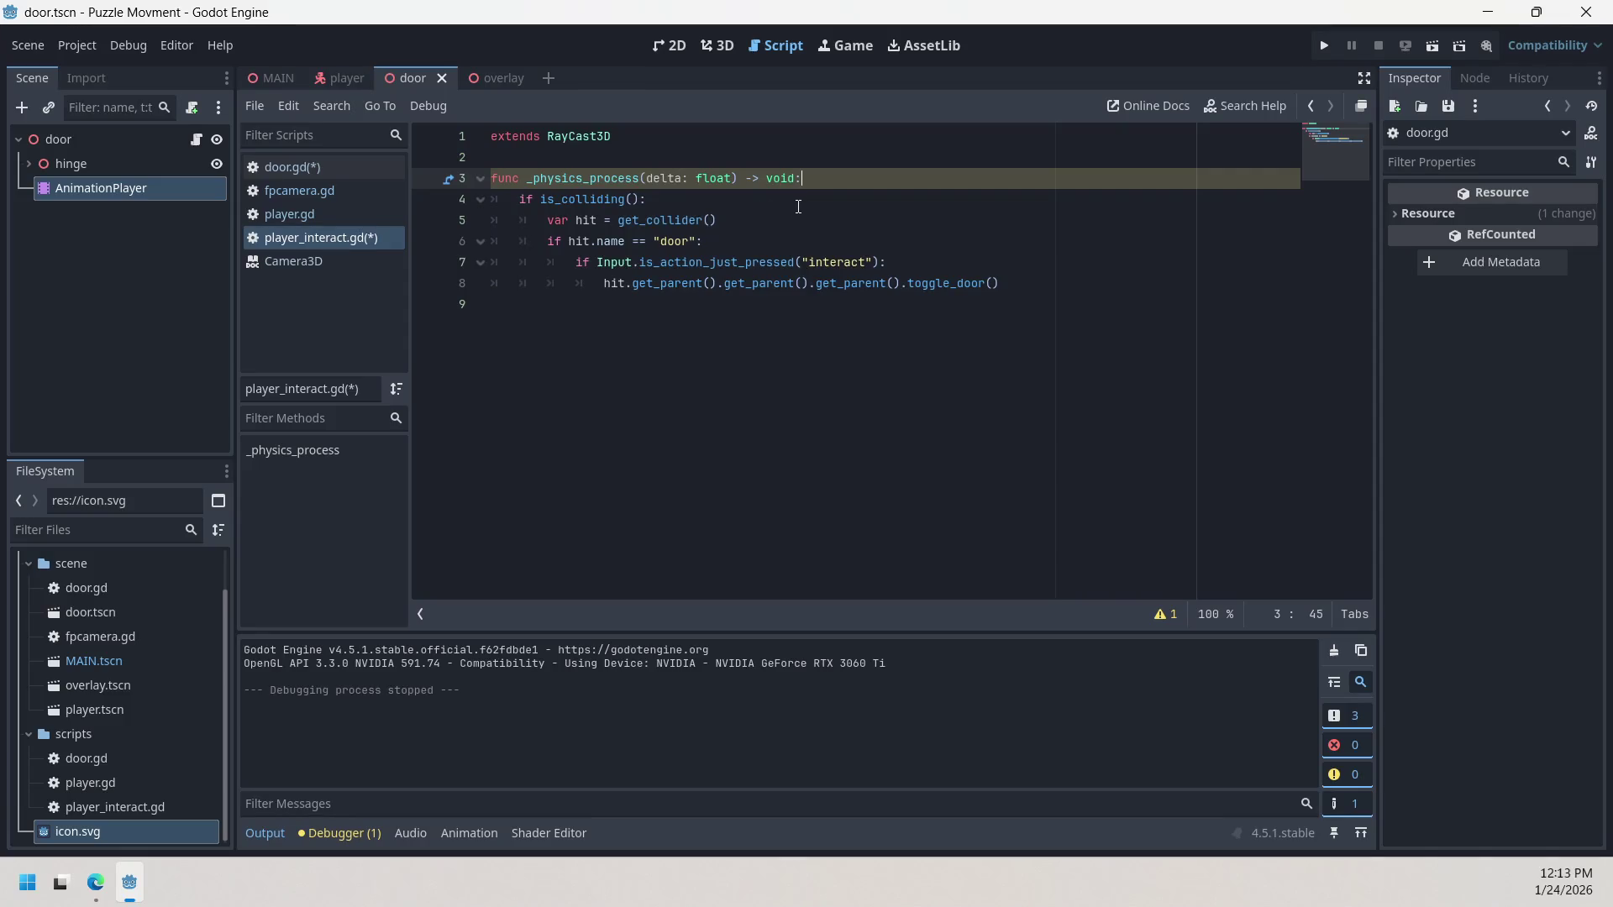
{"action": "left_click", "coordinate": [745, 218]}
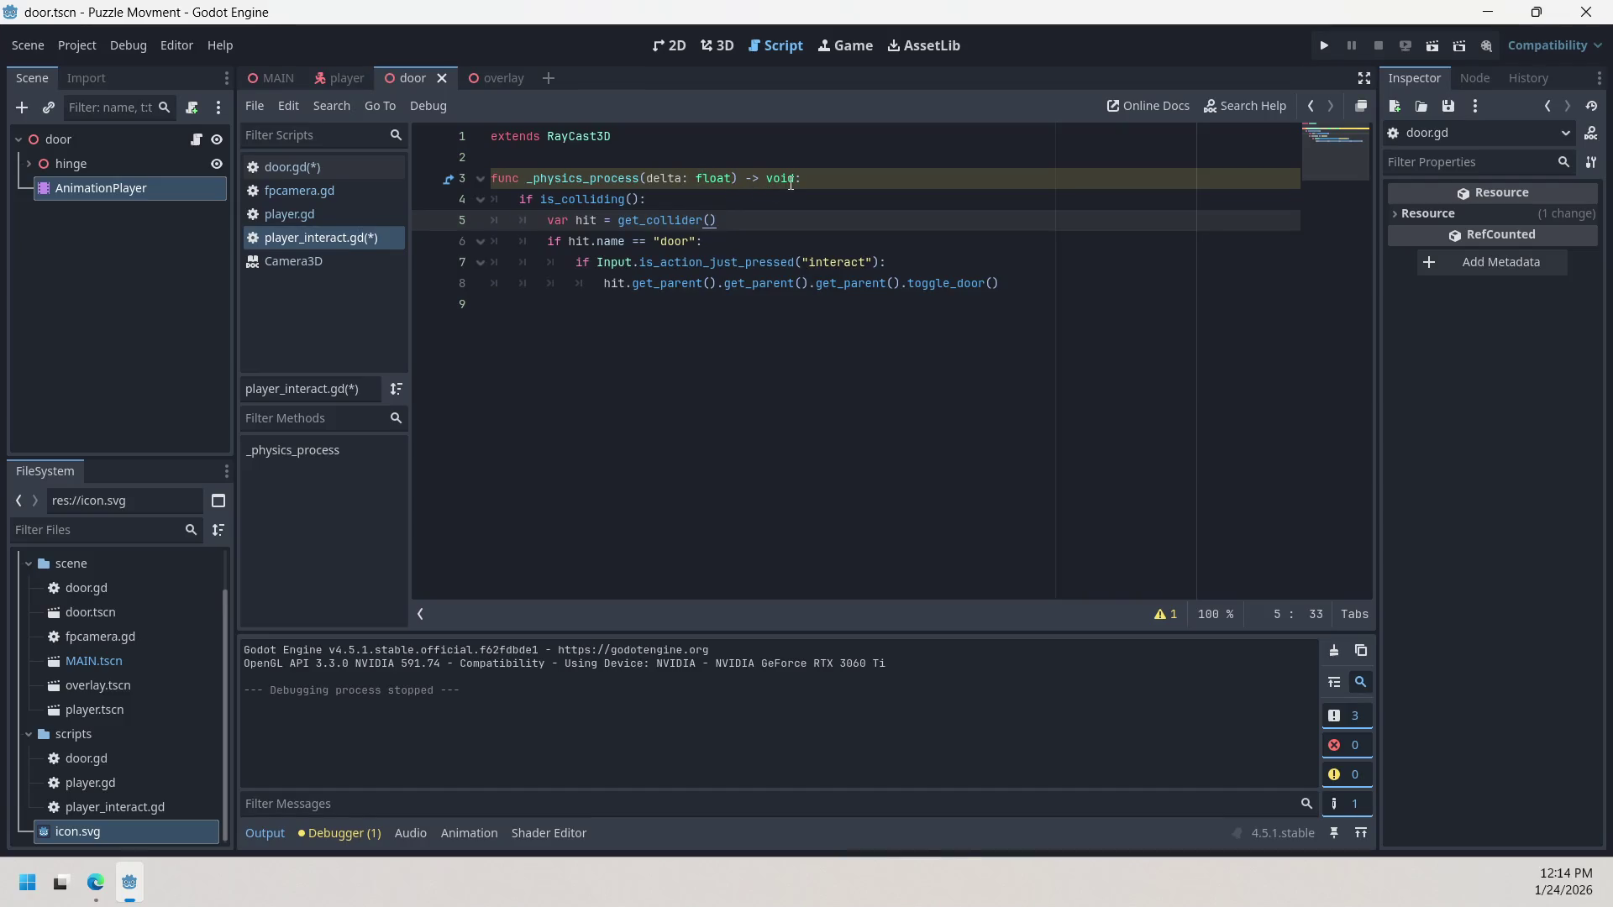
{"action": "left_click", "coordinate": [721, 197]}
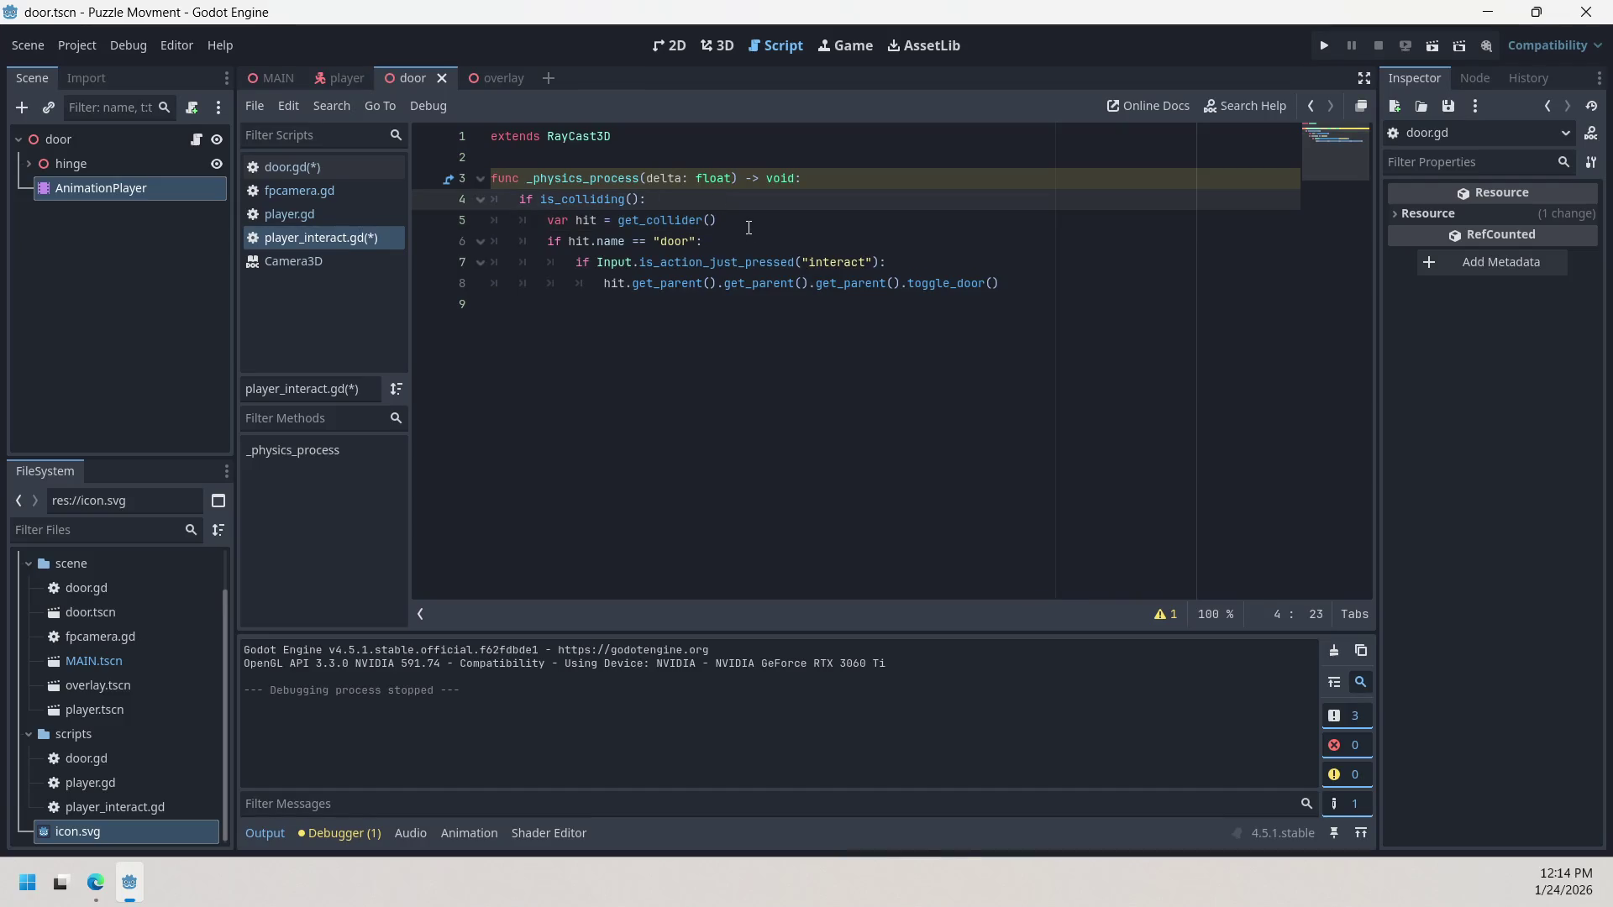
{"action": "left_click", "coordinate": [748, 228]}
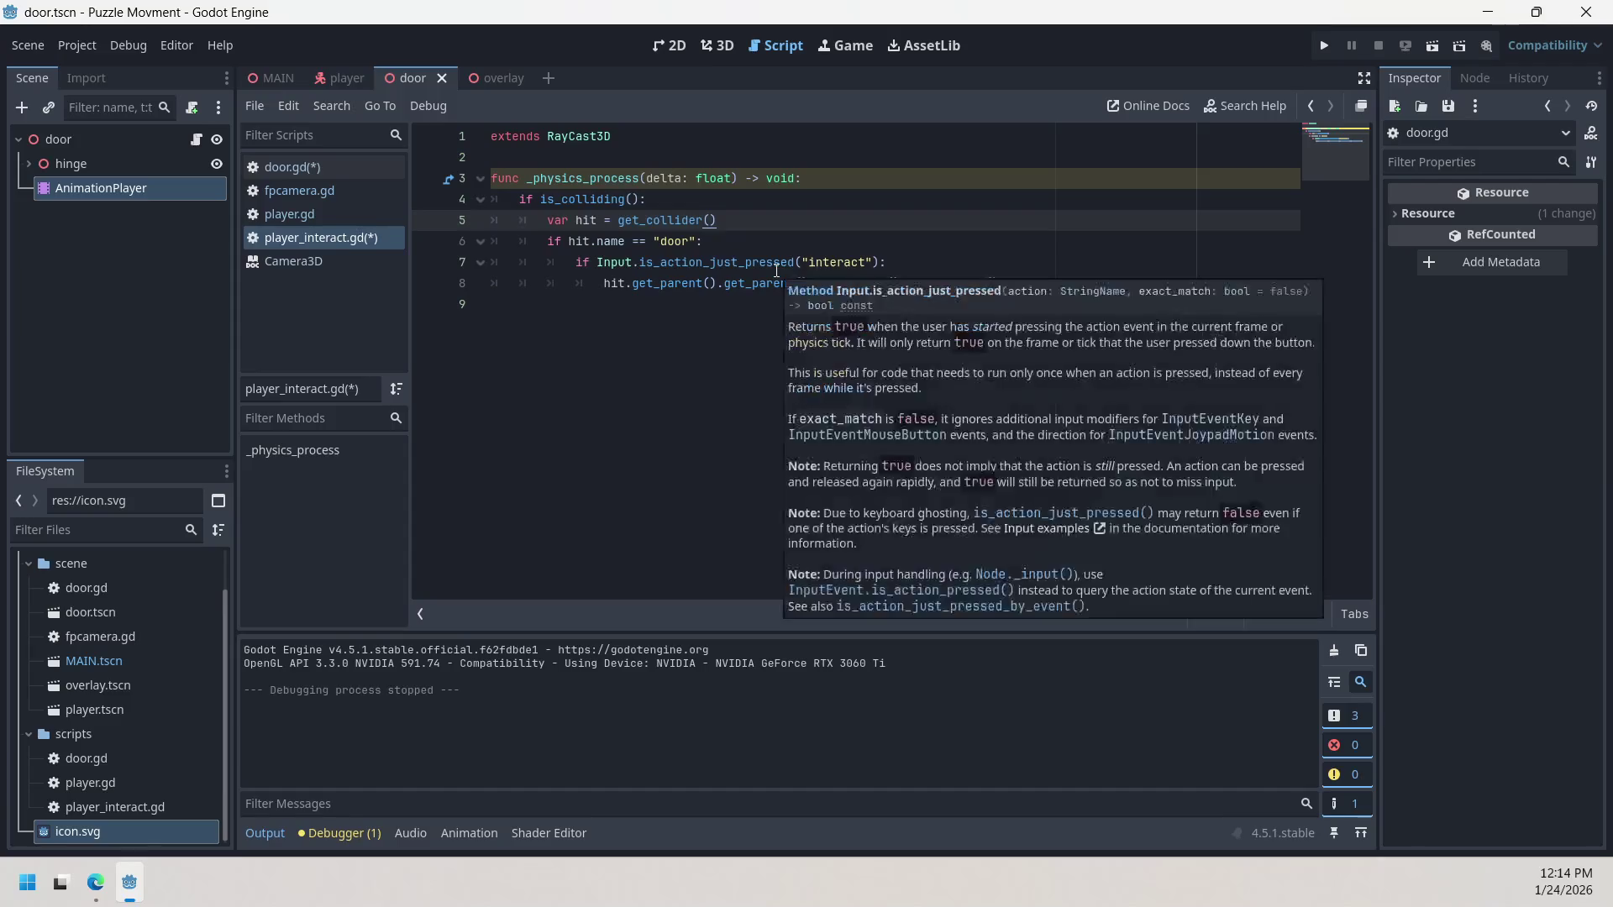
Step: Open blank lines below get_collider and rough in an if line followed by an else: branch
{"action": "key", "text": "Return"}
{"action": "key", "text": "Return"}
{"action": "key", "text": "Up"}
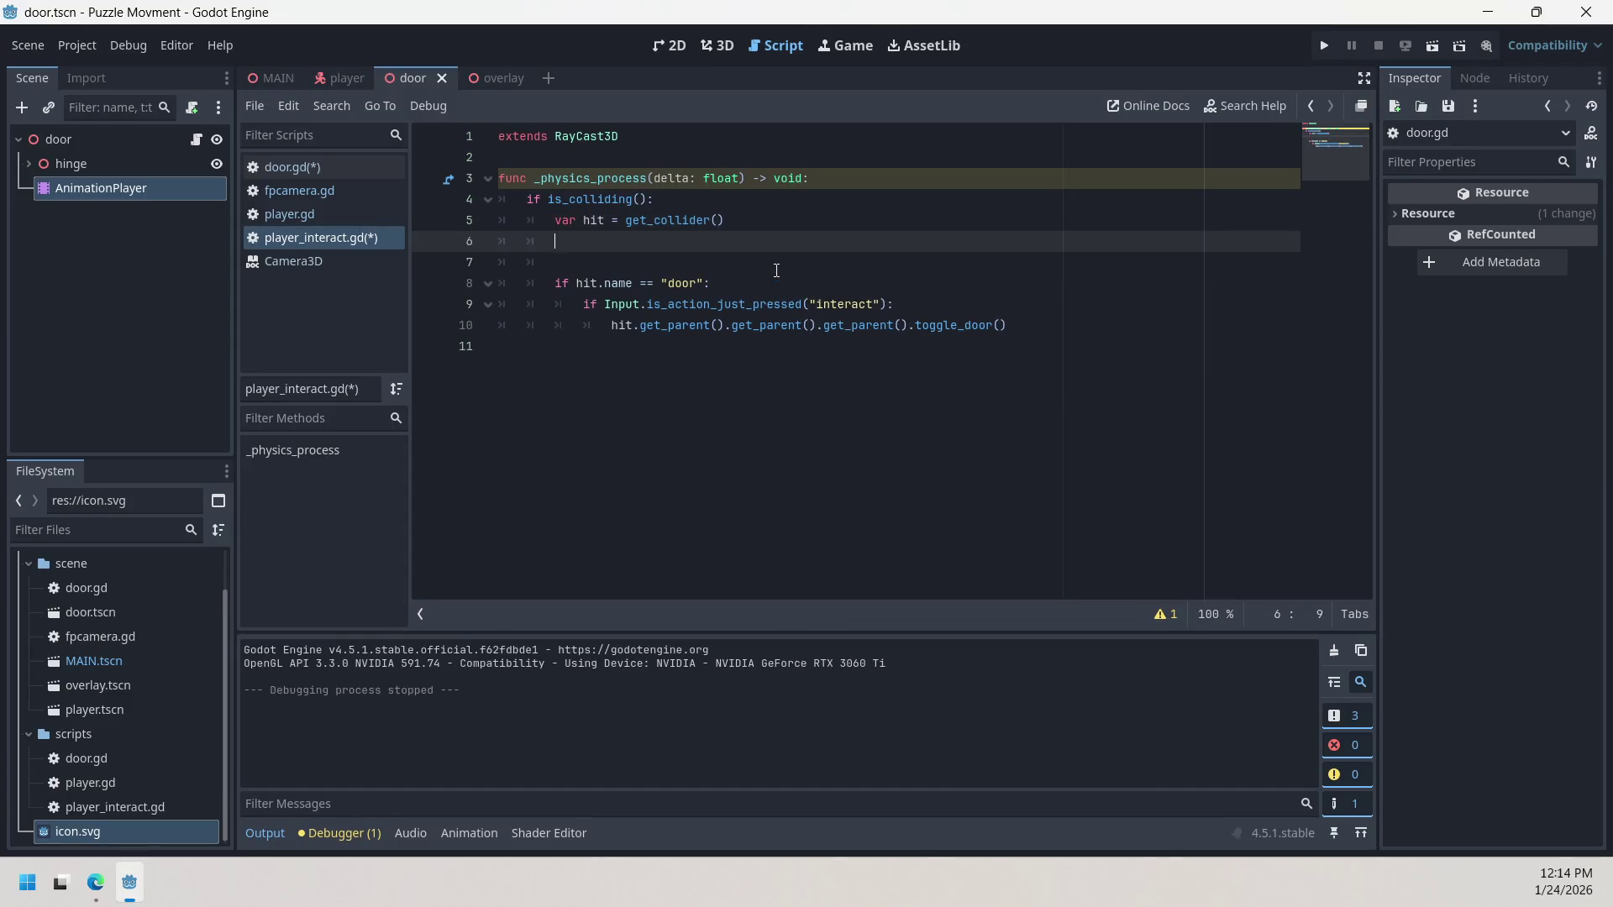
{"action": "type", "text": "if"}
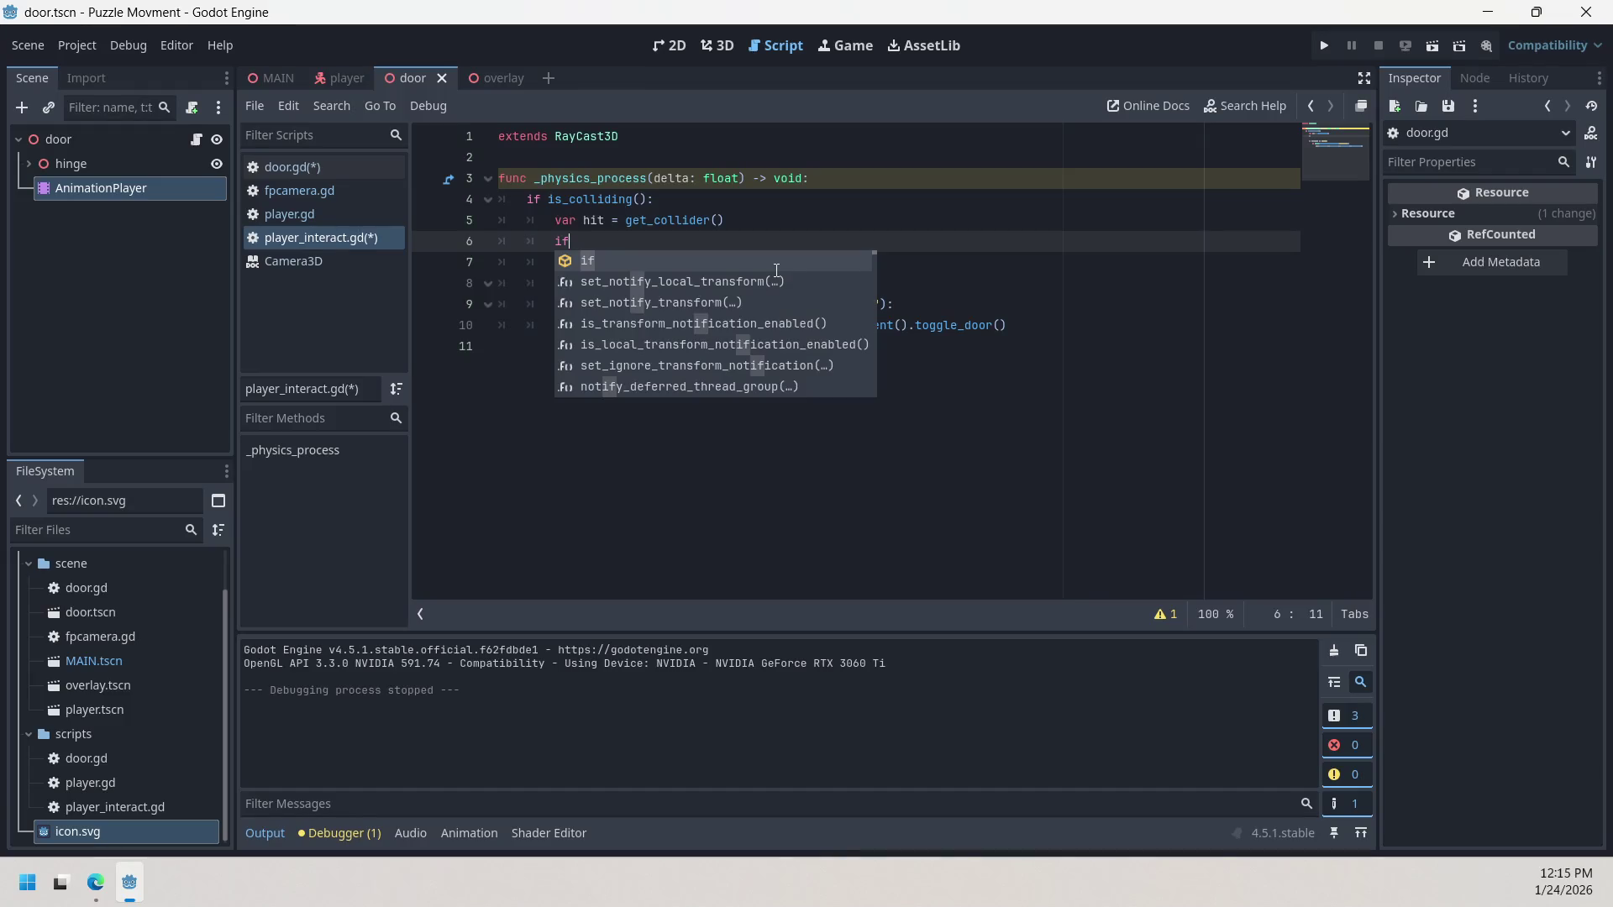
{"action": "key", "text": "BackSpace"}
{"action": "key", "text": "BackSpace"}
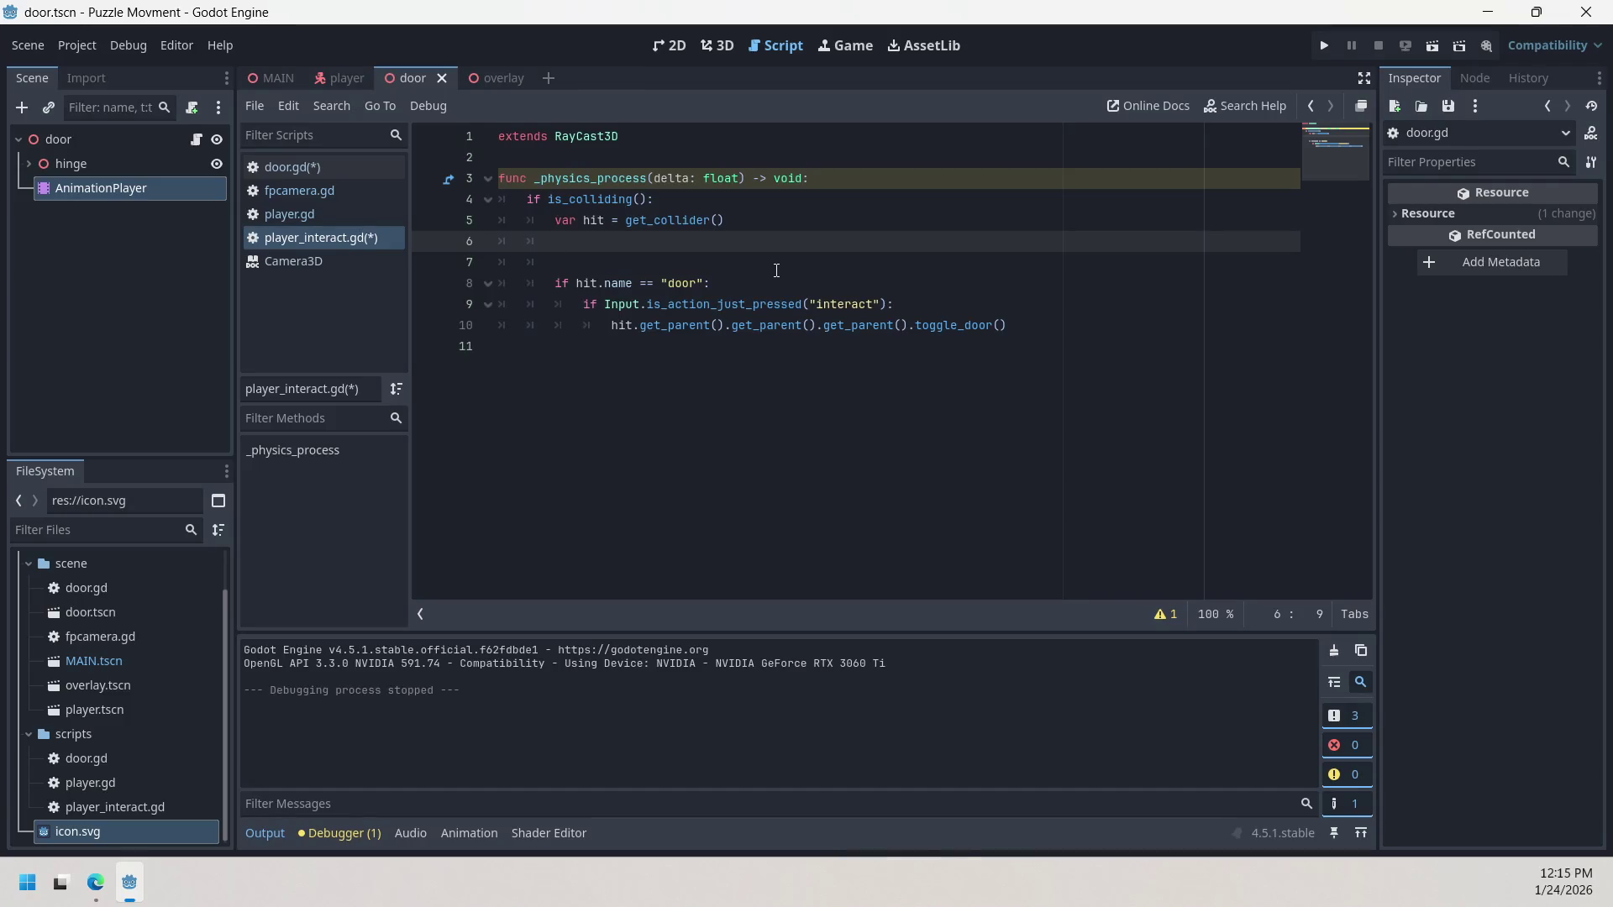
{"action": "type", "text": "if"}
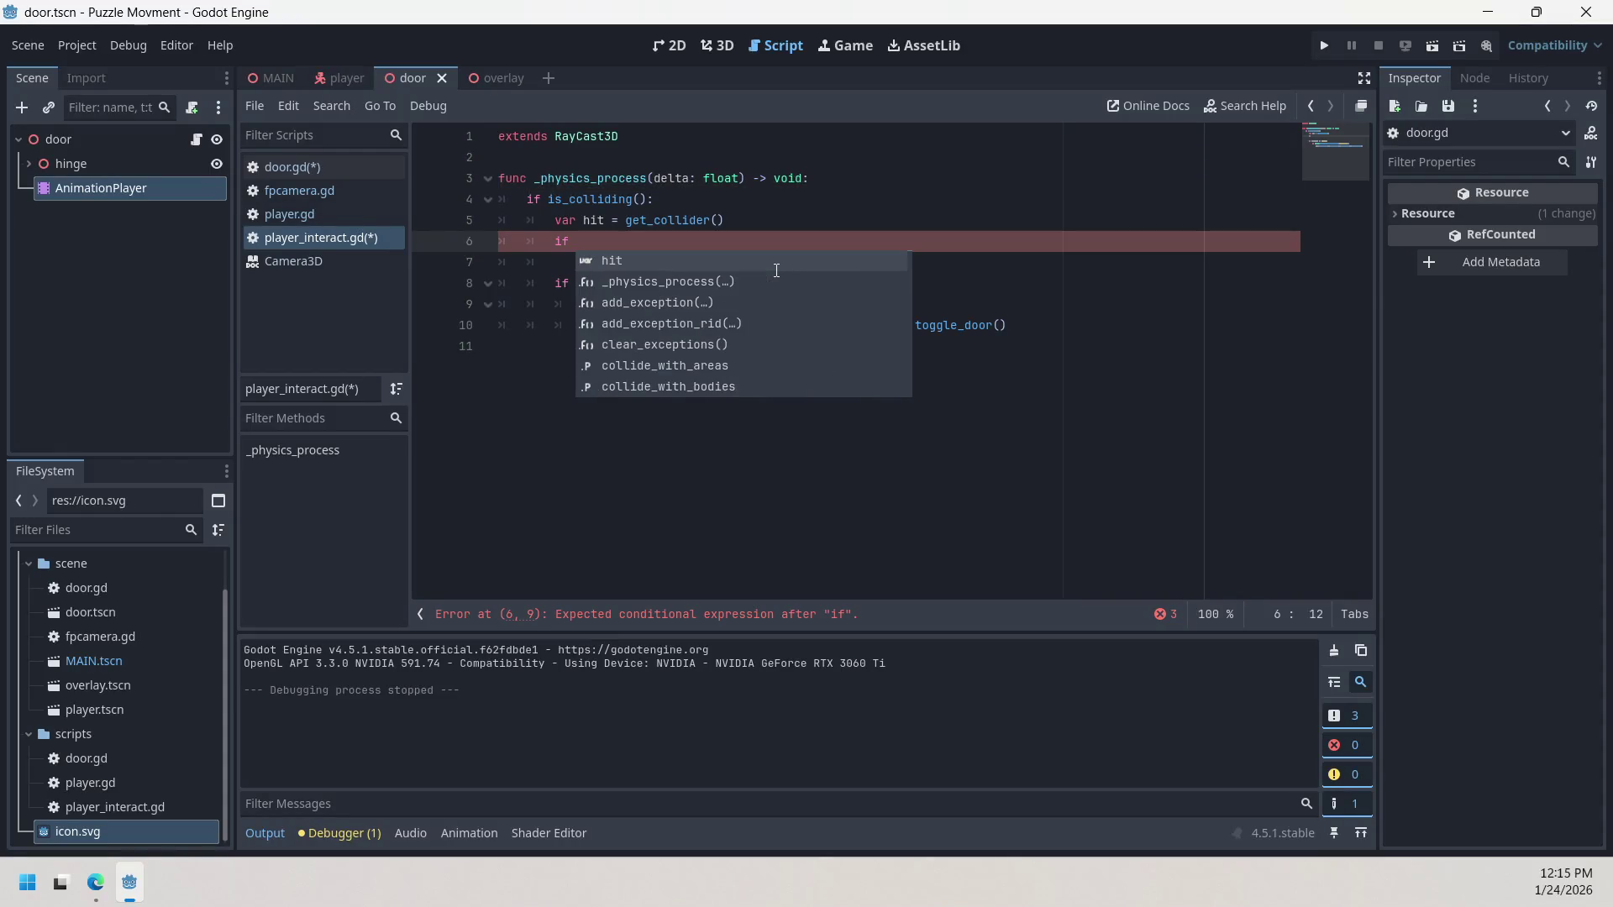
{"action": "key", "text": "Escape"}
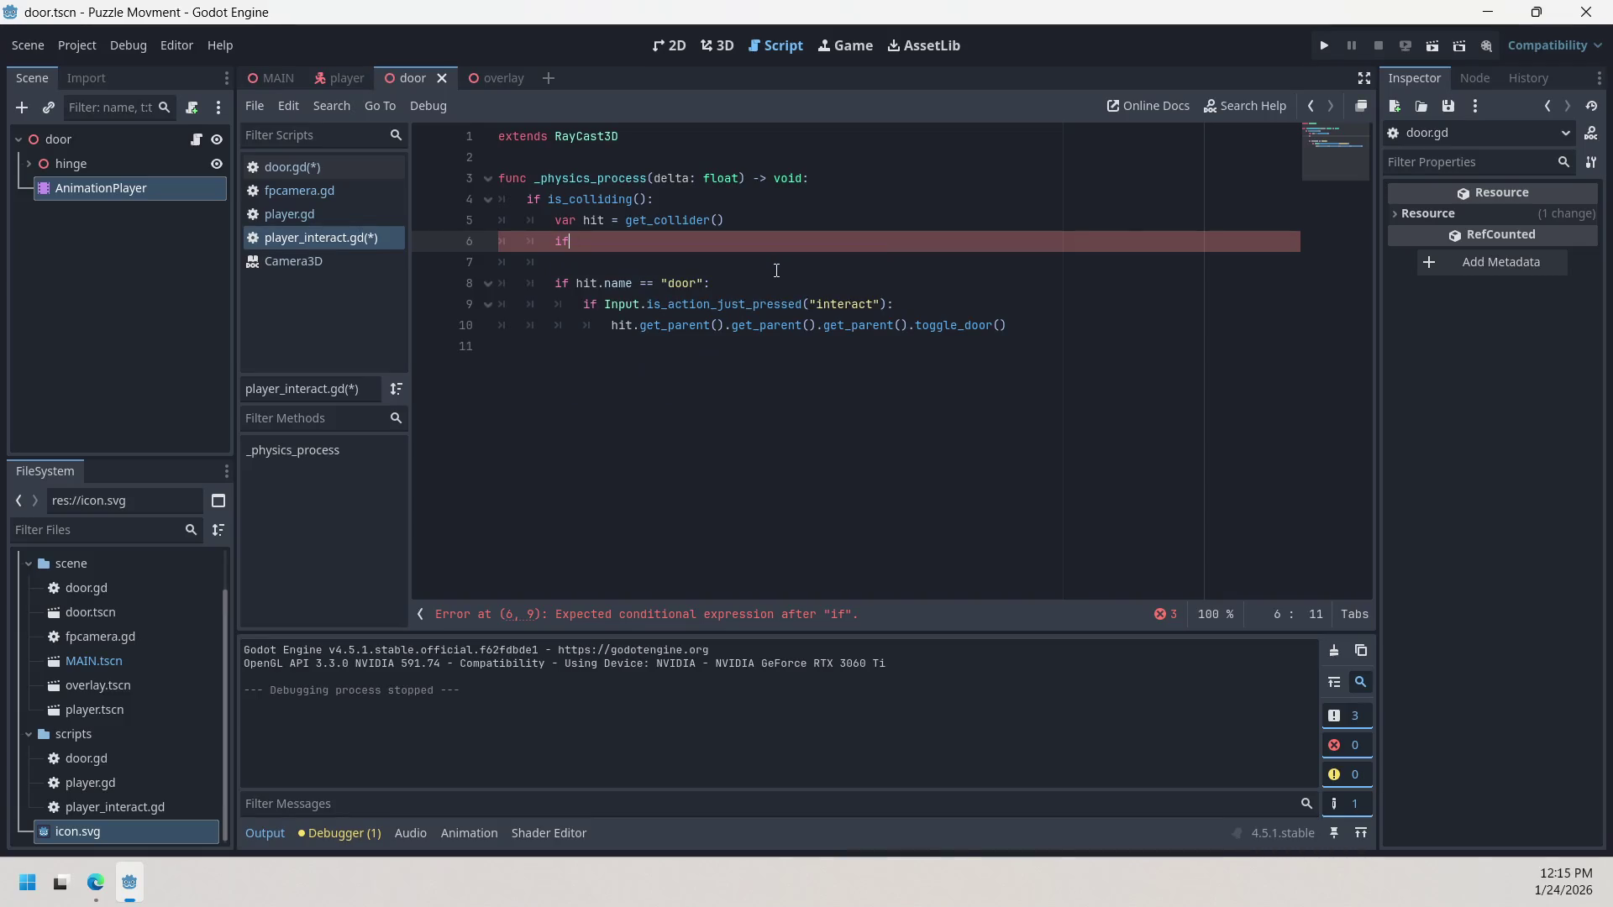
{"action": "key", "text": "Return"}
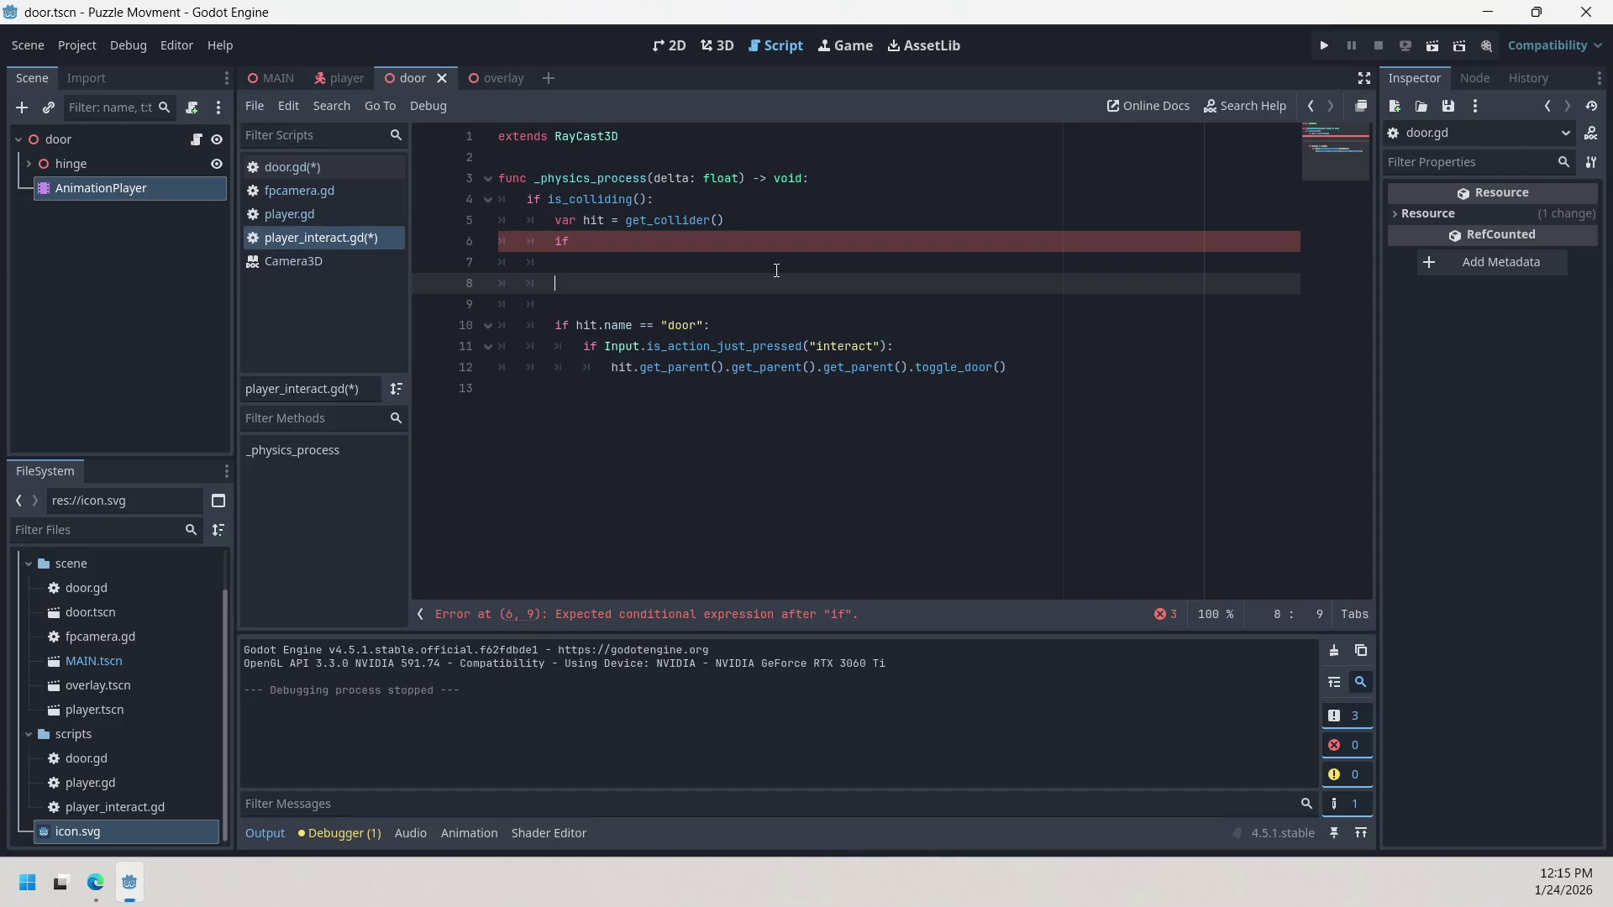
{"action": "type", "text": "else:"}
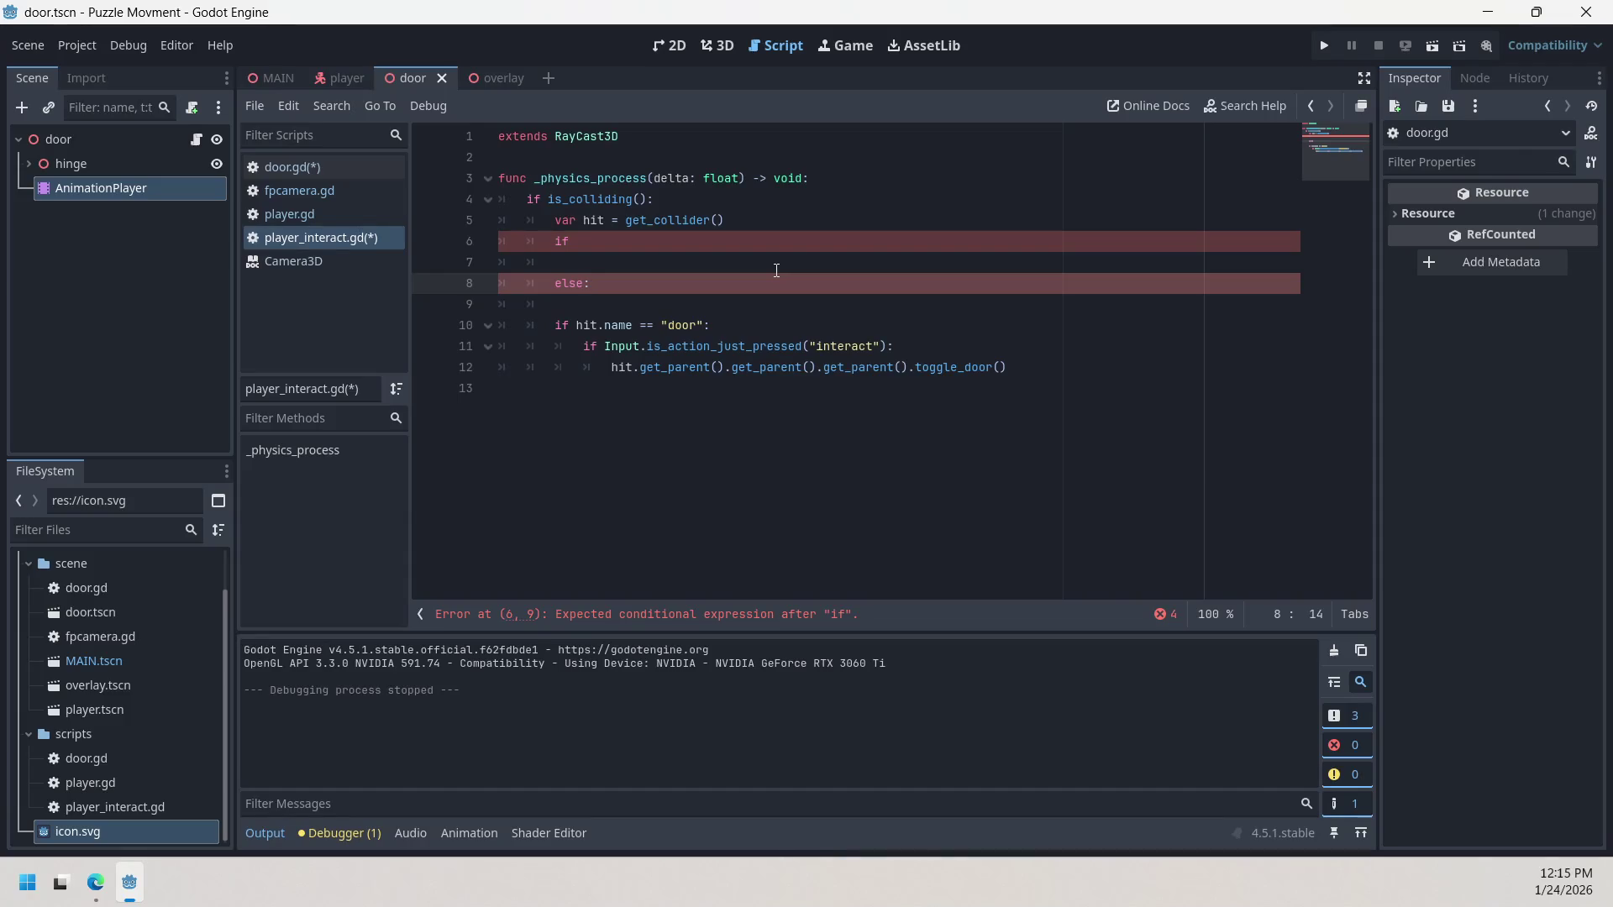
Step: Complete line 6 as if hit.name == "door", fixing the stray dash after hit
{"action": "key", "text": "Up"}
{"action": "key", "text": "Up"}
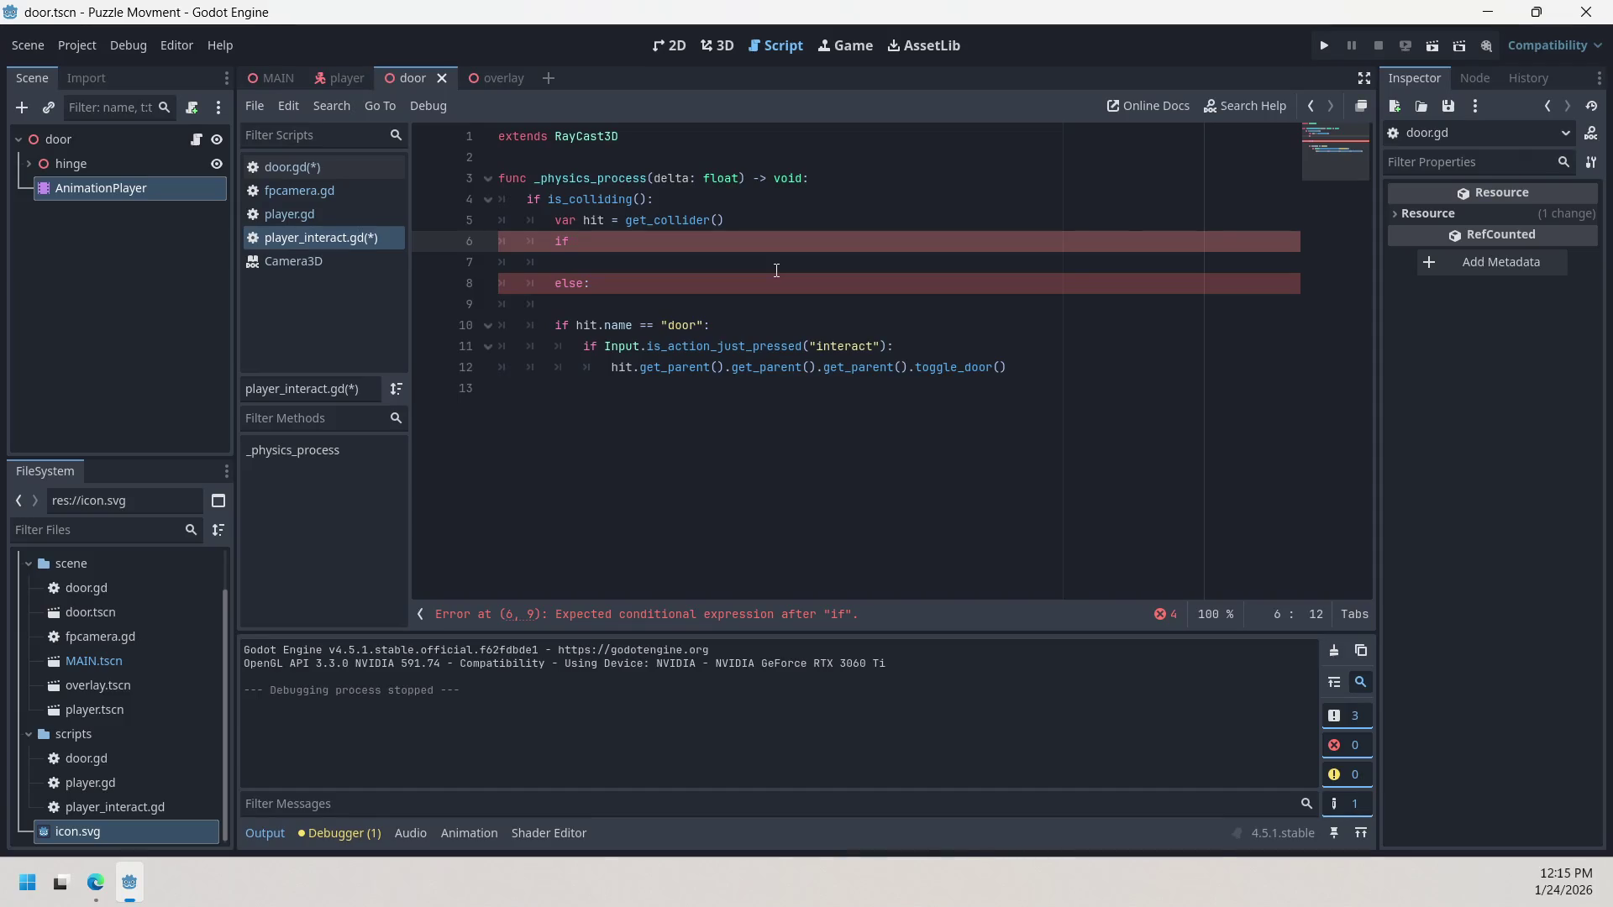
{"action": "type", "text": "hit"}
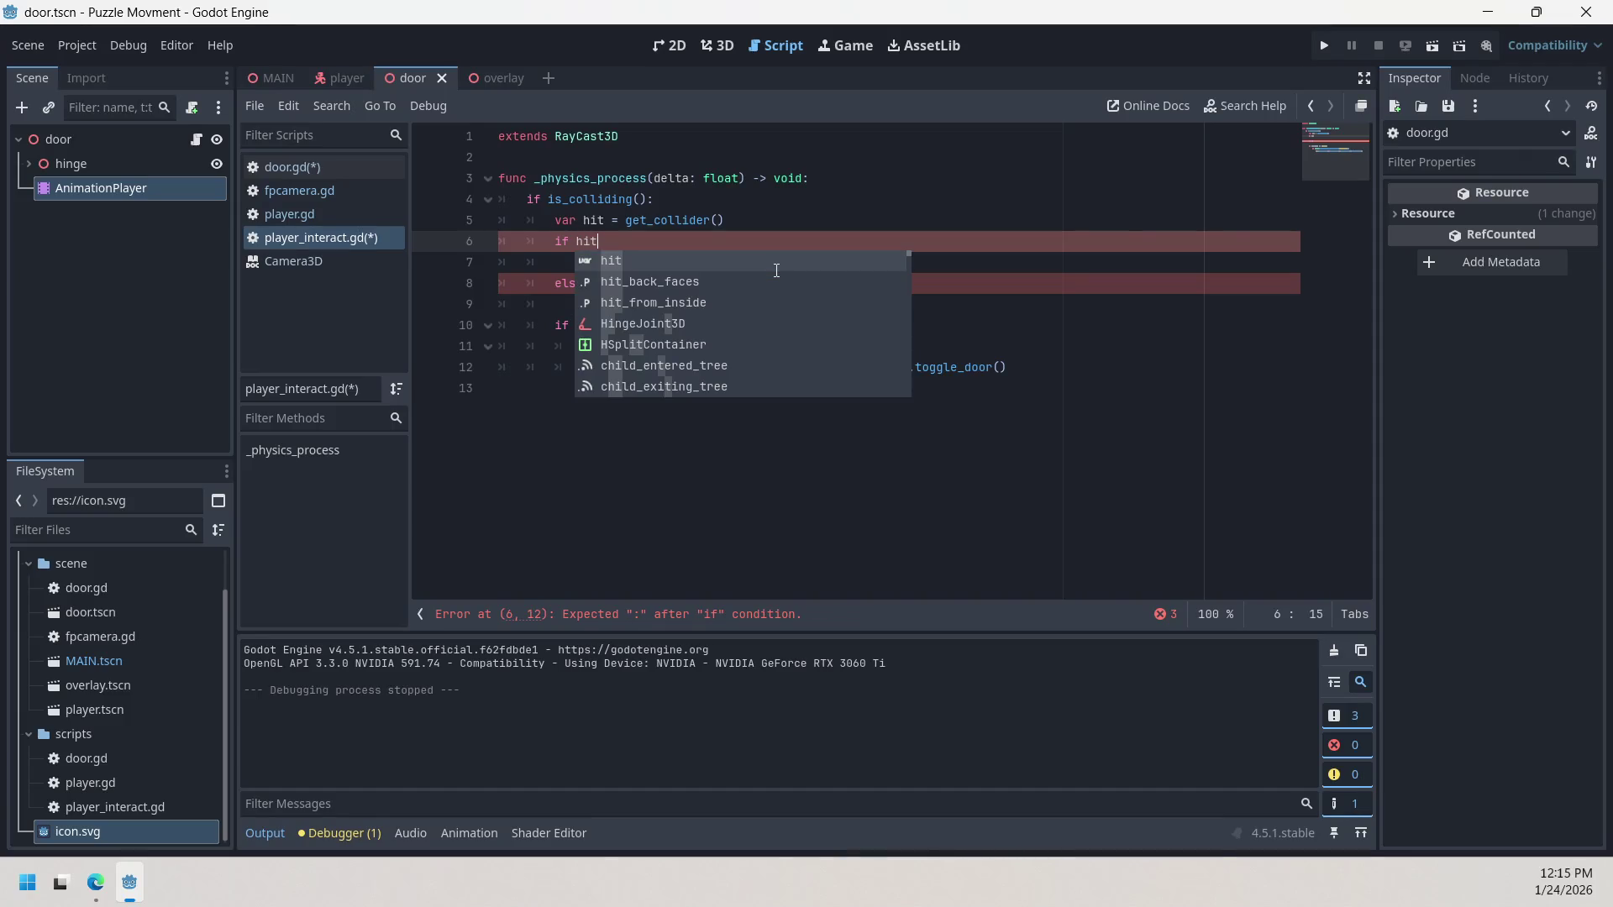
{"action": "type", "text": "-"}
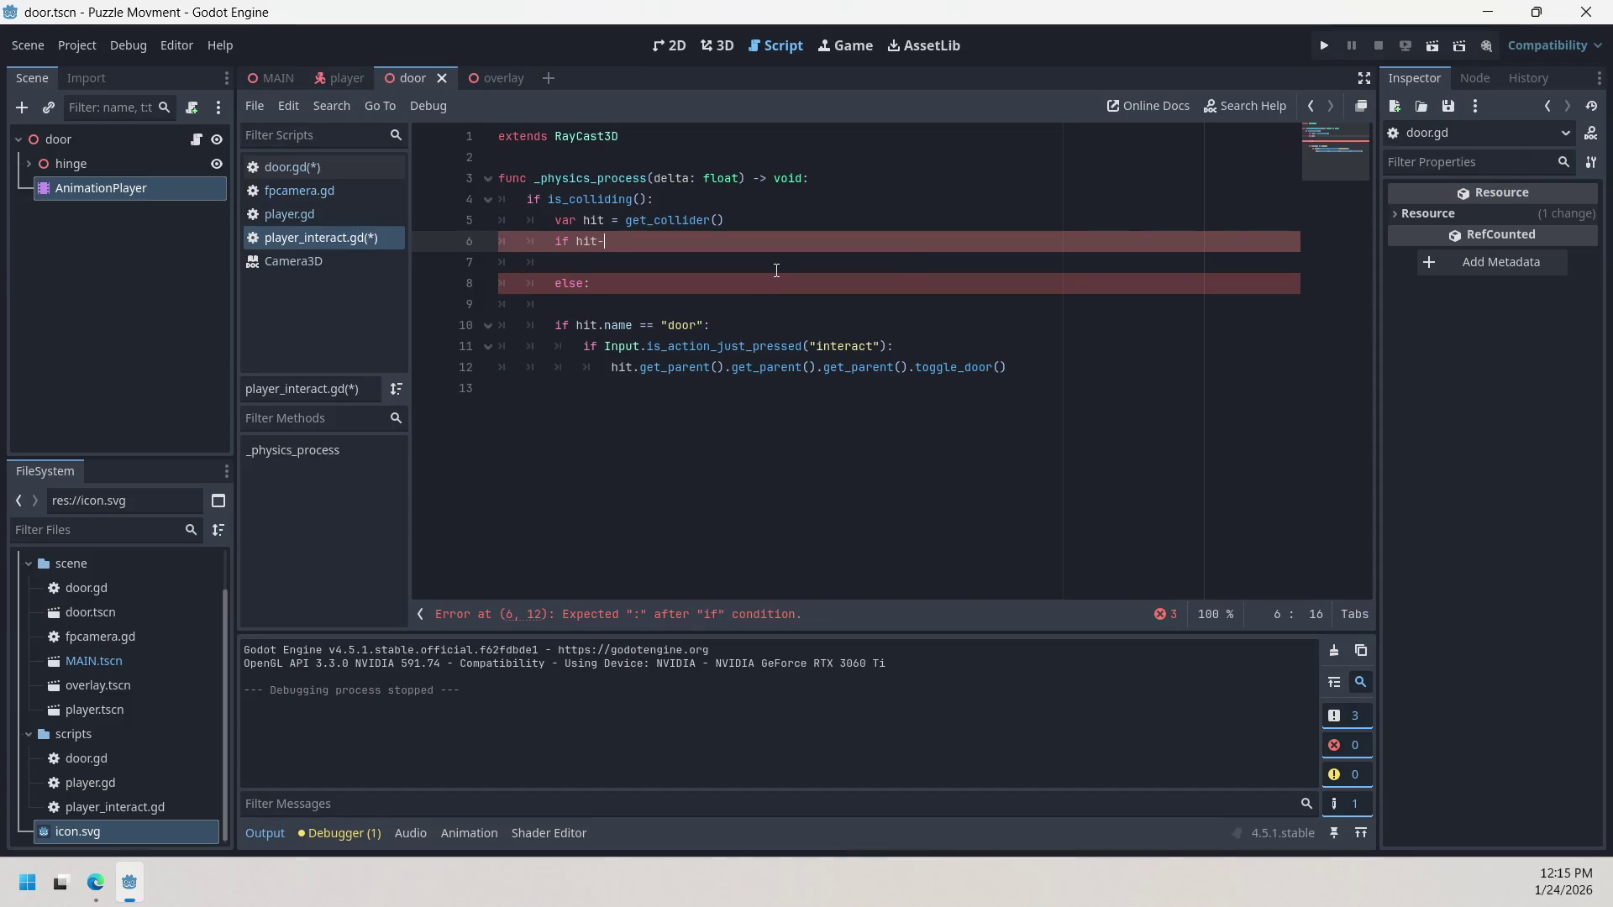
{"action": "key", "text": "BackSpace"}
{"action": "type", "text": ".name"}
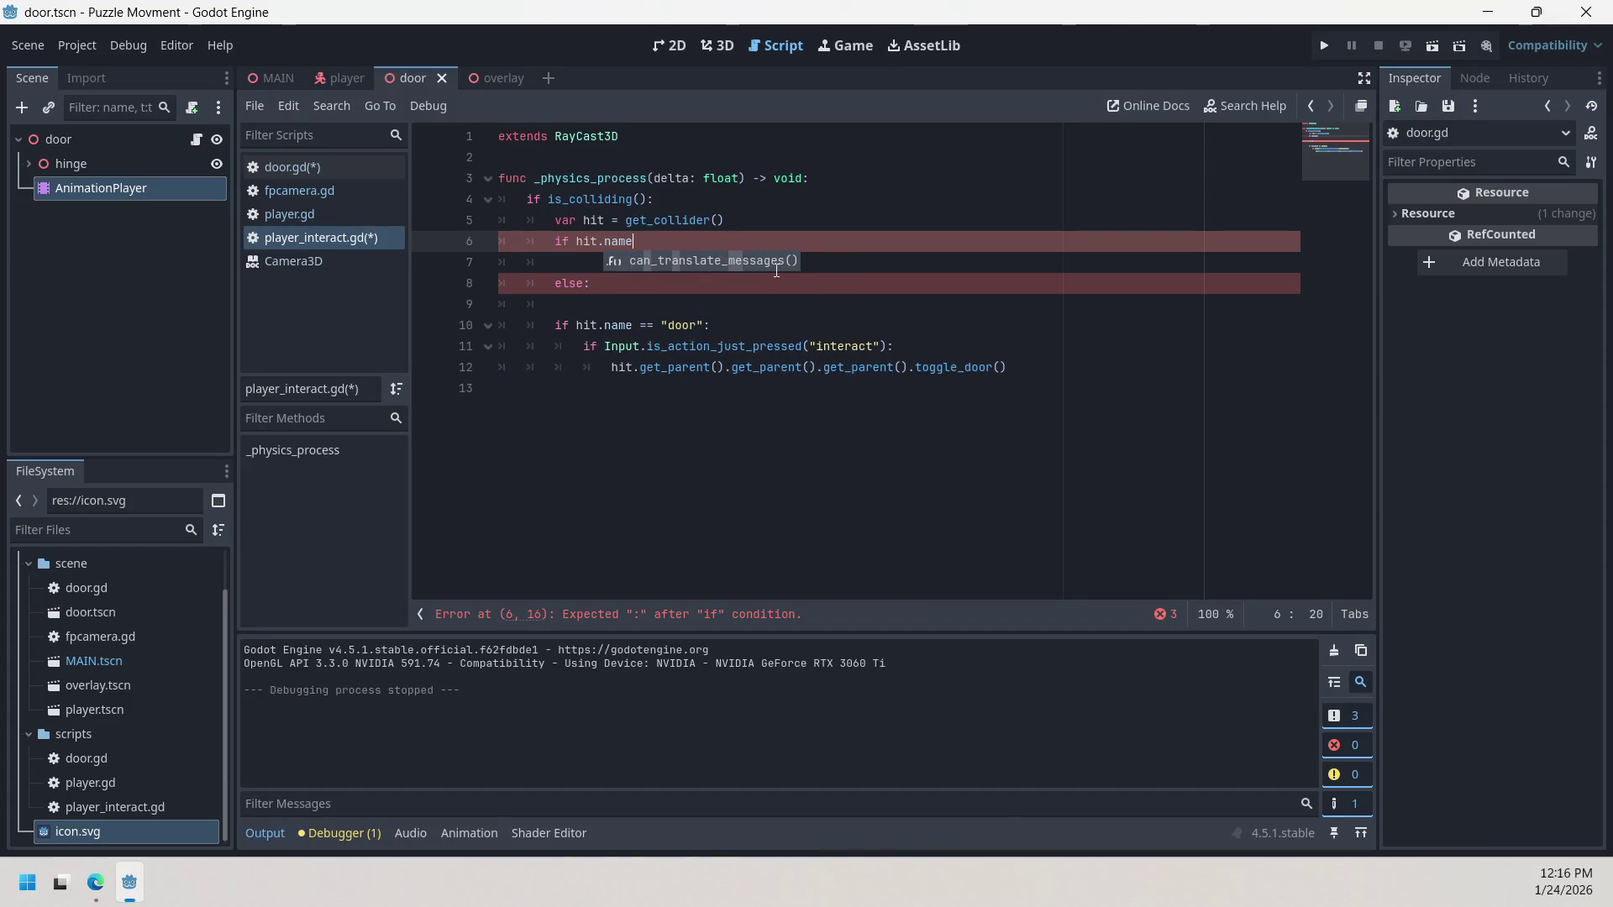
{"action": "type", "text": " =="}
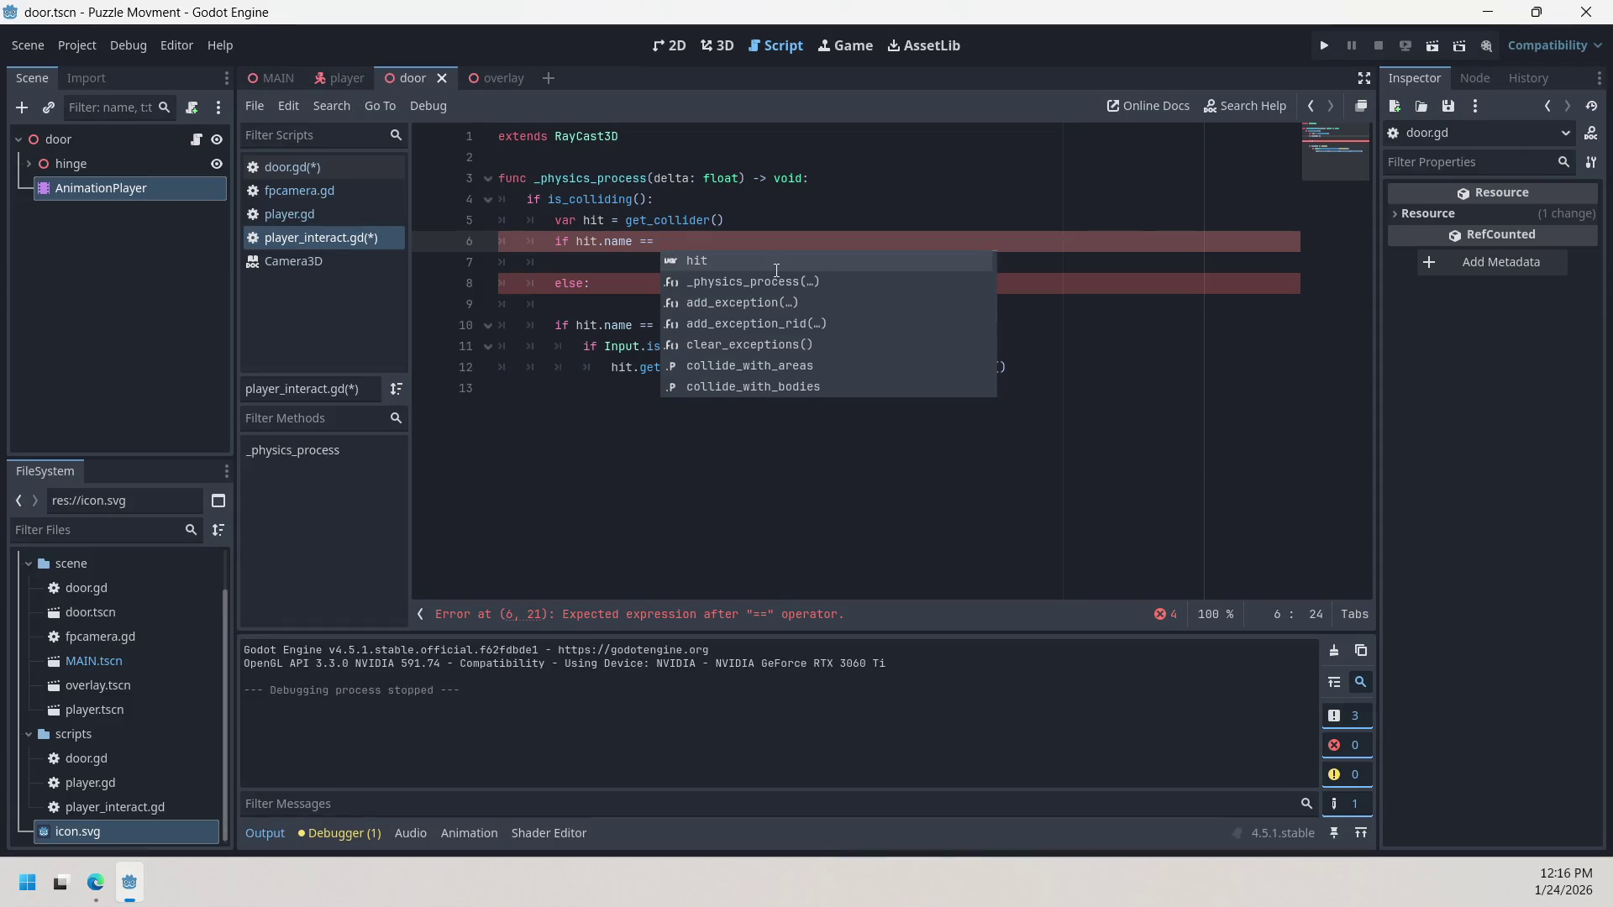
{"action": "type", "text": " \""}
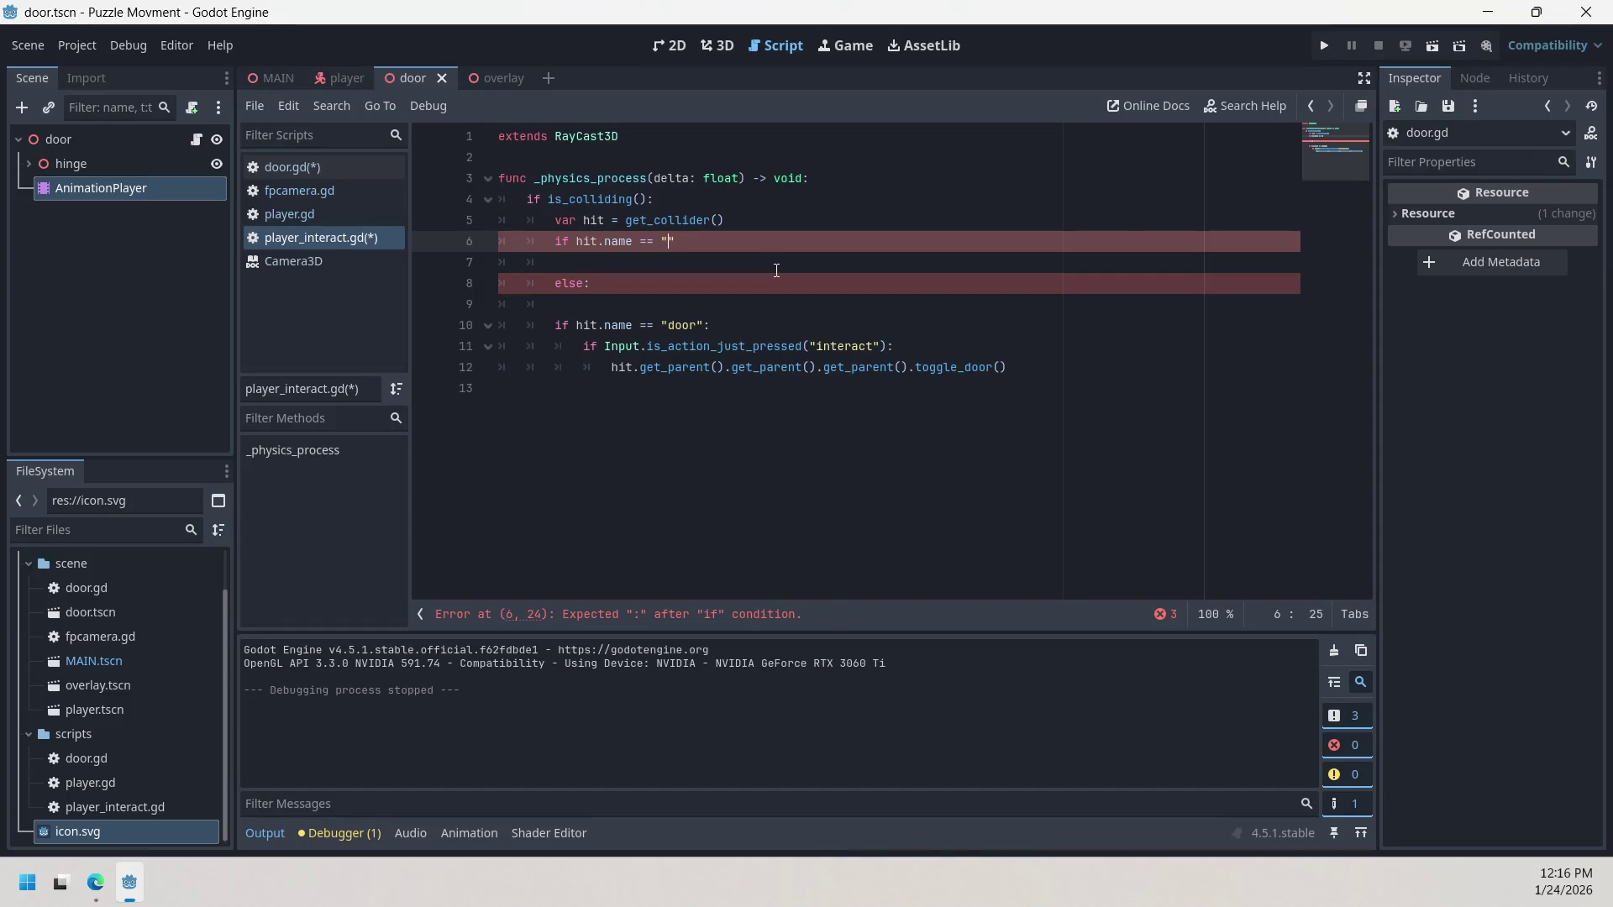
{"action": "type", "text": "door"}
{"action": "left_click", "coordinate": [777, 271]}
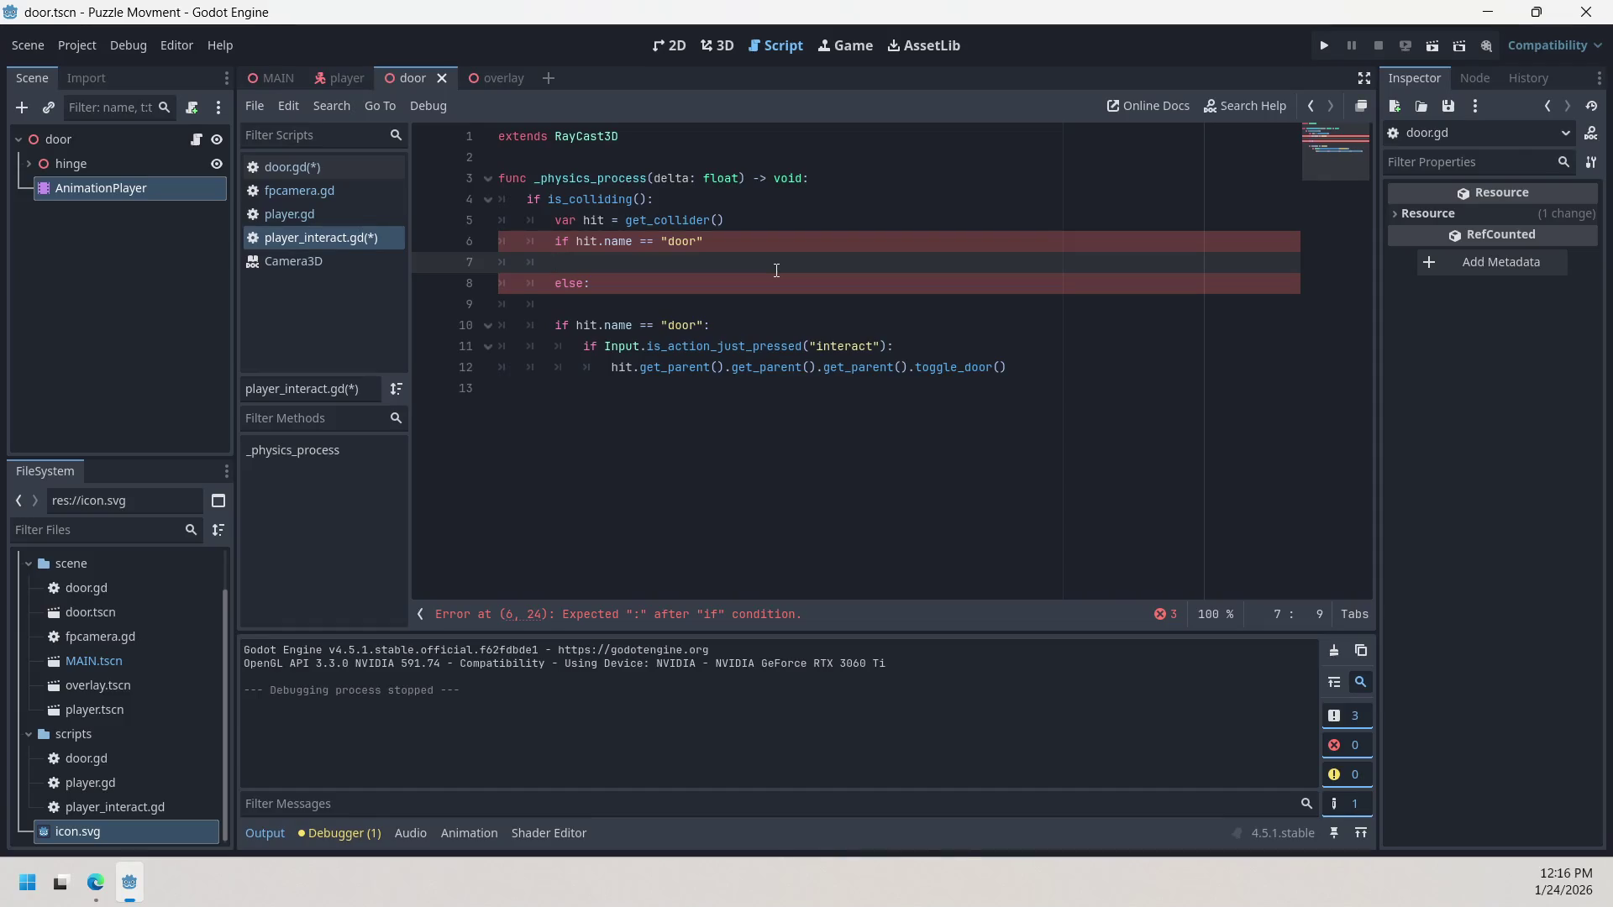
{"action": "left_click", "coordinate": [506, 77]}
Step: From the door scene, close the Camera3D documentation in the script list and view door.gd
{"action": "left_click", "coordinate": [411, 70]}
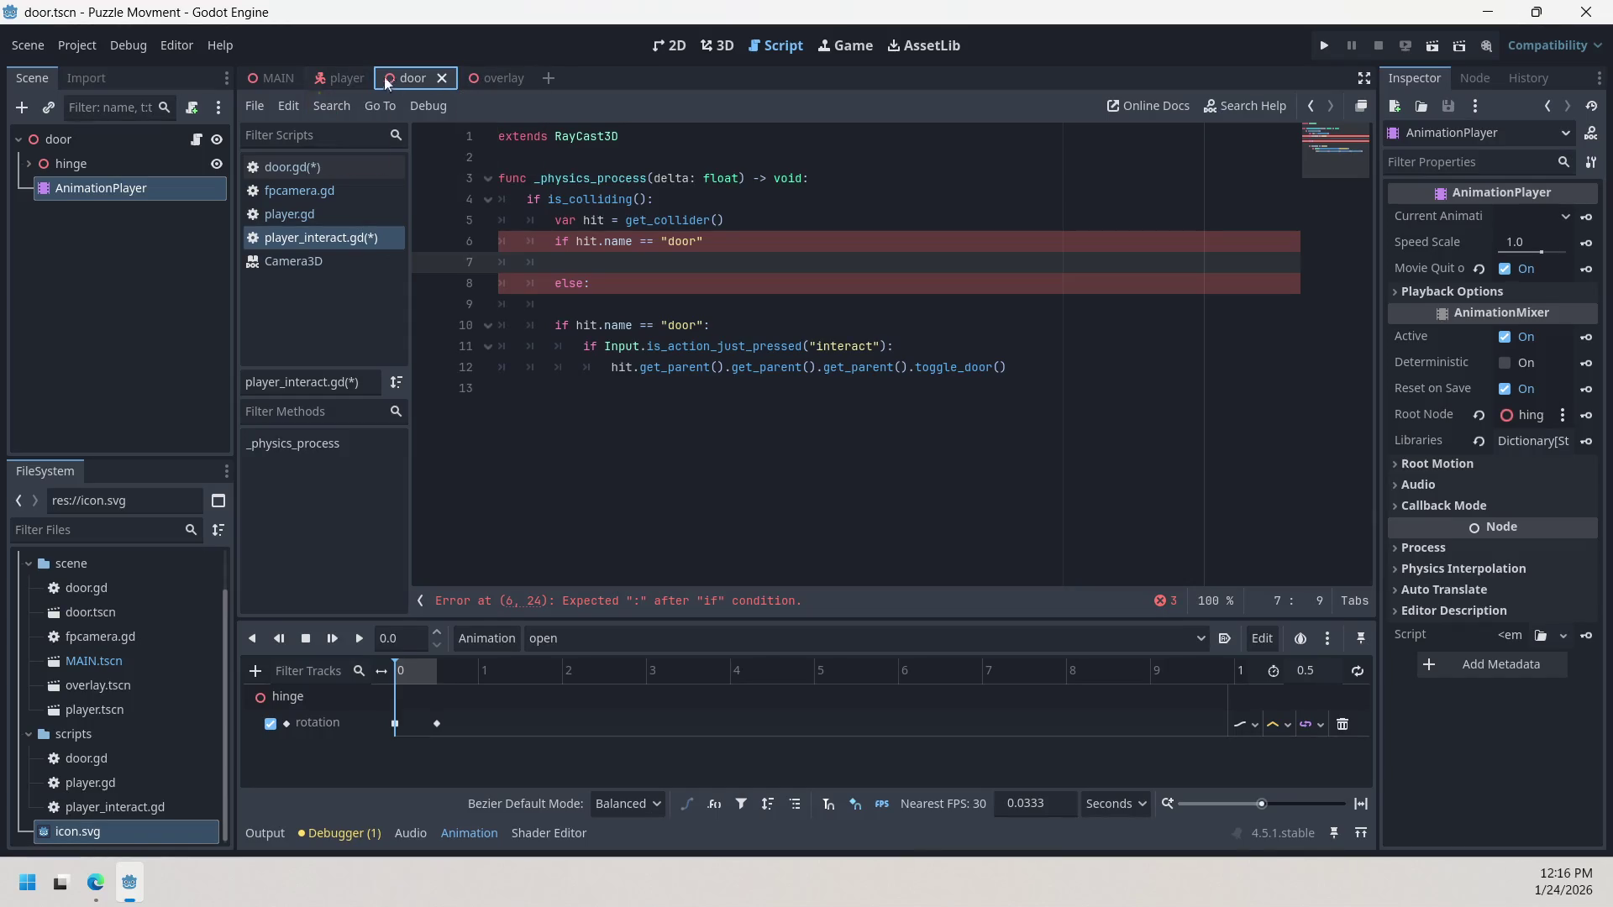
{"action": "left_click", "coordinate": [299, 260]}
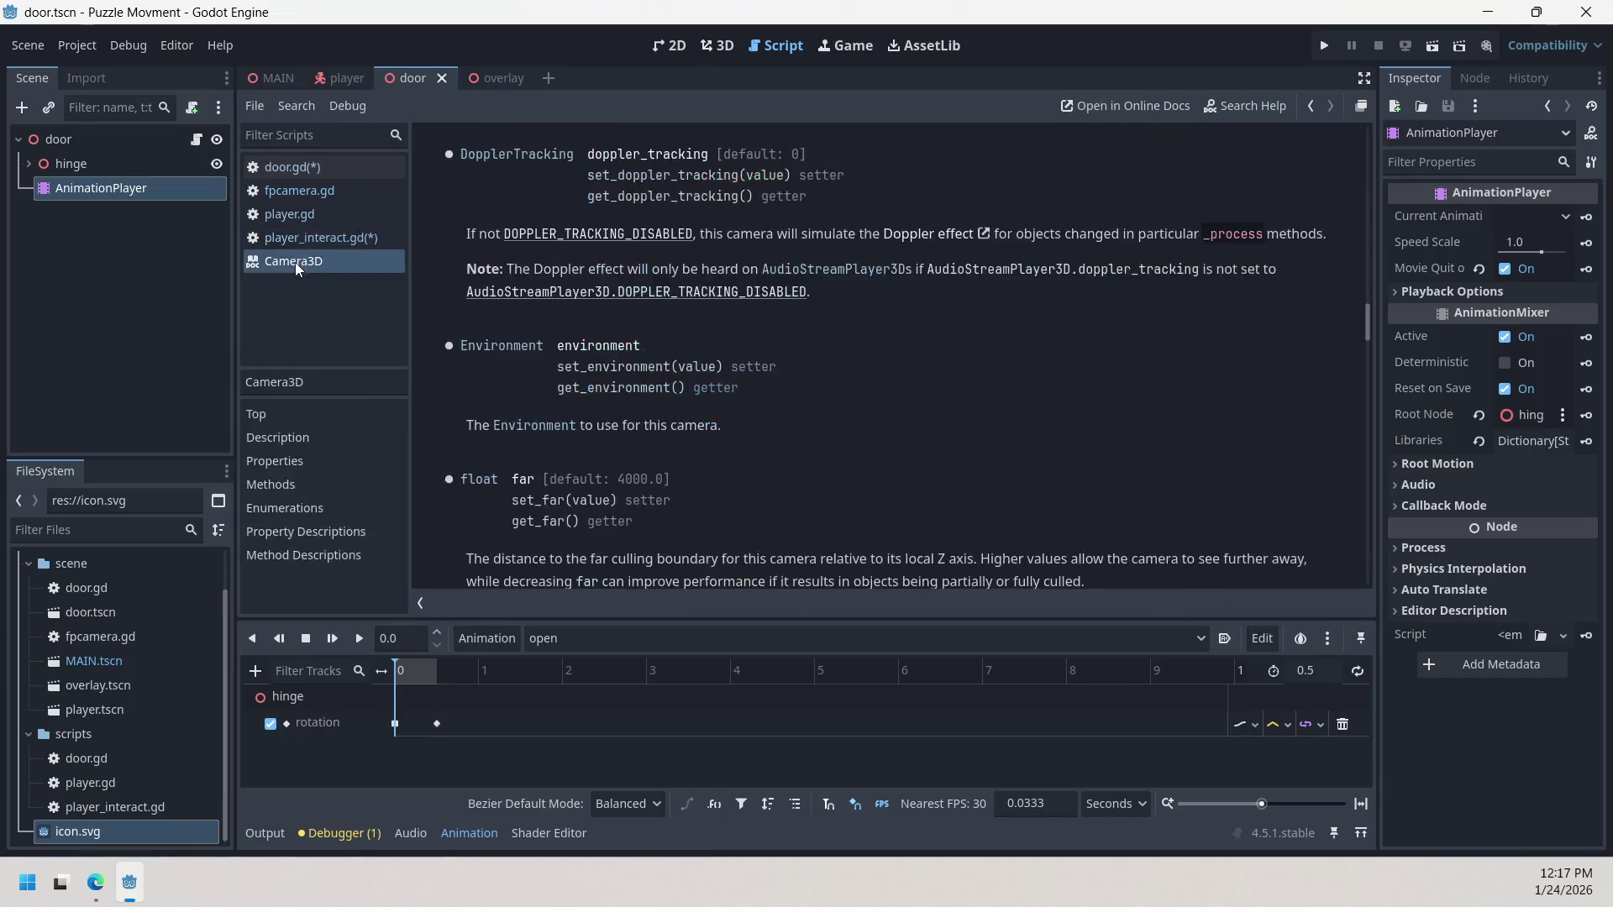
{"action": "left_click", "coordinate": [299, 221]}
{"action": "right_click", "coordinate": [310, 263]}
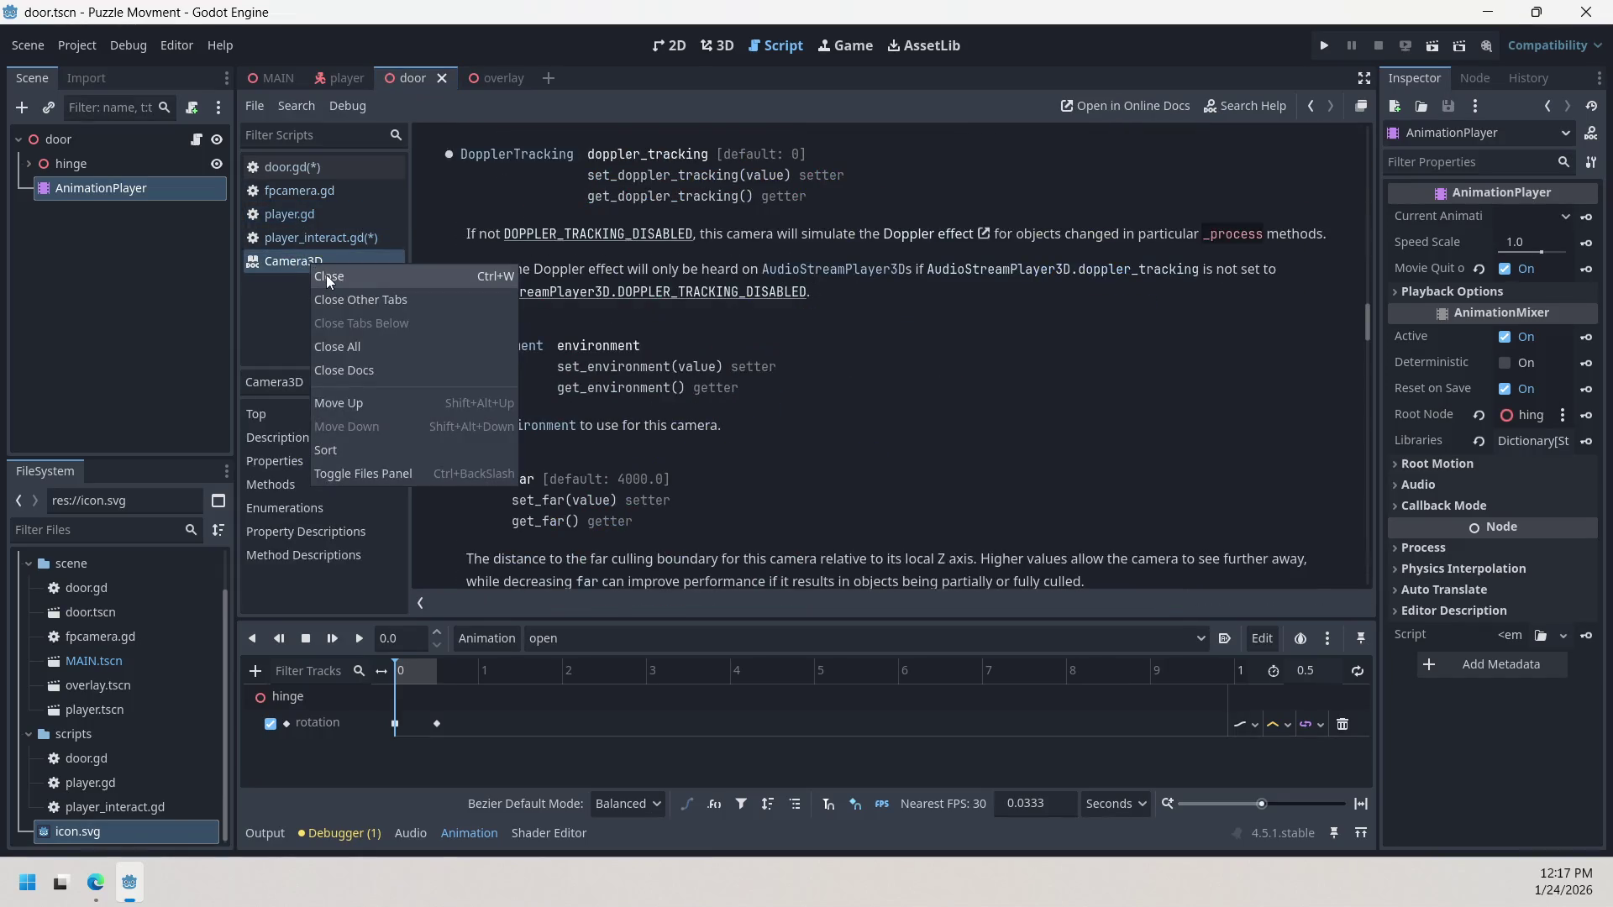
{"action": "left_click", "coordinate": [326, 274]}
{"action": "left_click", "coordinate": [306, 197]}
{"action": "left_click", "coordinate": [306, 168]}
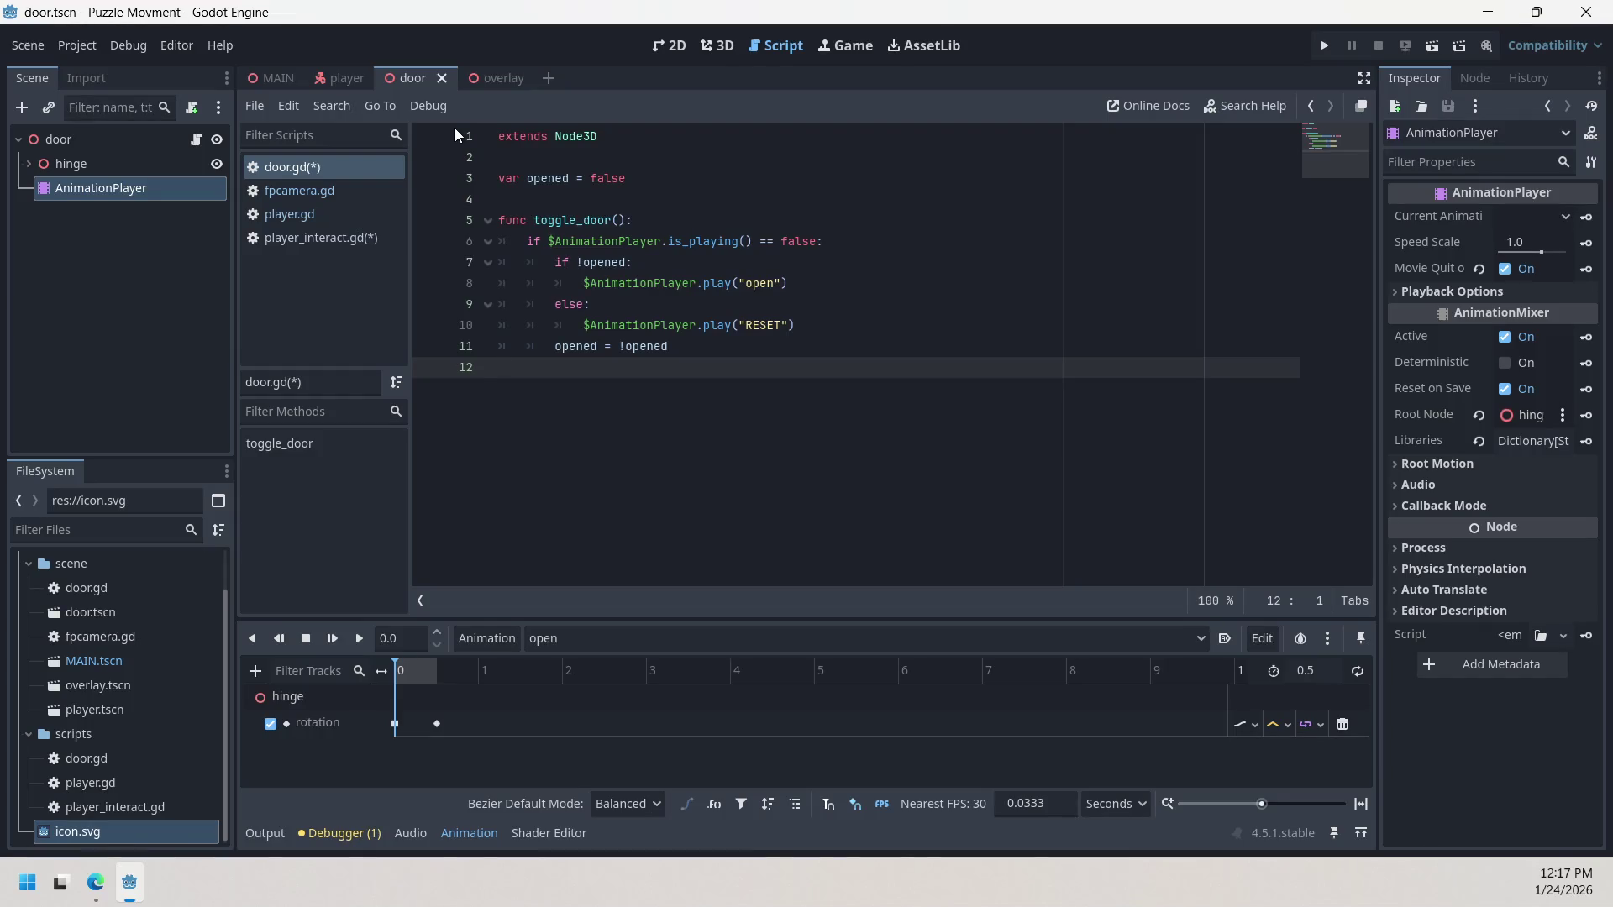
Step: Inspect door.gd, selecting toggle_door(): on line 5 and the opened variable on line 3
{"action": "left_click", "coordinate": [325, 235]}
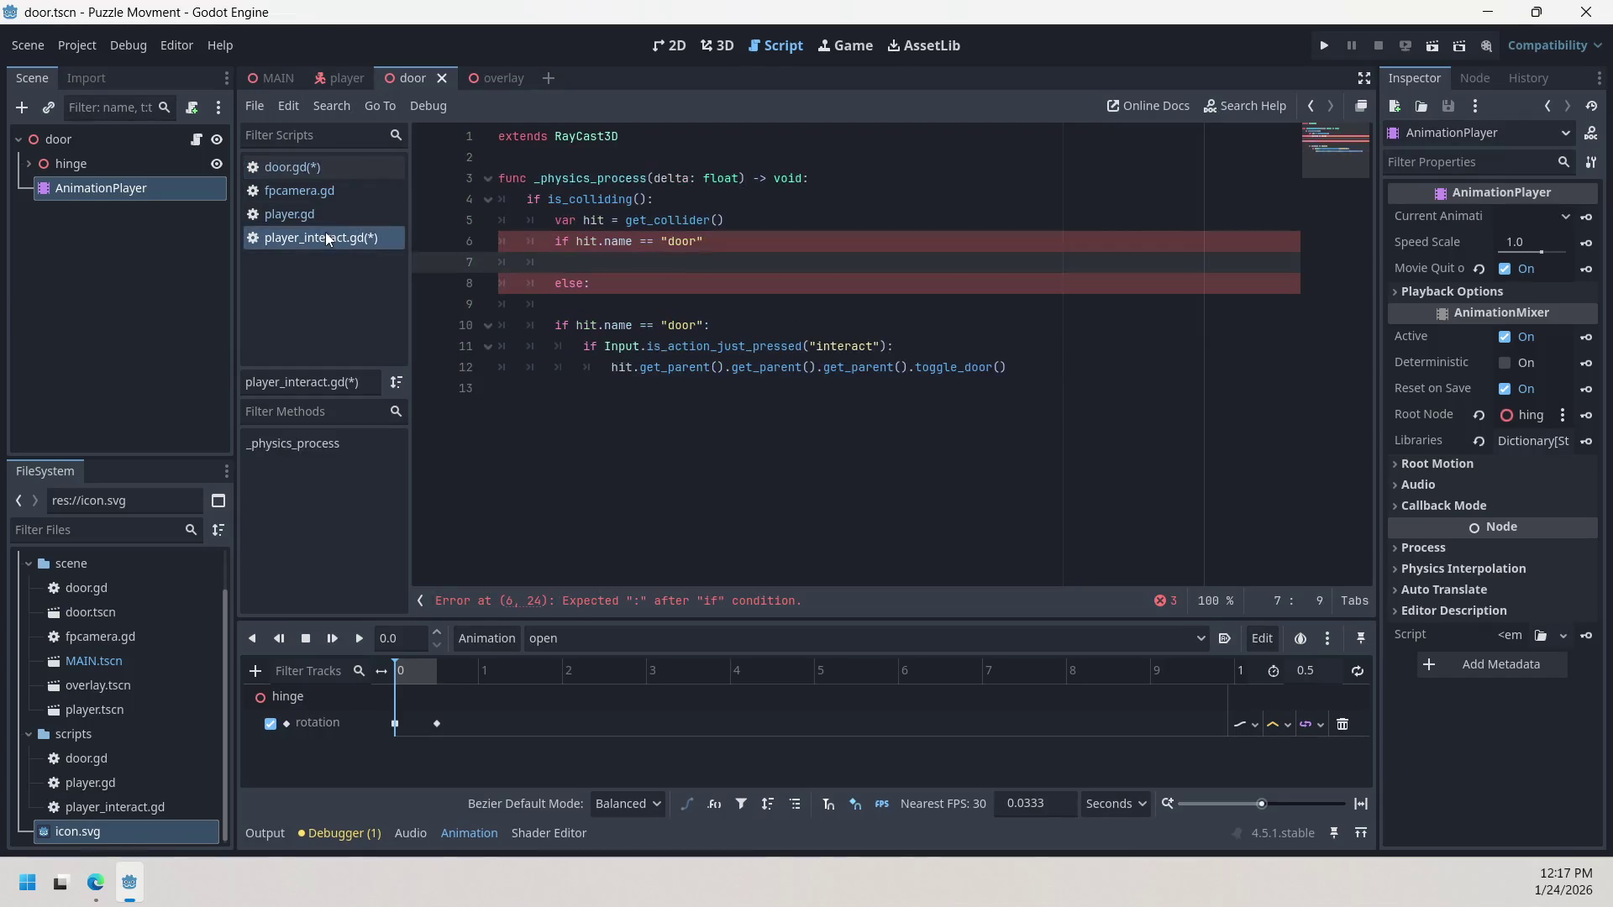
{"action": "left_click", "coordinate": [329, 176]}
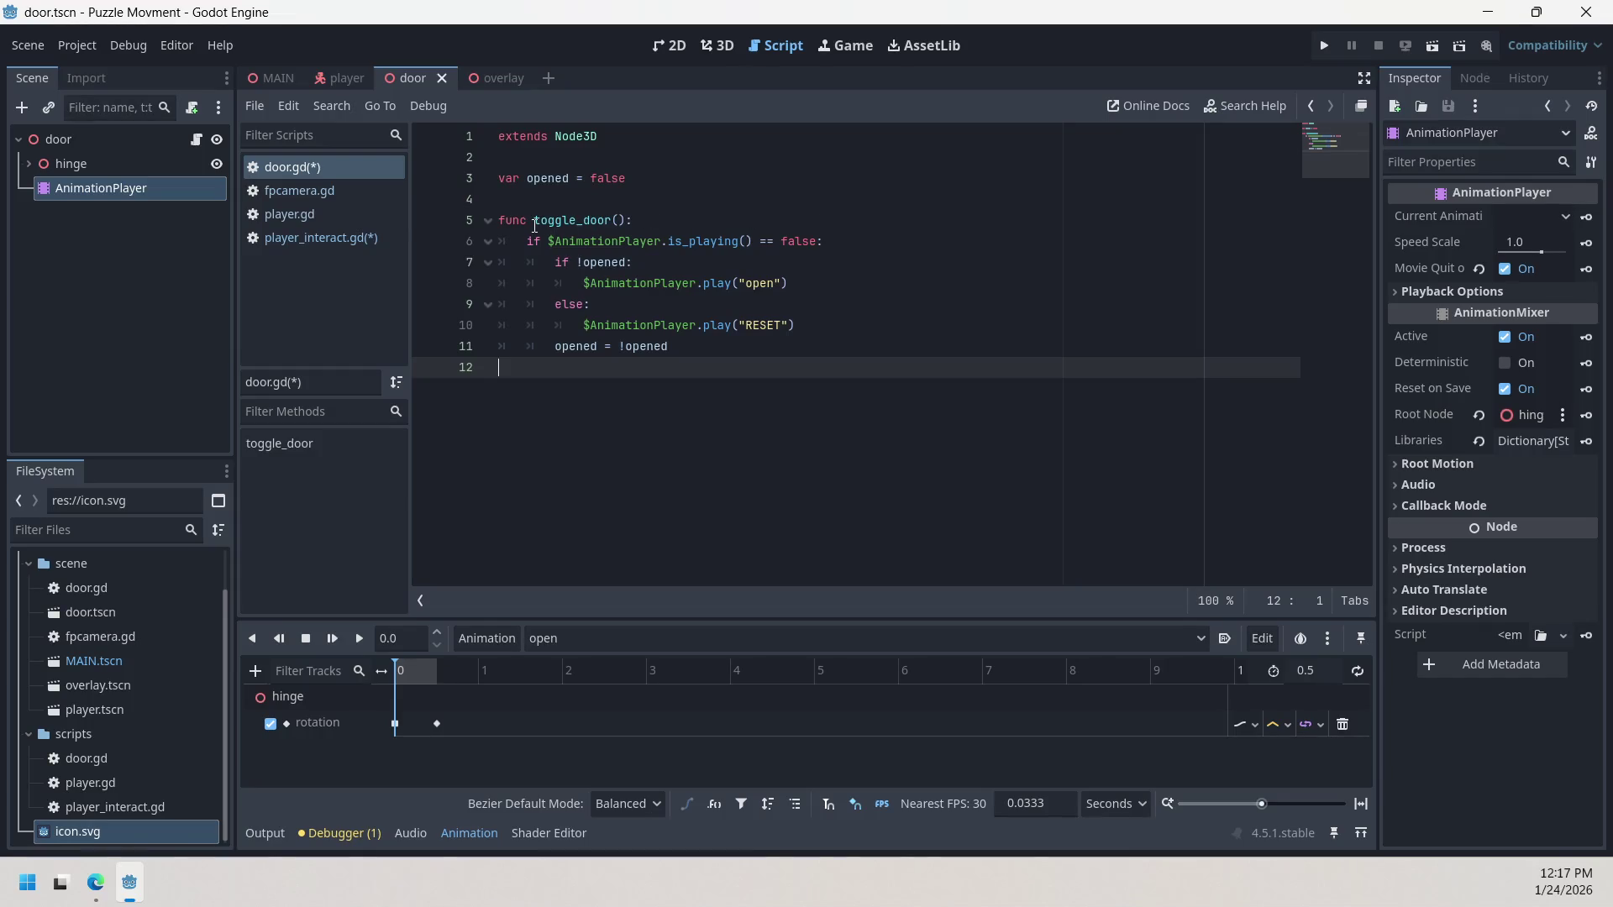
{"action": "left_click_drag", "start_coordinate": [535, 222], "coordinate": [651, 220]}
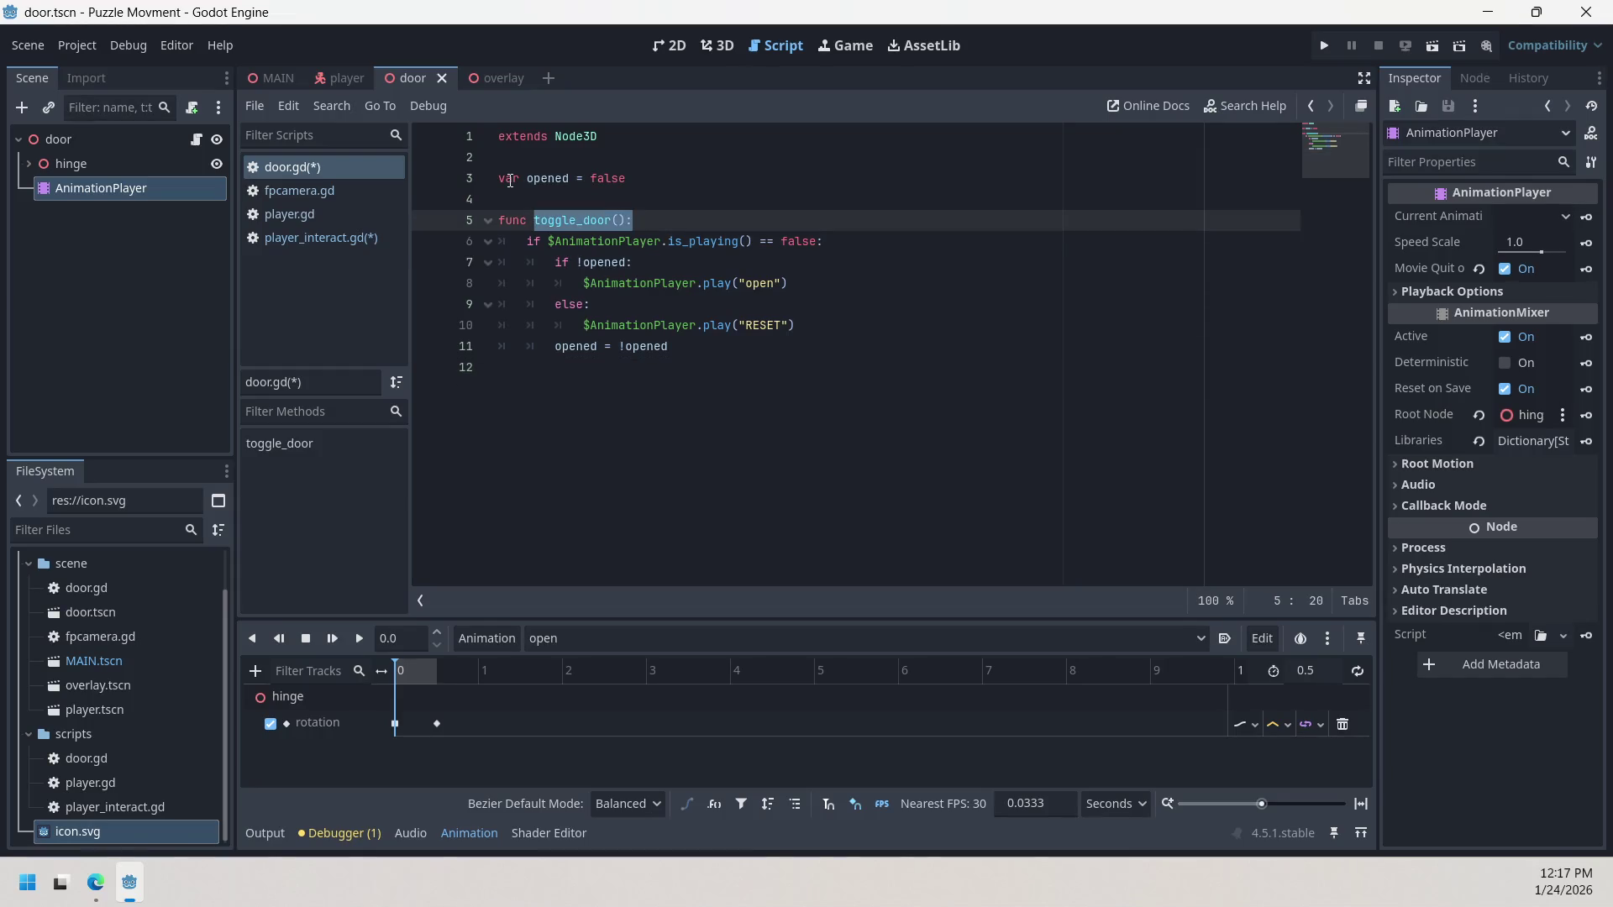
{"action": "left_click", "coordinate": [483, 181], "text": "shift"}
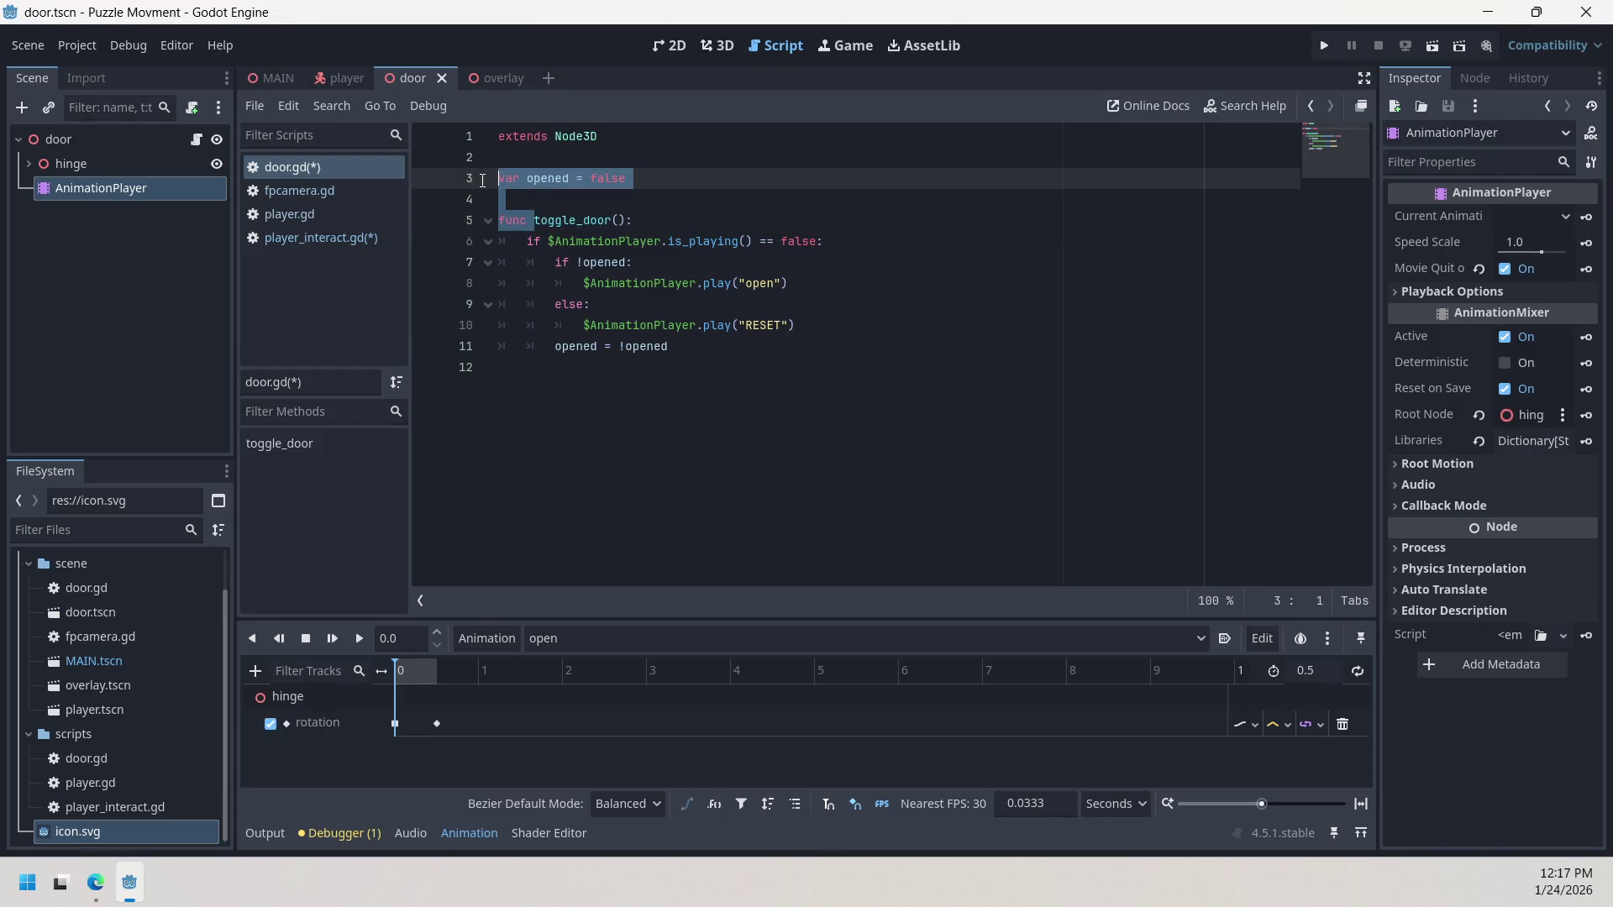
{"action": "left_click", "coordinate": [525, 180]}
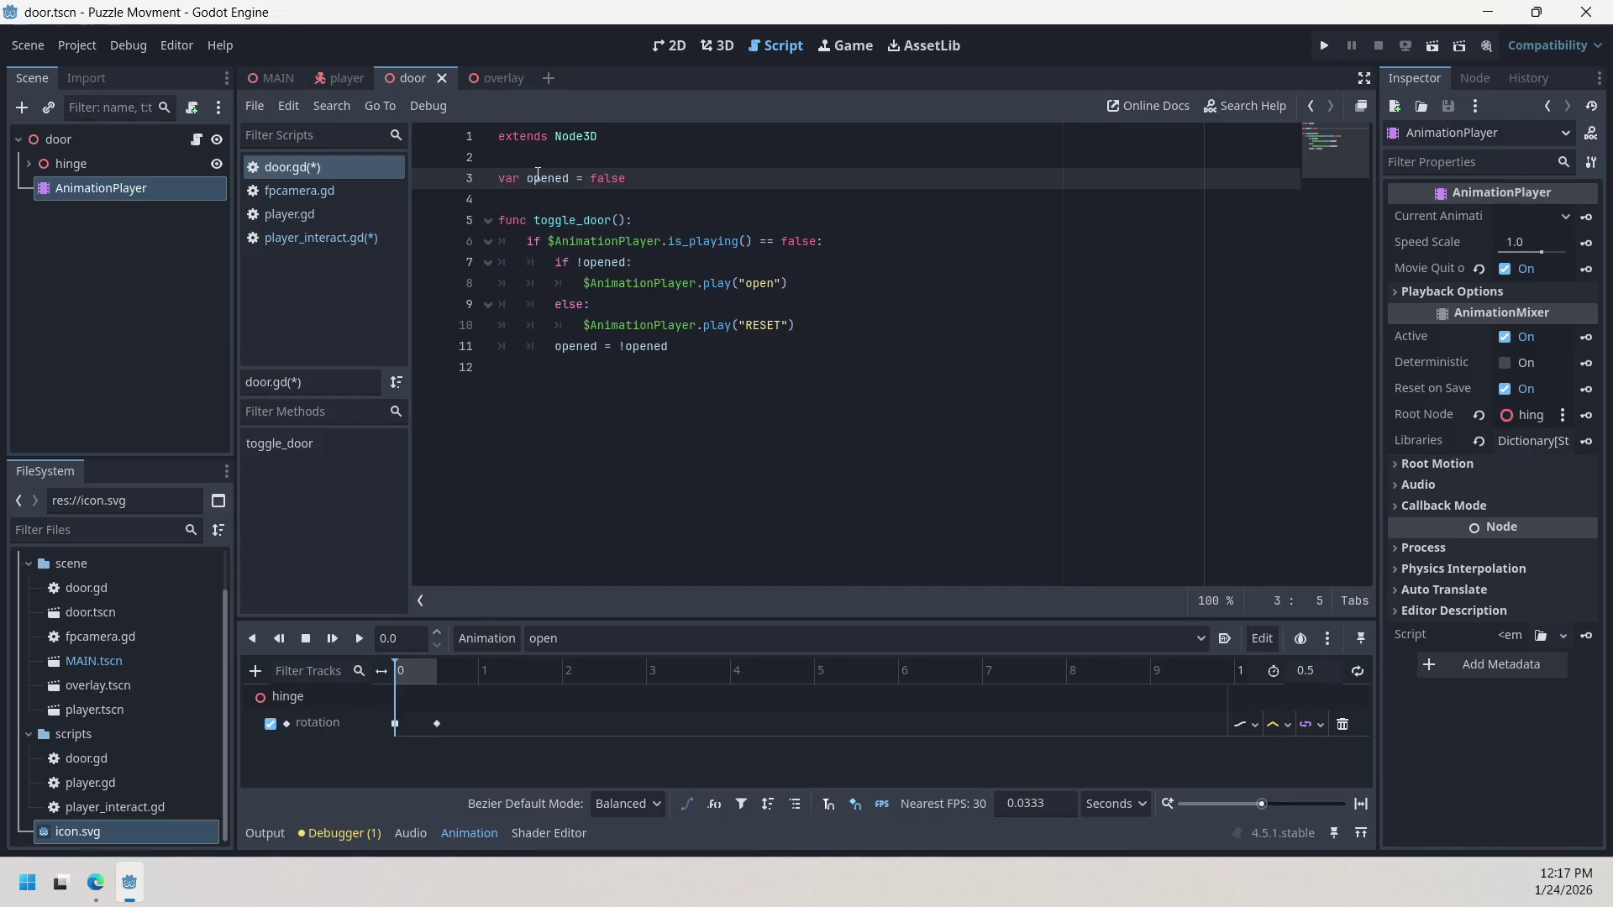
Step: Flip between player.gd, player_interact.gd, fpcamera.gd and door.gd in the script list
{"action": "left_click", "coordinate": [289, 214]}
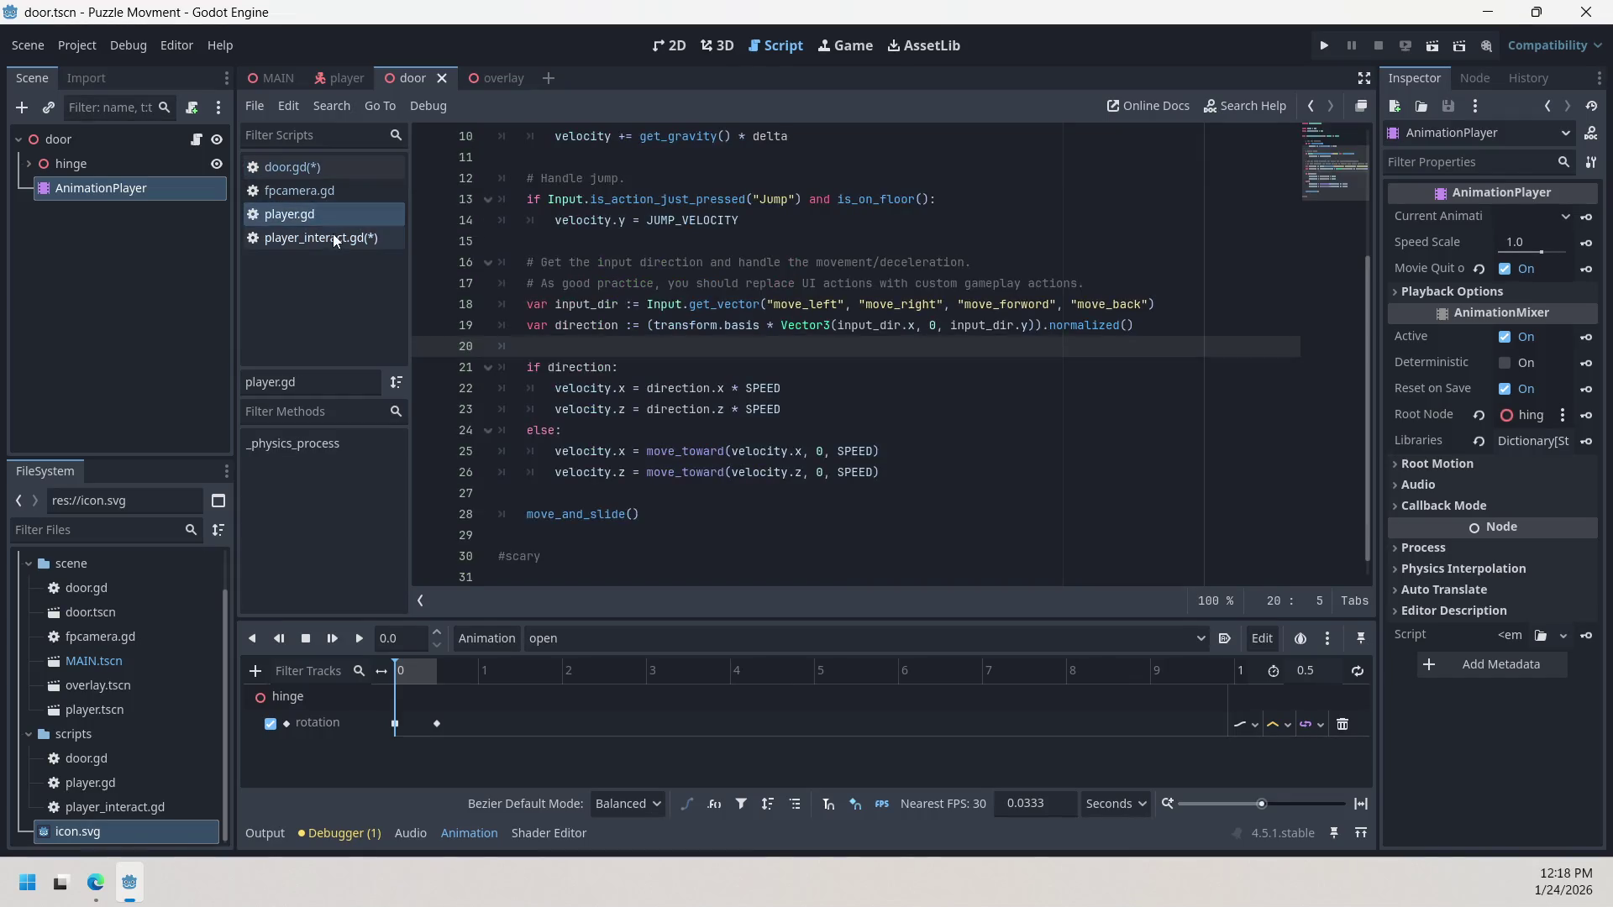
{"action": "left_click", "coordinate": [321, 238]}
{"action": "left_click", "coordinate": [314, 176]}
{"action": "left_click", "coordinate": [314, 188]}
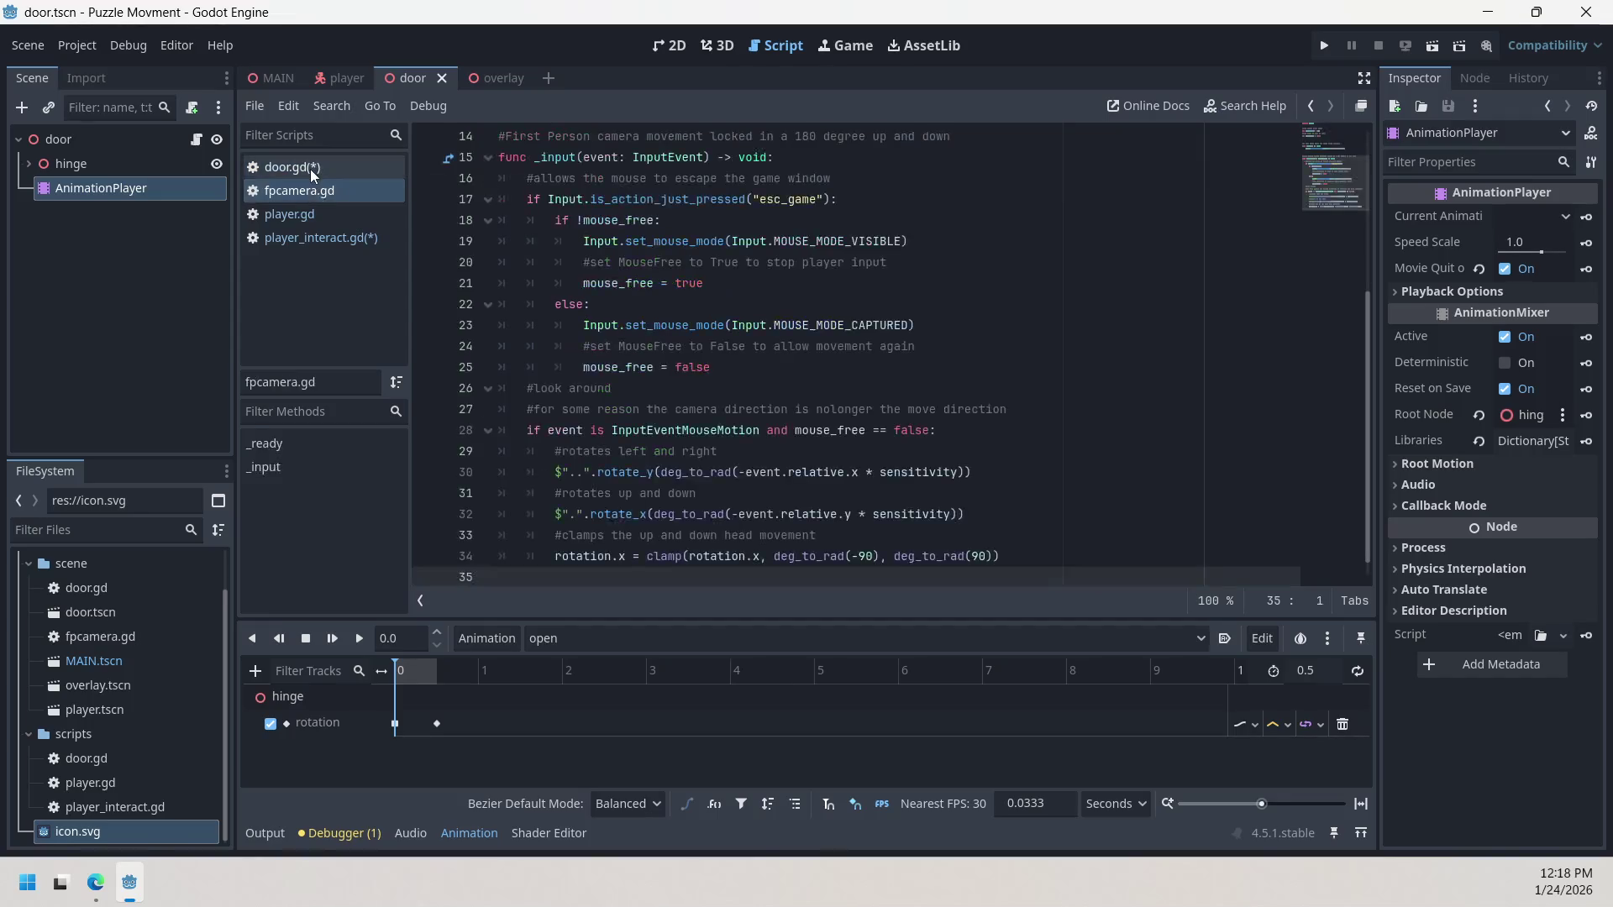
{"action": "left_click", "coordinate": [315, 173]}
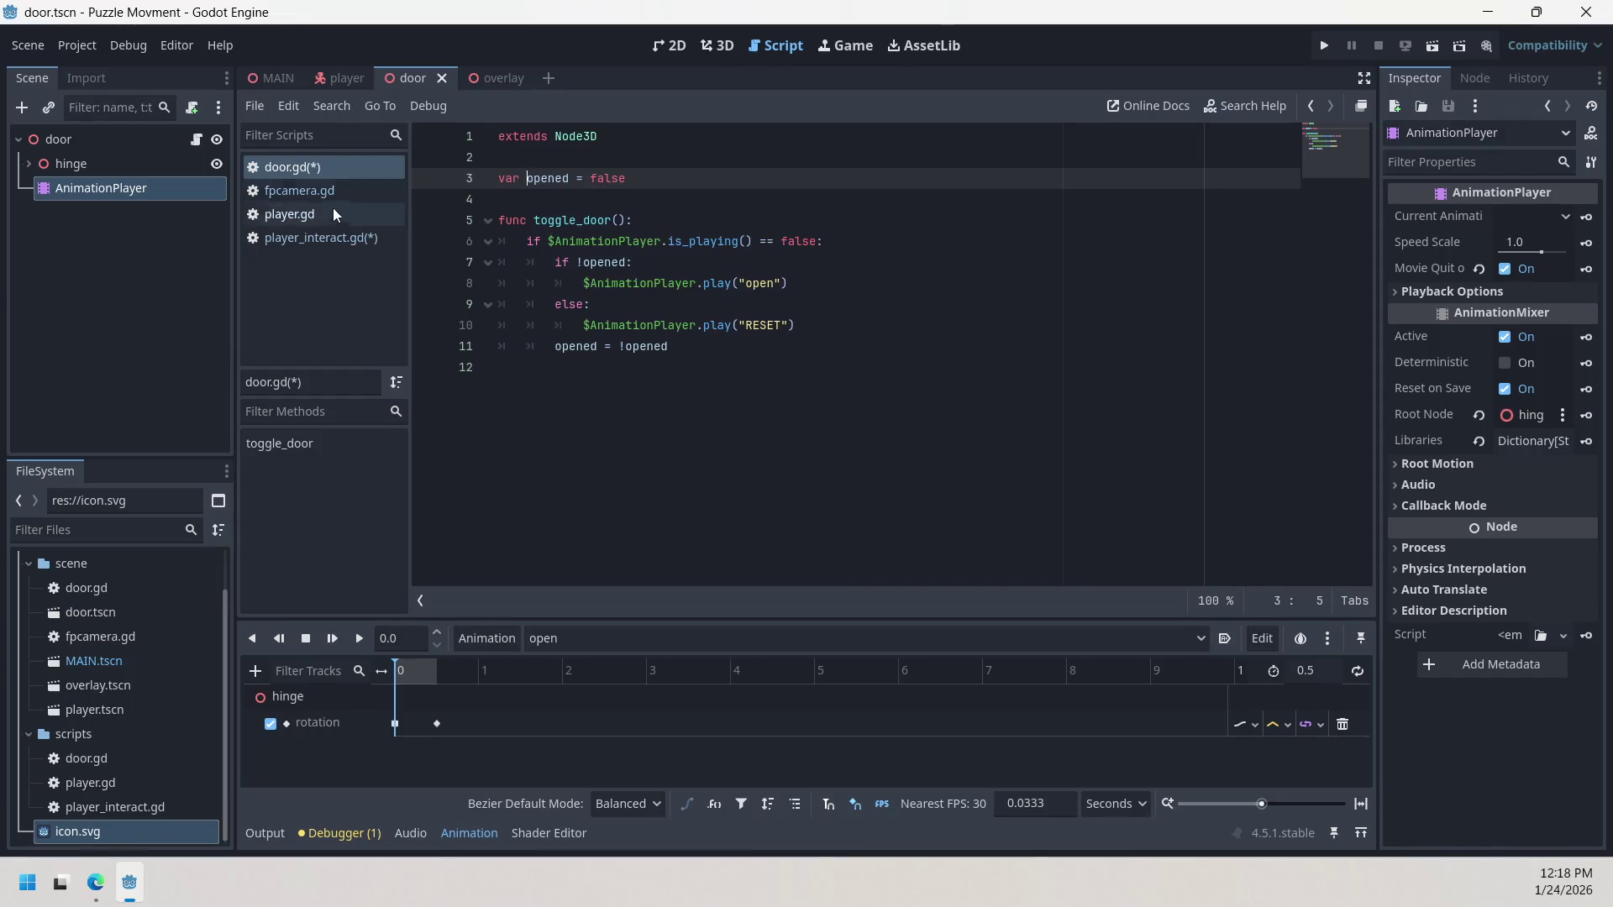
{"action": "left_click", "coordinate": [335, 238]}
{"action": "left_click", "coordinate": [314, 168]}
Step: Return to the player scene, select Interact_RayCast and open its player_interact.gd script
{"action": "left_click", "coordinate": [484, 78]}
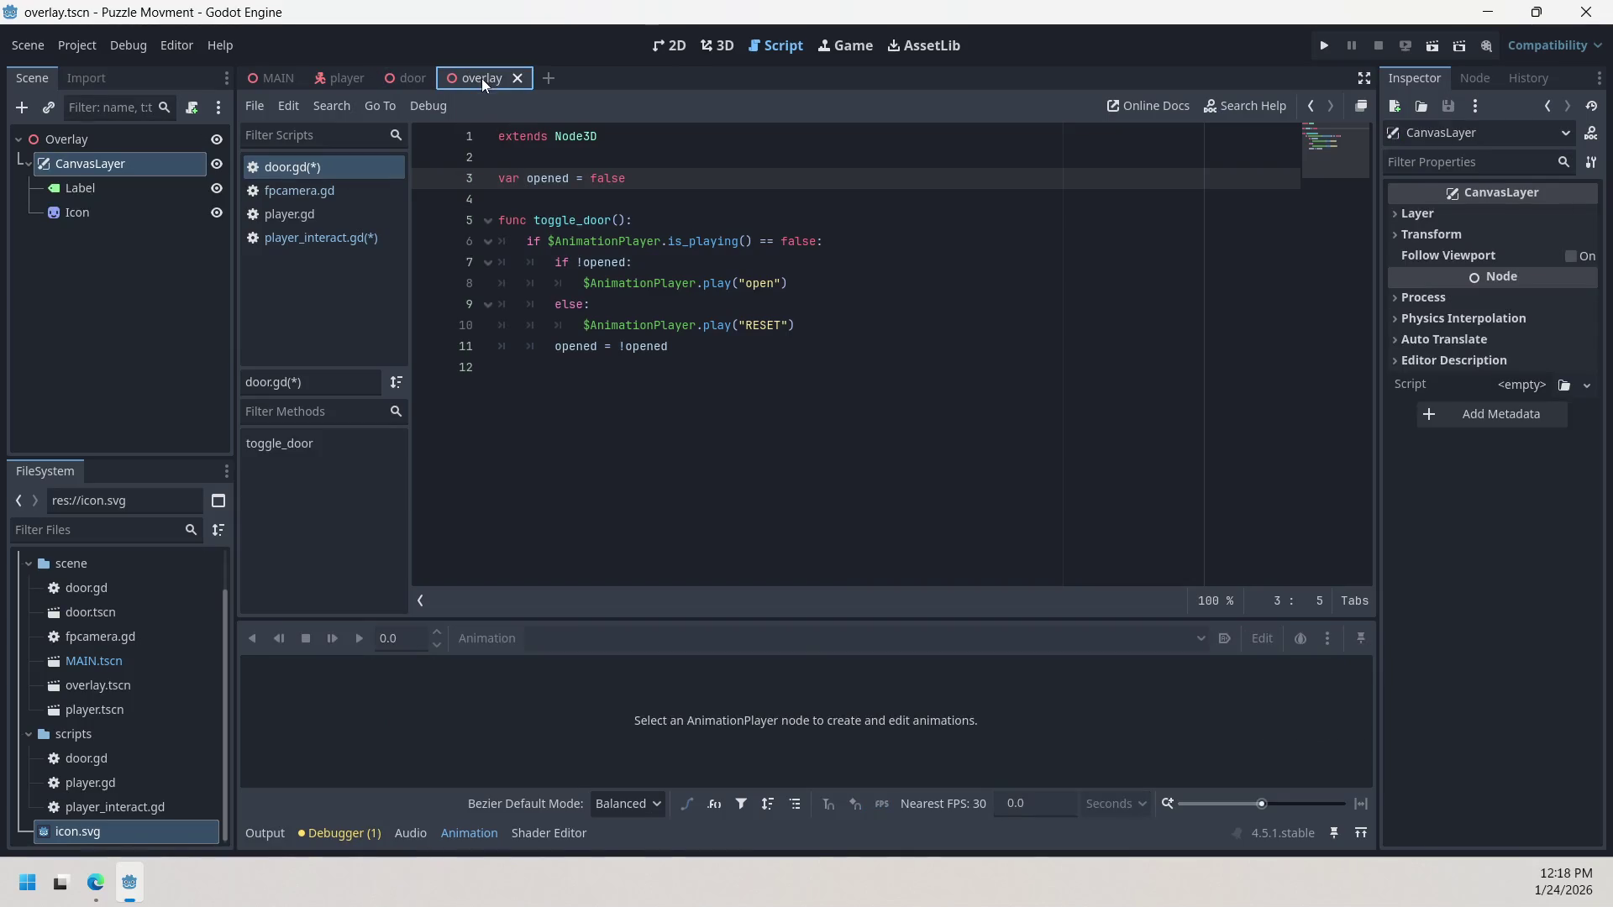
{"action": "left_click", "coordinate": [407, 78]}
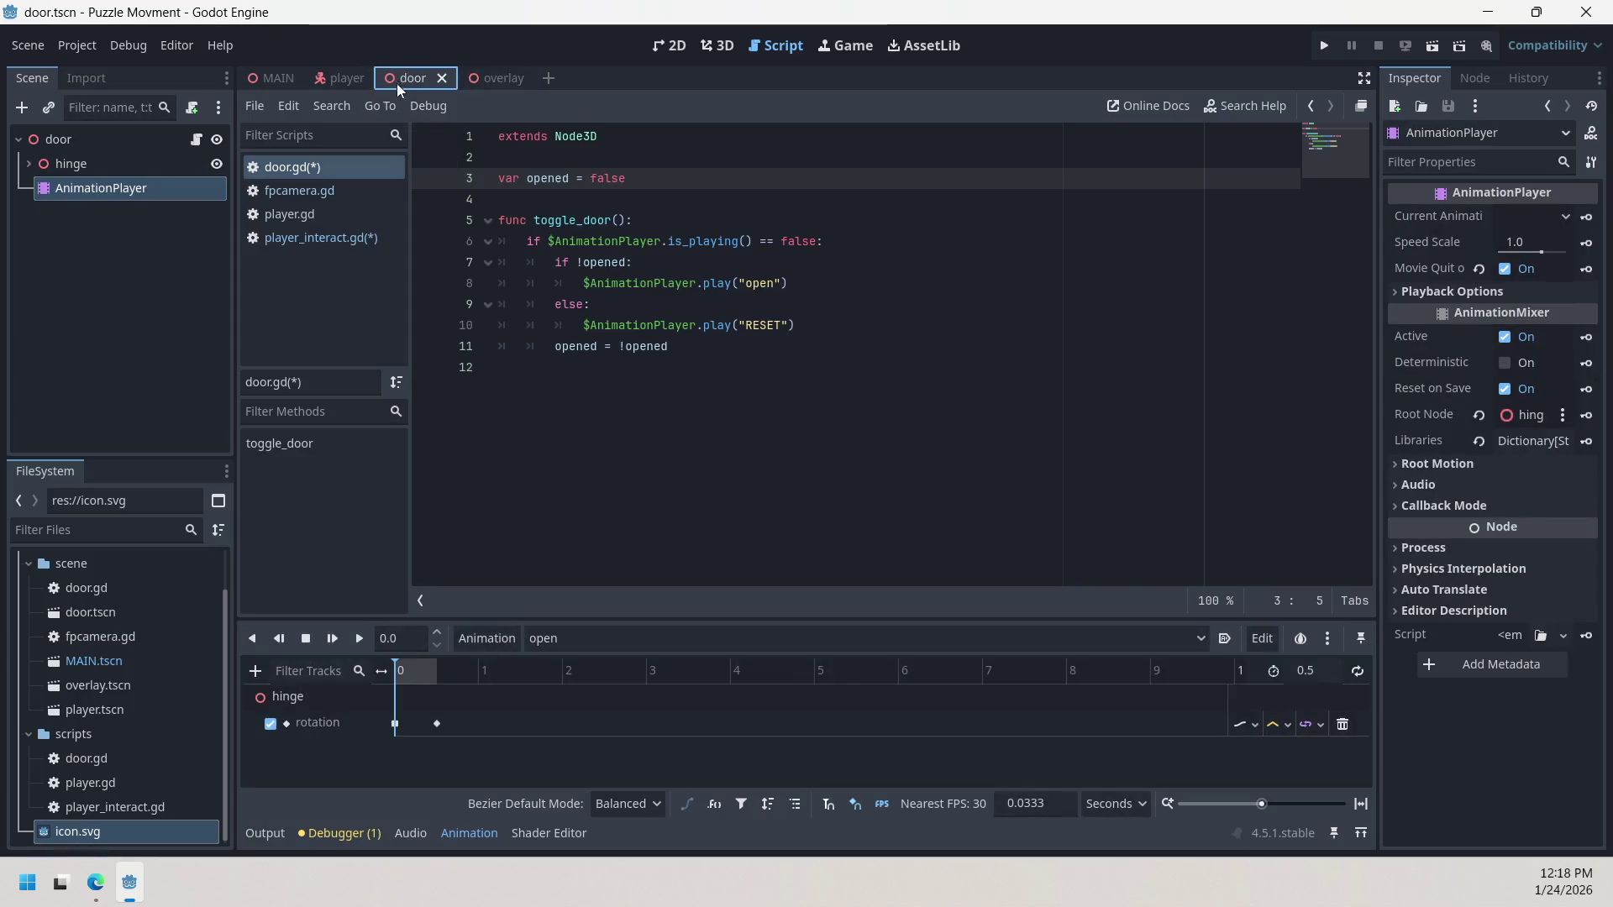
{"action": "left_click", "coordinate": [349, 75]}
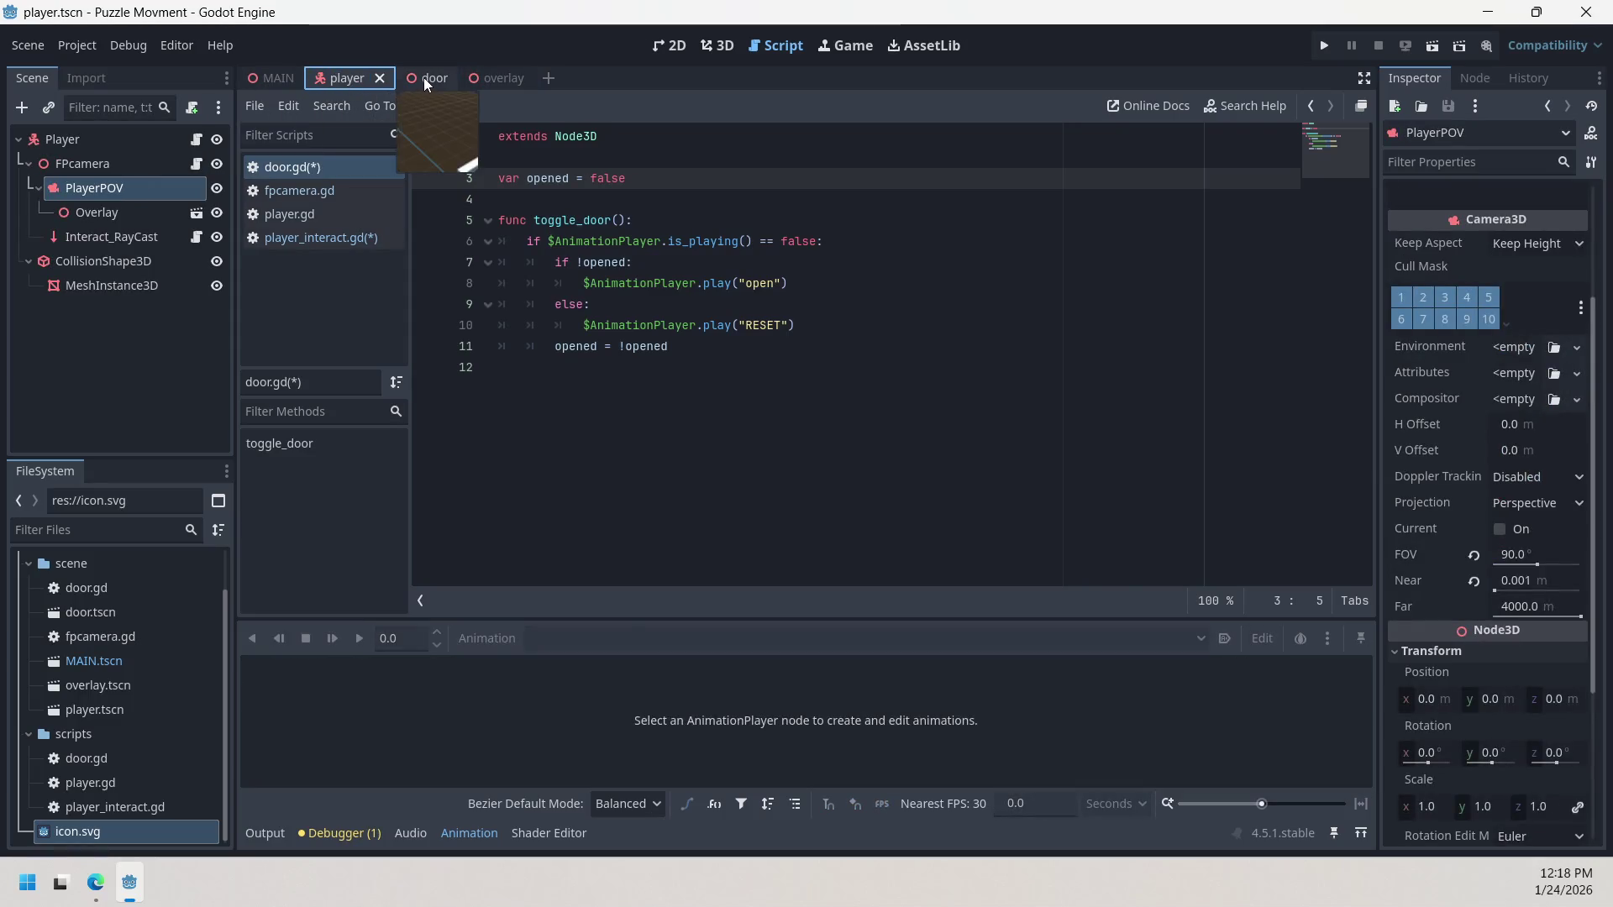
{"action": "left_click", "coordinate": [424, 77]}
{"action": "left_click", "coordinate": [351, 78]}
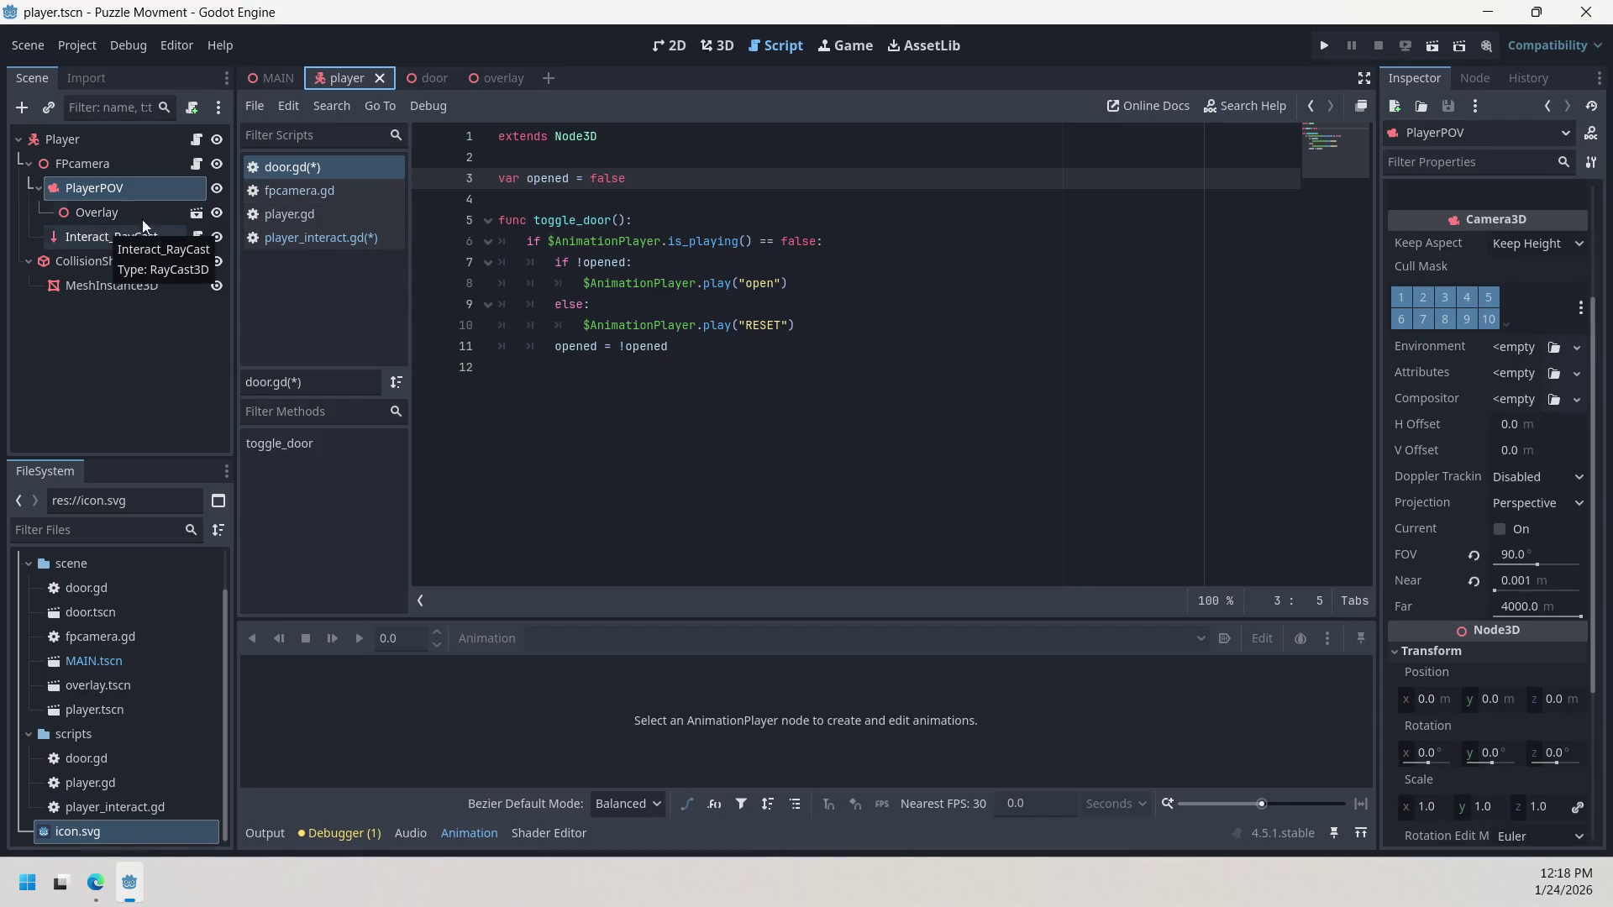
{"action": "left_click", "coordinate": [487, 83]}
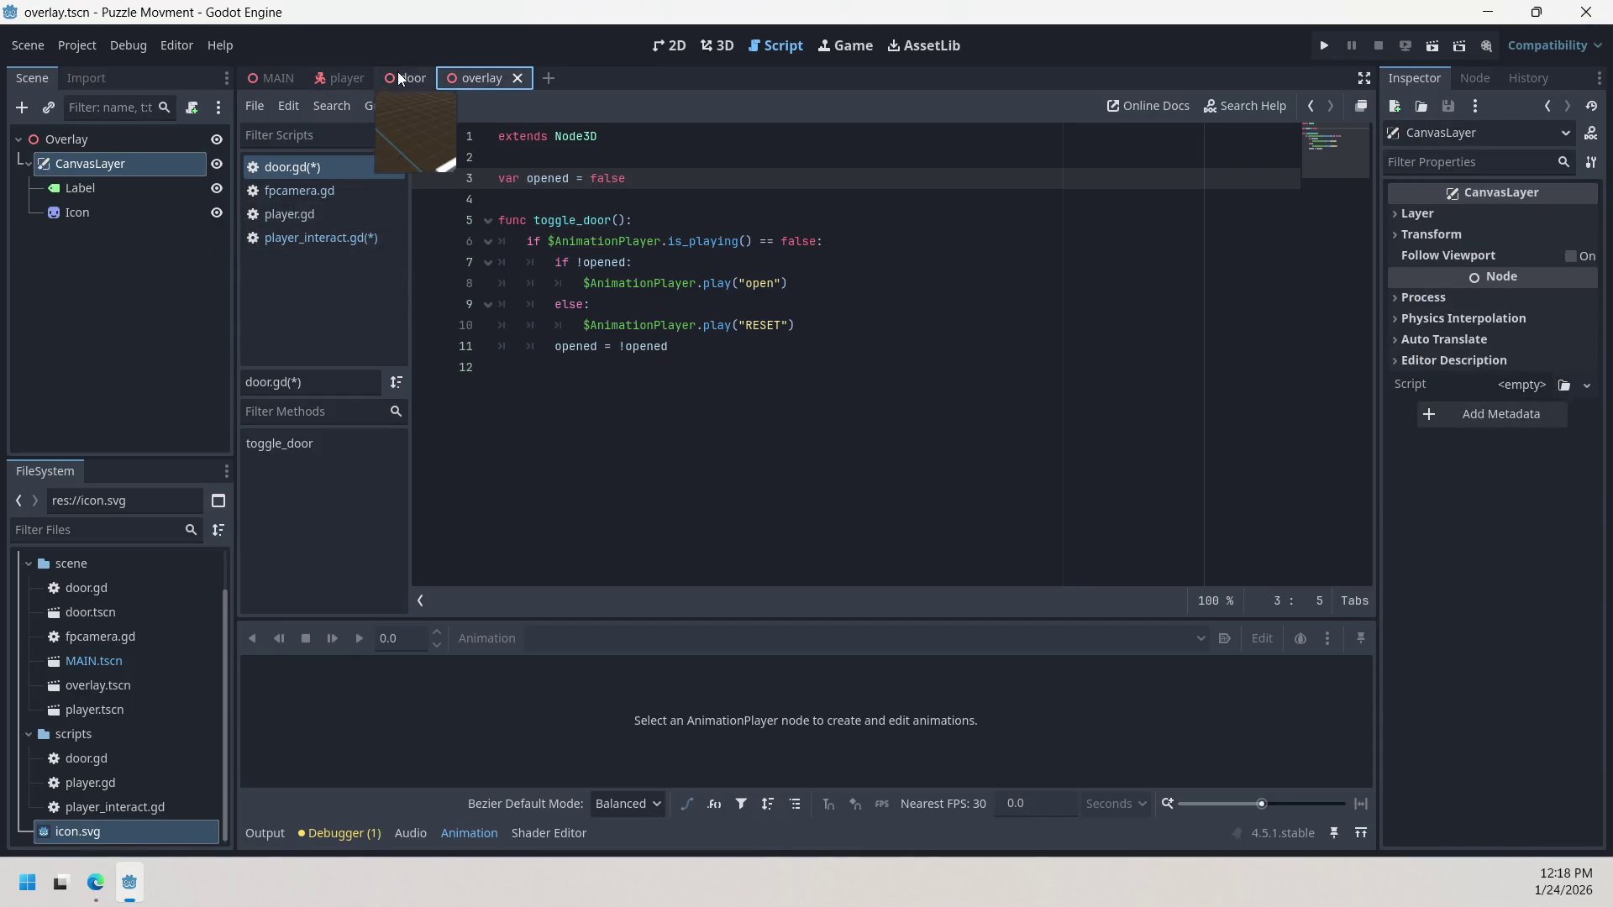
{"action": "left_click", "coordinate": [337, 78]}
{"action": "left_click", "coordinate": [138, 239]}
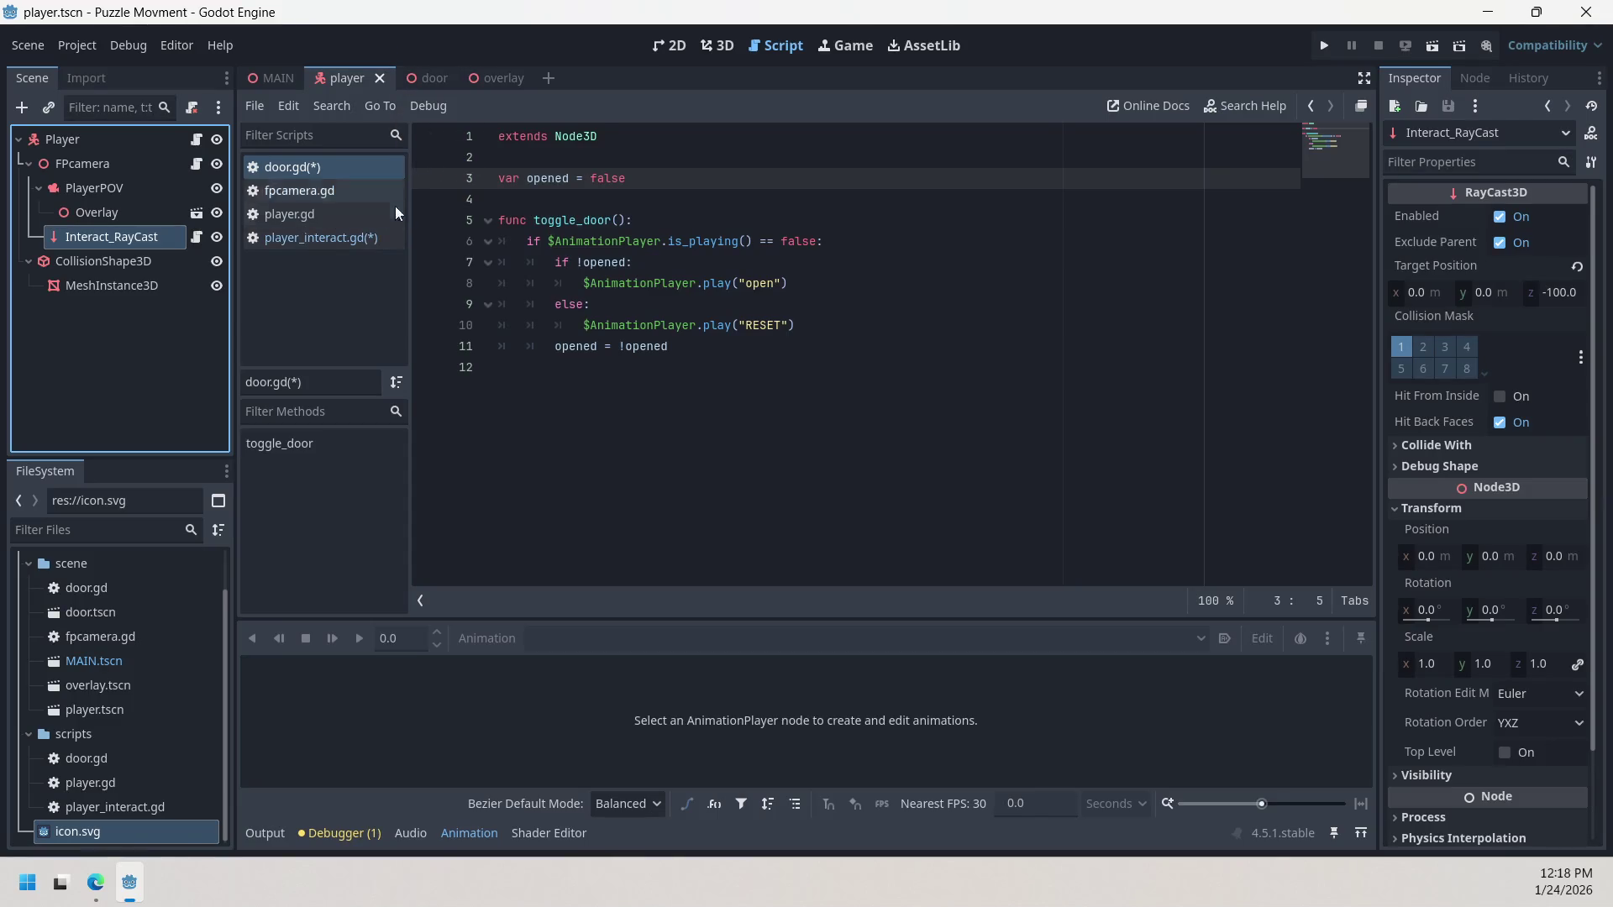
{"action": "left_click", "coordinate": [331, 239]}
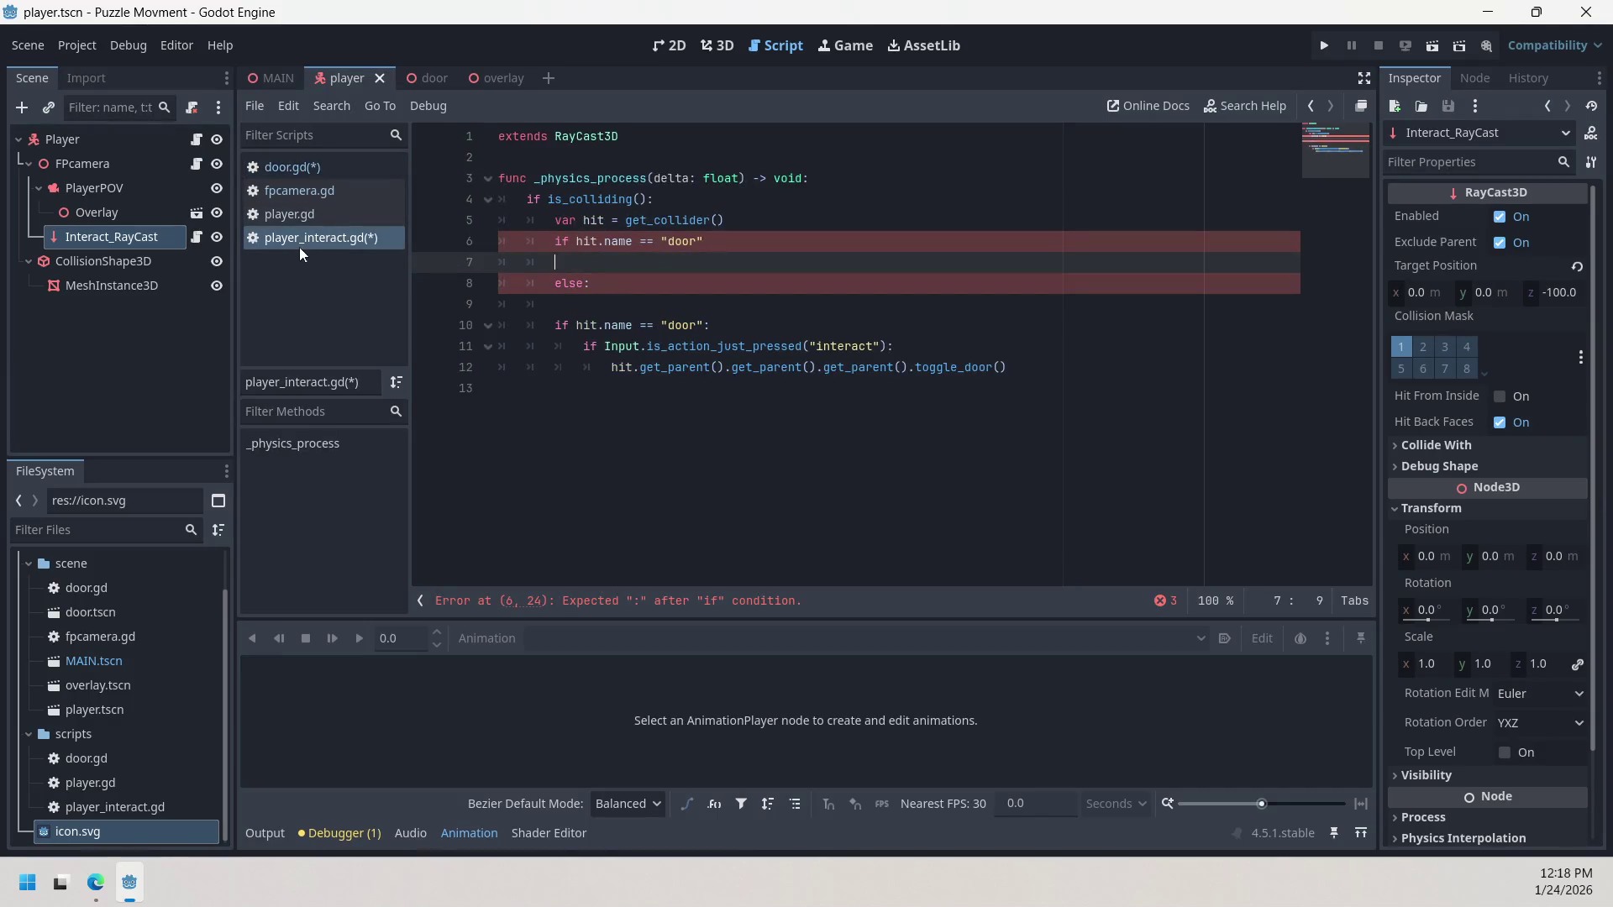
{"action": "left_click", "coordinate": [193, 238]}
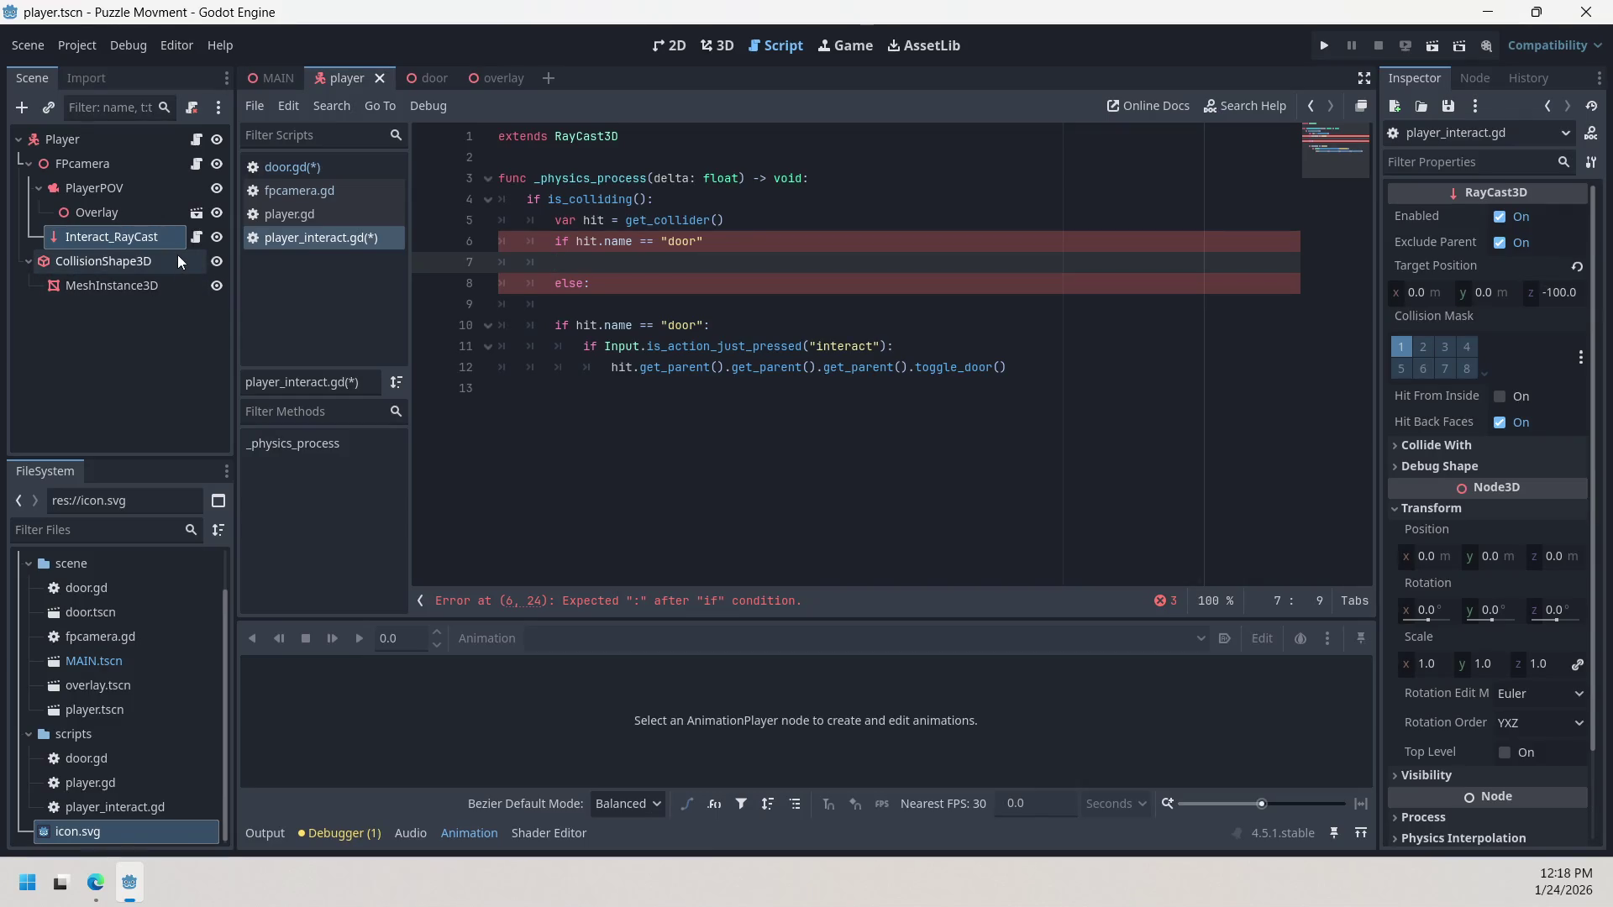
Step: In the overlay scene, expand the Overlay node to check its CanvasLayer, Label and Icon children
{"action": "left_click", "coordinate": [500, 79]}
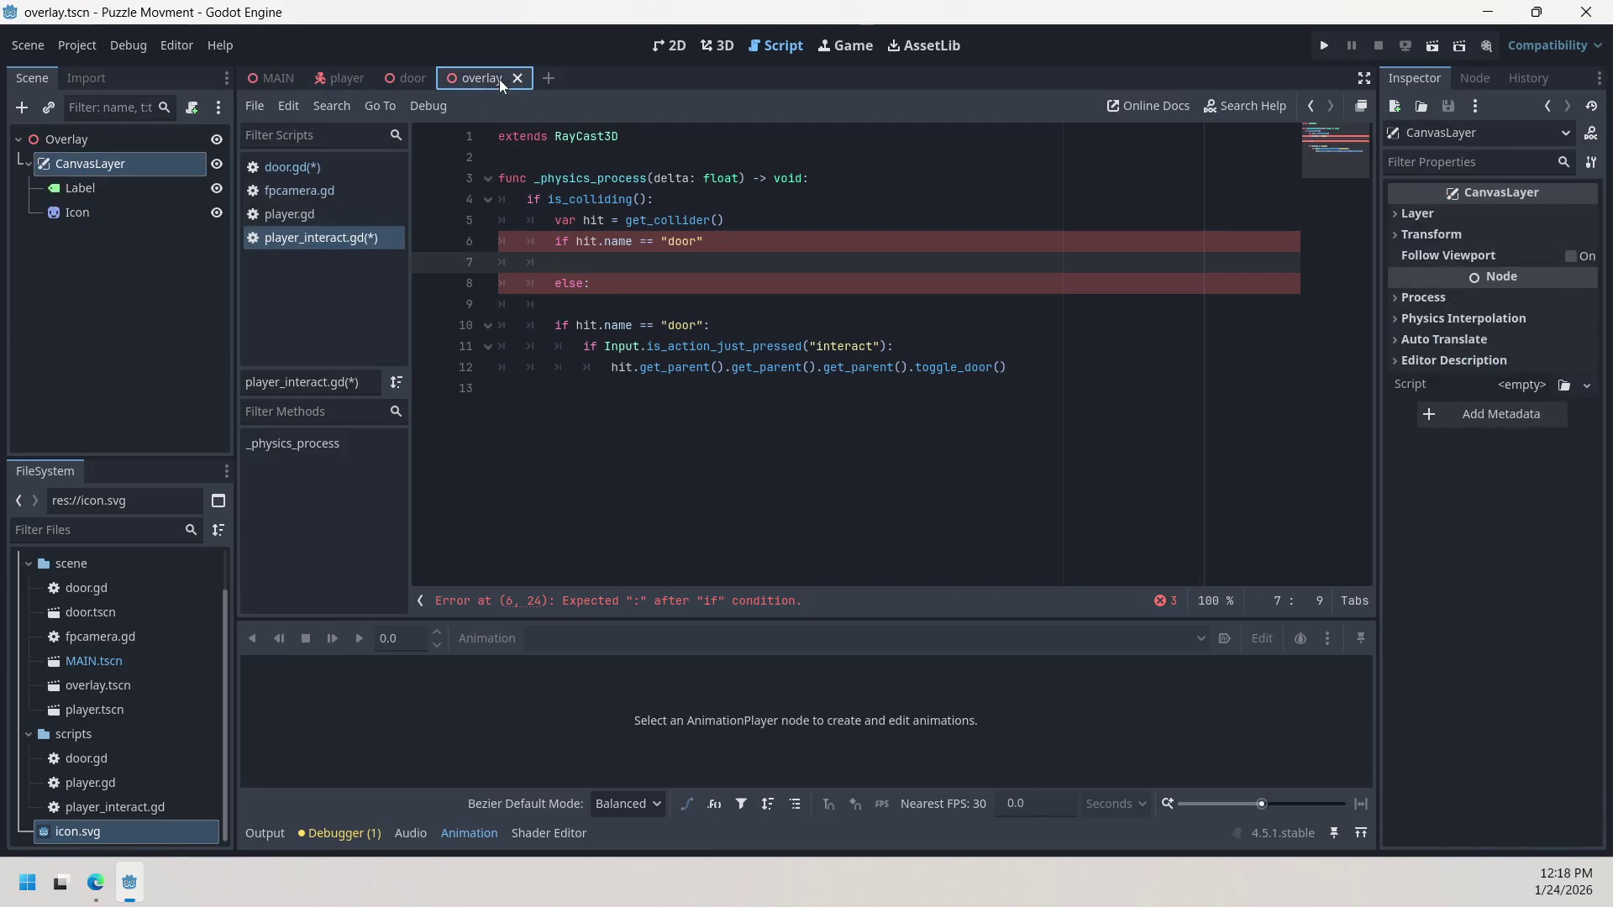
{"action": "left_click", "coordinate": [348, 74]}
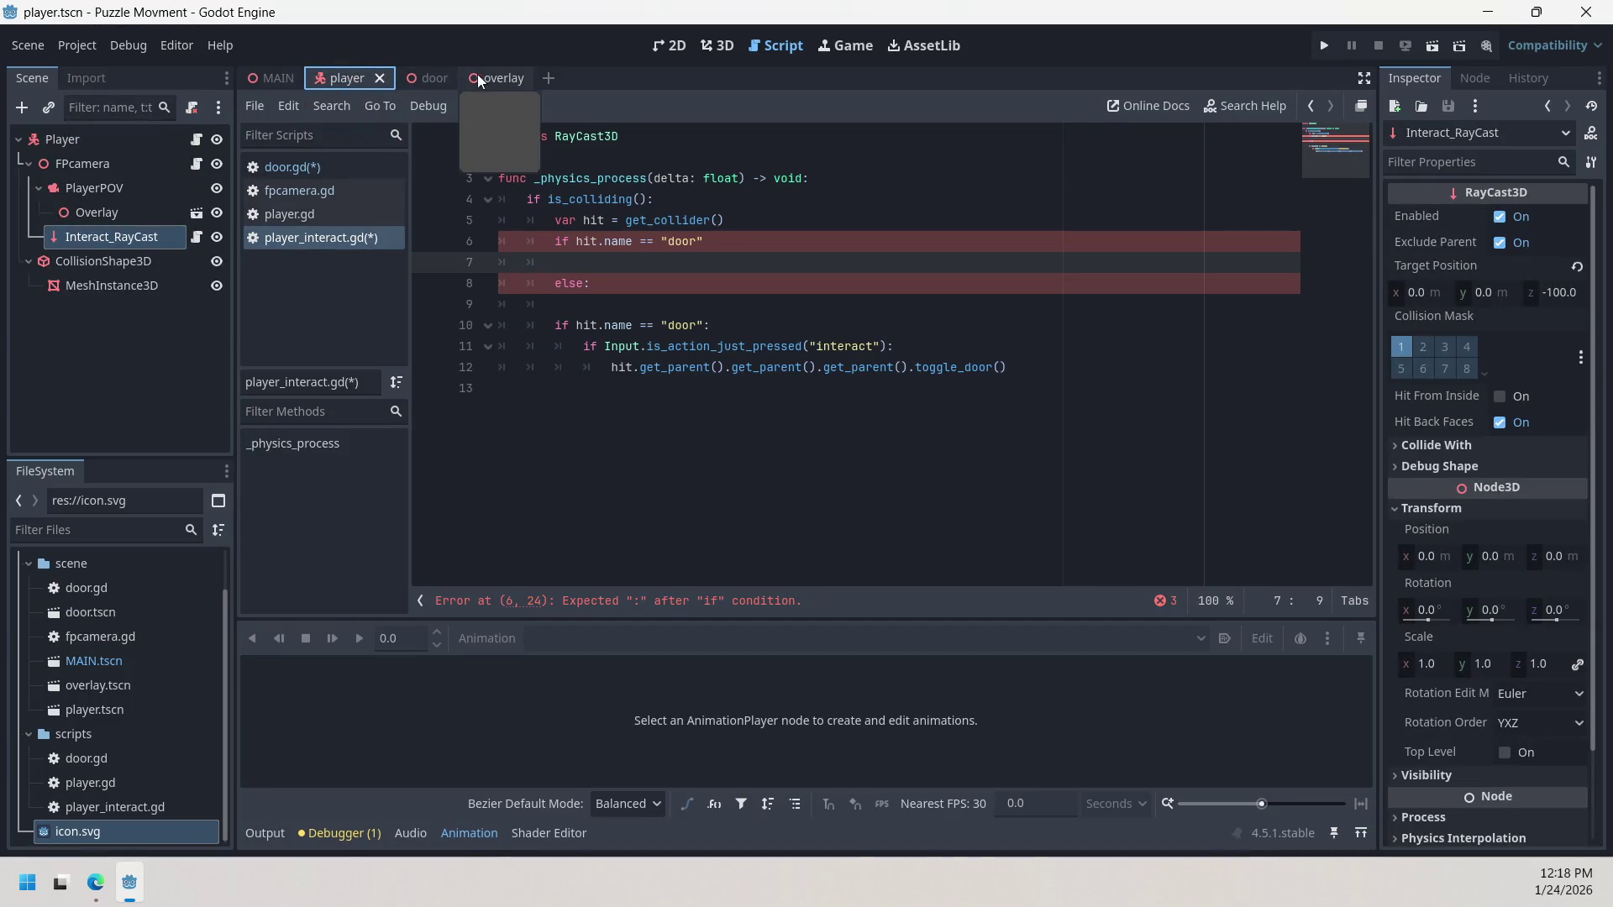
{"action": "left_click", "coordinate": [499, 77]}
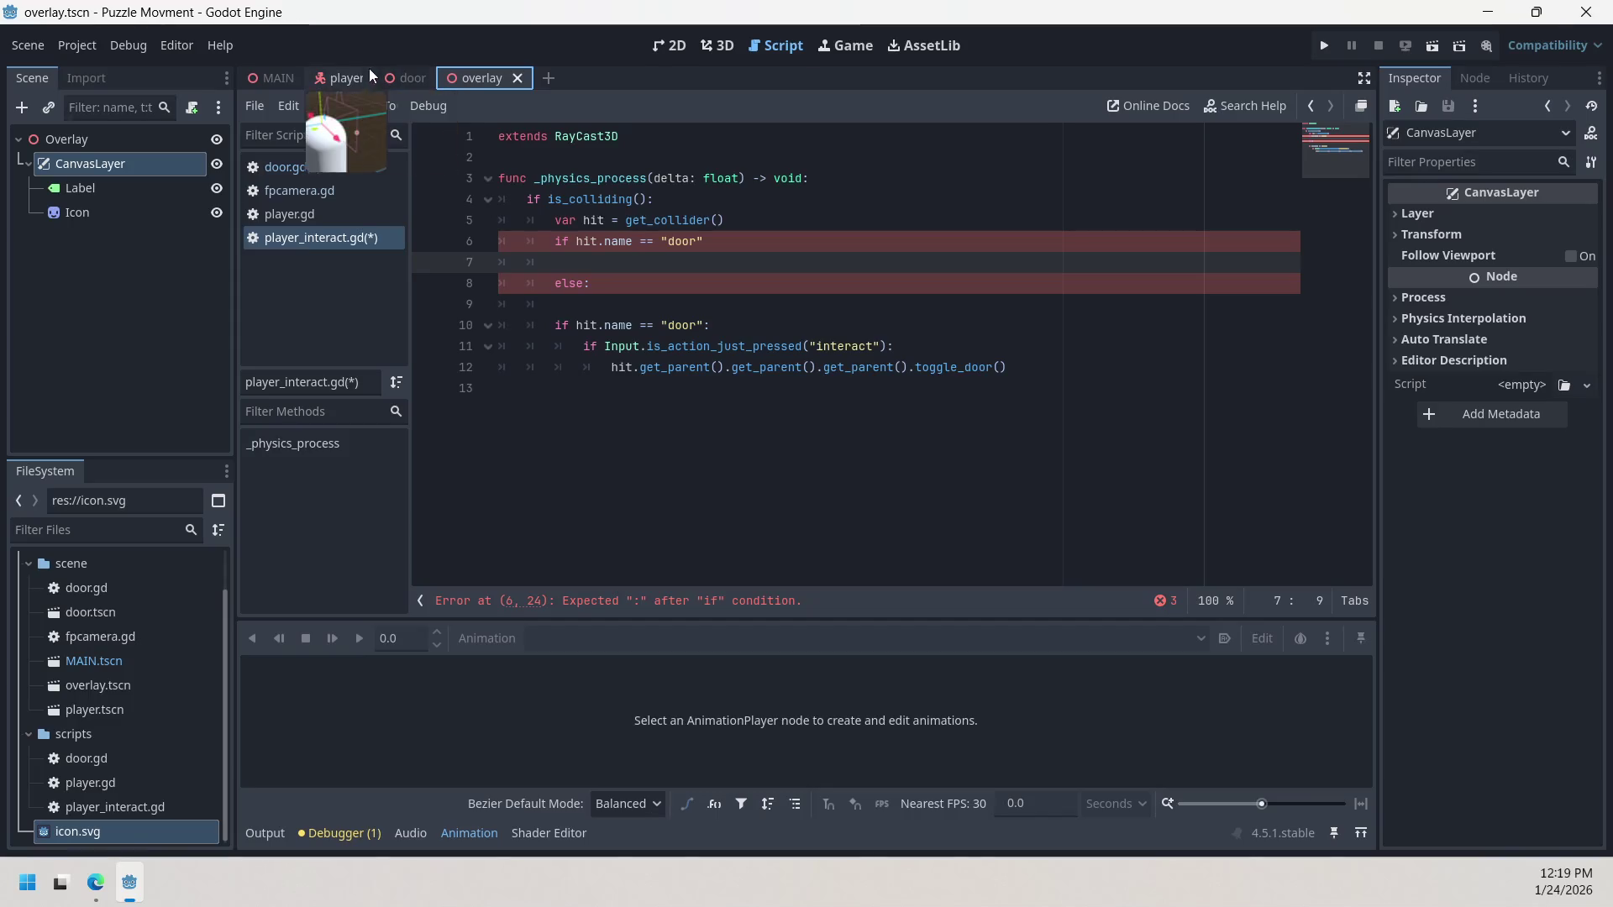
{"action": "left_click", "coordinate": [361, 76]}
{"action": "left_click", "coordinate": [480, 79]}
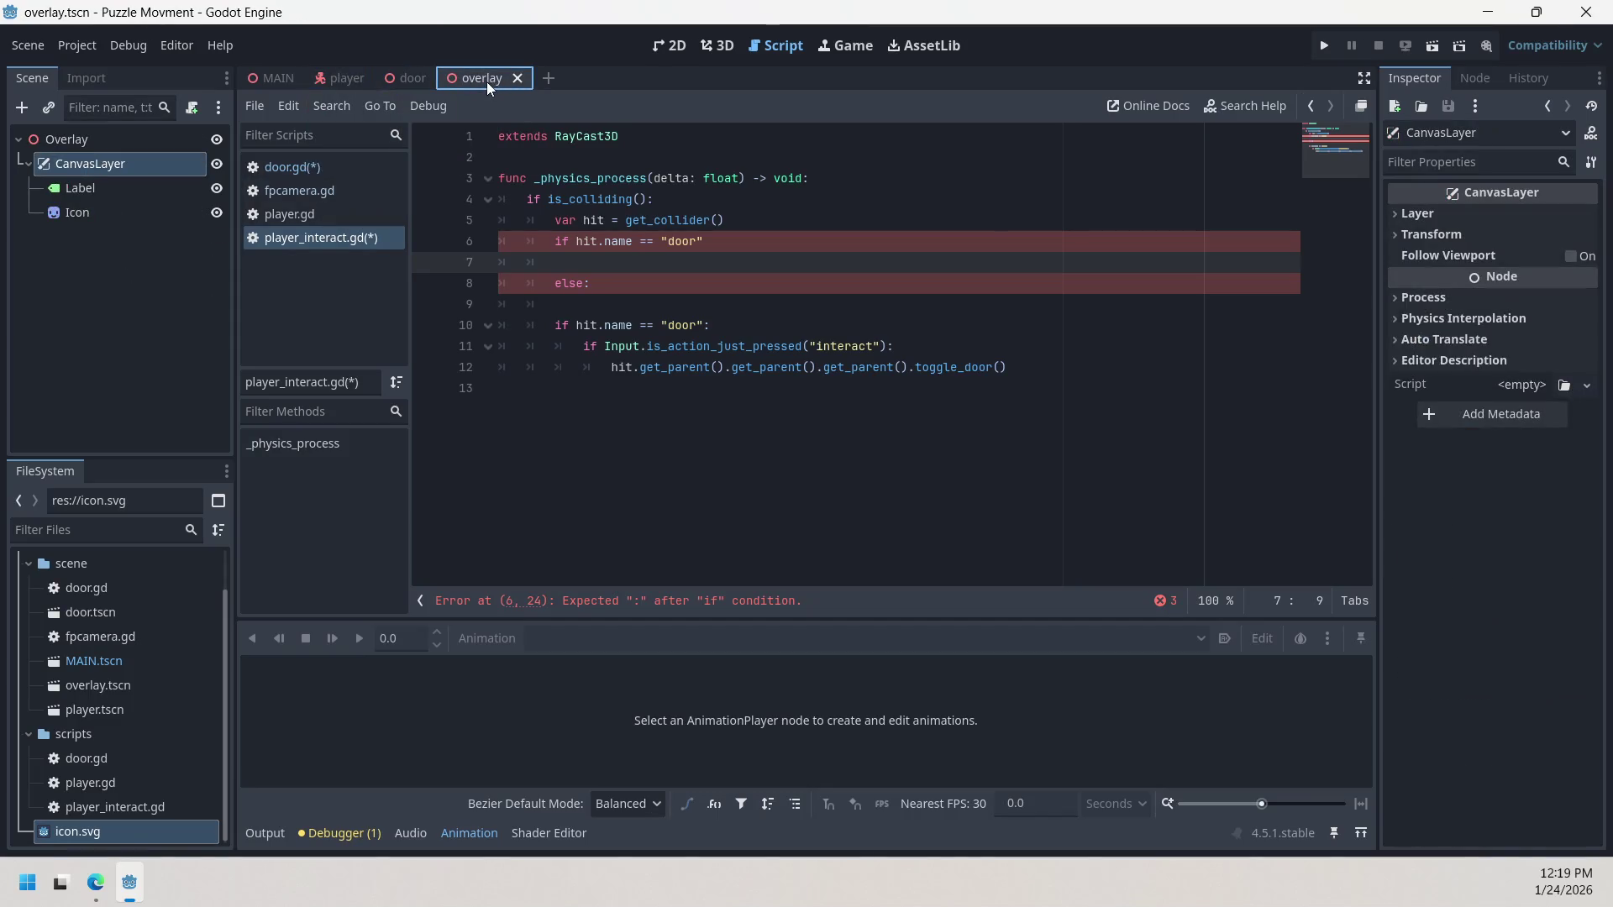
{"action": "left_click", "coordinate": [346, 77]}
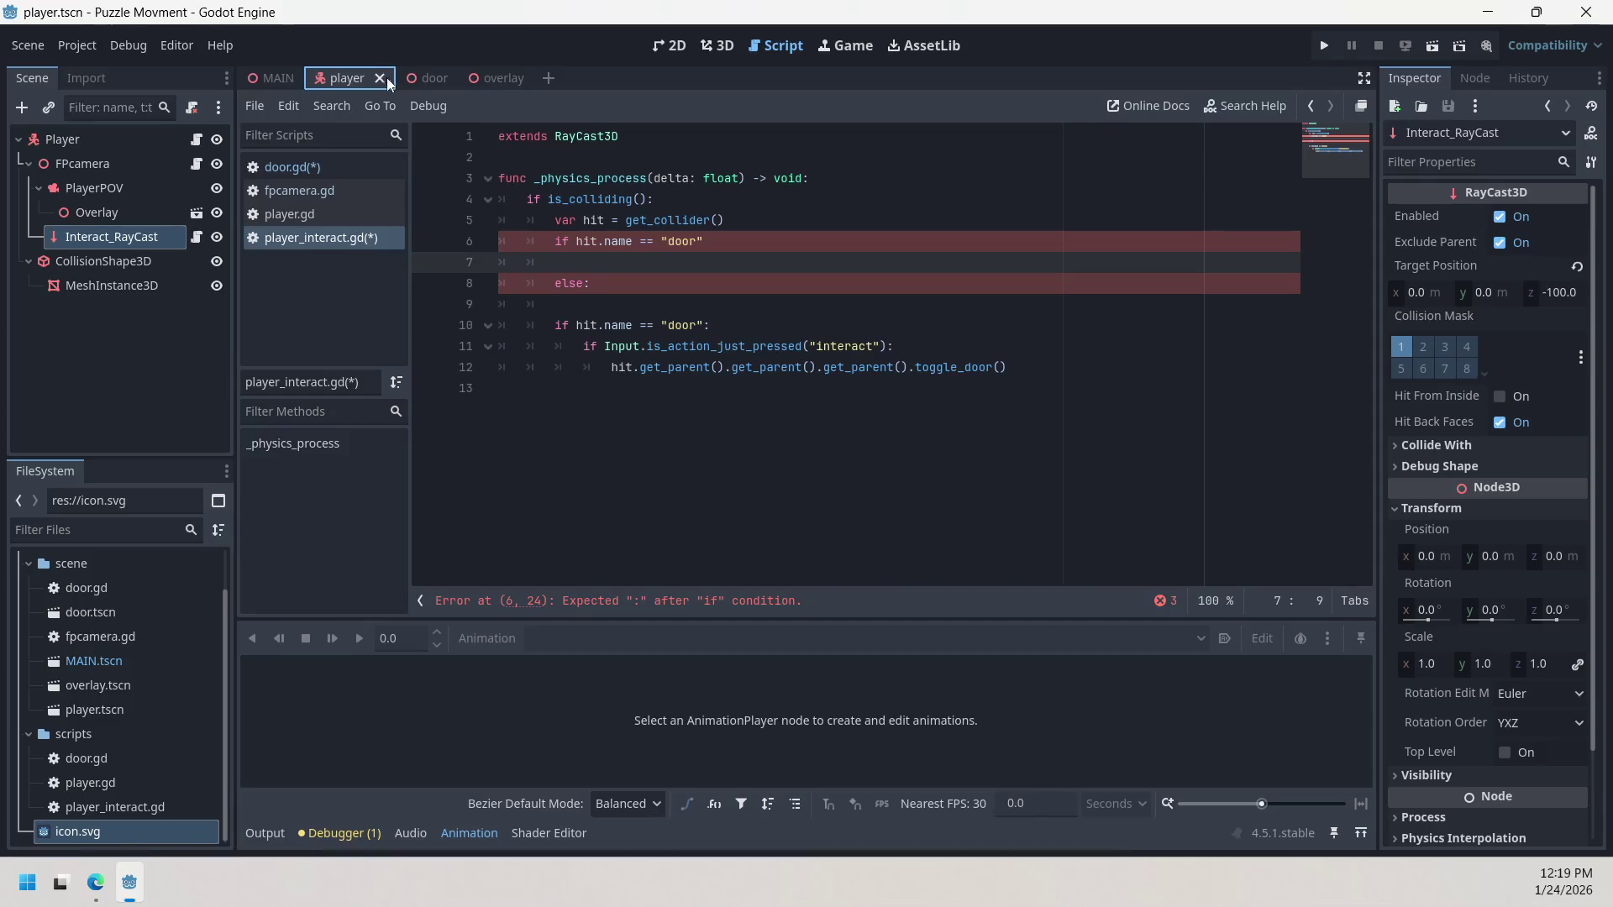
{"action": "left_click", "coordinate": [500, 78]}
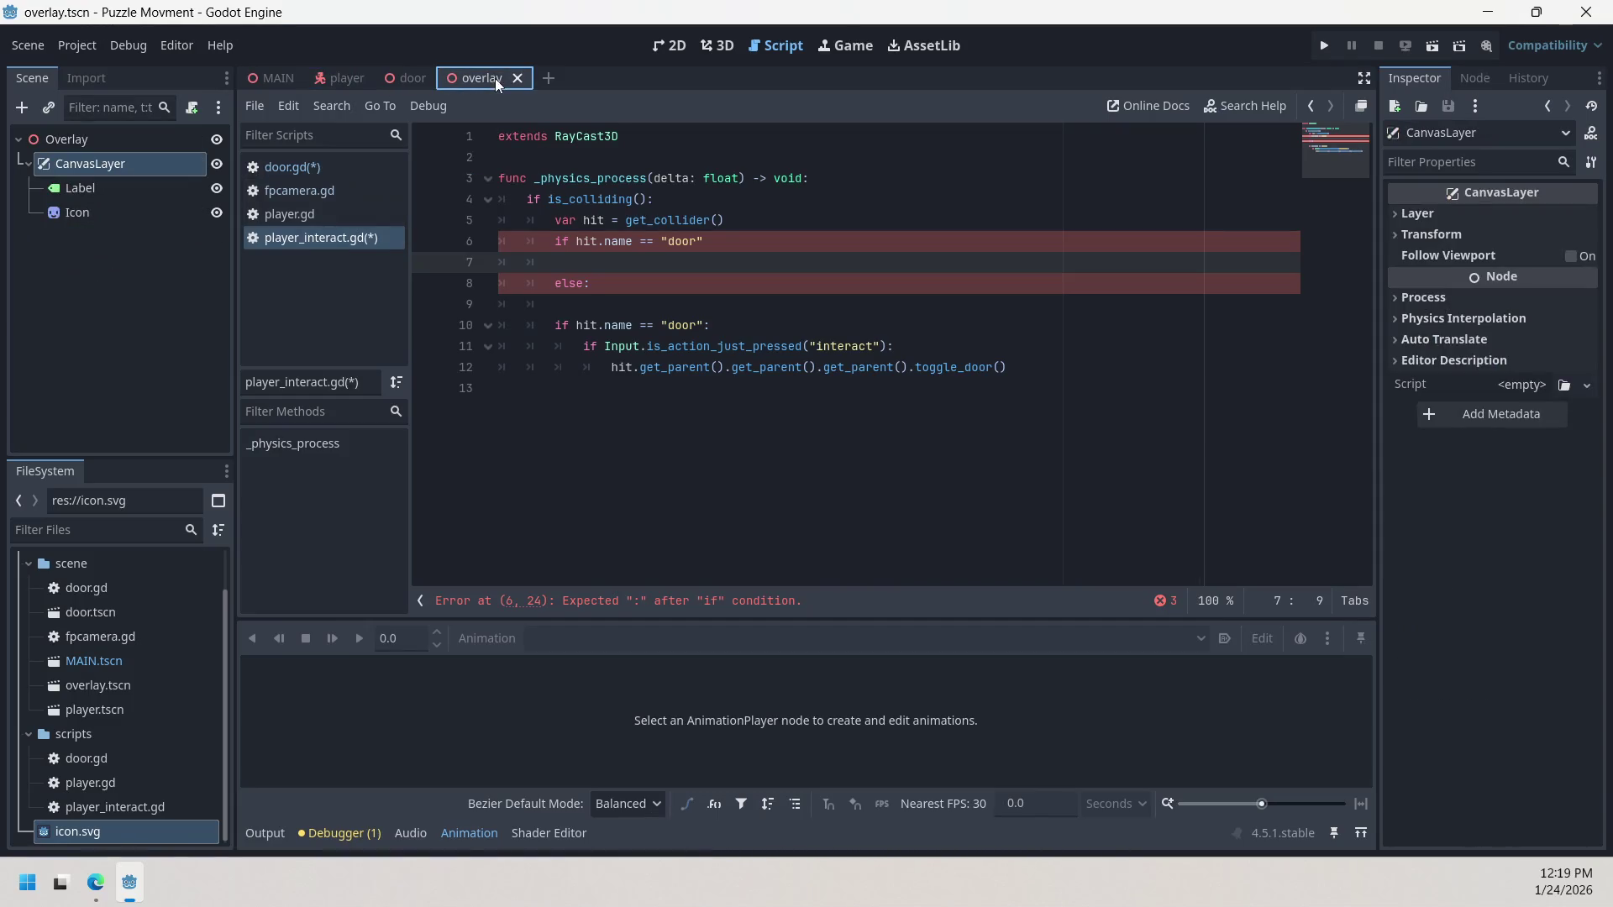
{"action": "left_click", "coordinate": [133, 241]}
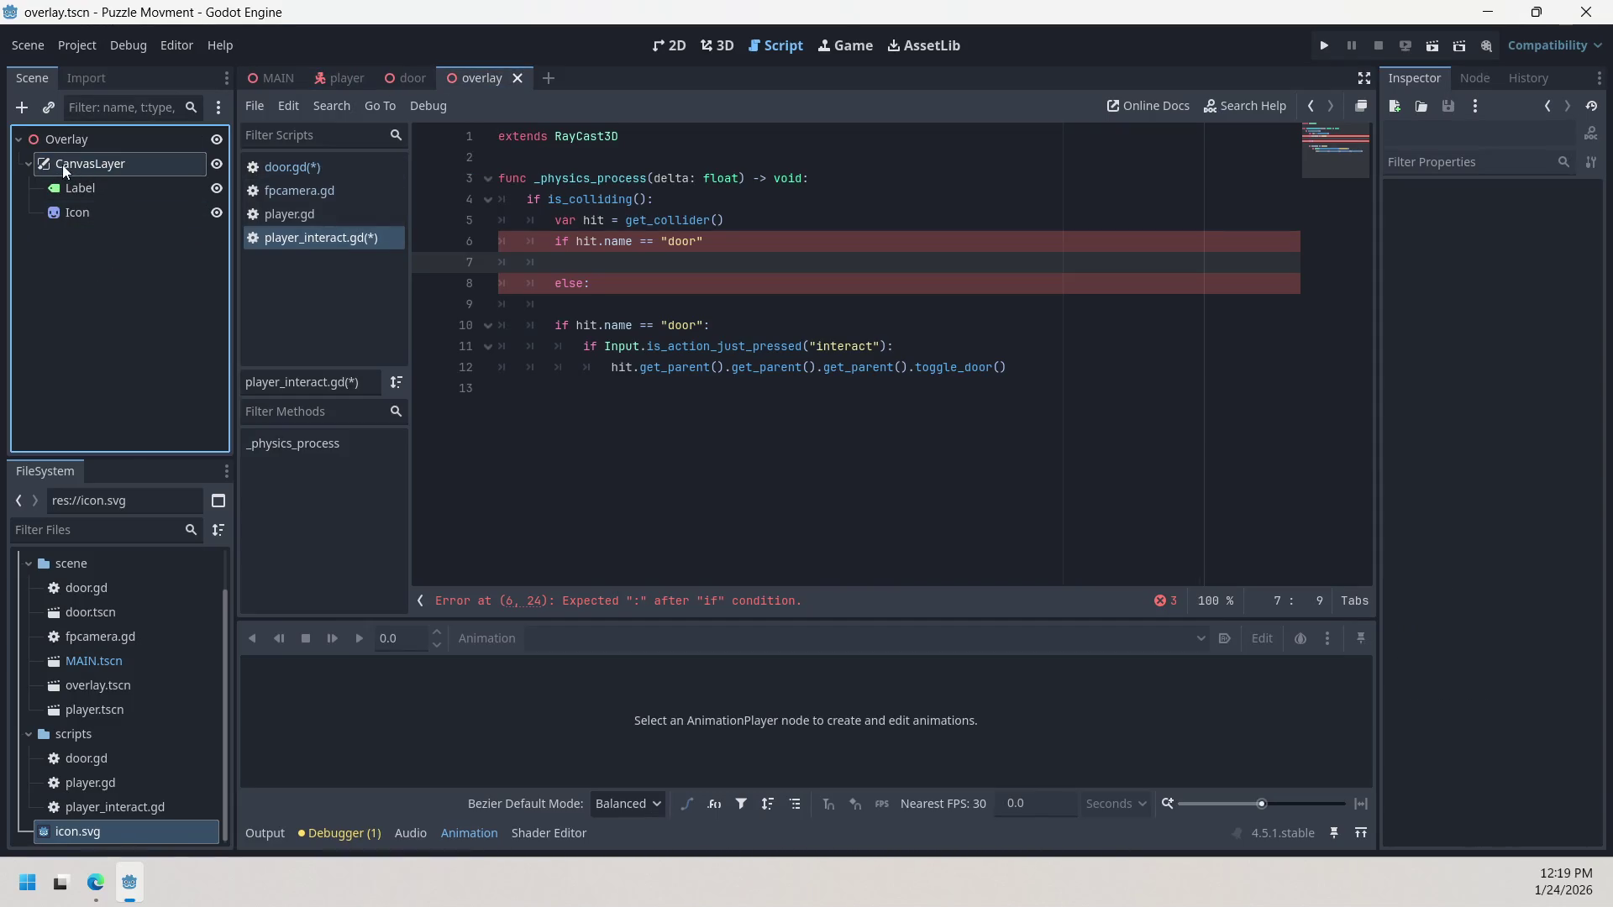
{"action": "left_click", "coordinate": [19, 140]}
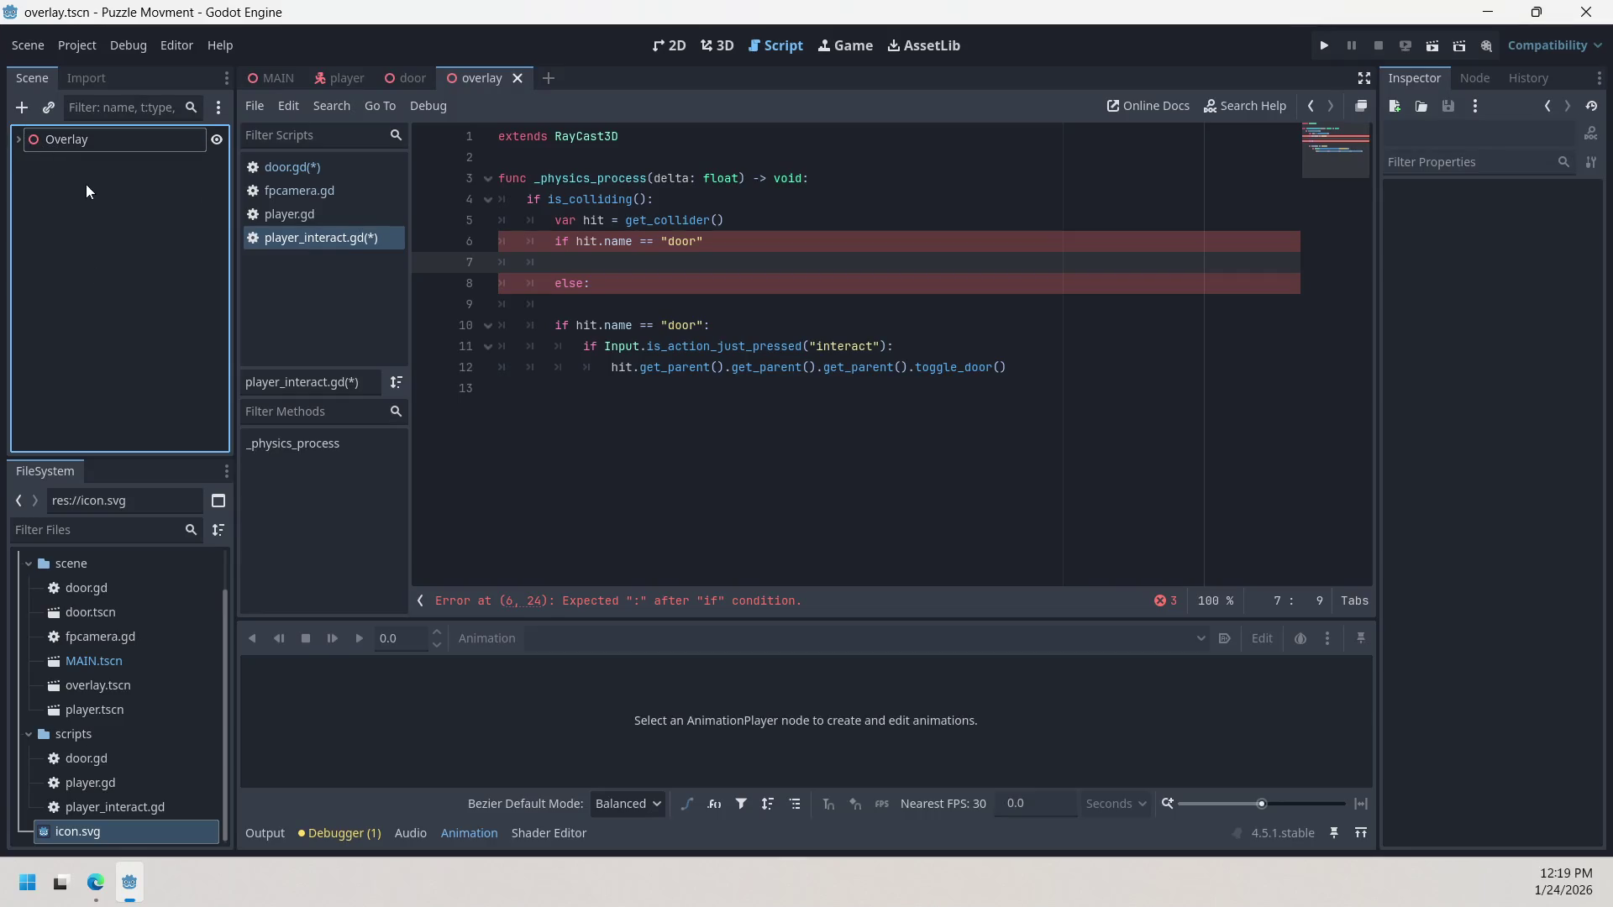
{"action": "left_click", "coordinate": [34, 140]}
{"action": "left_click", "coordinate": [18, 140]}
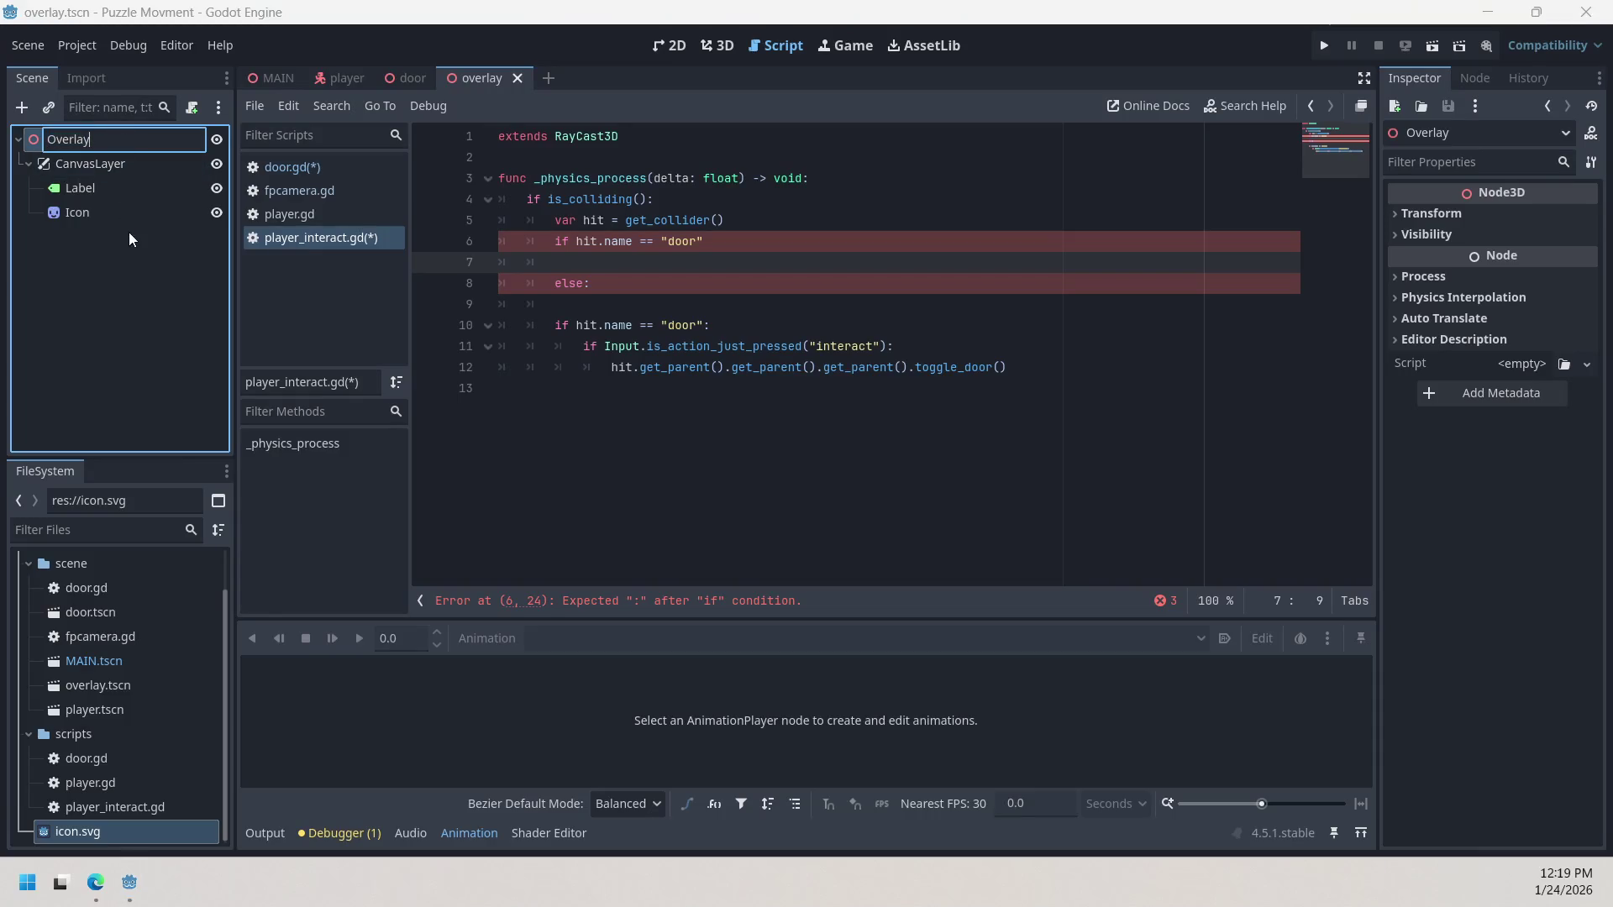
Step: Close the overlay scene, select Overlay in the player scene and run the project
{"action": "left_click", "coordinate": [336, 78]}
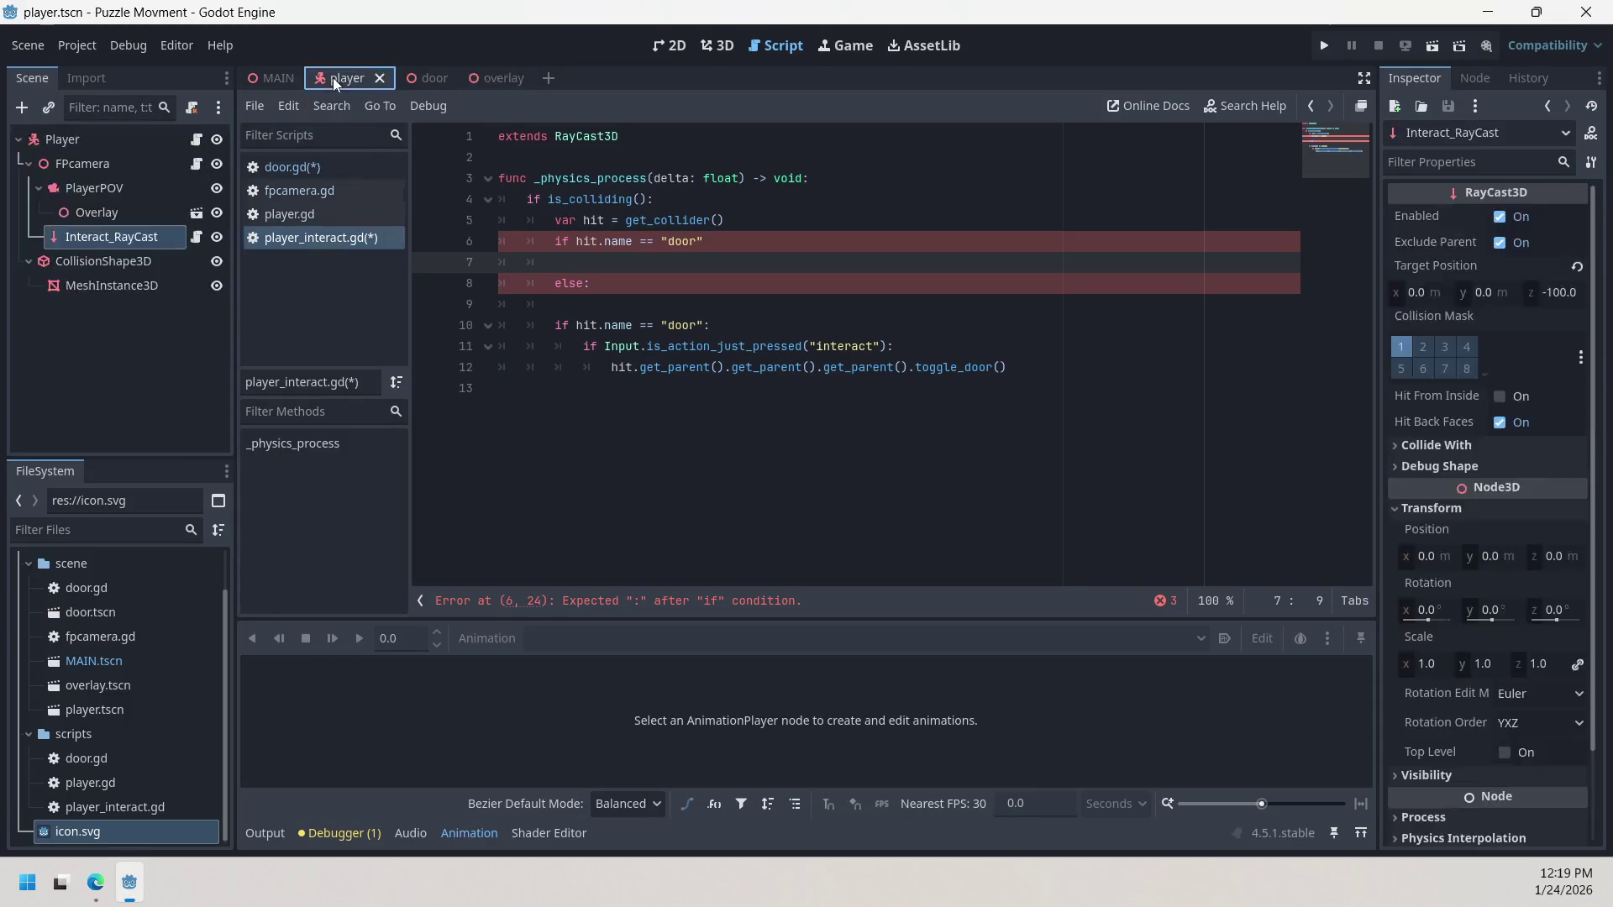
{"action": "left_click", "coordinate": [515, 82]}
{"action": "left_click", "coordinate": [520, 79]}
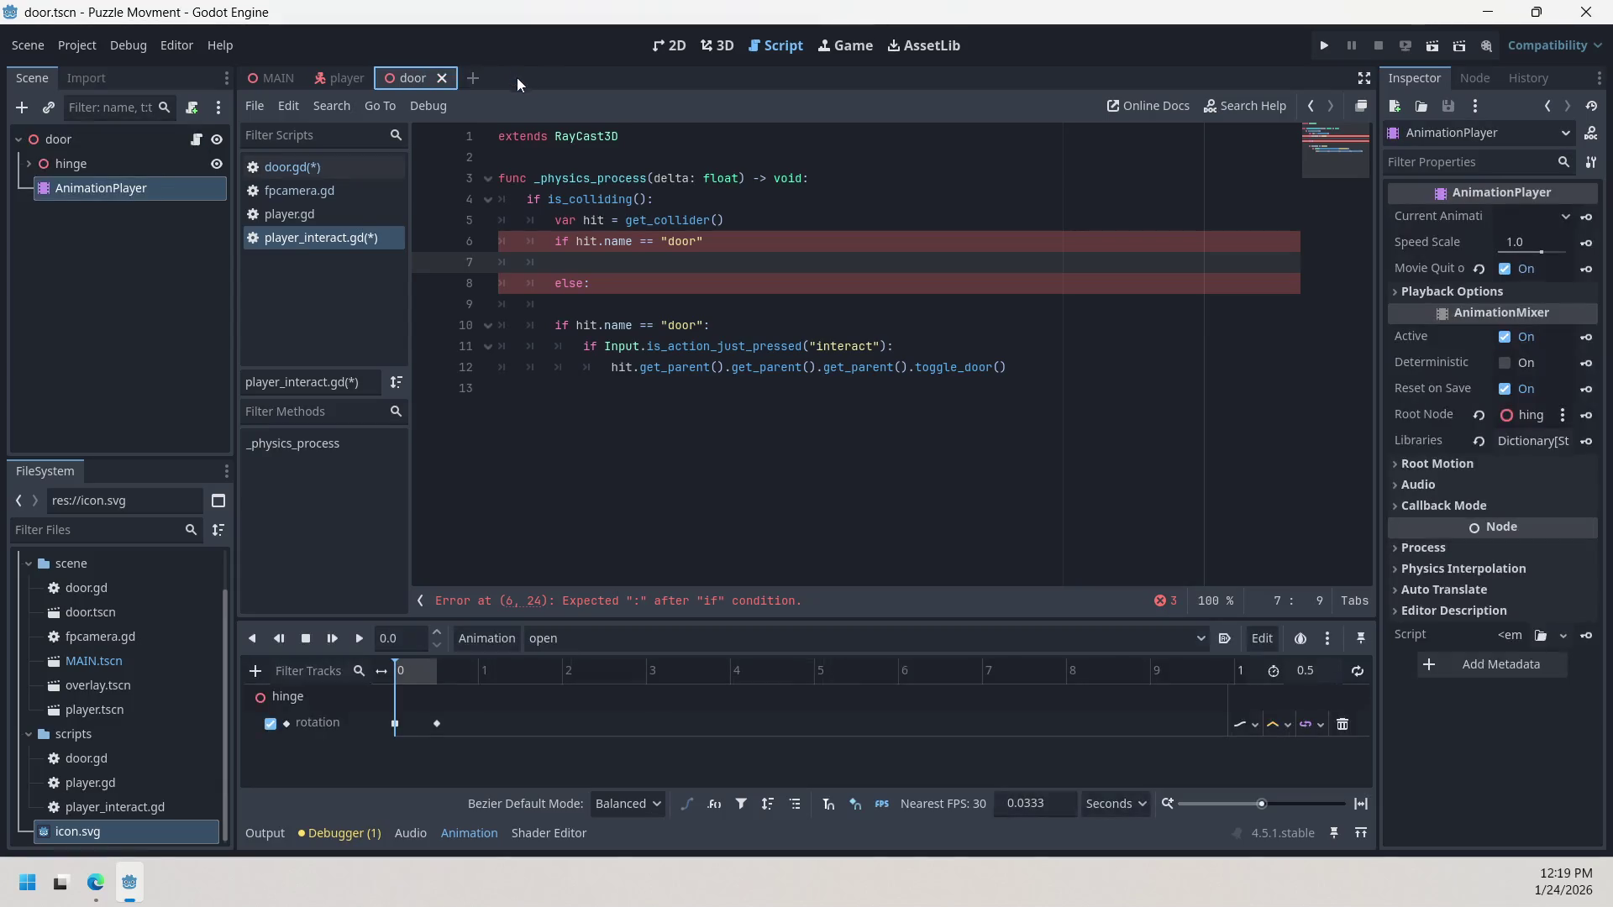
{"action": "left_click", "coordinate": [350, 84]}
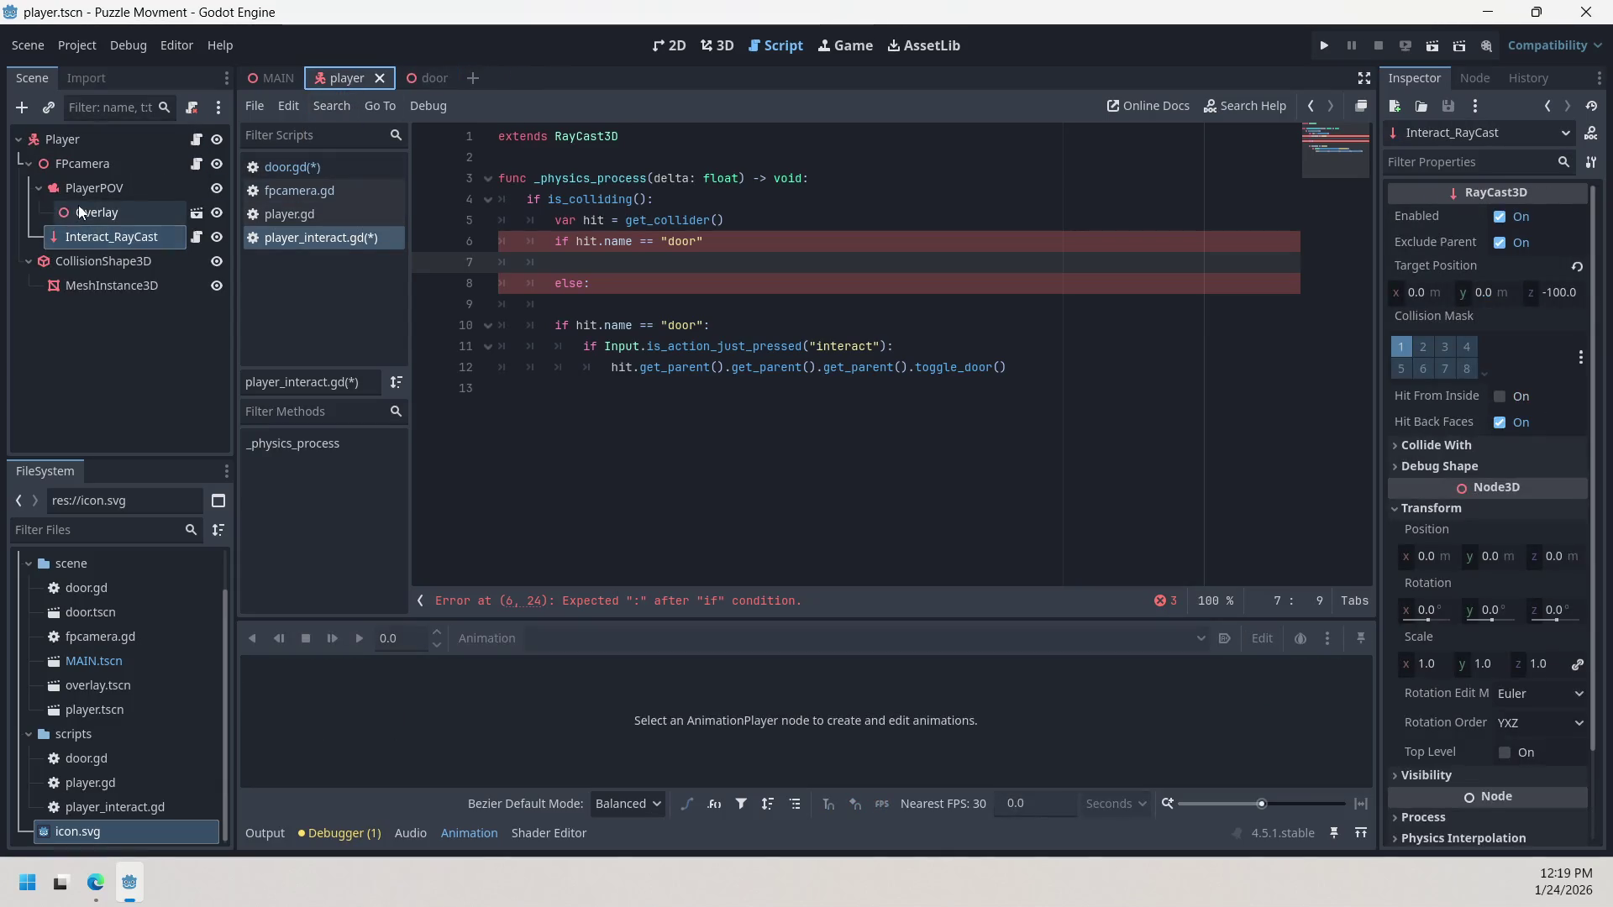
{"action": "left_click", "coordinate": [92, 213]}
{"action": "left_click", "coordinate": [1321, 48]}
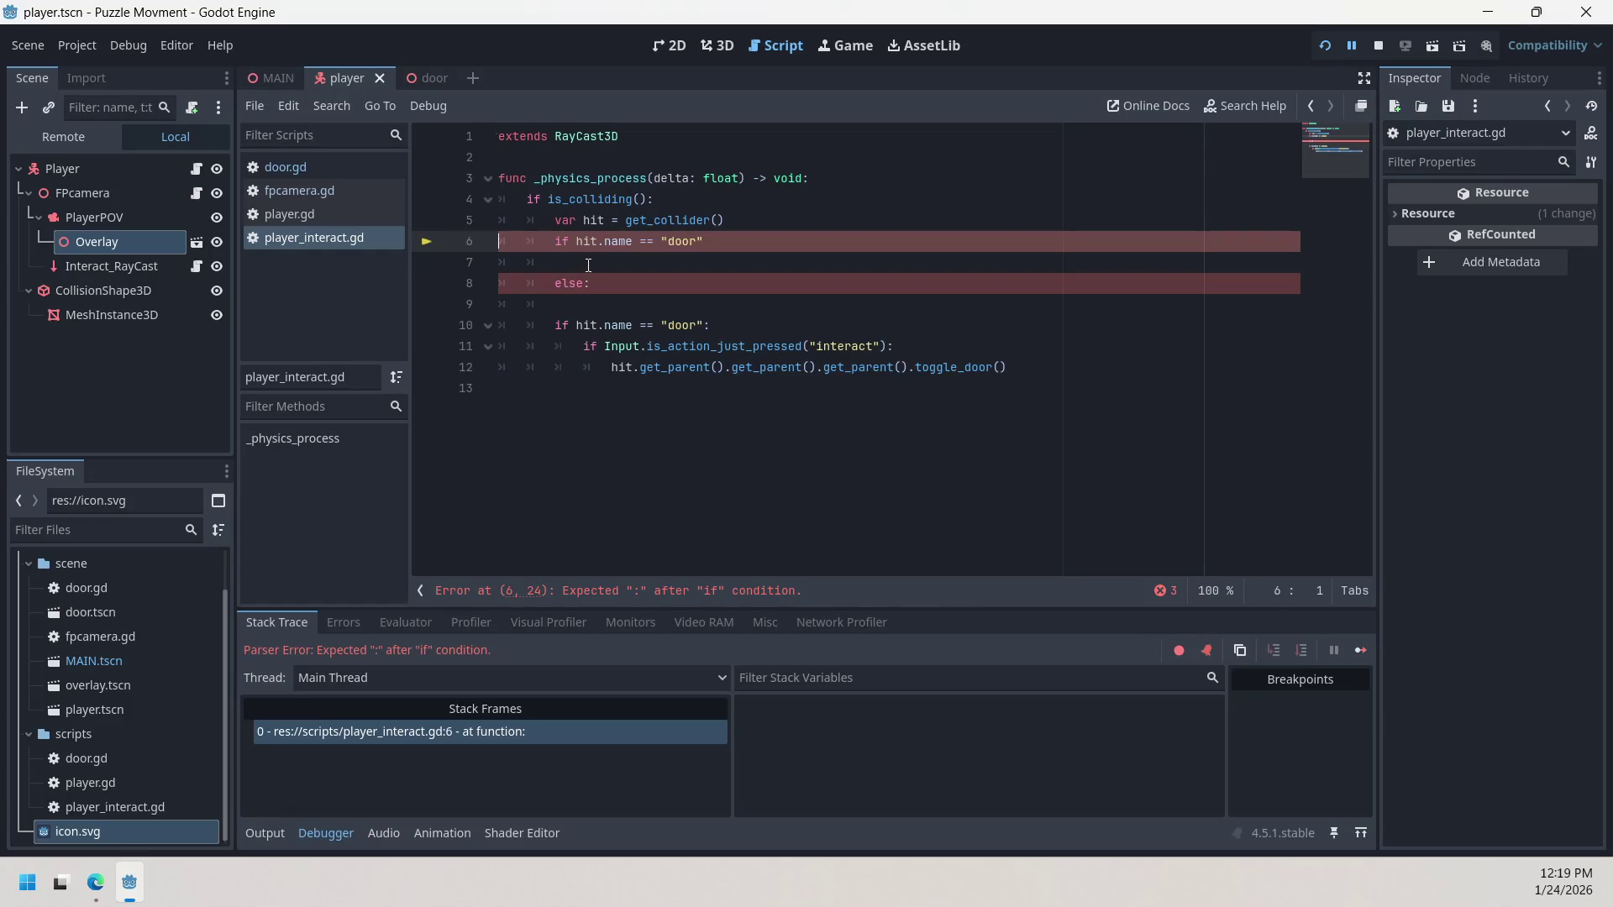
Step: Fill lines 7 and 9 of the if/else block with pass placeholders and try indenting them
{"action": "left_click", "coordinate": [585, 263]}
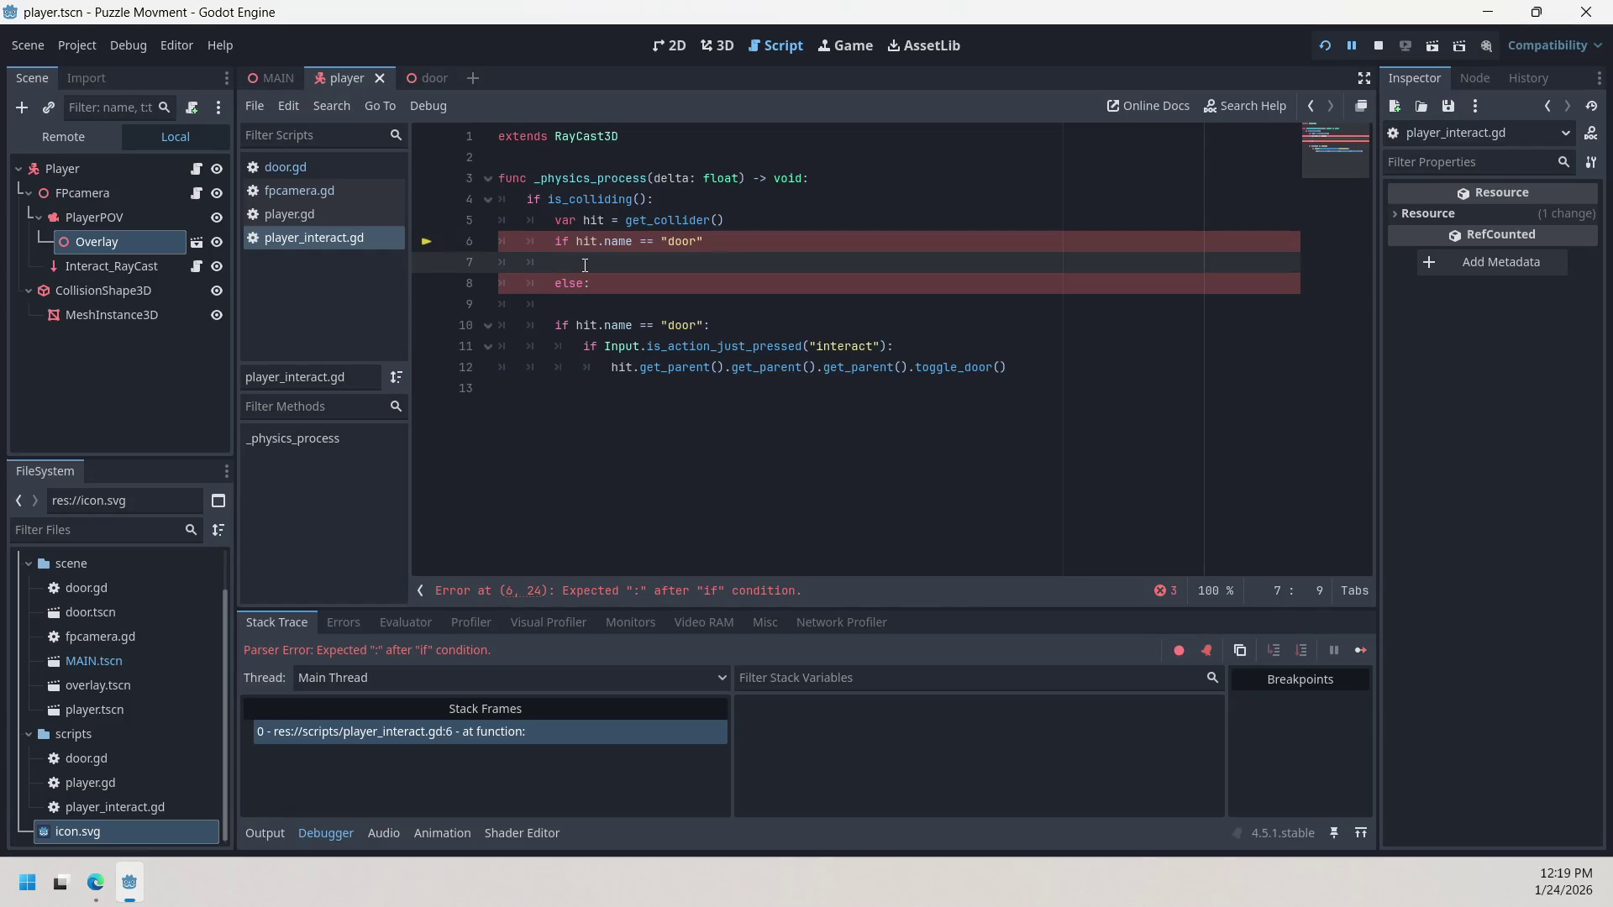
{"action": "type", "text": "pass"}
{"action": "left_click", "coordinate": [645, 310]}
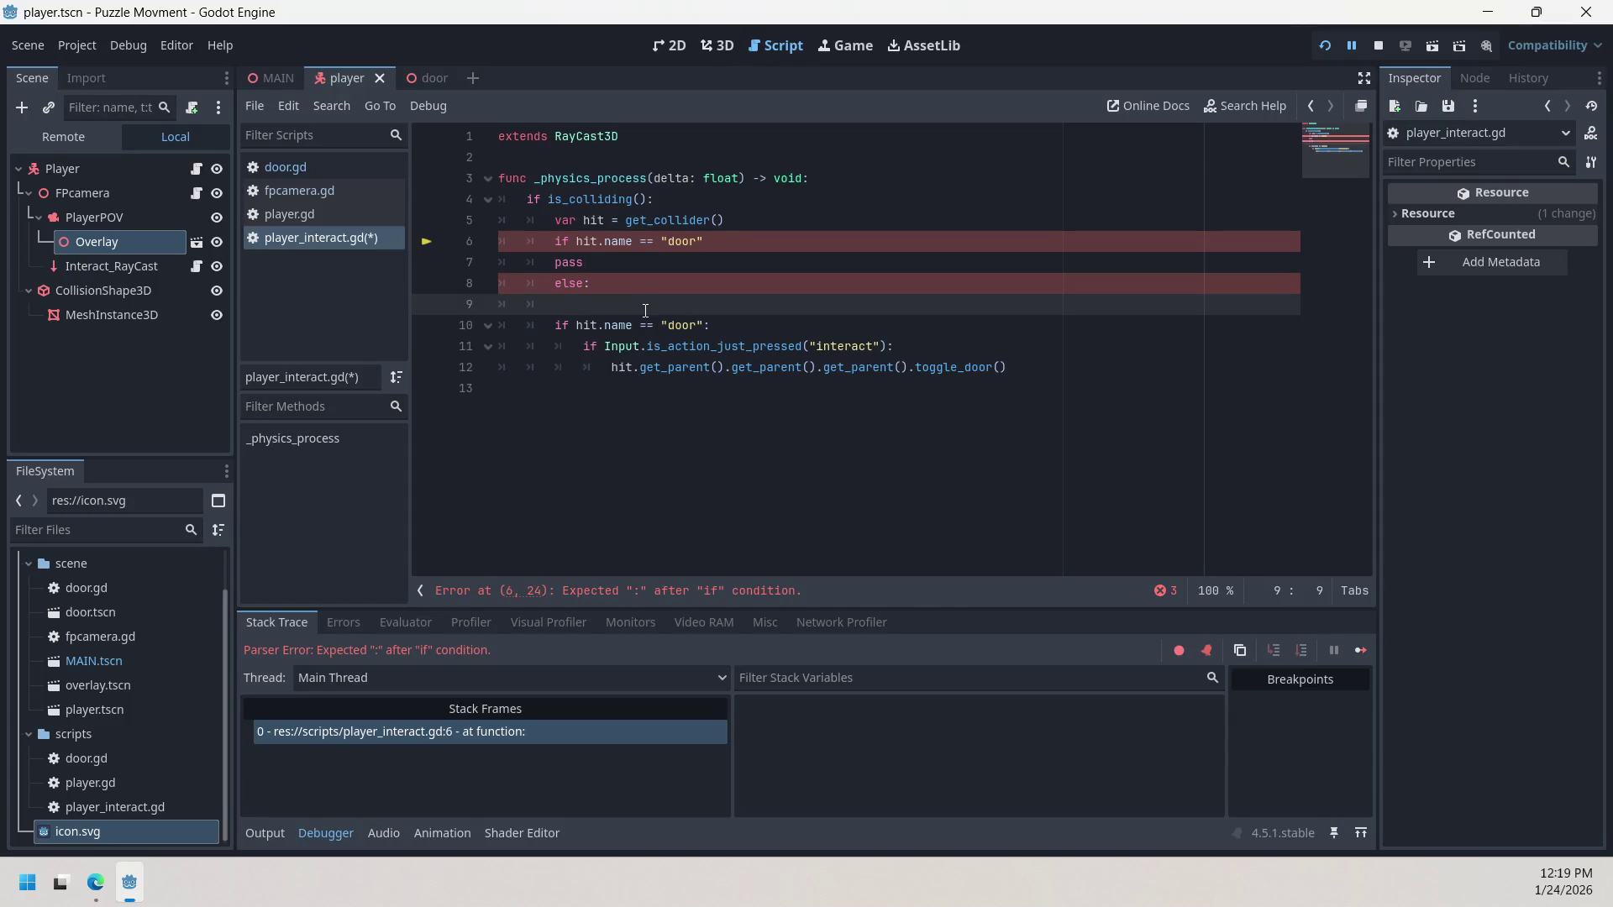
{"action": "type", "text": "pass"}
{"action": "left_click", "coordinate": [597, 408]}
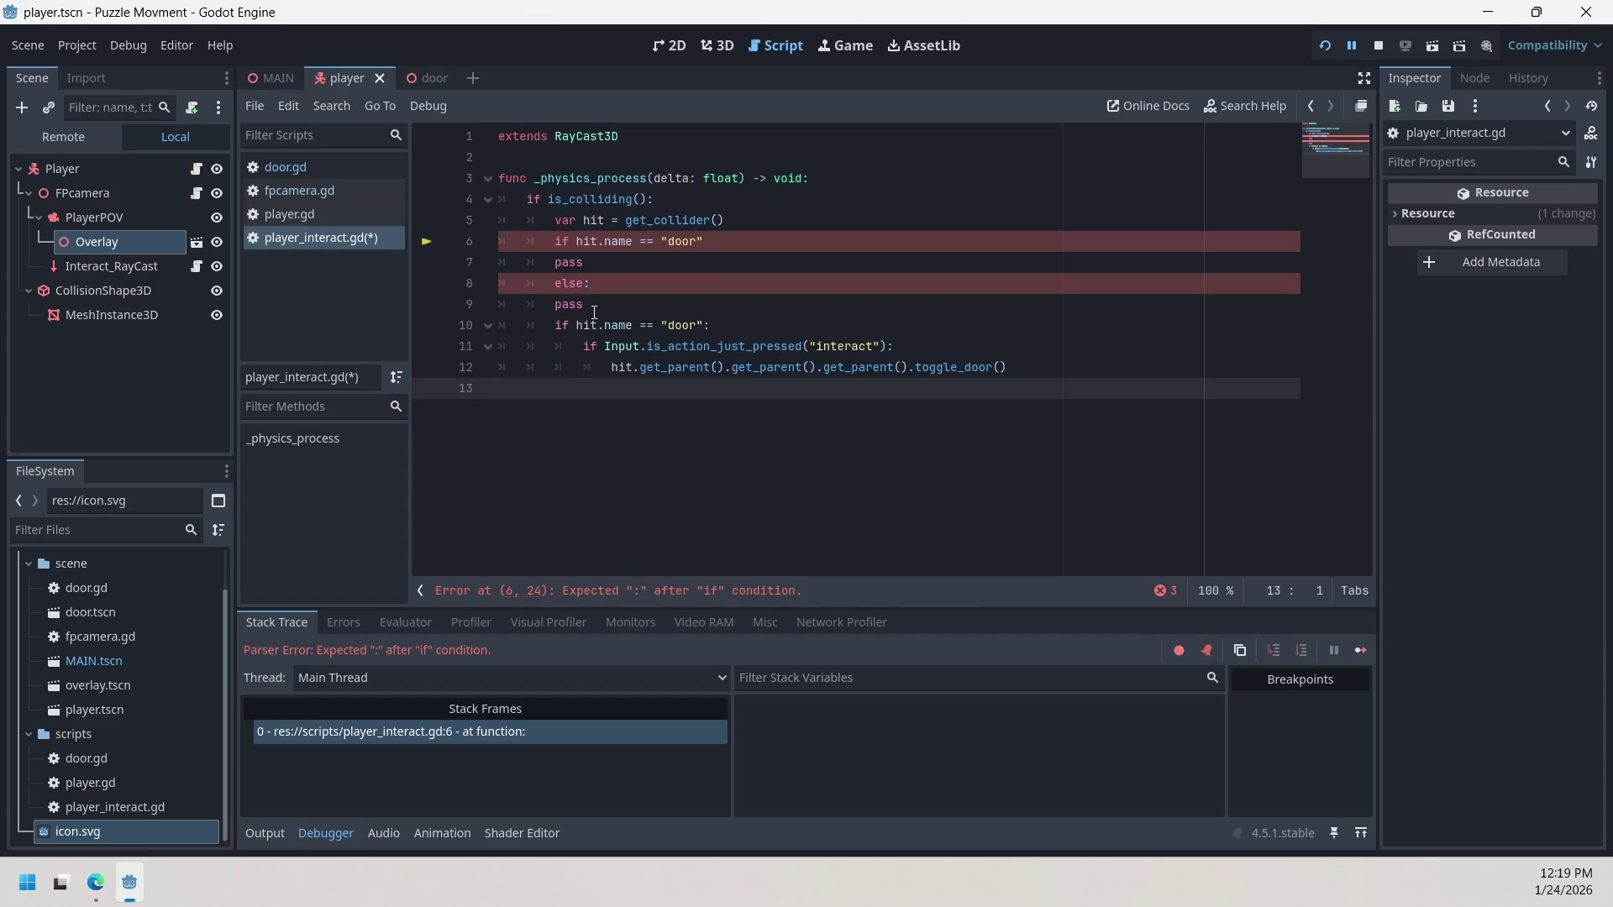
{"action": "left_click", "coordinate": [574, 297]}
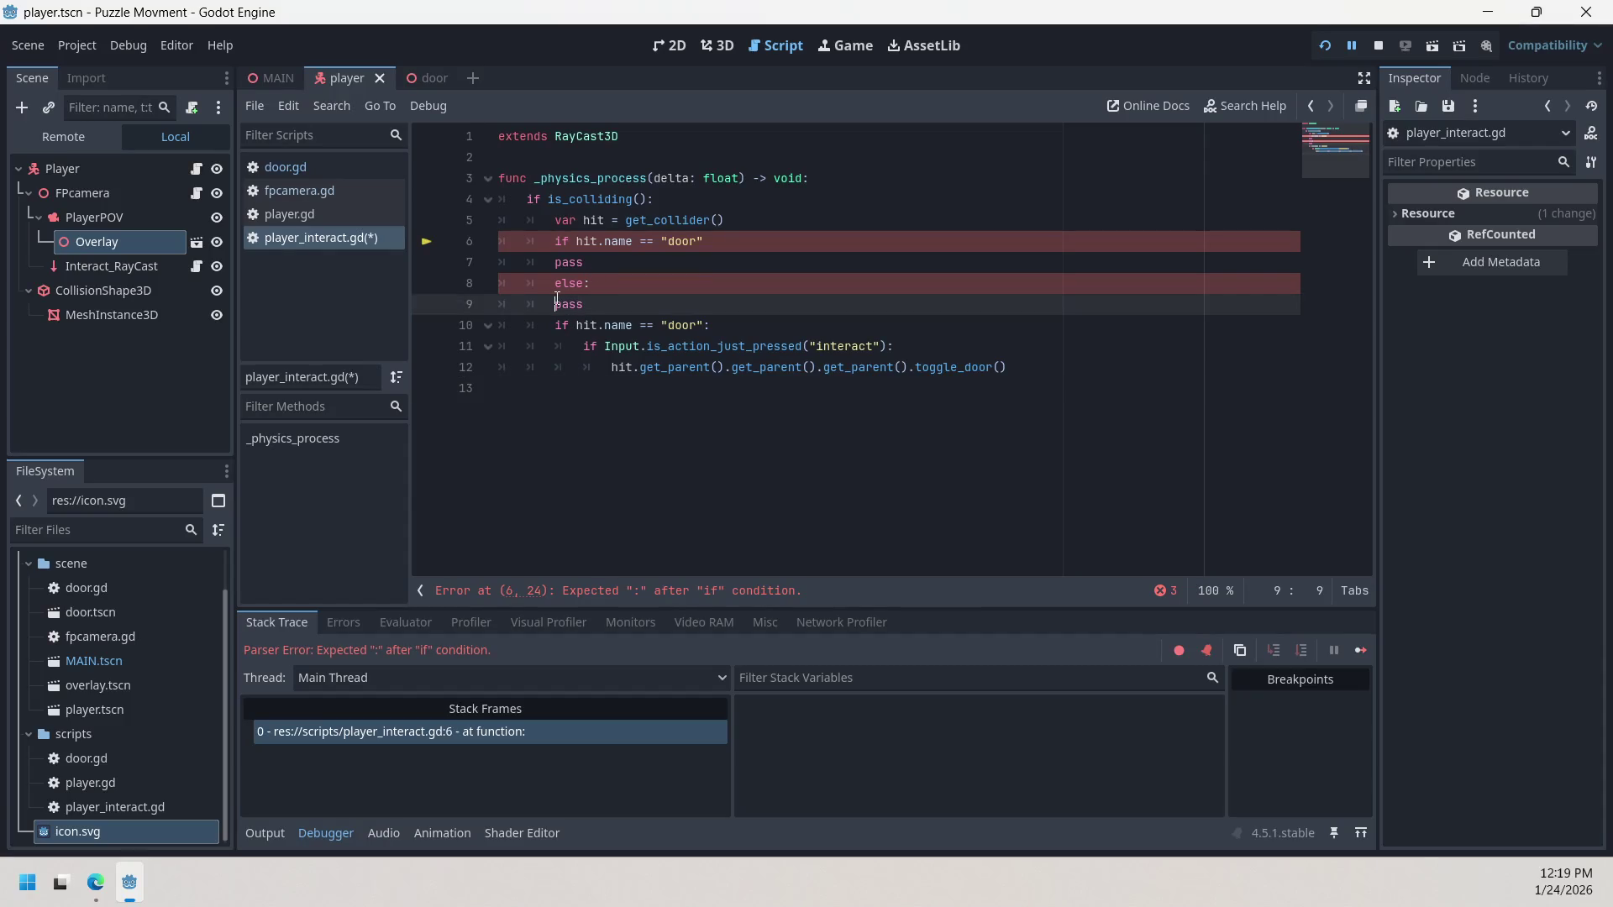
{"action": "left_click_drag", "start_coordinate": [554, 304], "coordinate": [597, 305]}
{"action": "right_click", "coordinate": [556, 306]}
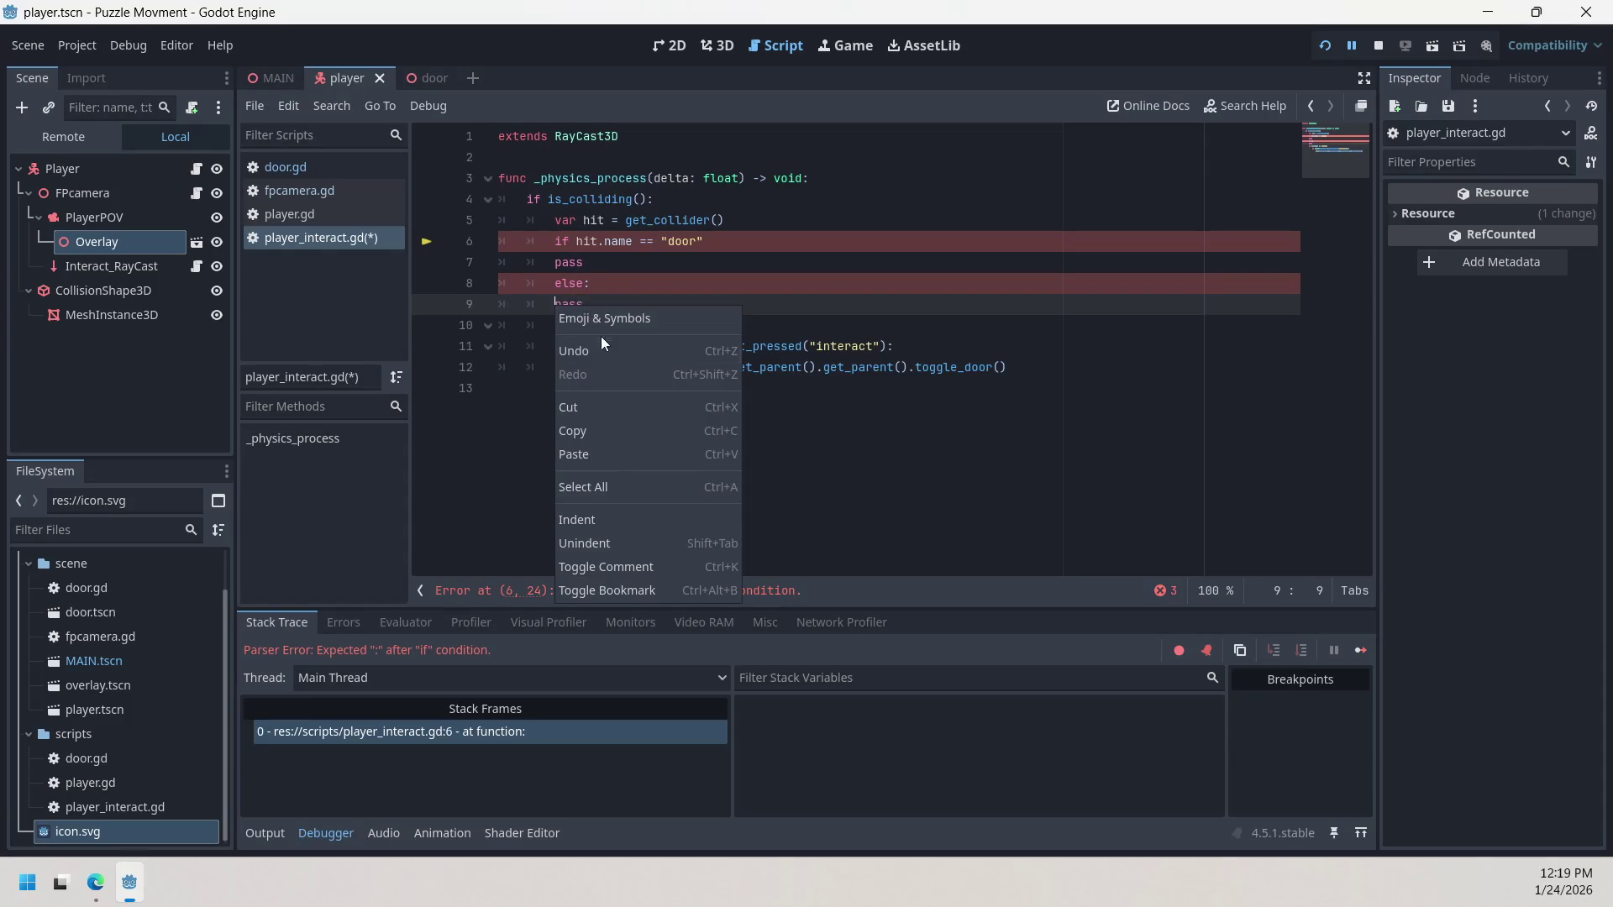
{"action": "left_click", "coordinate": [585, 514]}
{"action": "right_click", "coordinate": [556, 264]}
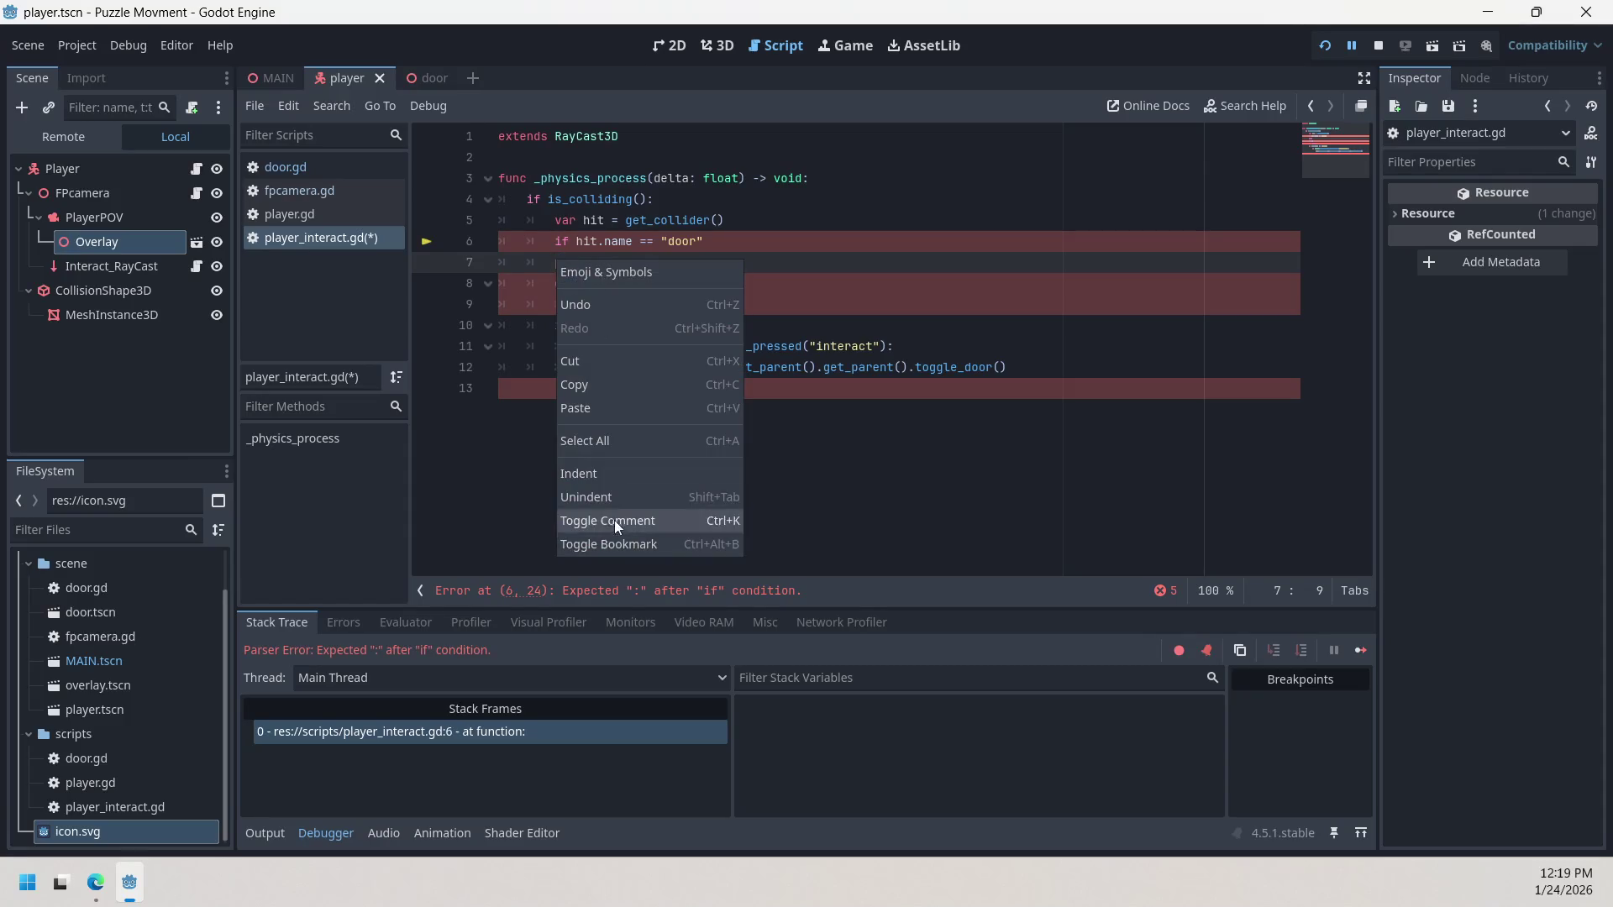
{"action": "left_click", "coordinate": [585, 406]}
{"action": "left_click", "coordinate": [588, 468]}
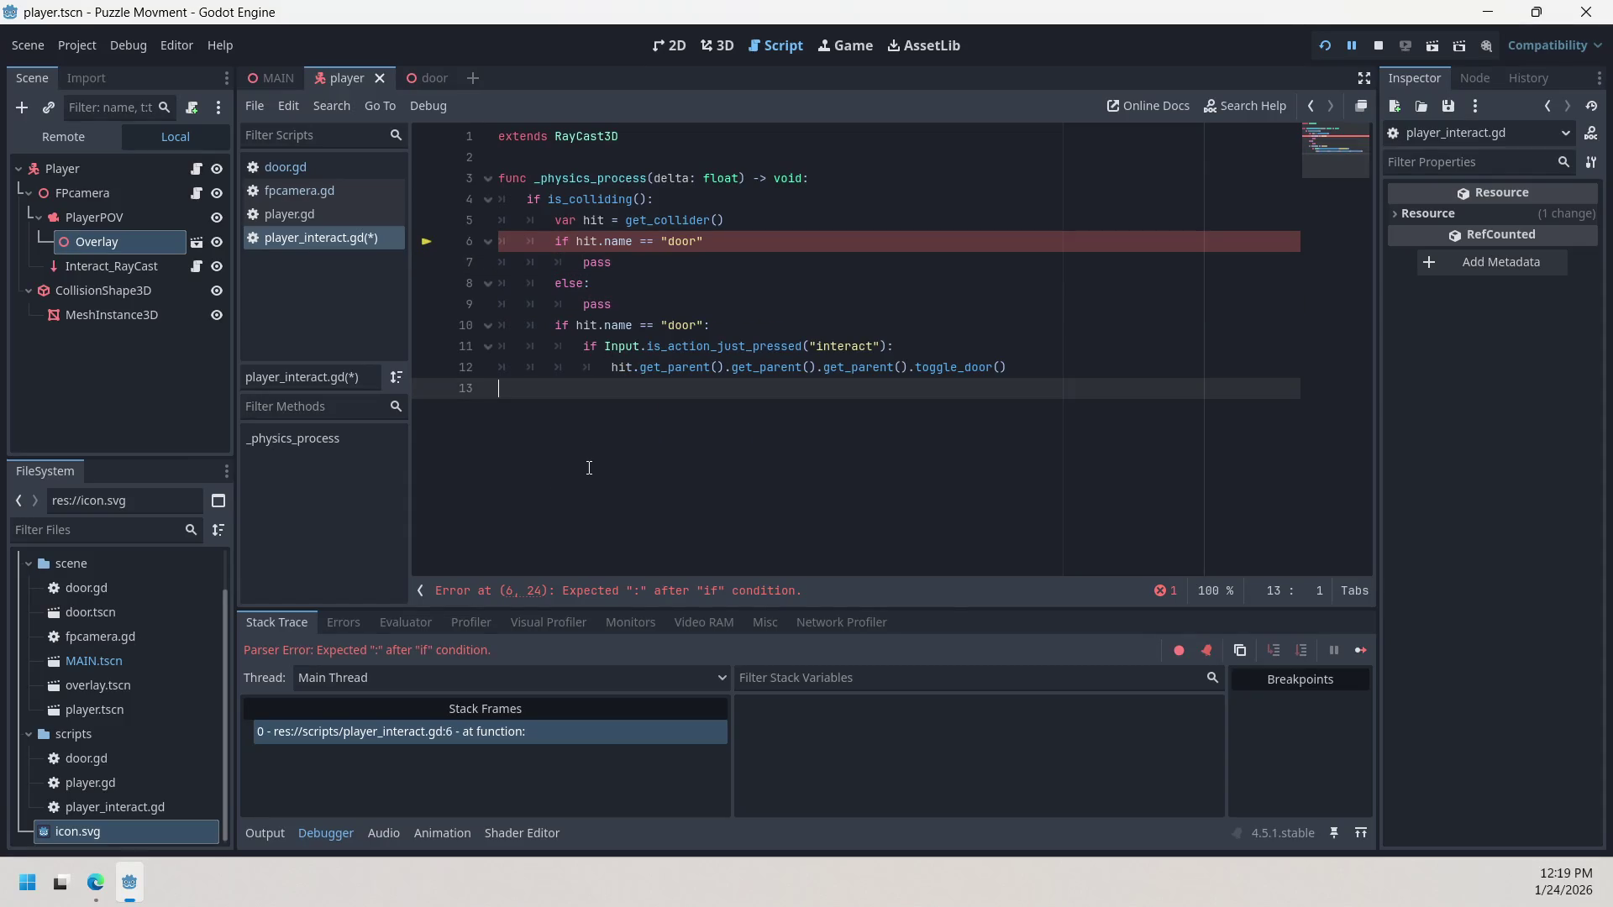
Step: Delete the pass placeholders from lines 7 and 9, leaving both branches empty
{"action": "left_click", "coordinate": [698, 241]}
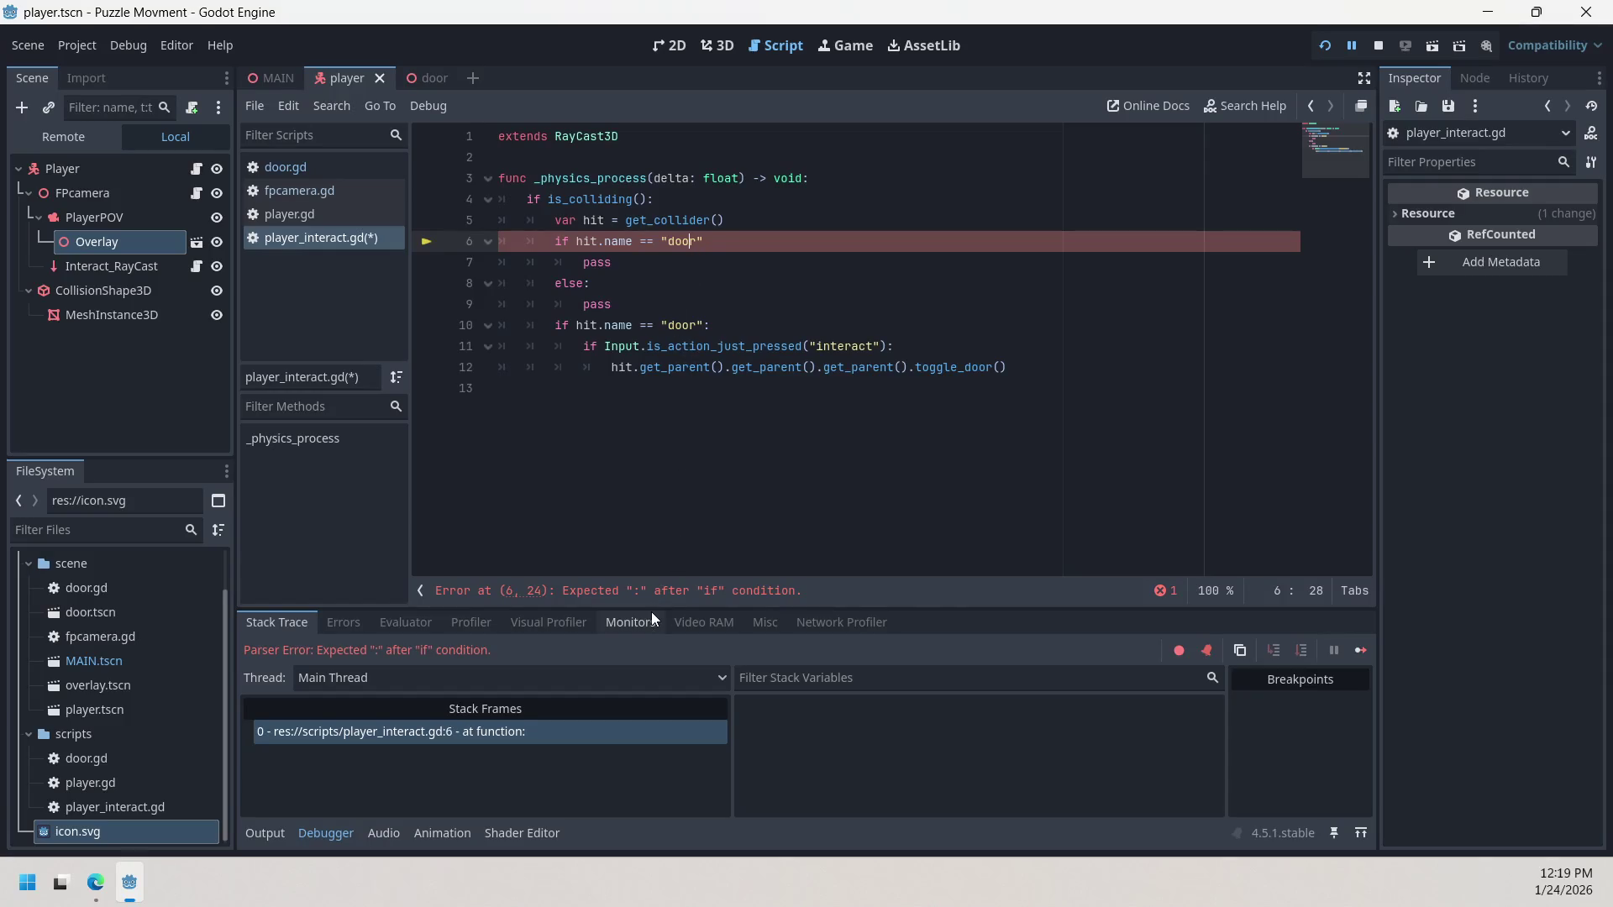
{"action": "left_click", "coordinate": [552, 242]}
{"action": "left_click", "coordinate": [588, 263]}
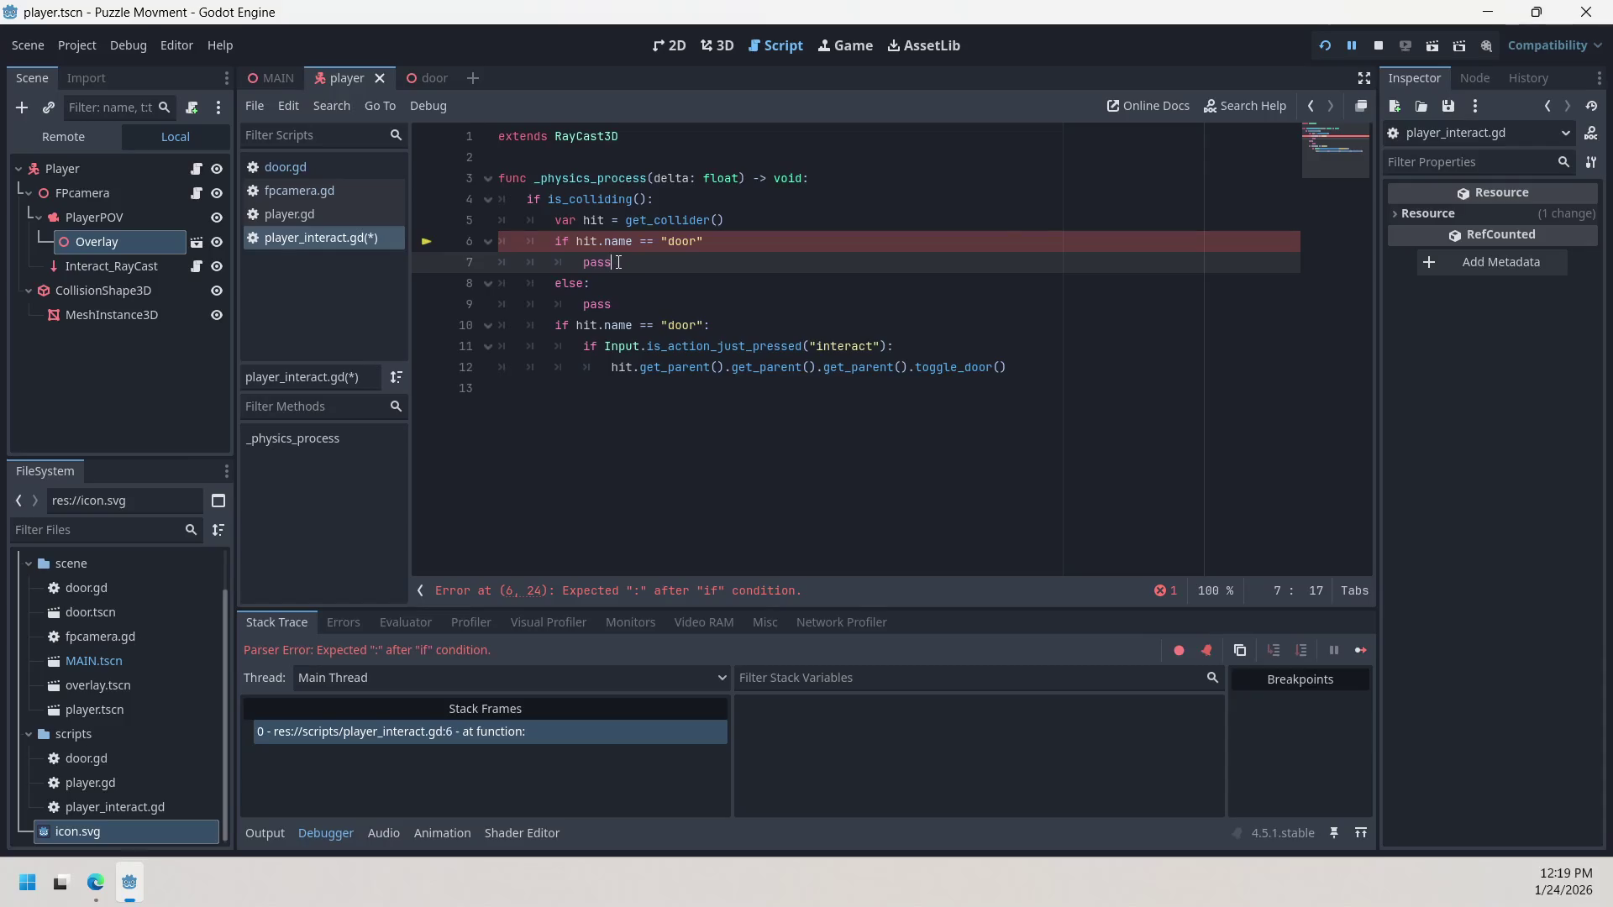
{"action": "left_click_drag", "start_coordinate": [587, 263], "coordinate": [618, 264]}
{"action": "key", "text": "BackSpace"}
{"action": "double_click", "coordinate": [596, 304]}
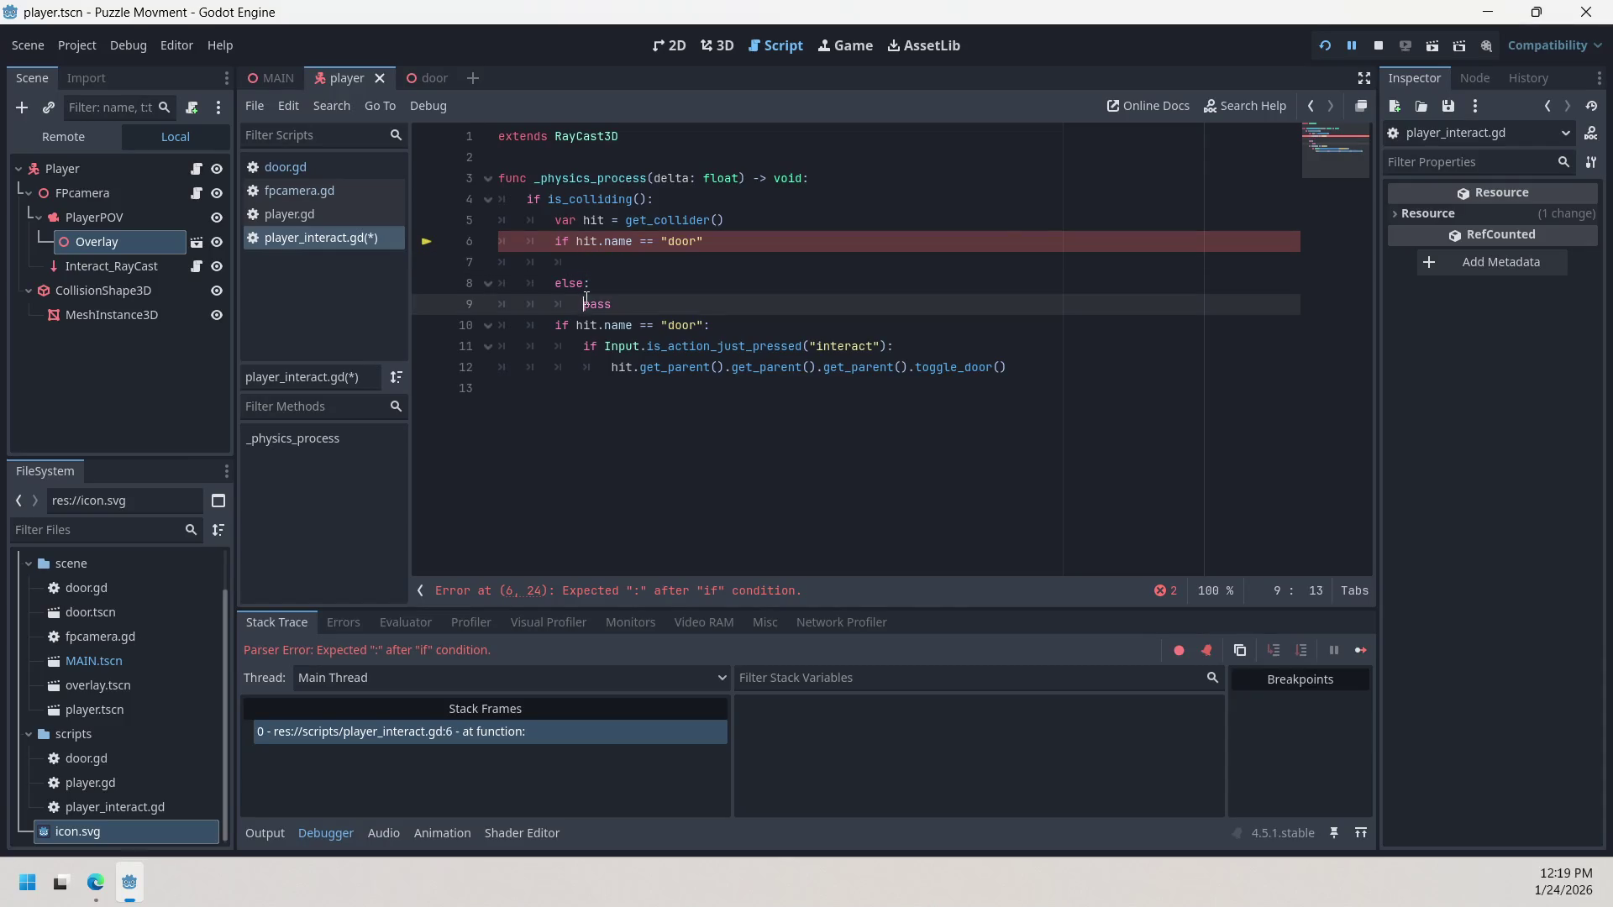
{"action": "key", "text": "BackSpace"}
Step: Indent lines 6–9 from the editing menu, undo it, and close the menu unchanged
{"action": "left_click_drag", "start_coordinate": [547, 241], "coordinate": [586, 304]}
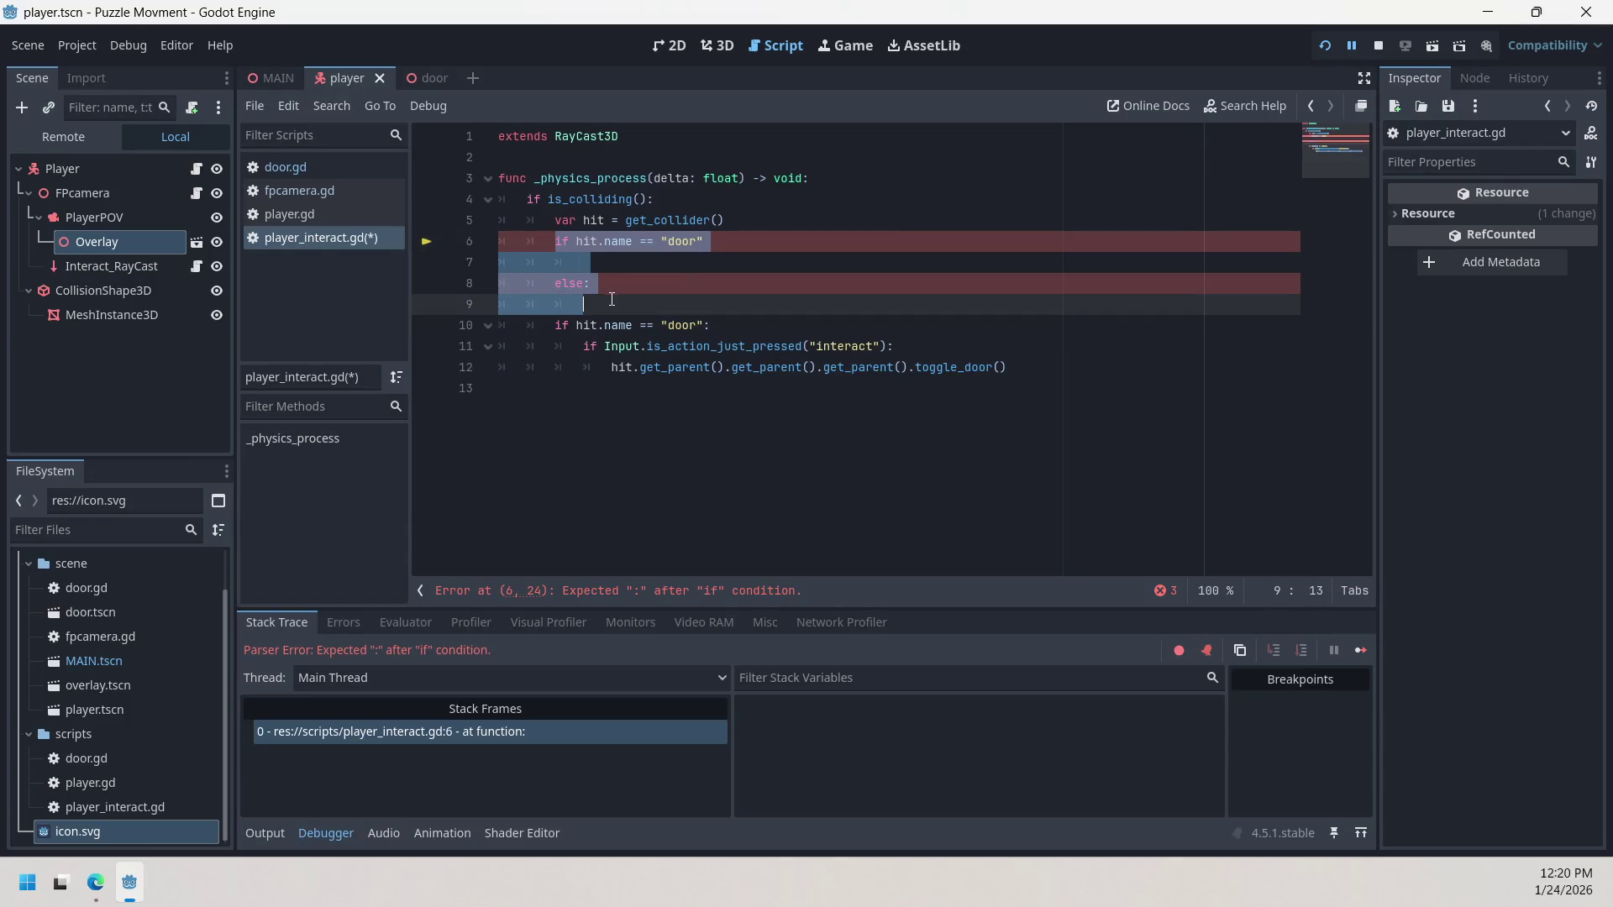
{"action": "right_click", "coordinate": [598, 296]}
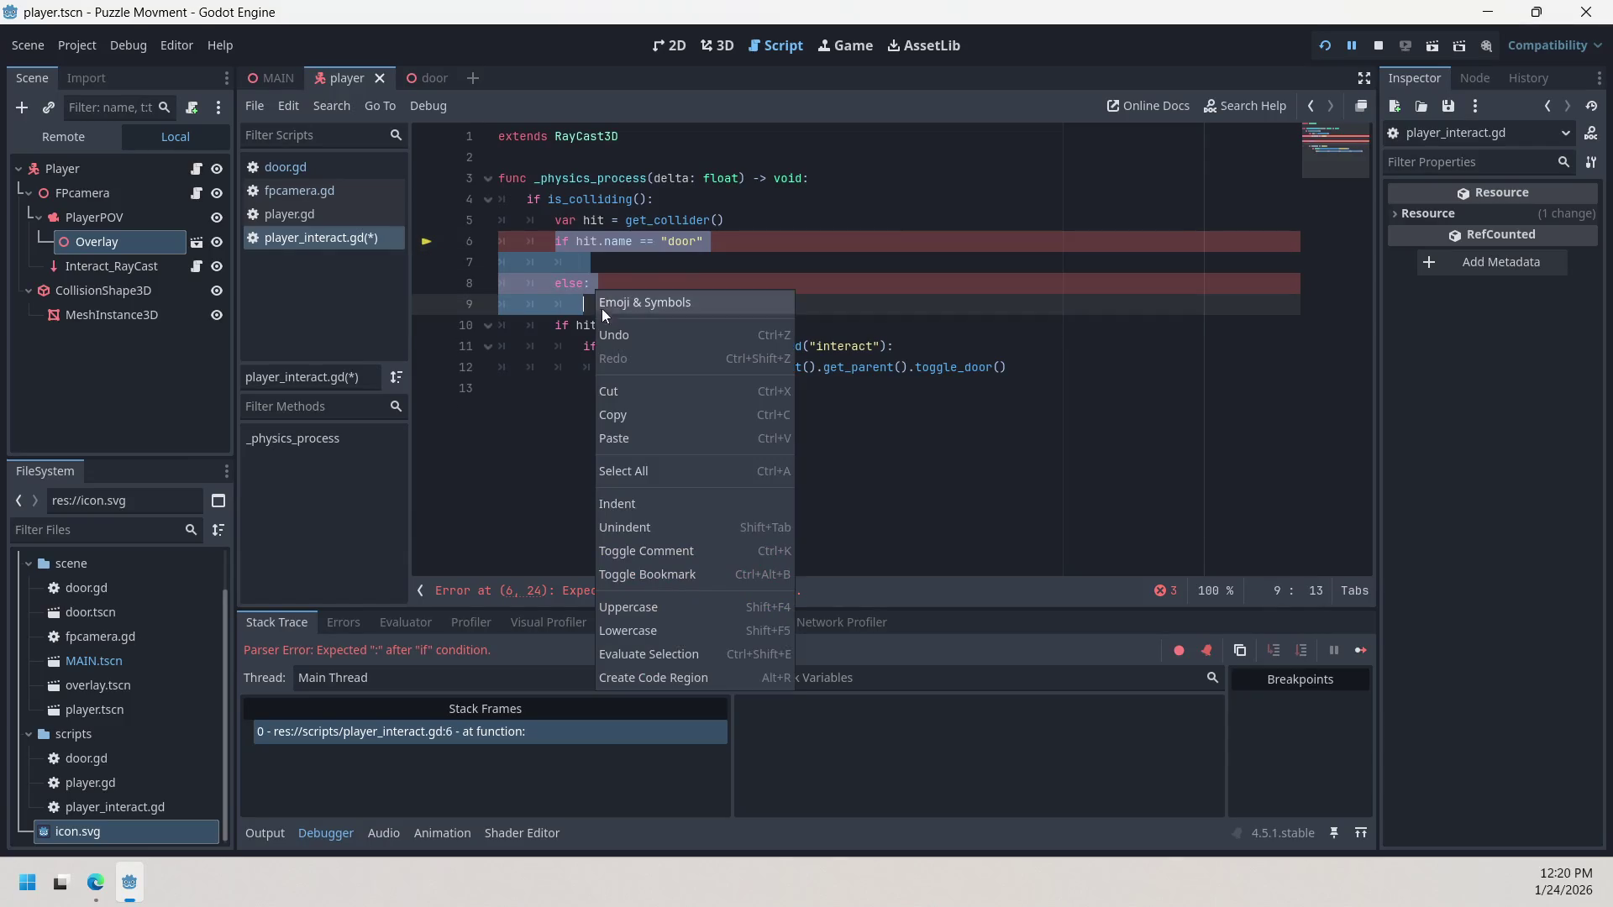
{"action": "left_click", "coordinate": [637, 504]}
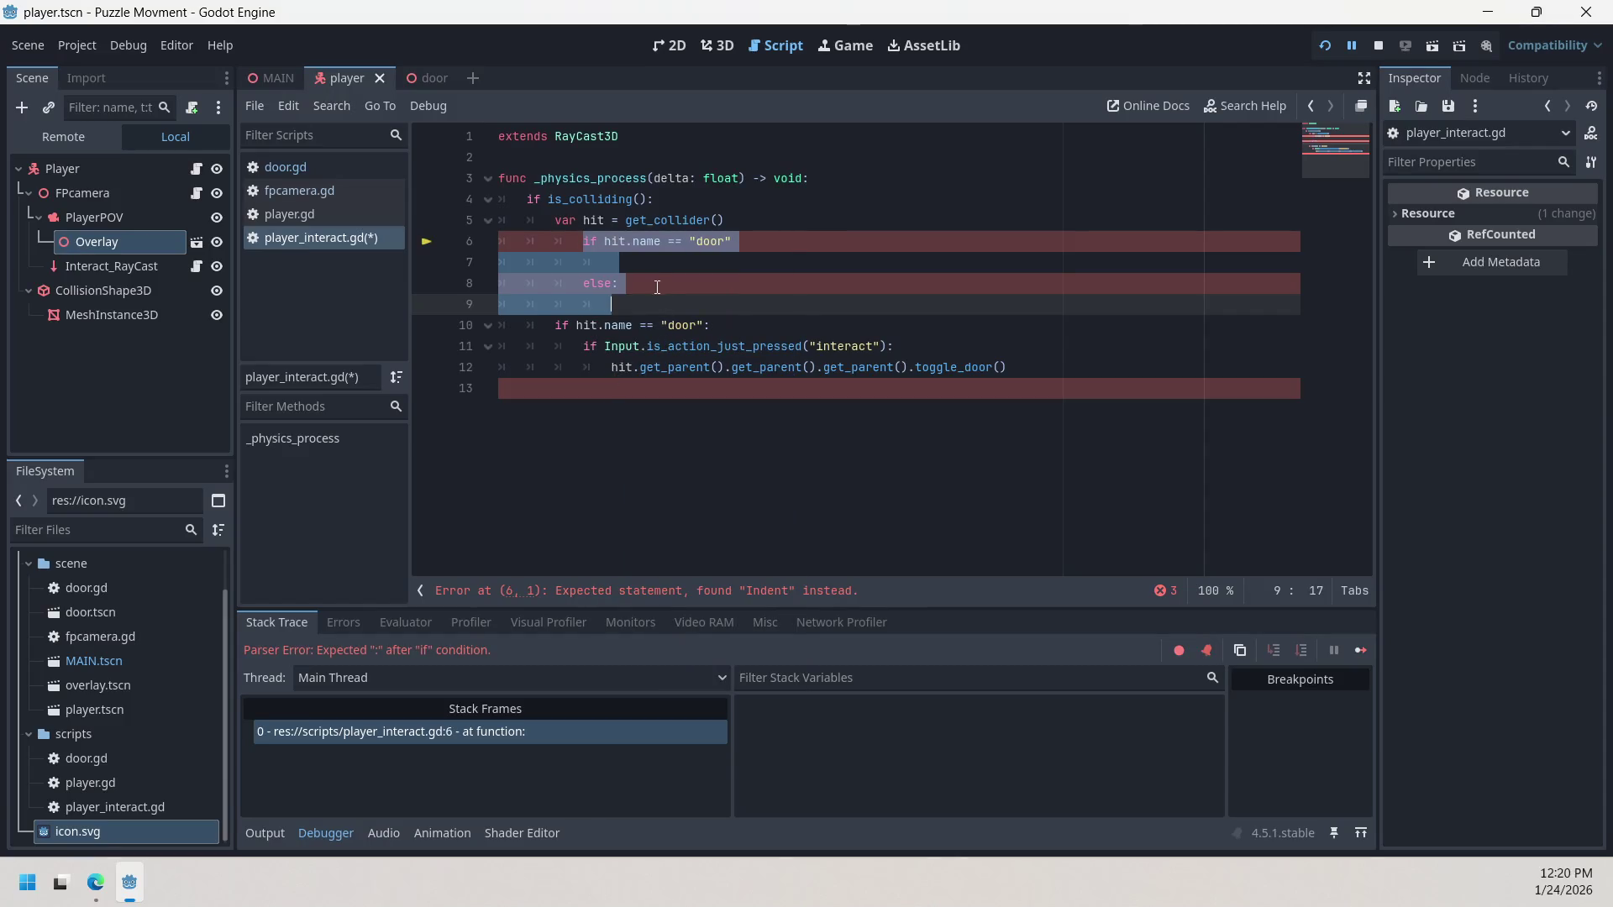
{"action": "key", "text": "ctrl+z"}
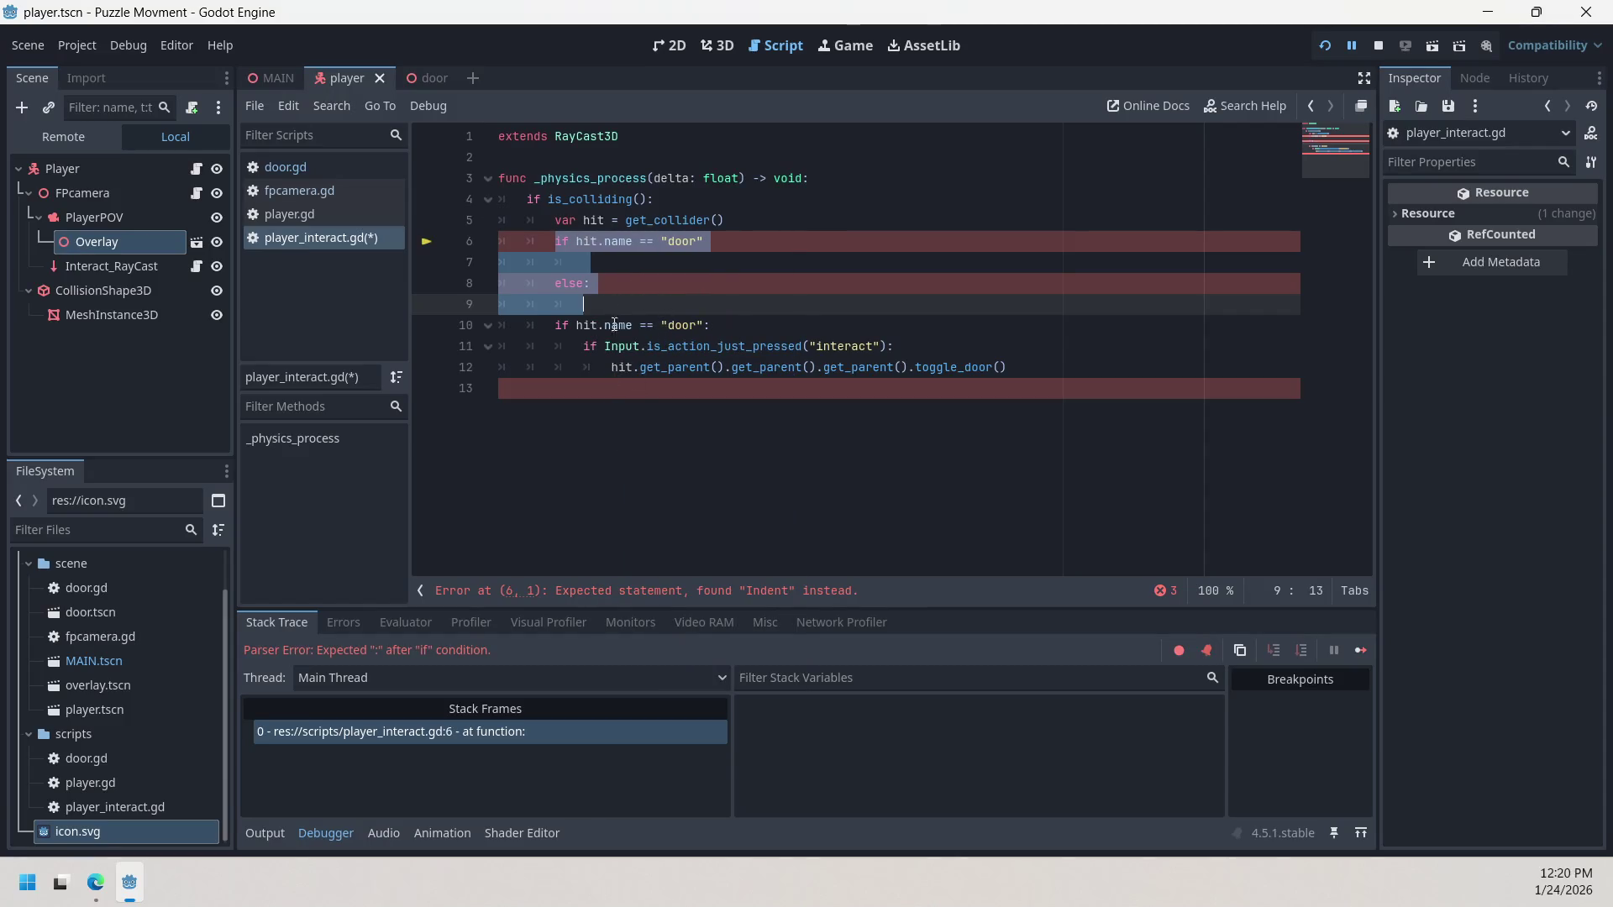
{"action": "right_click", "coordinate": [586, 267]}
{"action": "left_click", "coordinate": [552, 250]}
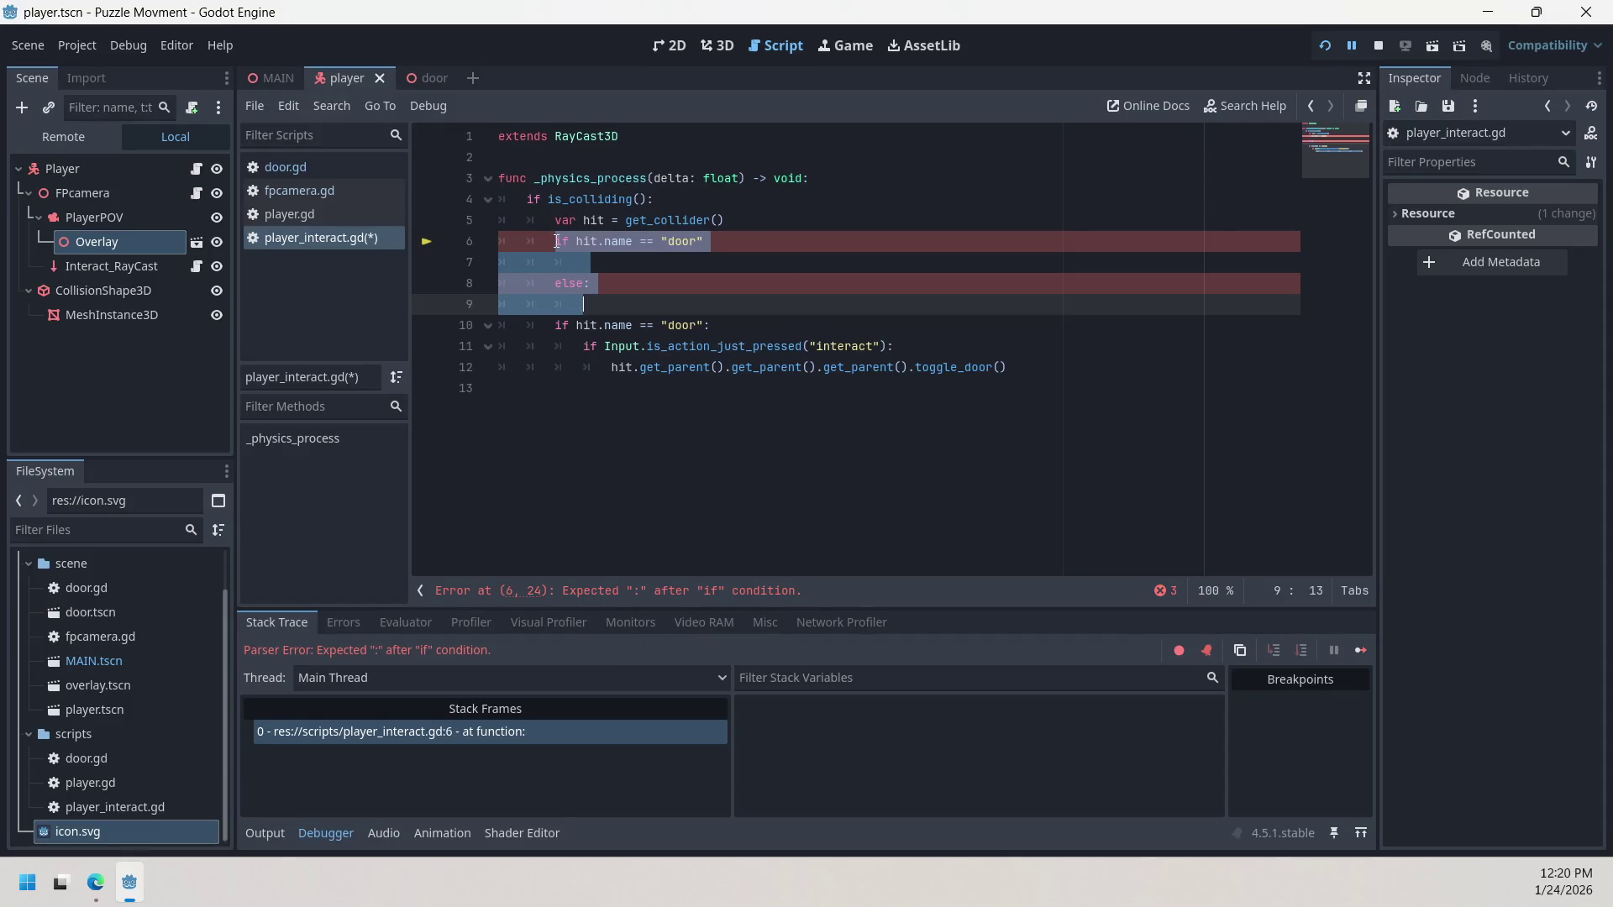
{"action": "left_click", "coordinate": [553, 250]}
{"action": "left_click_drag", "start_coordinate": [552, 251], "coordinate": [596, 304]}
{"action": "right_click", "coordinate": [596, 305]}
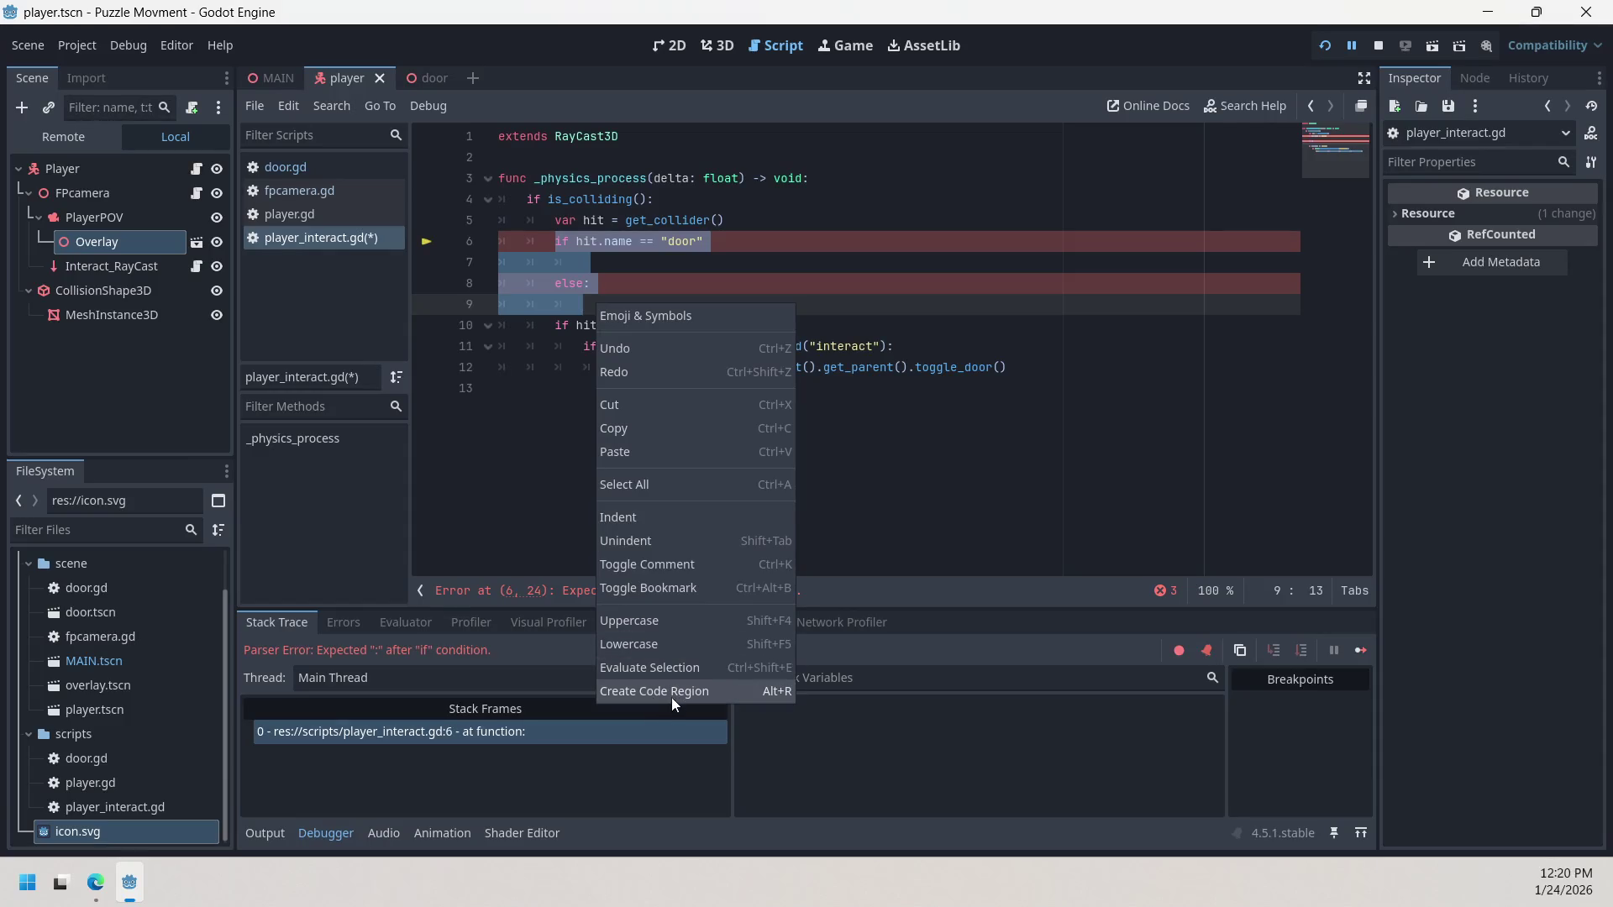
{"action": "left_click", "coordinate": [543, 405]}
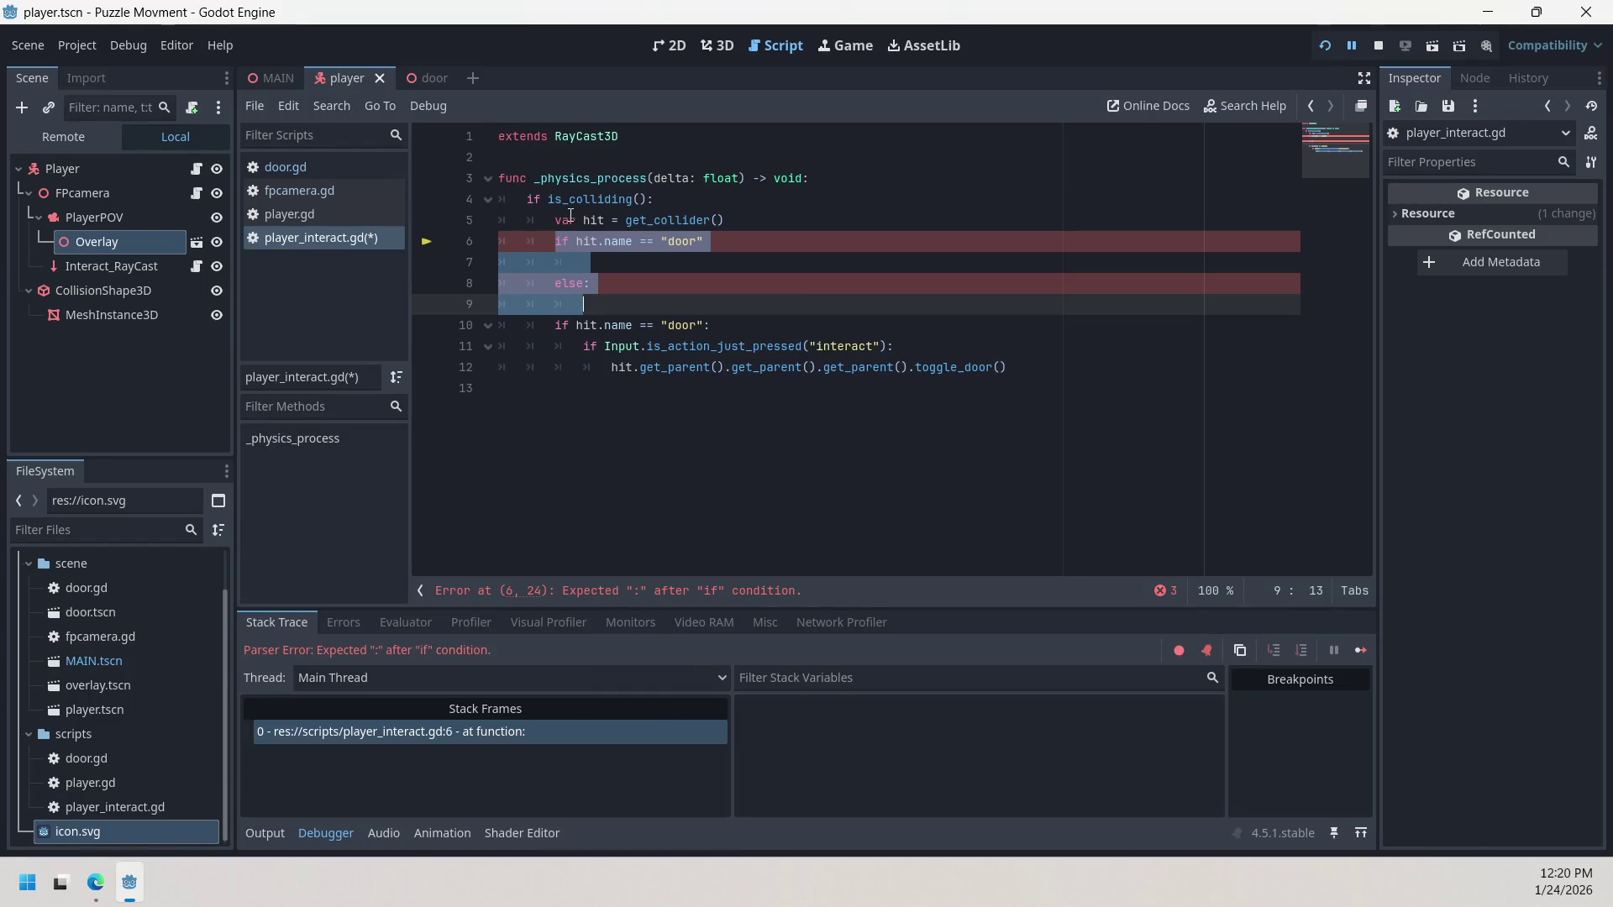
{"action": "left_click", "coordinate": [555, 242]}
Step: Prefix the if line 6 and else line 8 with #, then run the project
{"action": "right_click", "coordinate": [551, 240]}
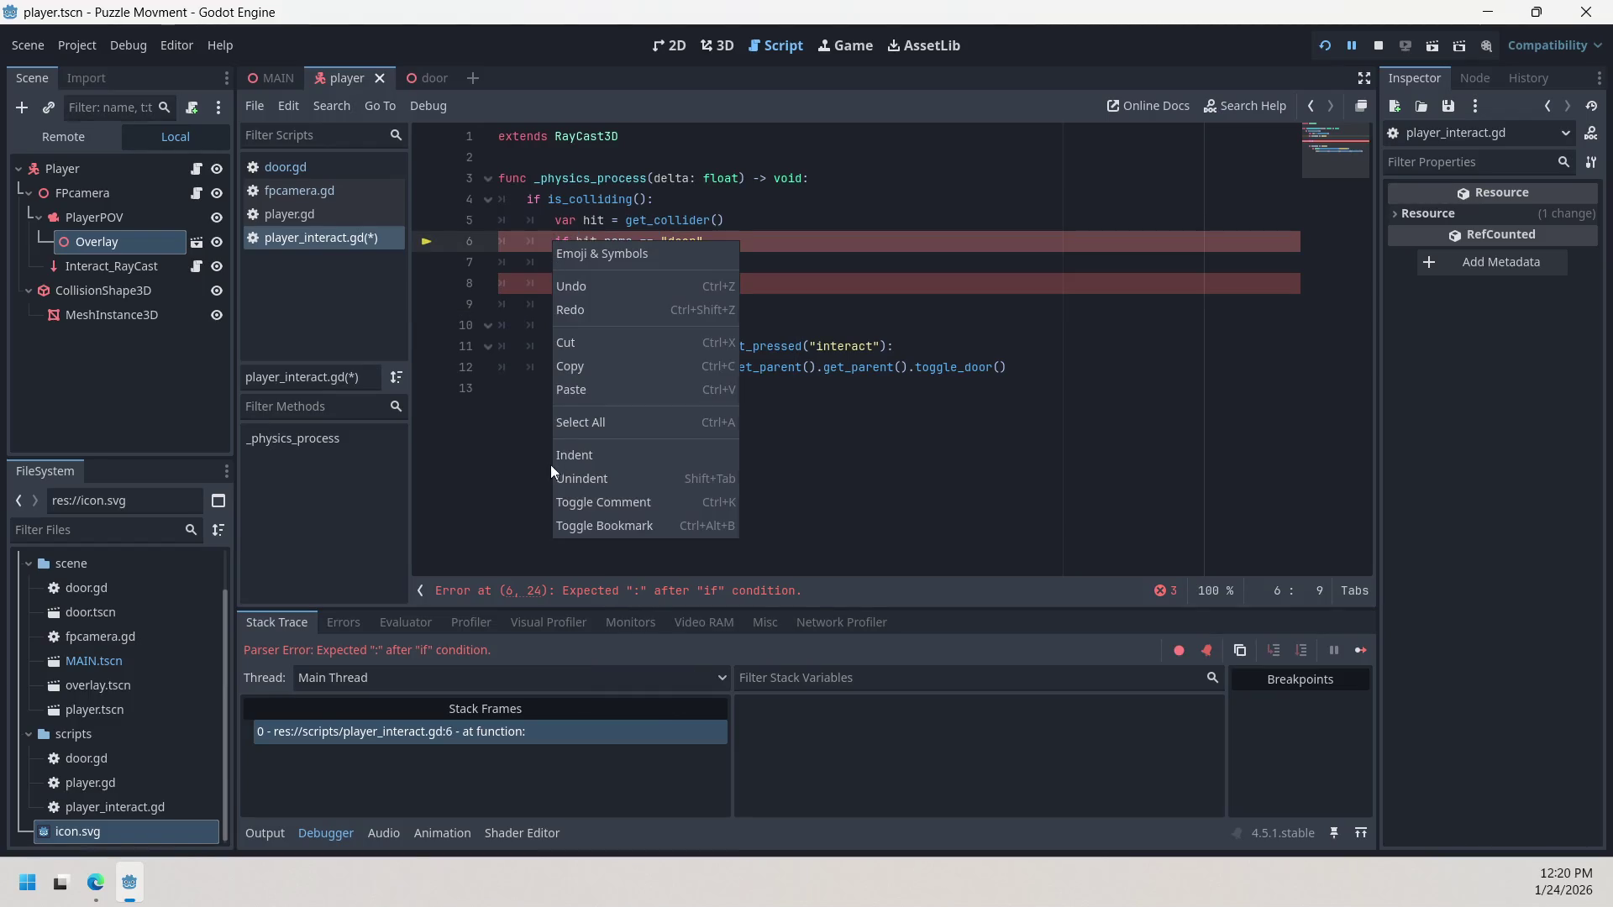
{"action": "key", "text": "Escape"}
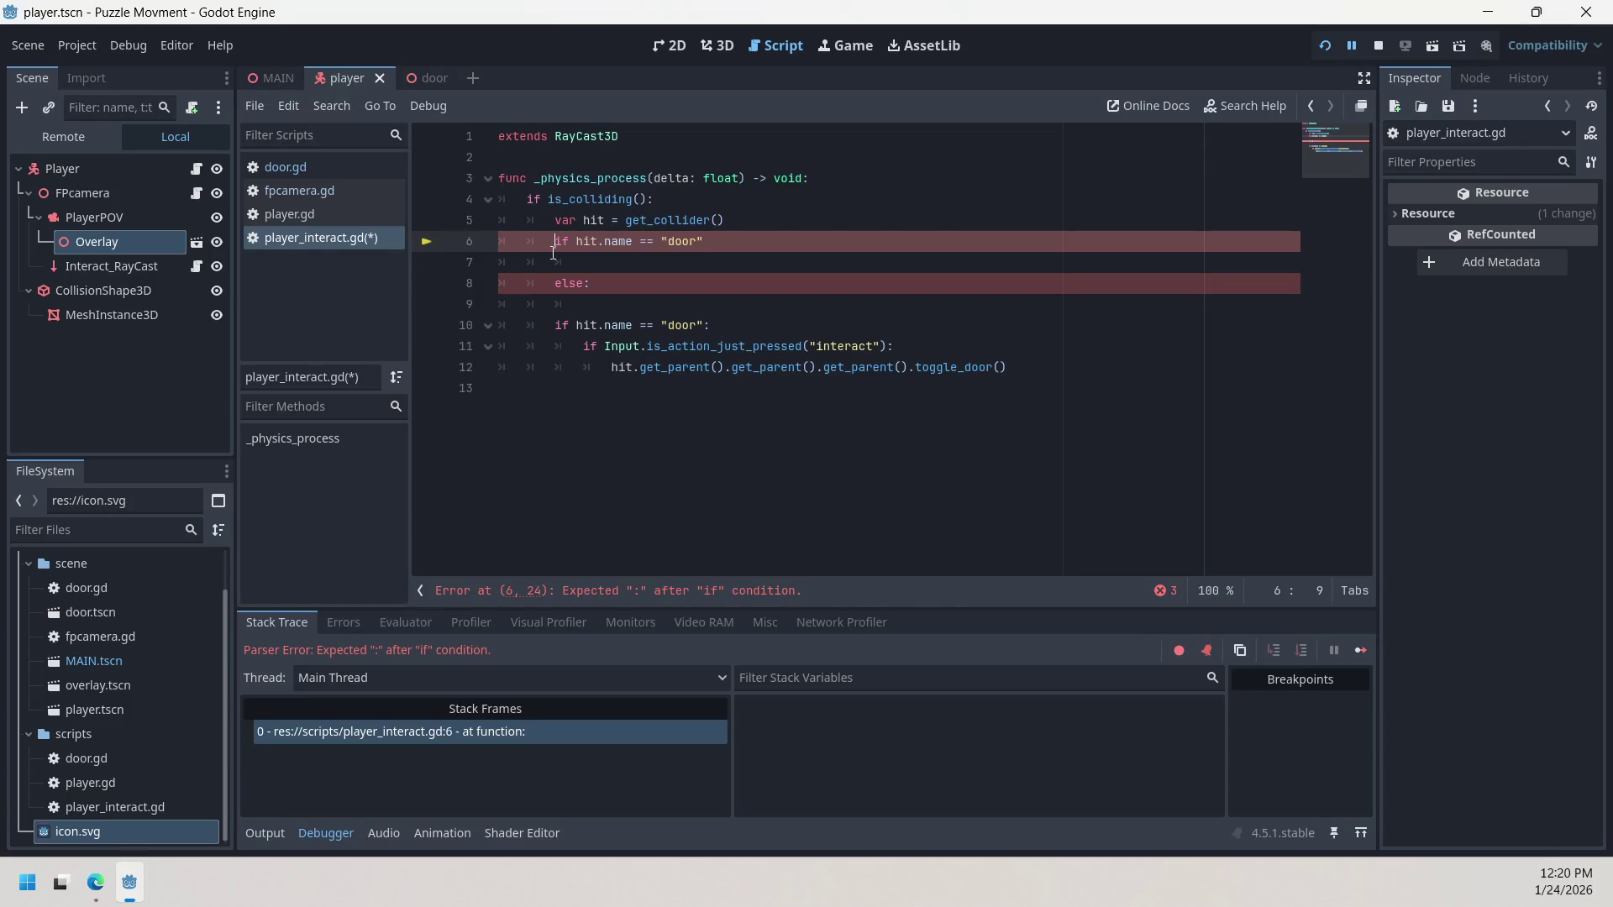
{"action": "type", "text": "#"}
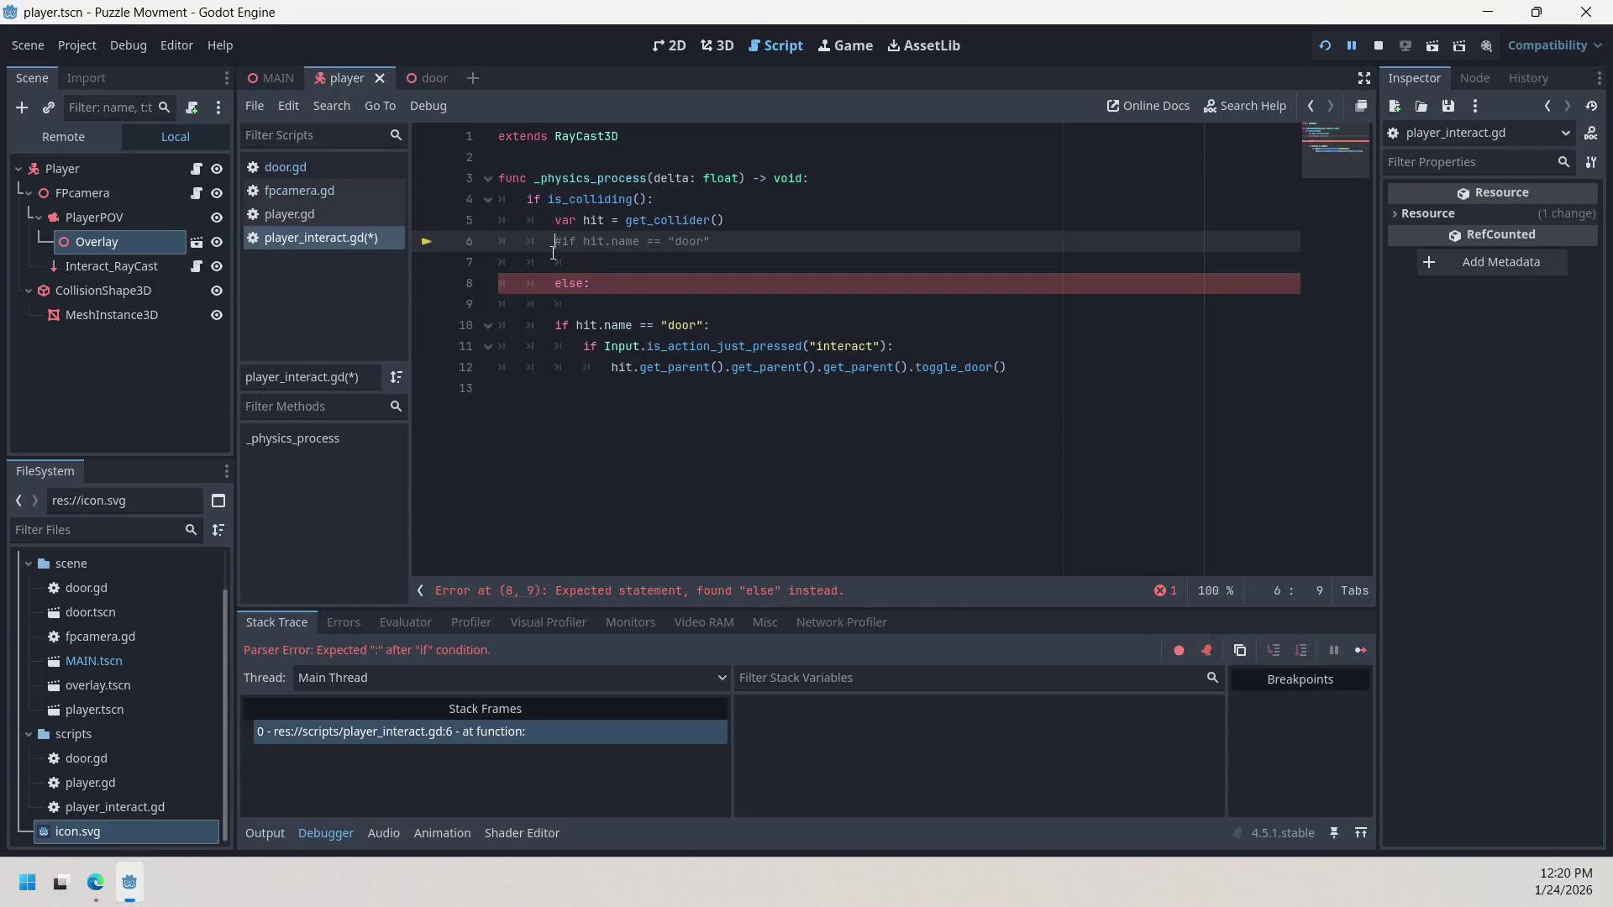
{"action": "key", "text": "Down"}
{"action": "key", "text": "Down"}
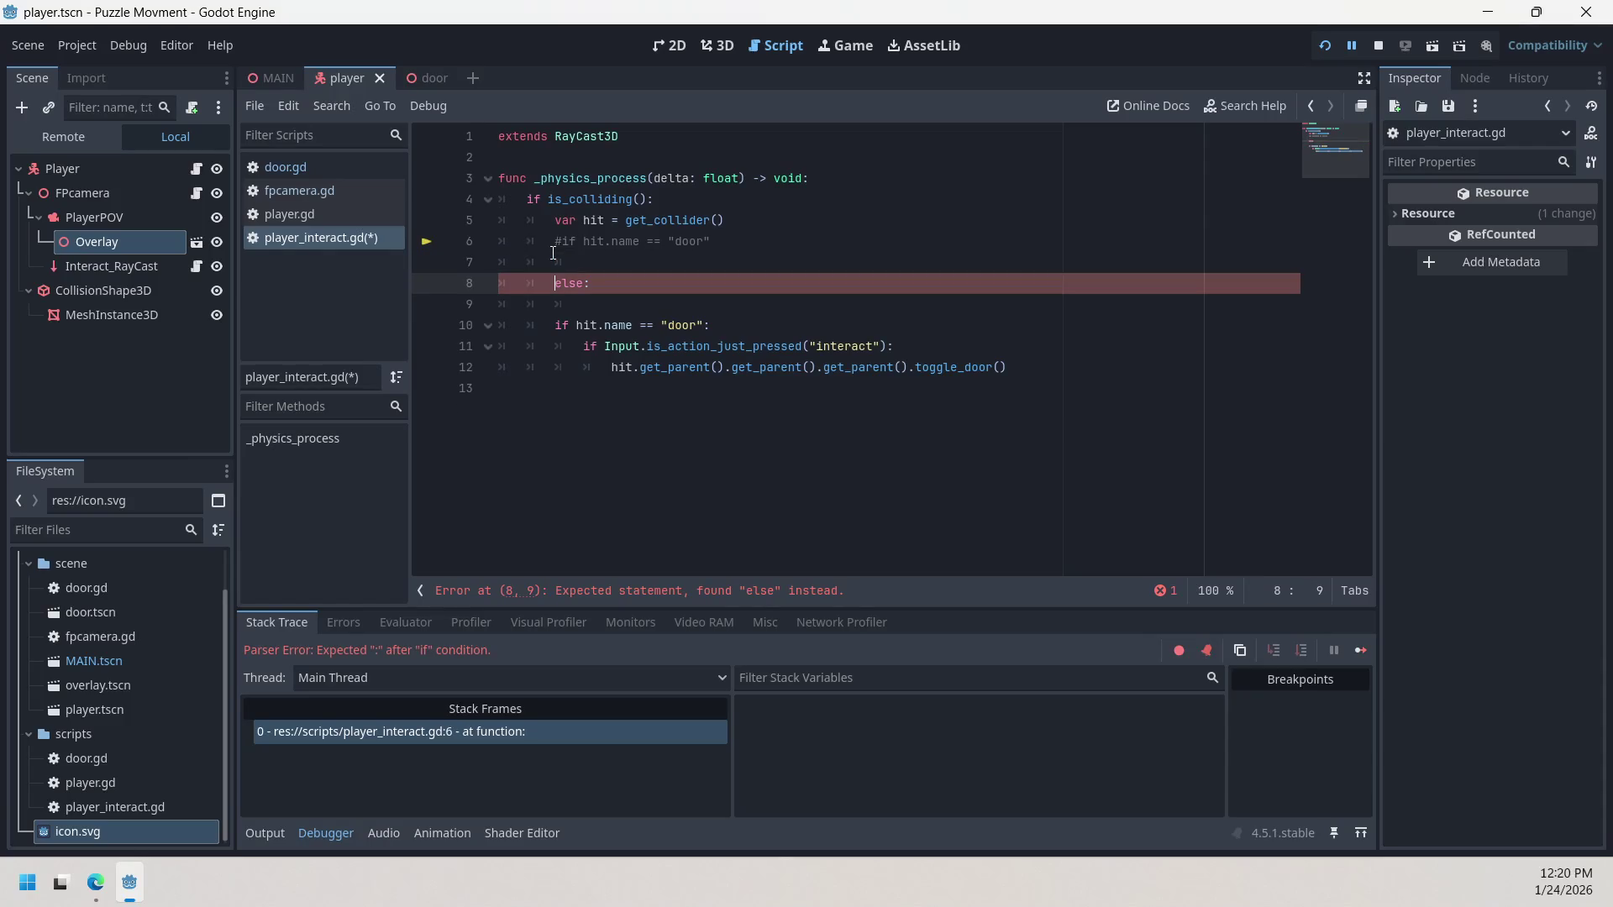
{"action": "type", "text": "#"}
{"action": "left_click", "coordinate": [675, 389]}
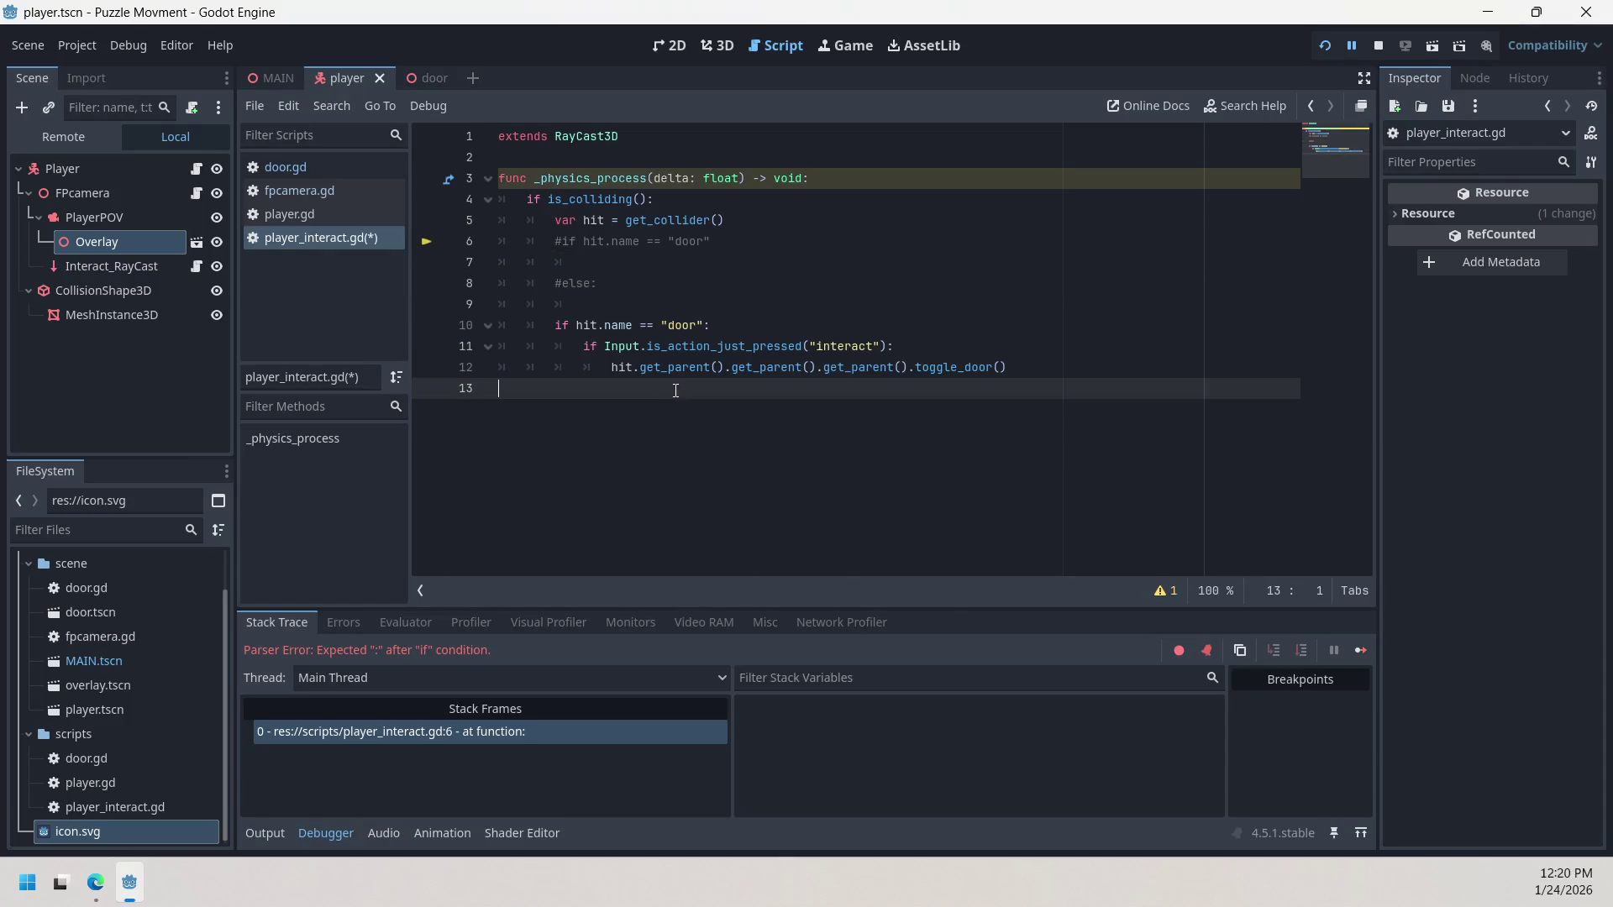
{"action": "left_click", "coordinate": [1326, 46]}
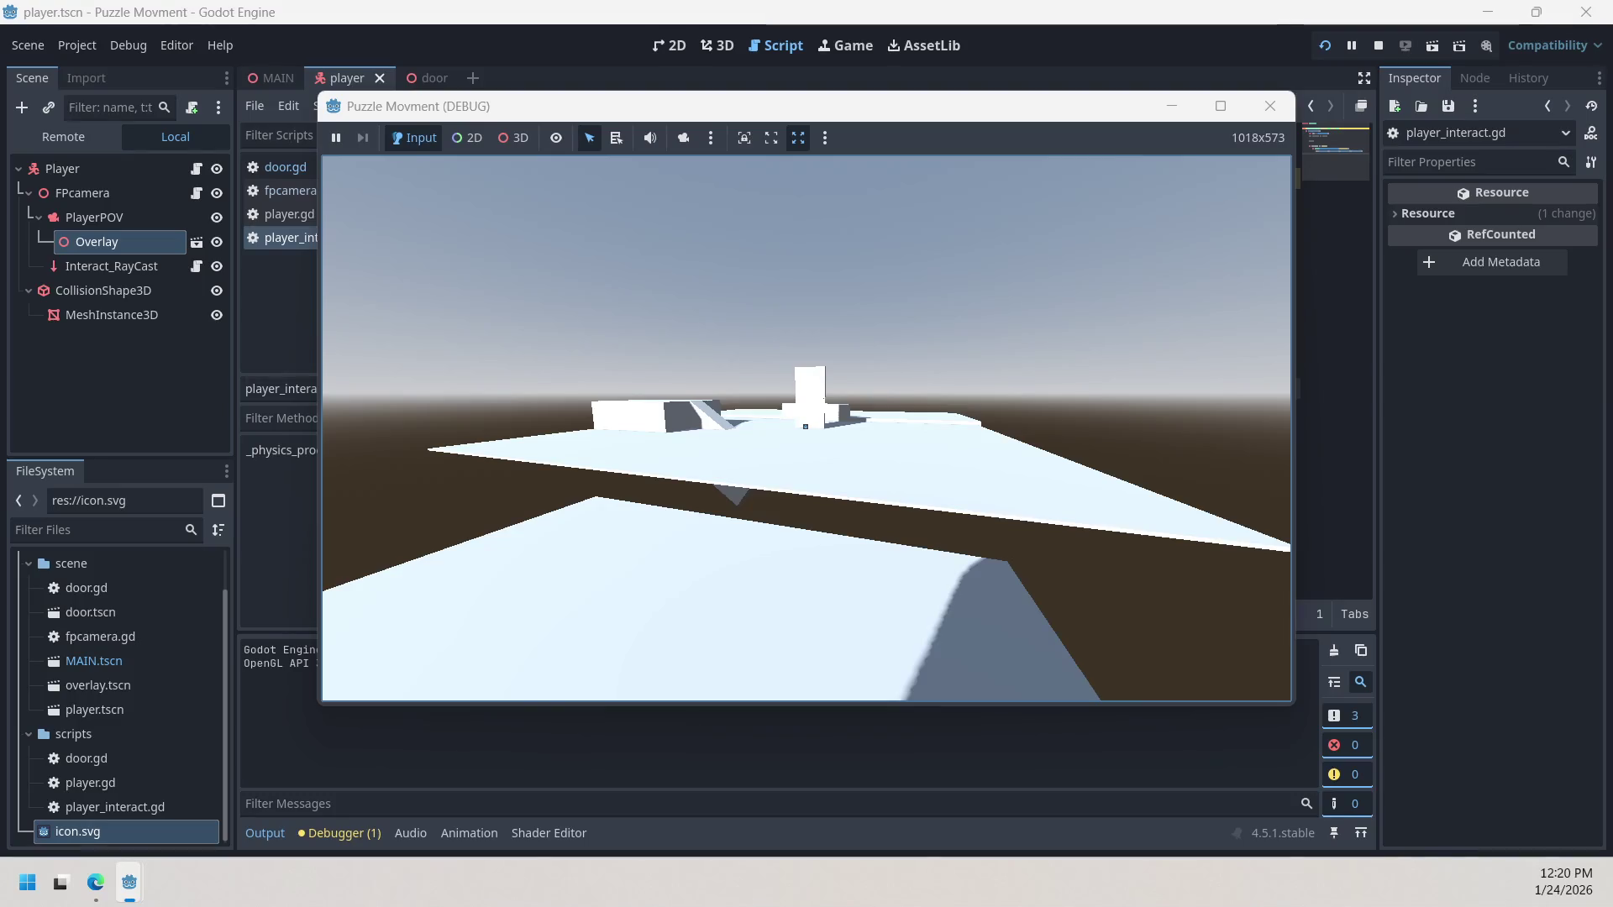
Step: Walk forward with W, press E at the door to open it, then return to the editor
{"action": "key", "text": "w"}
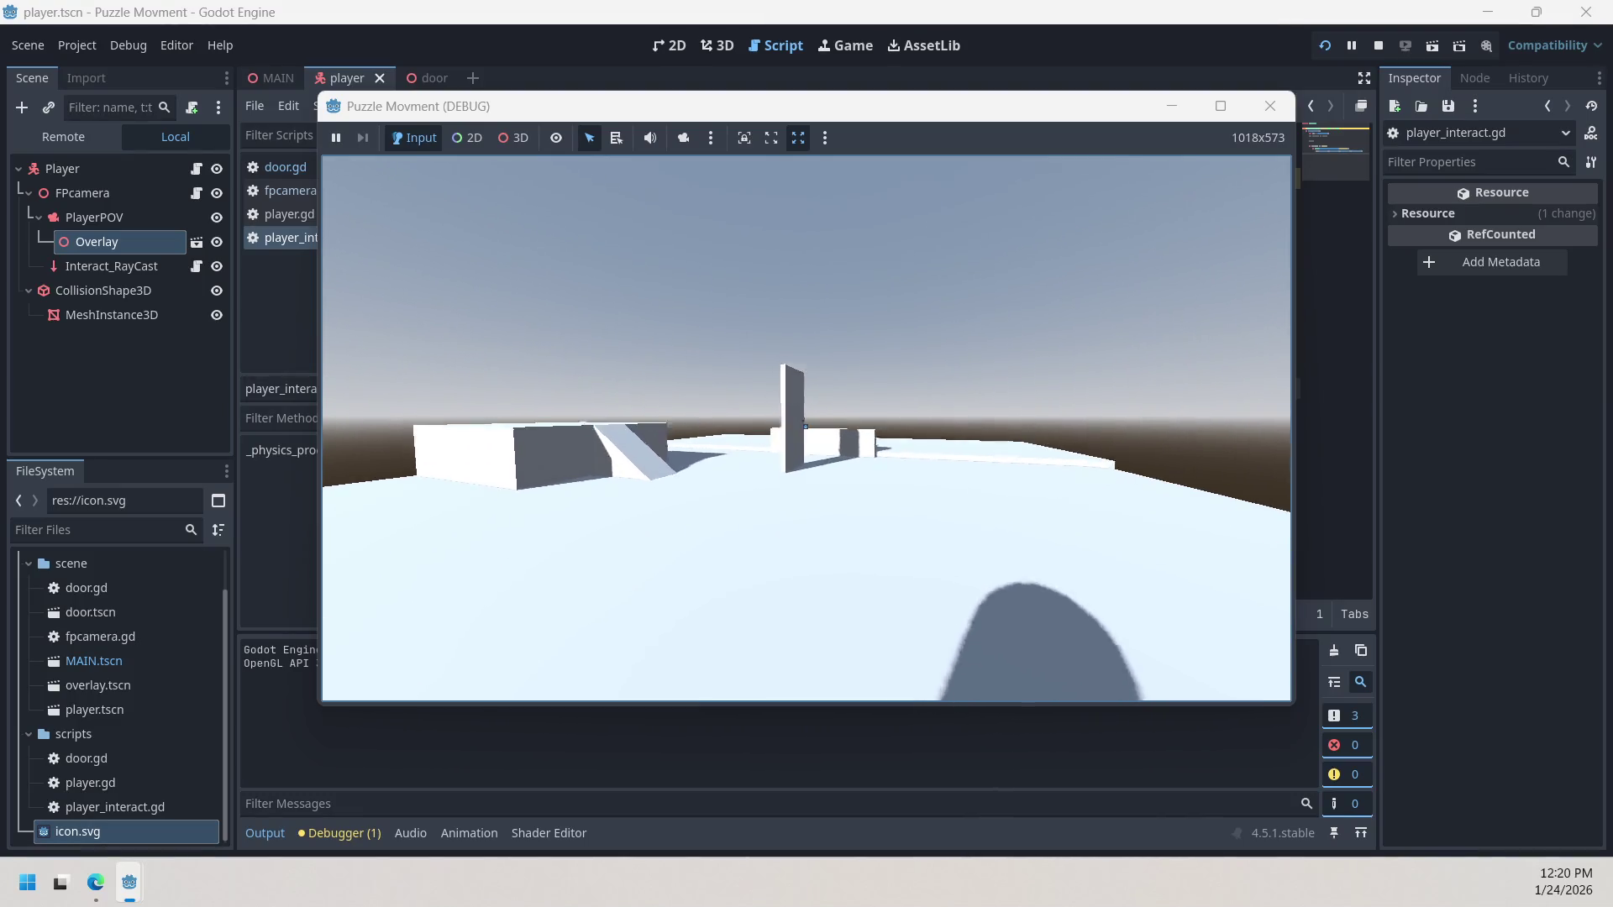
{"action": "key", "text": "e"}
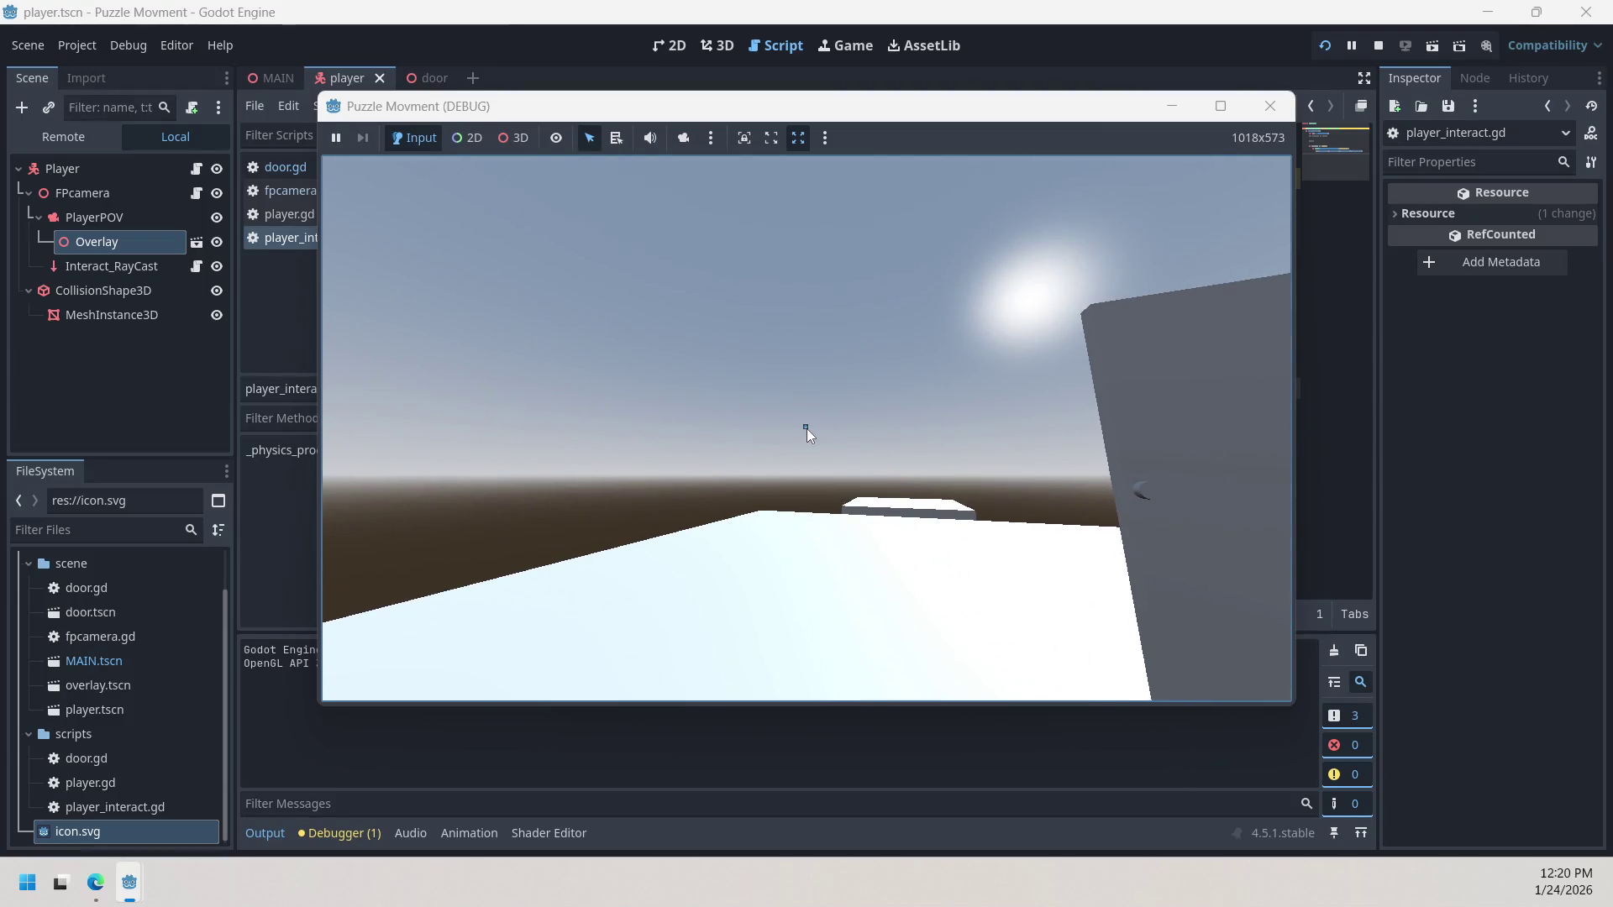
{"action": "left_click", "coordinate": [84, 242]}
{"action": "double_click", "coordinate": [84, 242]}
{"action": "left_click", "coordinate": [153, 239]}
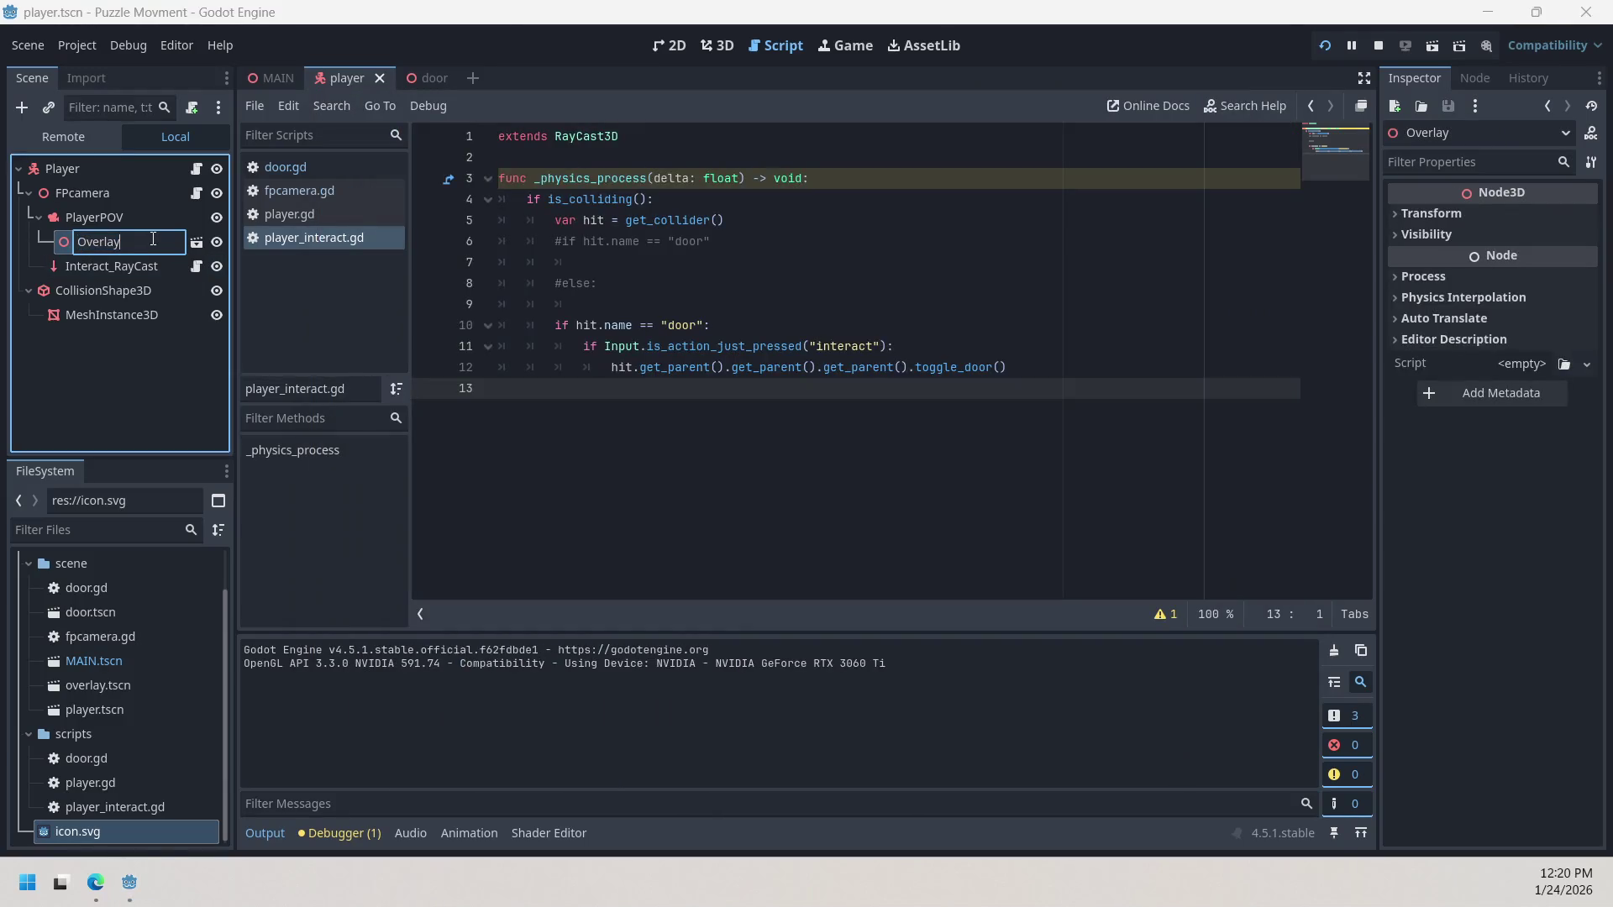
{"action": "left_click", "coordinate": [200, 243]}
{"action": "left_click", "coordinate": [200, 243]}
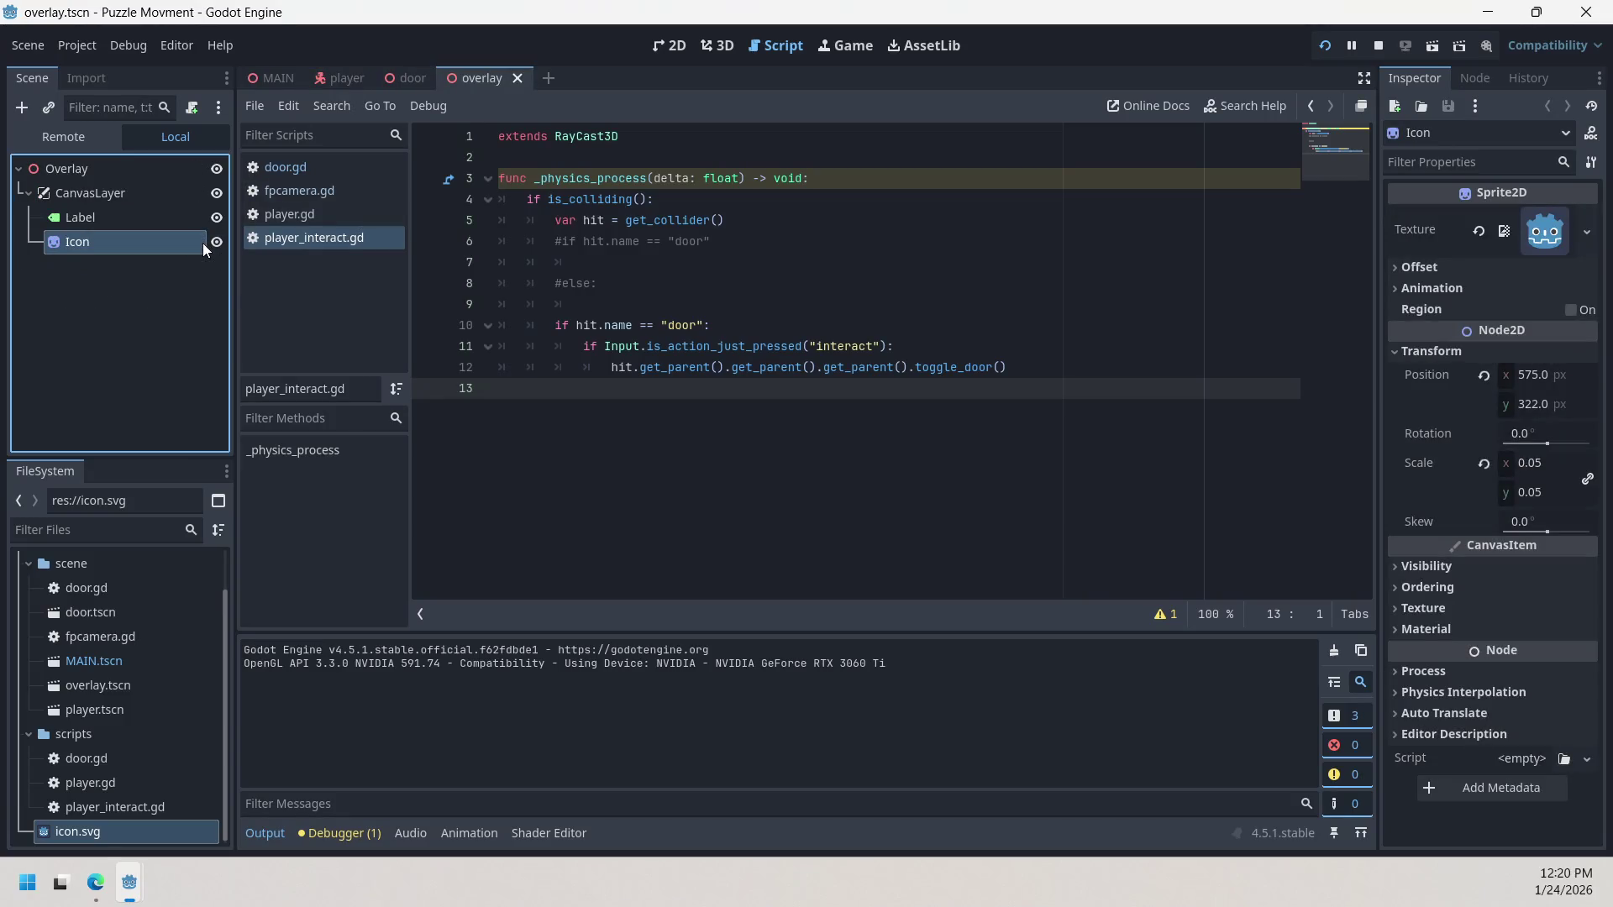
{"action": "left_click", "coordinate": [518, 78]}
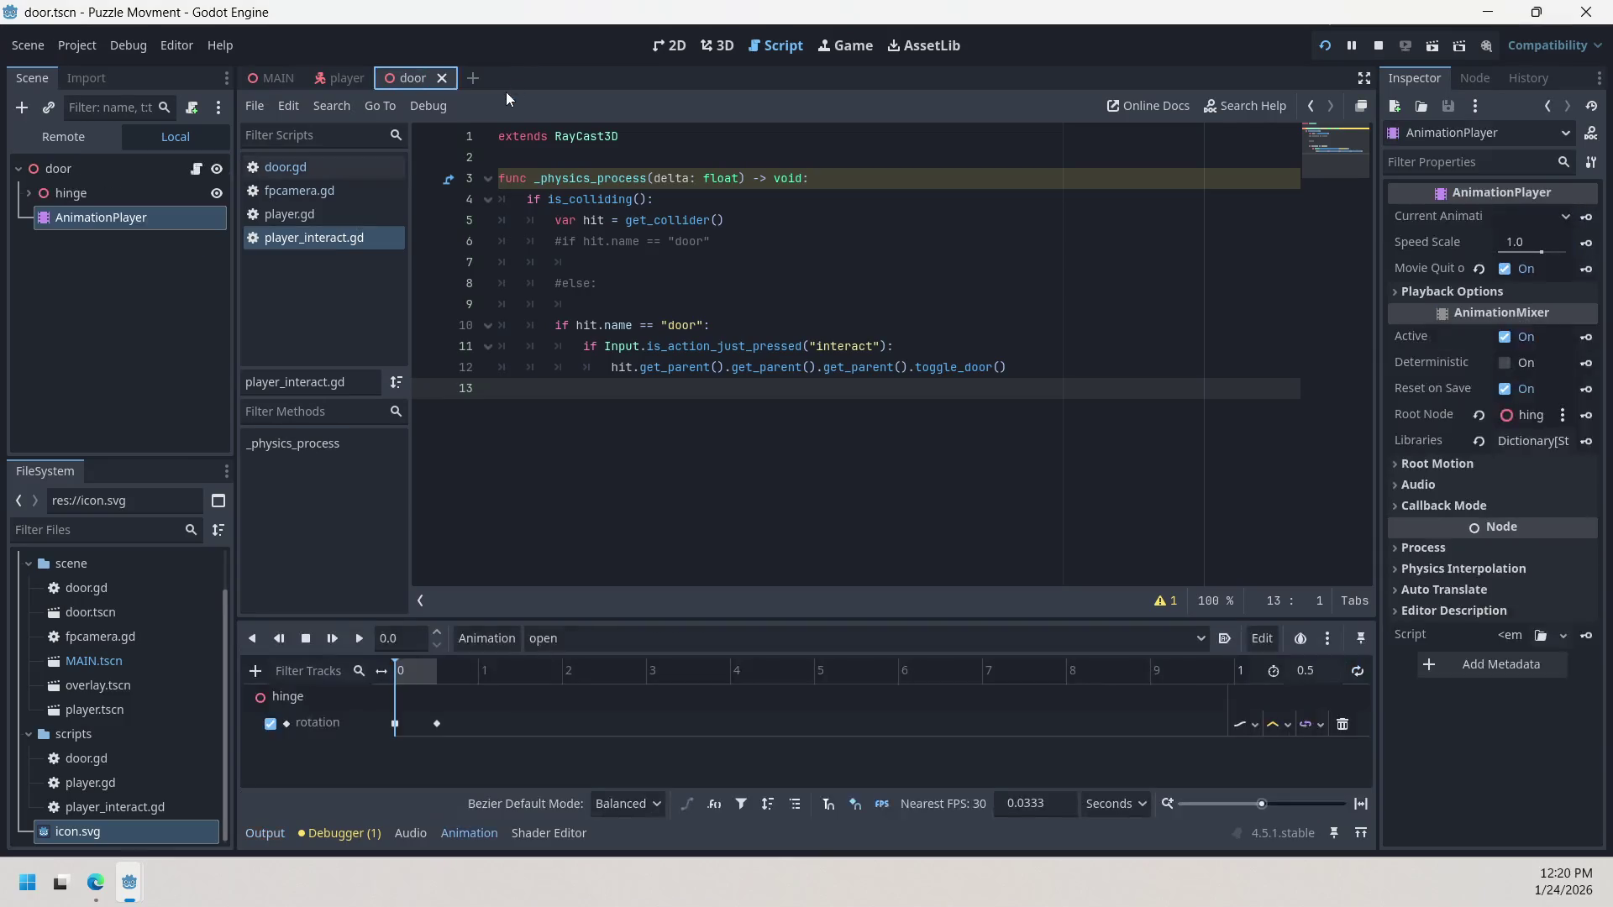
{"action": "left_click", "coordinate": [369, 77]}
{"action": "right_click", "coordinate": [130, 247]}
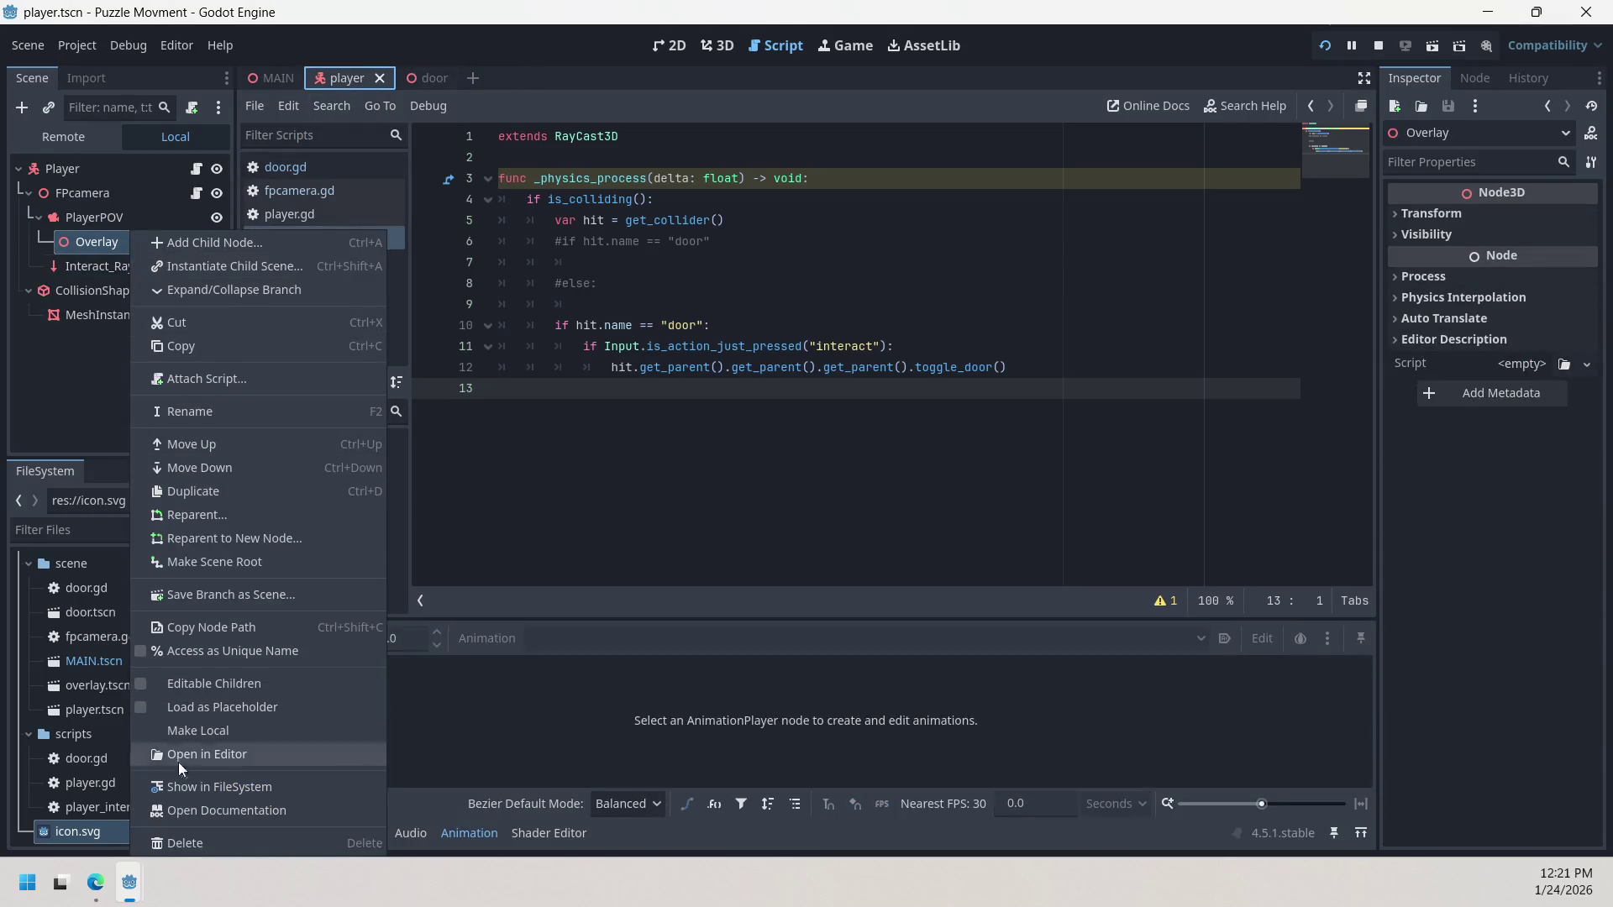
Step: Delete the Overlay node and add a Label child under PlayerPOV
{"action": "left_click", "coordinate": [205, 844]}
{"action": "left_click", "coordinate": [757, 467]}
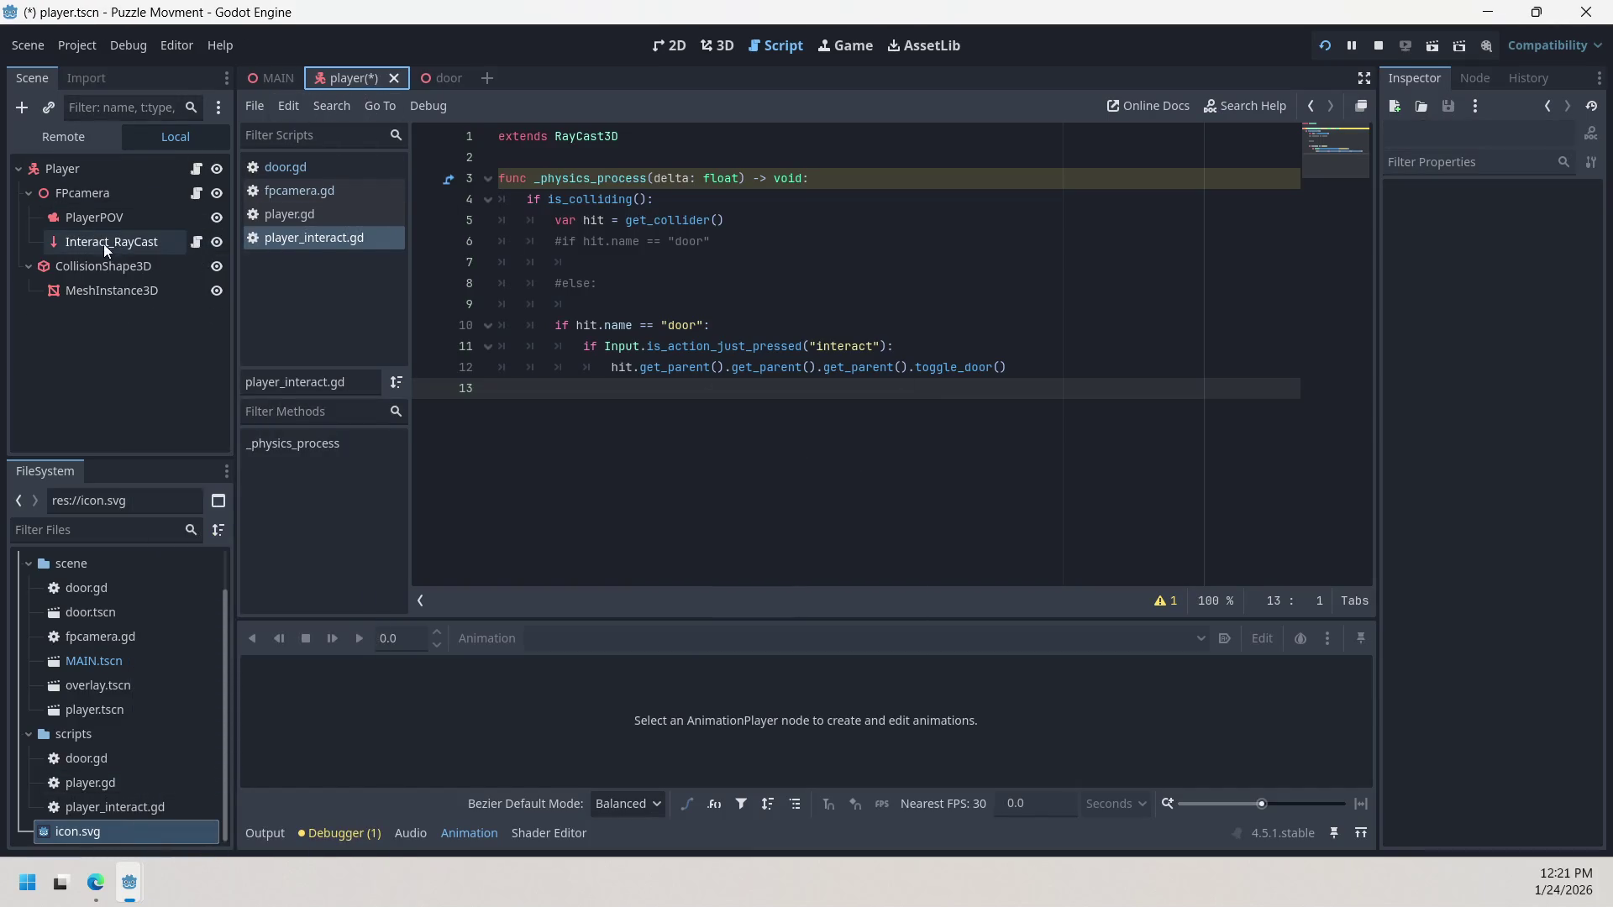
{"action": "left_click", "coordinate": [90, 220]}
{"action": "left_click", "coordinate": [17, 109]}
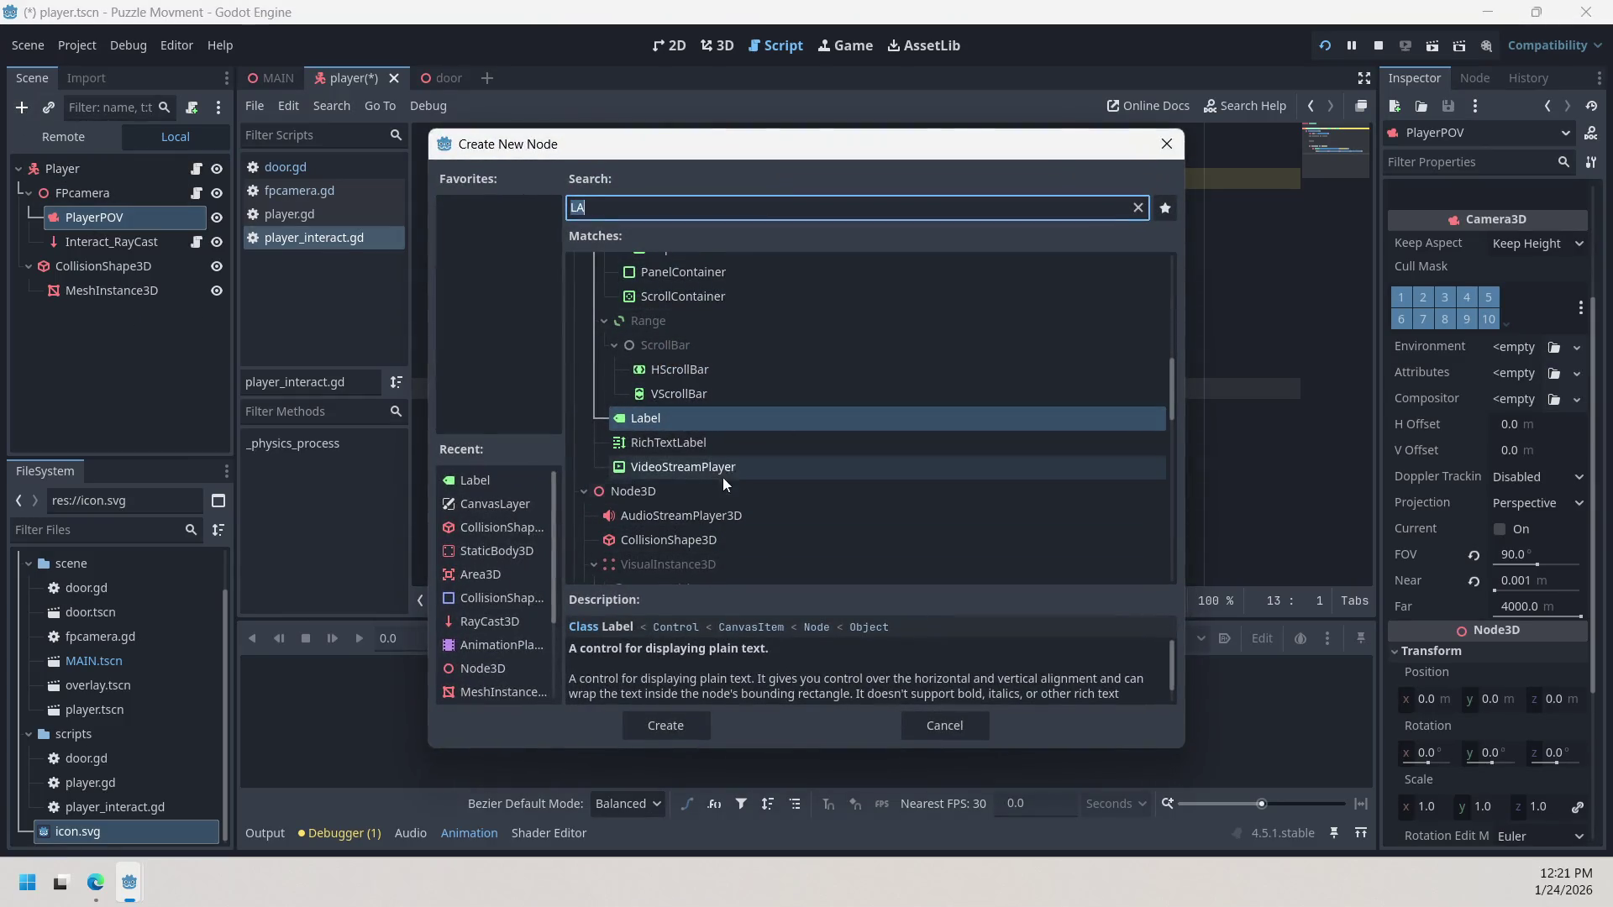
{"action": "double_click", "coordinate": [704, 421]}
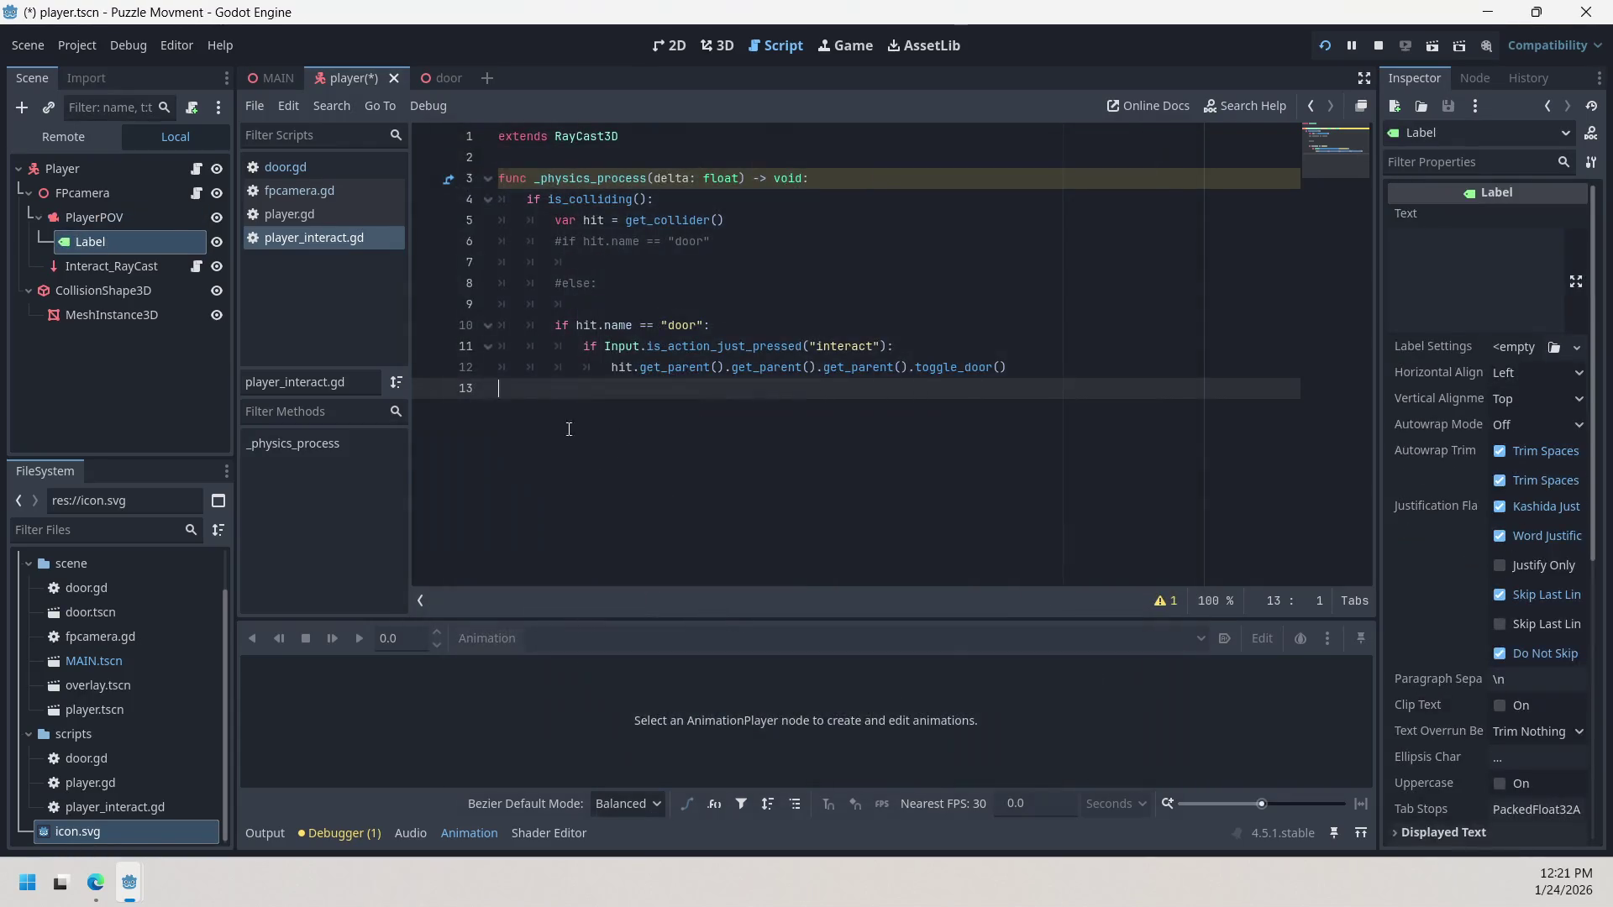
Step: Add a CanvasLayer under PlayerPOV, nest the Label inside it, and move it onto Interact_RayCast
{"action": "left_click", "coordinate": [113, 227]}
{"action": "right_click", "coordinate": [113, 222]}
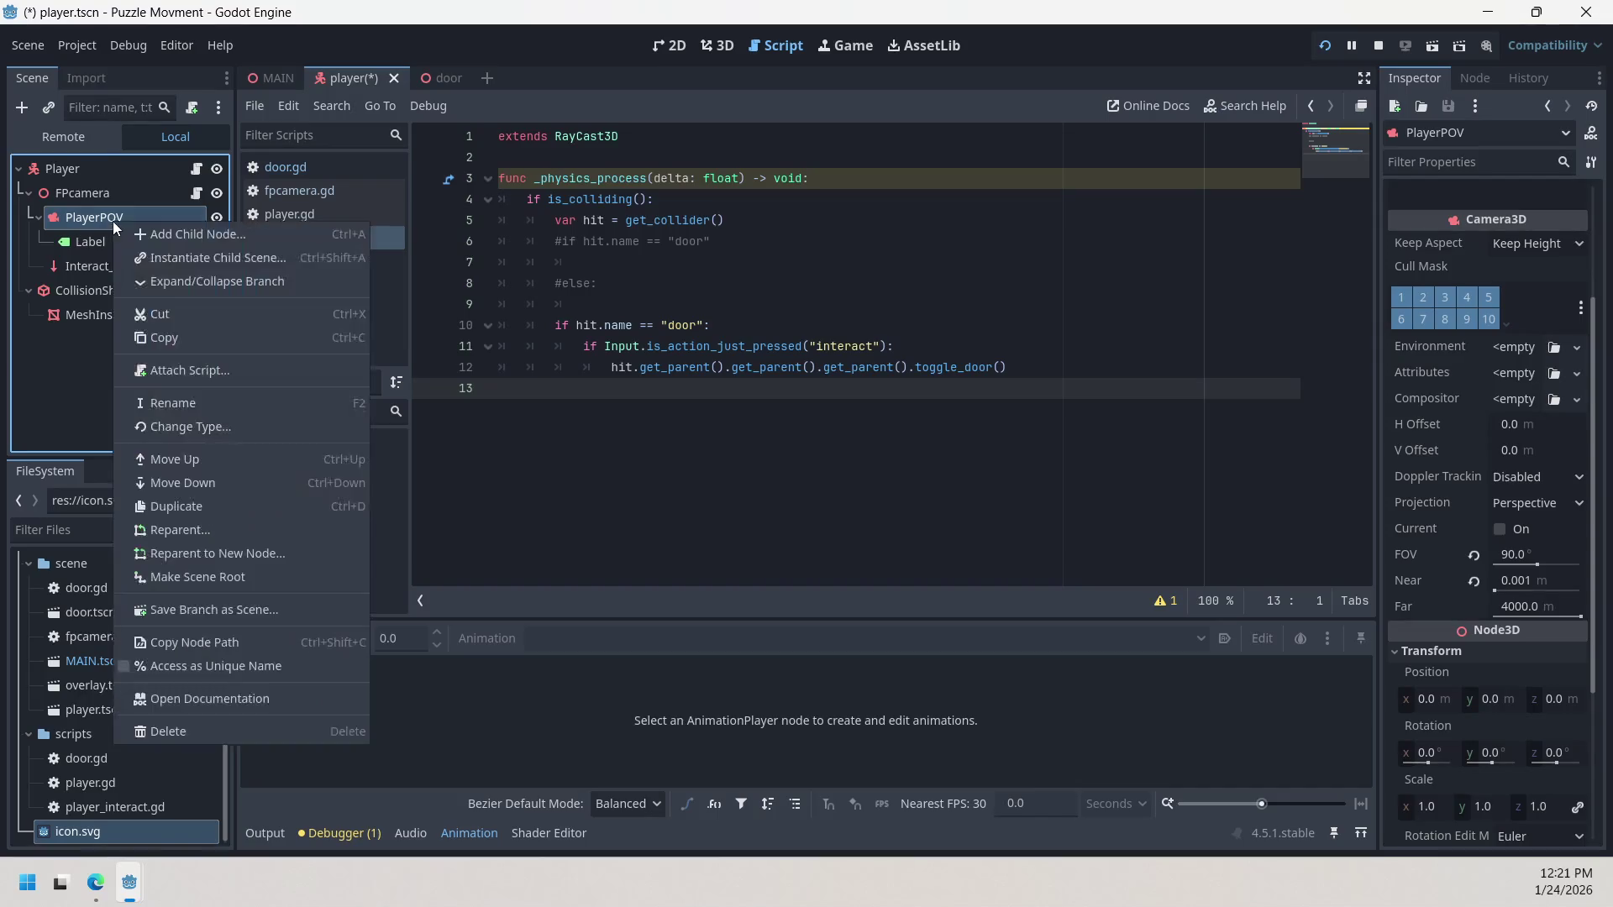
{"action": "left_click", "coordinate": [168, 235]}
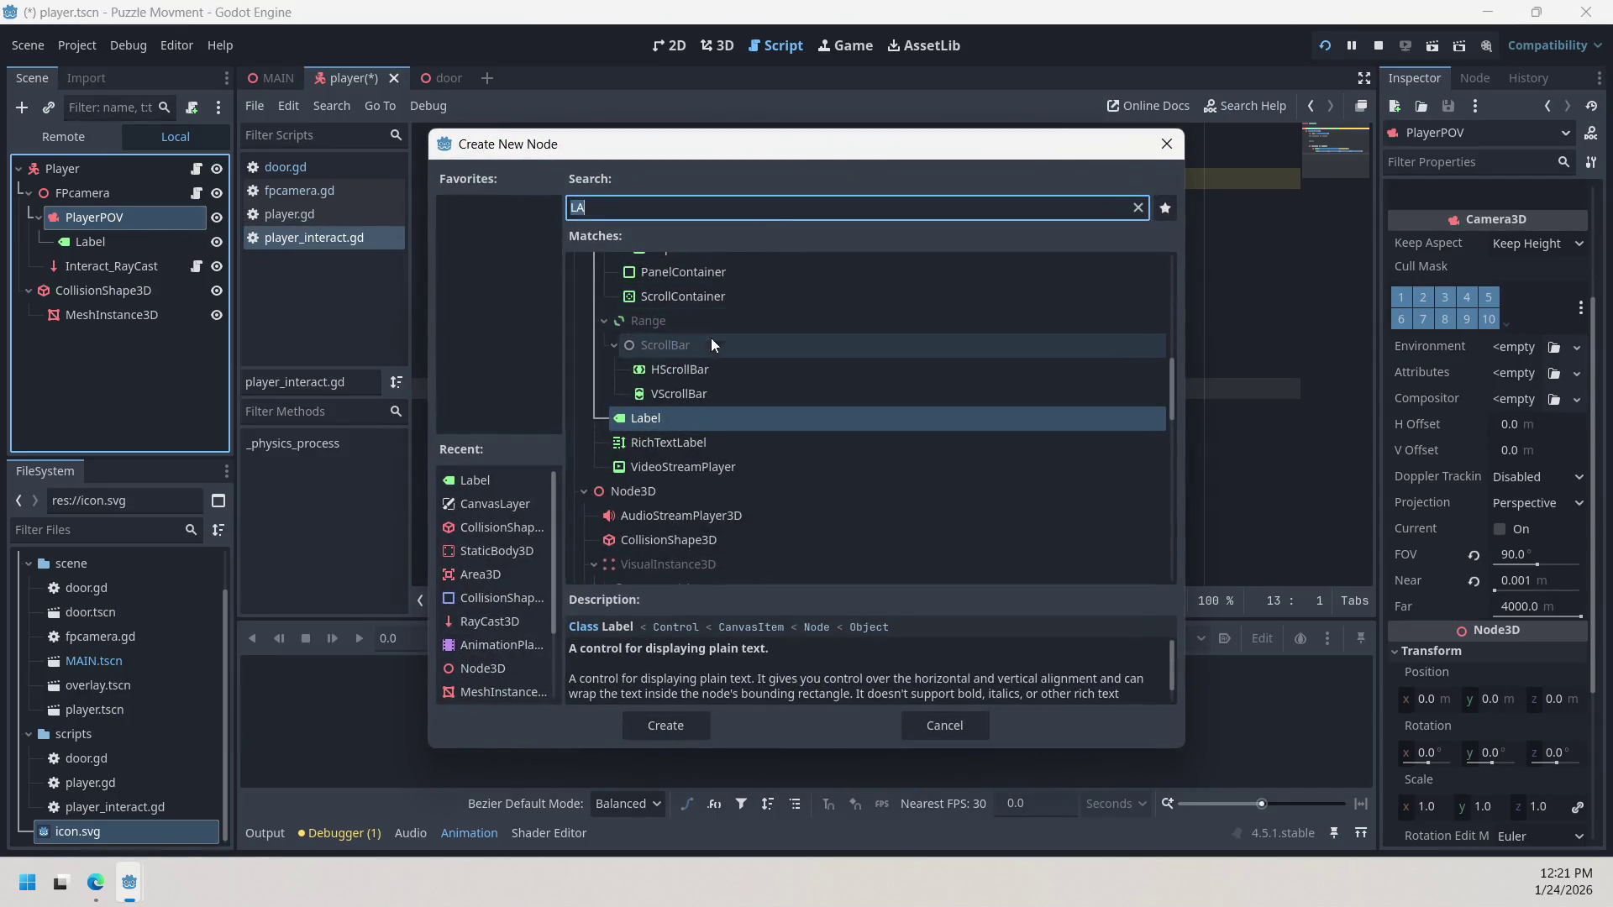
{"action": "left_click", "coordinate": [1143, 208]}
{"action": "double_click", "coordinate": [475, 503]}
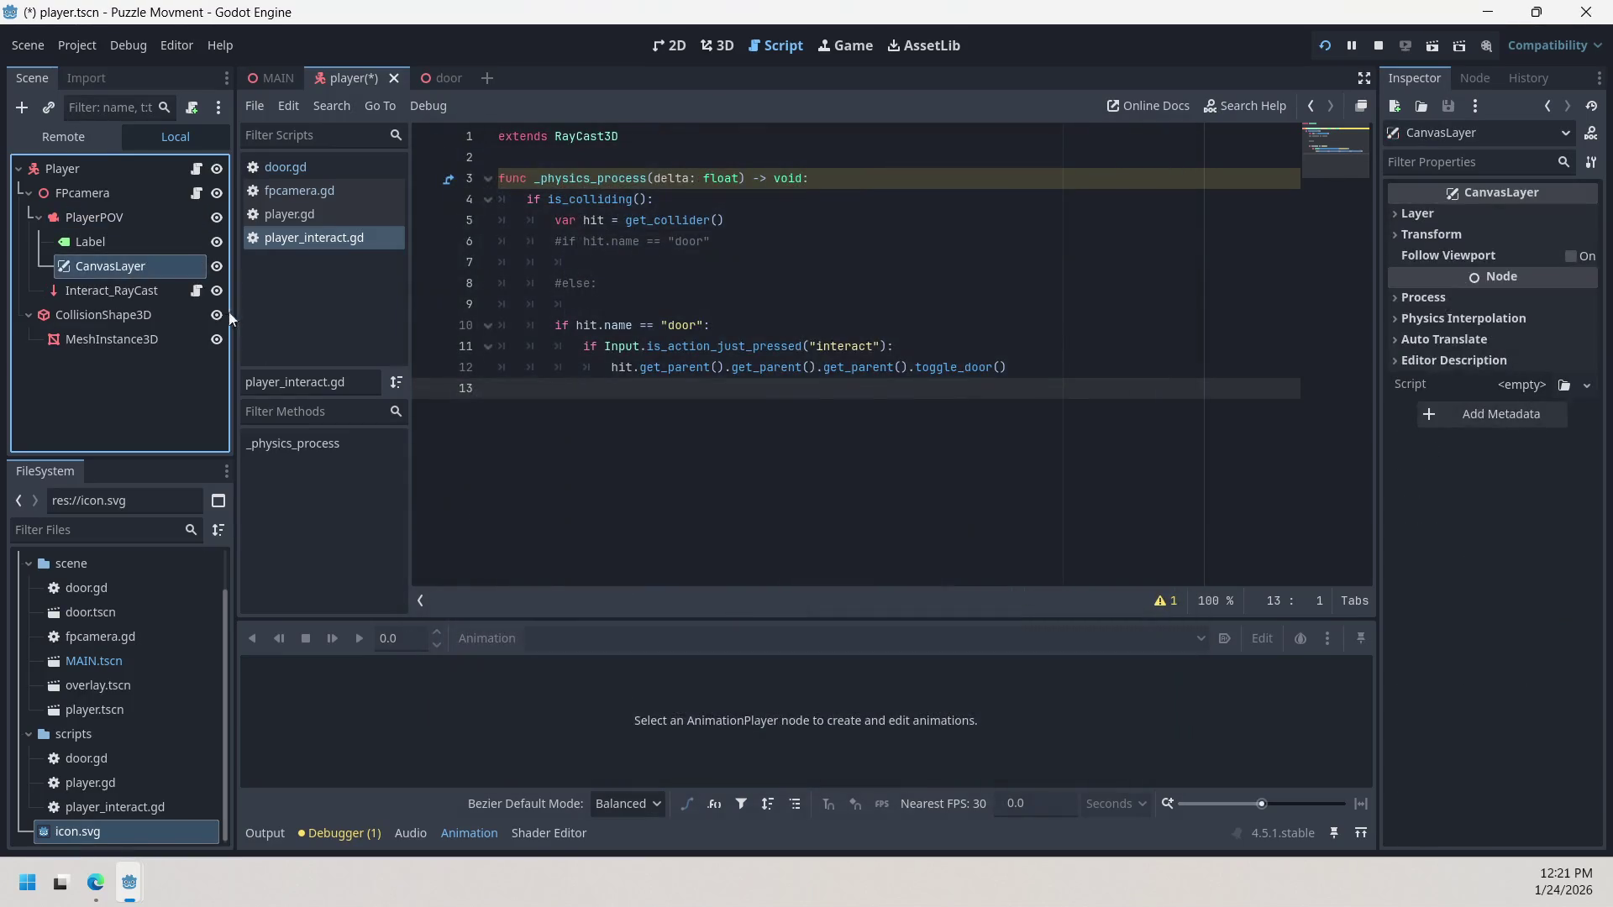
{"action": "left_click_drag", "start_coordinate": [91, 242], "coordinate": [100, 264]}
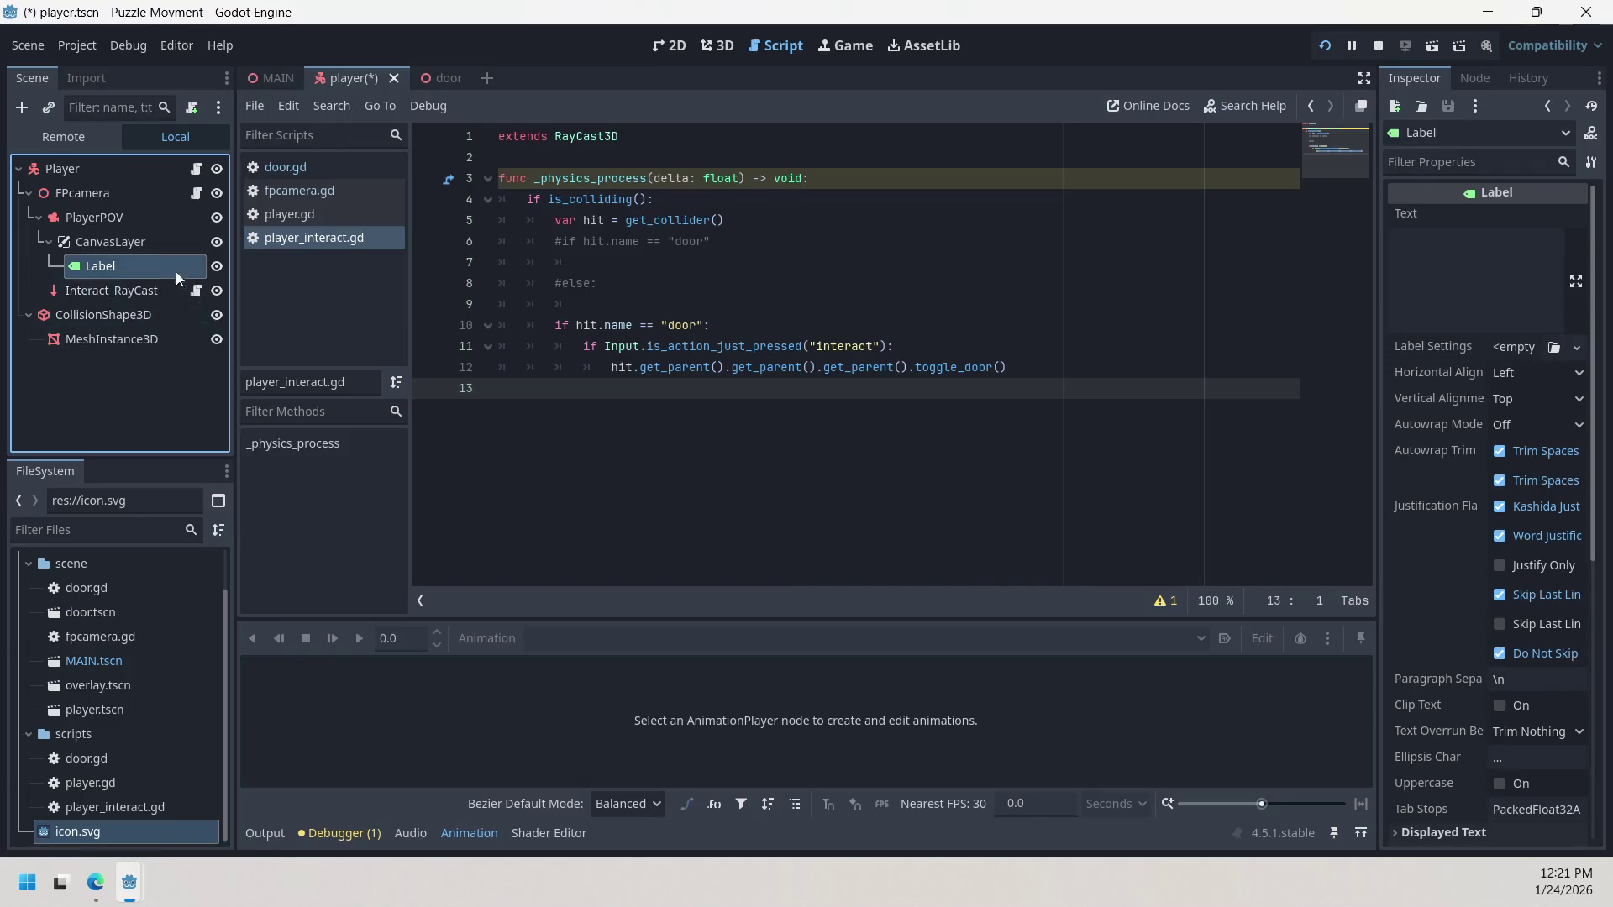
{"action": "left_click", "coordinate": [160, 243]}
{"action": "left_click", "coordinate": [136, 274]}
{"action": "left_click", "coordinate": [98, 241]}
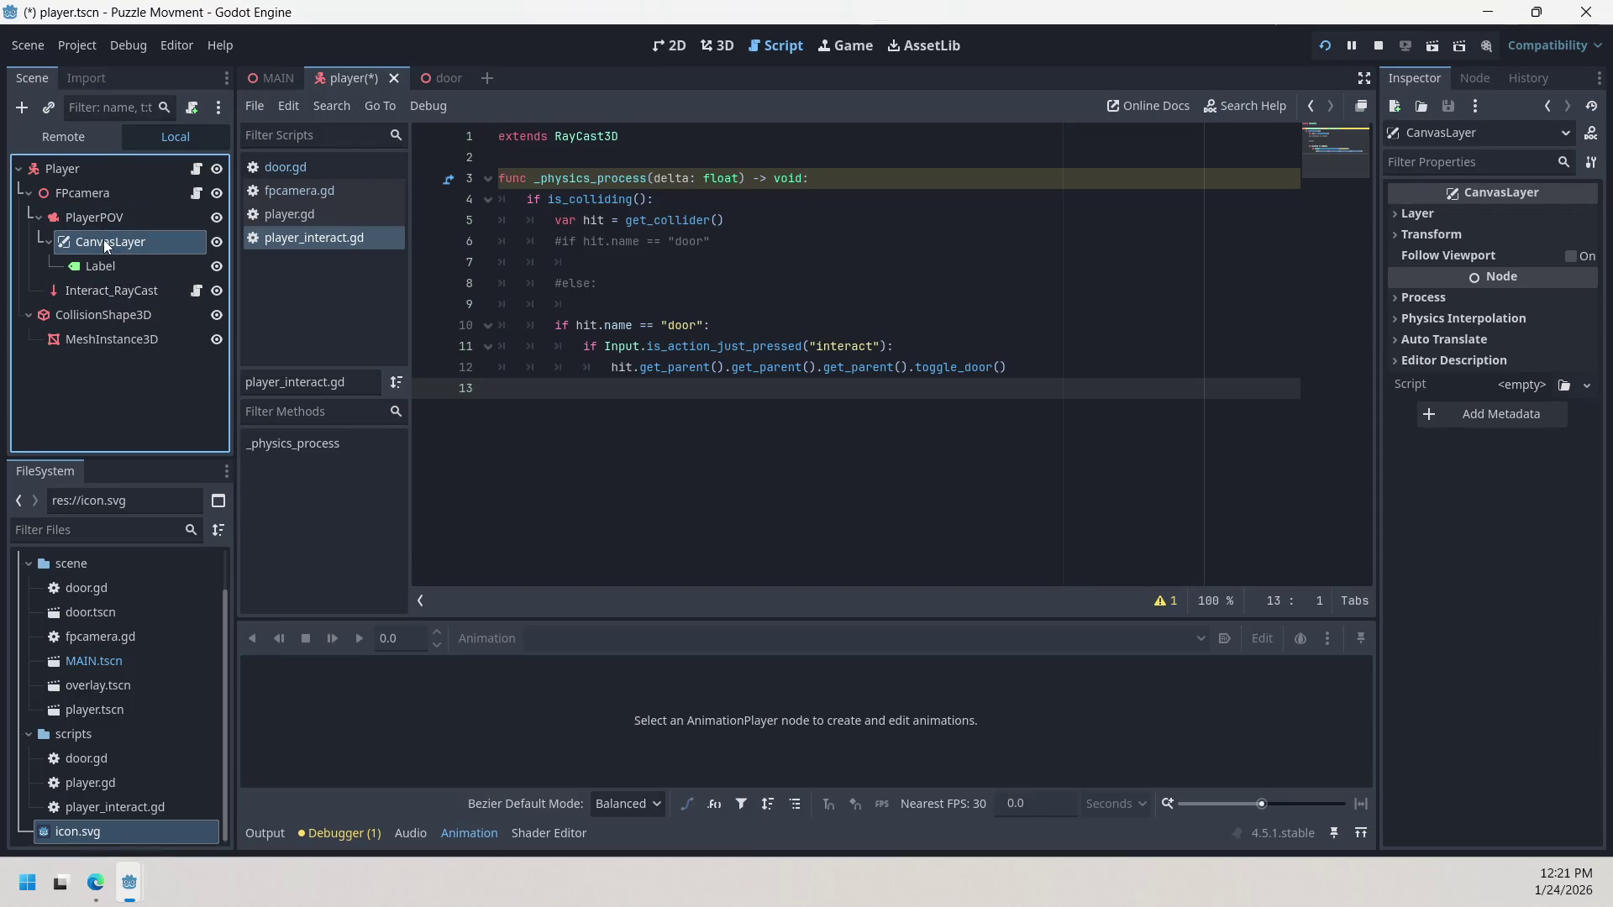
{"action": "mouse_move", "coordinate": [103, 239]}
{"action": "left_mouse_down"}
{"action": "mouse_move", "coordinate": [104, 293]}
{"action": "mouse_move", "coordinate": [106, 229]}
{"action": "mouse_move", "coordinate": [76, 294]}
{"action": "left_mouse_up"}
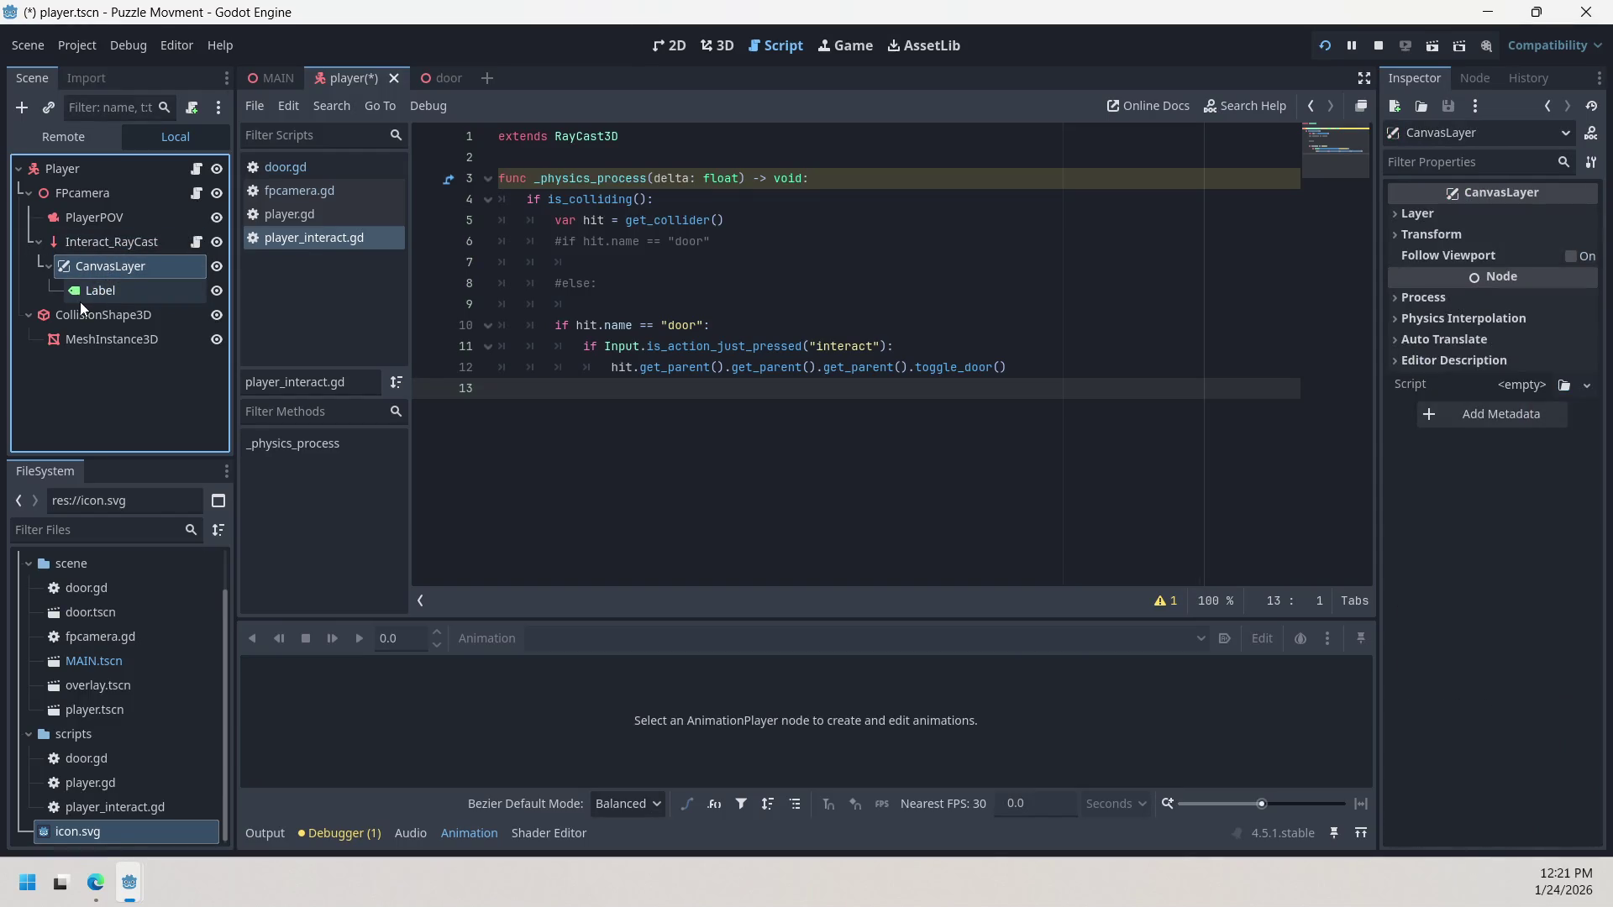
Step: Select the Label node and start renaming it, but leave its name unchanged
{"action": "left_click", "coordinate": [24, 291]}
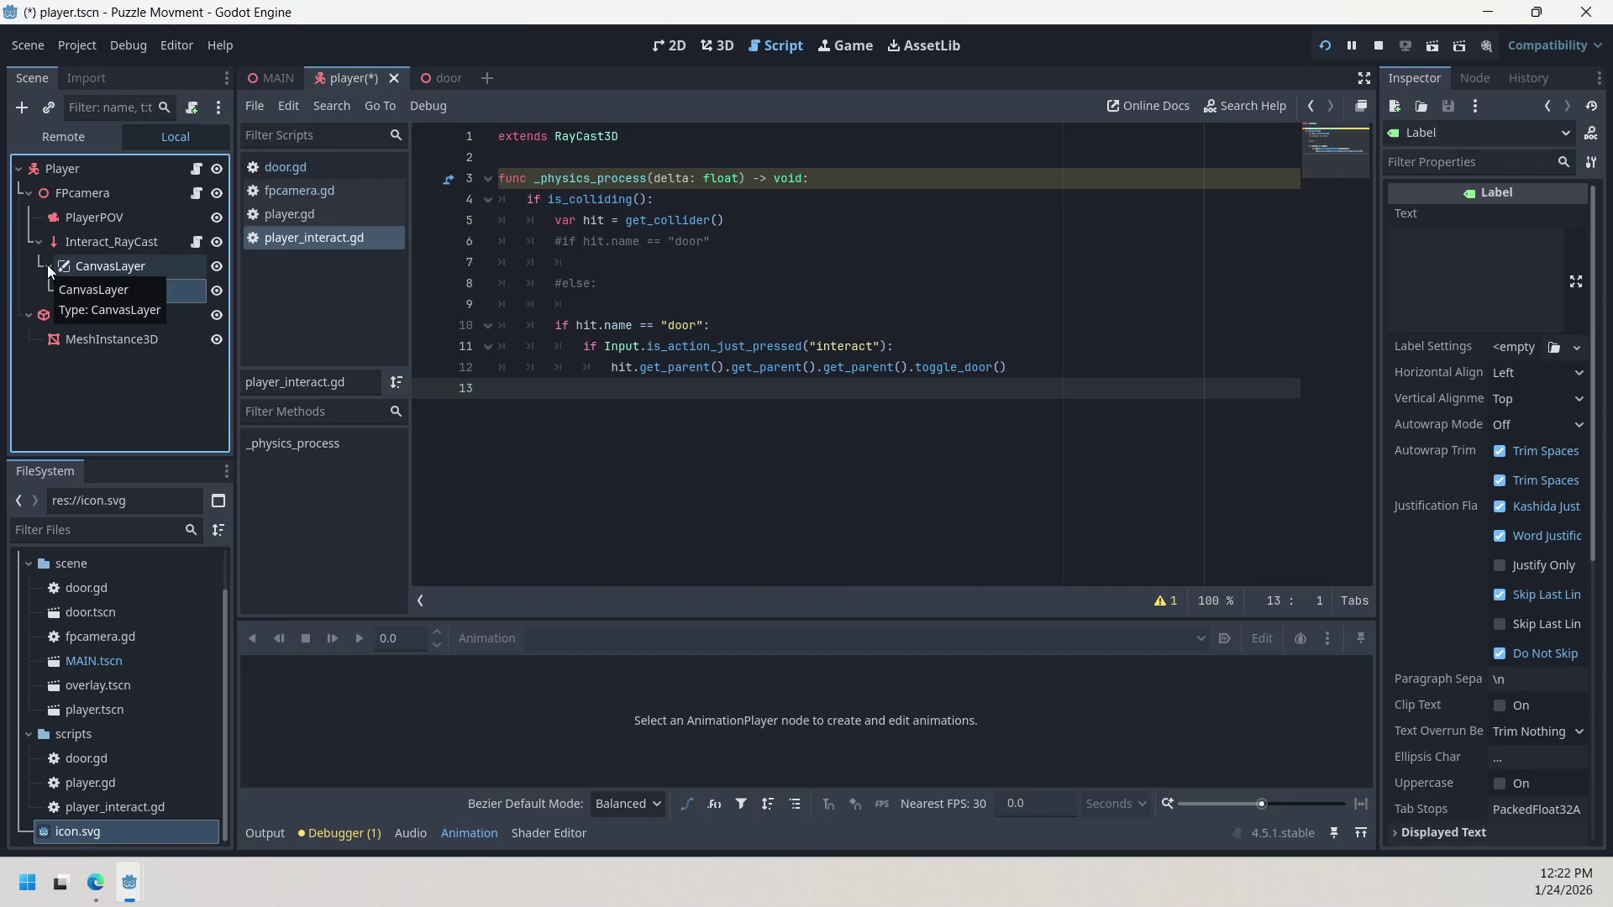
{"action": "left_click", "coordinate": [160, 286]}
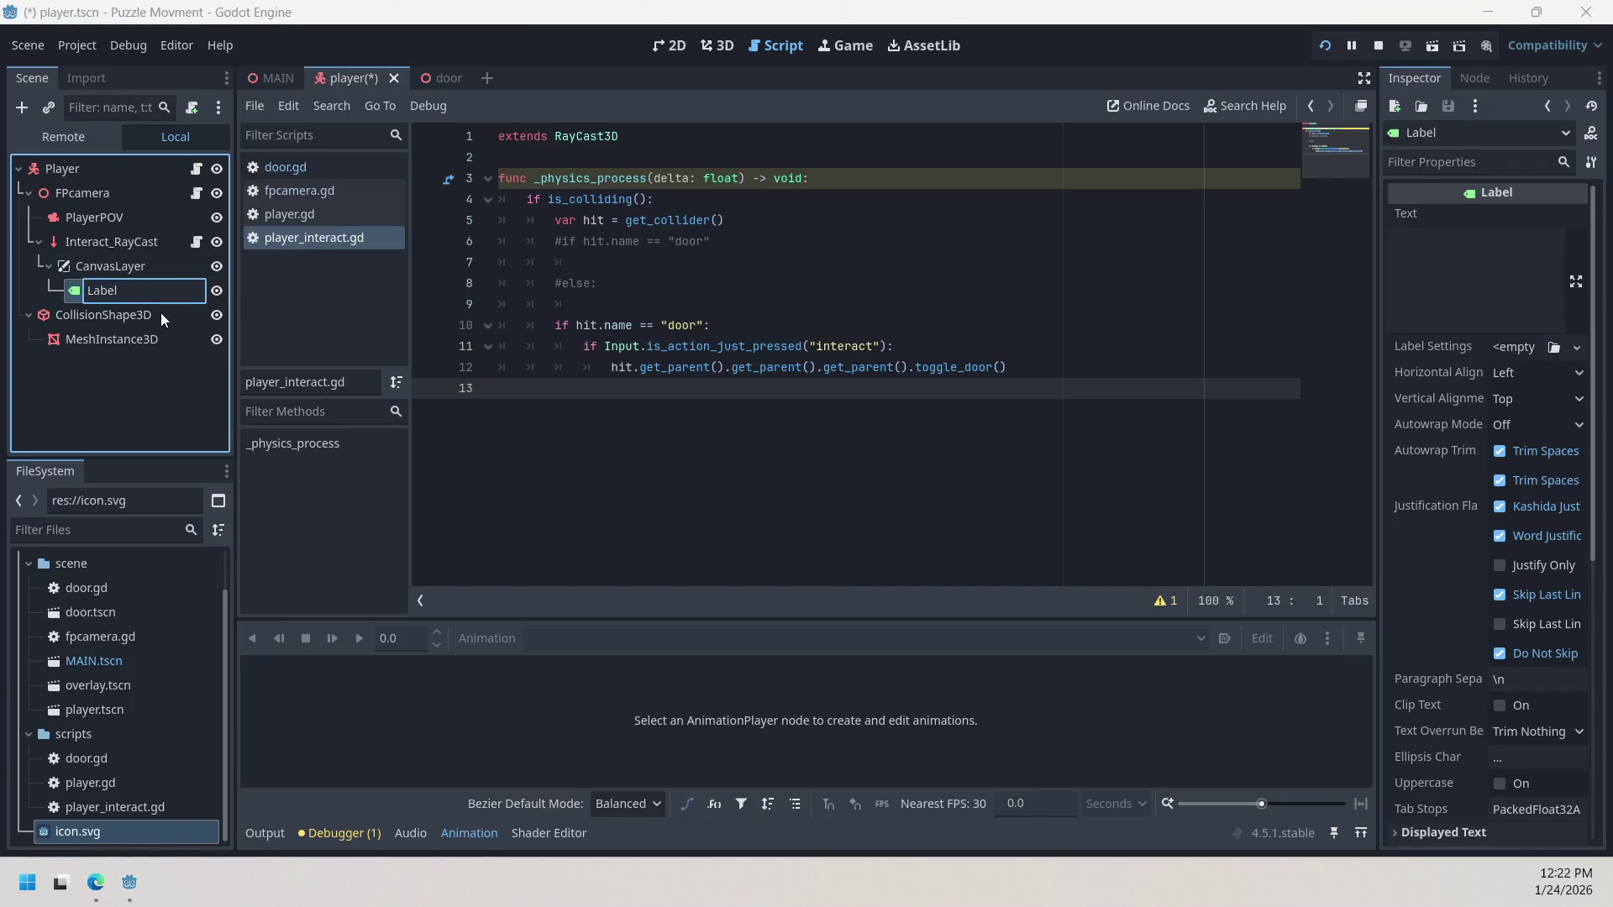
{"action": "left_click", "coordinate": [76, 294]}
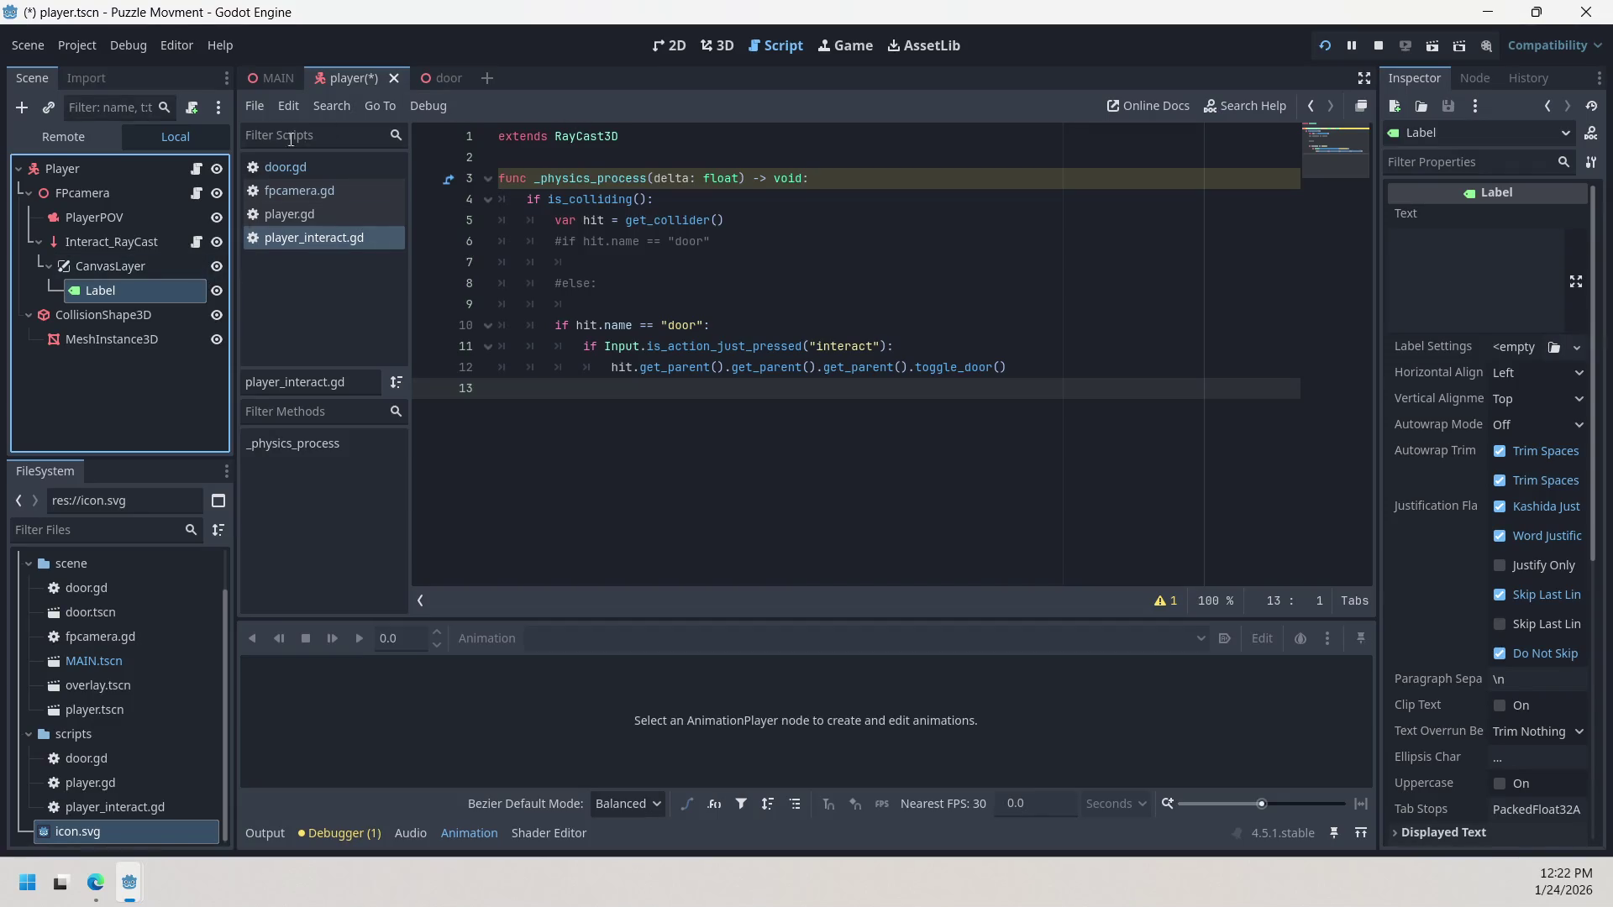
{"action": "left_click", "coordinate": [158, 265]}
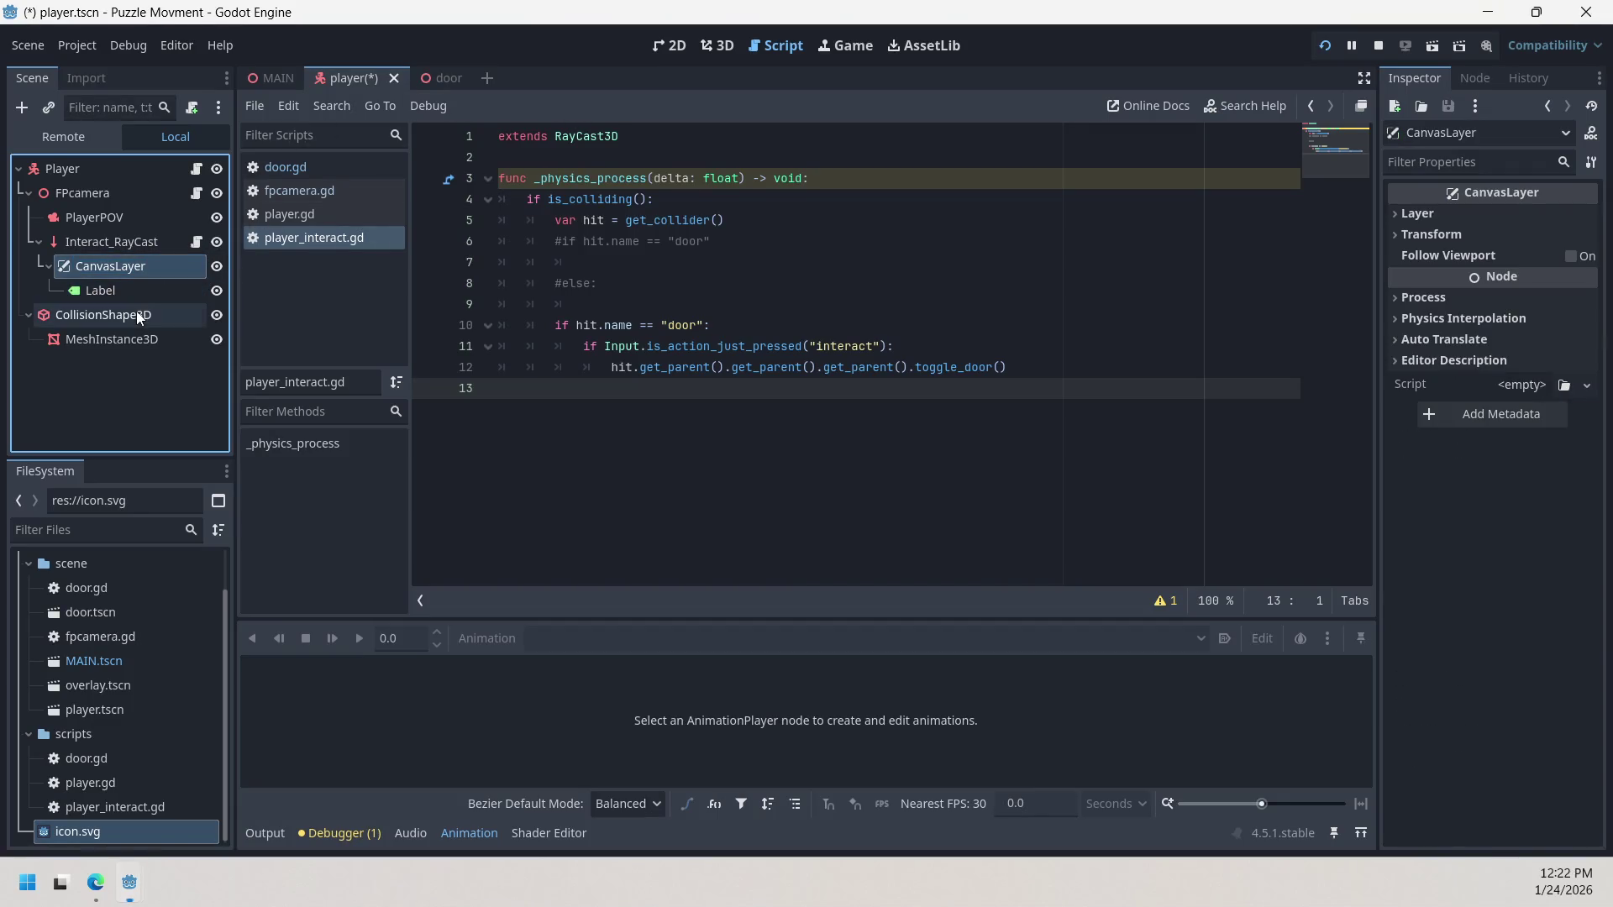
{"action": "left_click", "coordinate": [136, 292]}
Step: Open the Label node's context menu twice and dismiss it without choosing anything
{"action": "right_click", "coordinate": [135, 291]}
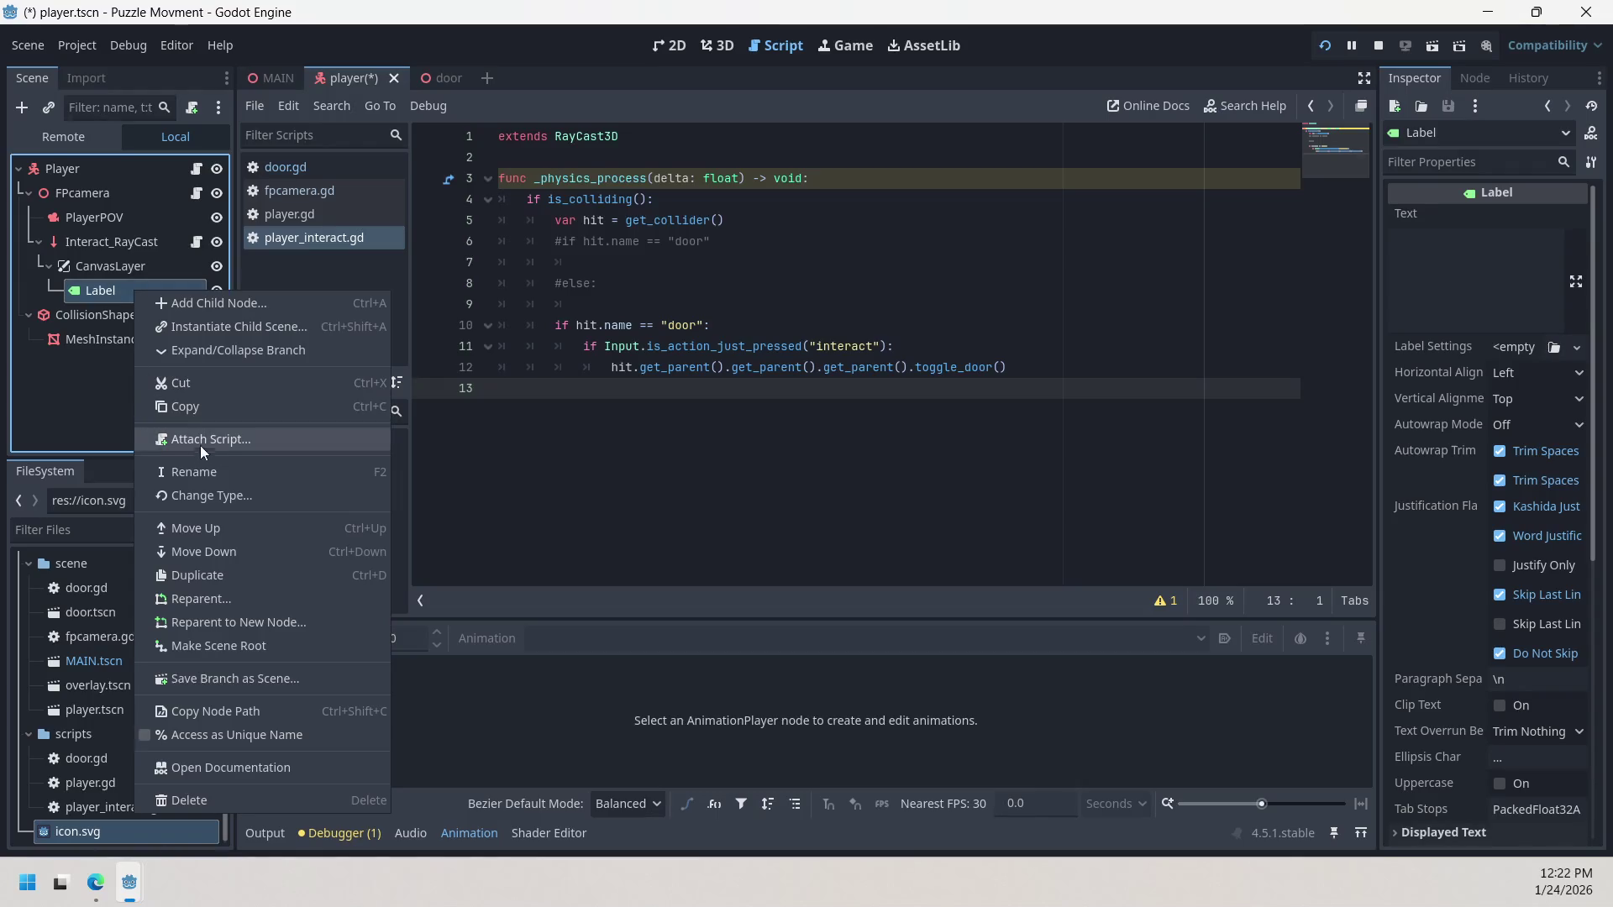
{"action": "left_click", "coordinate": [125, 471]}
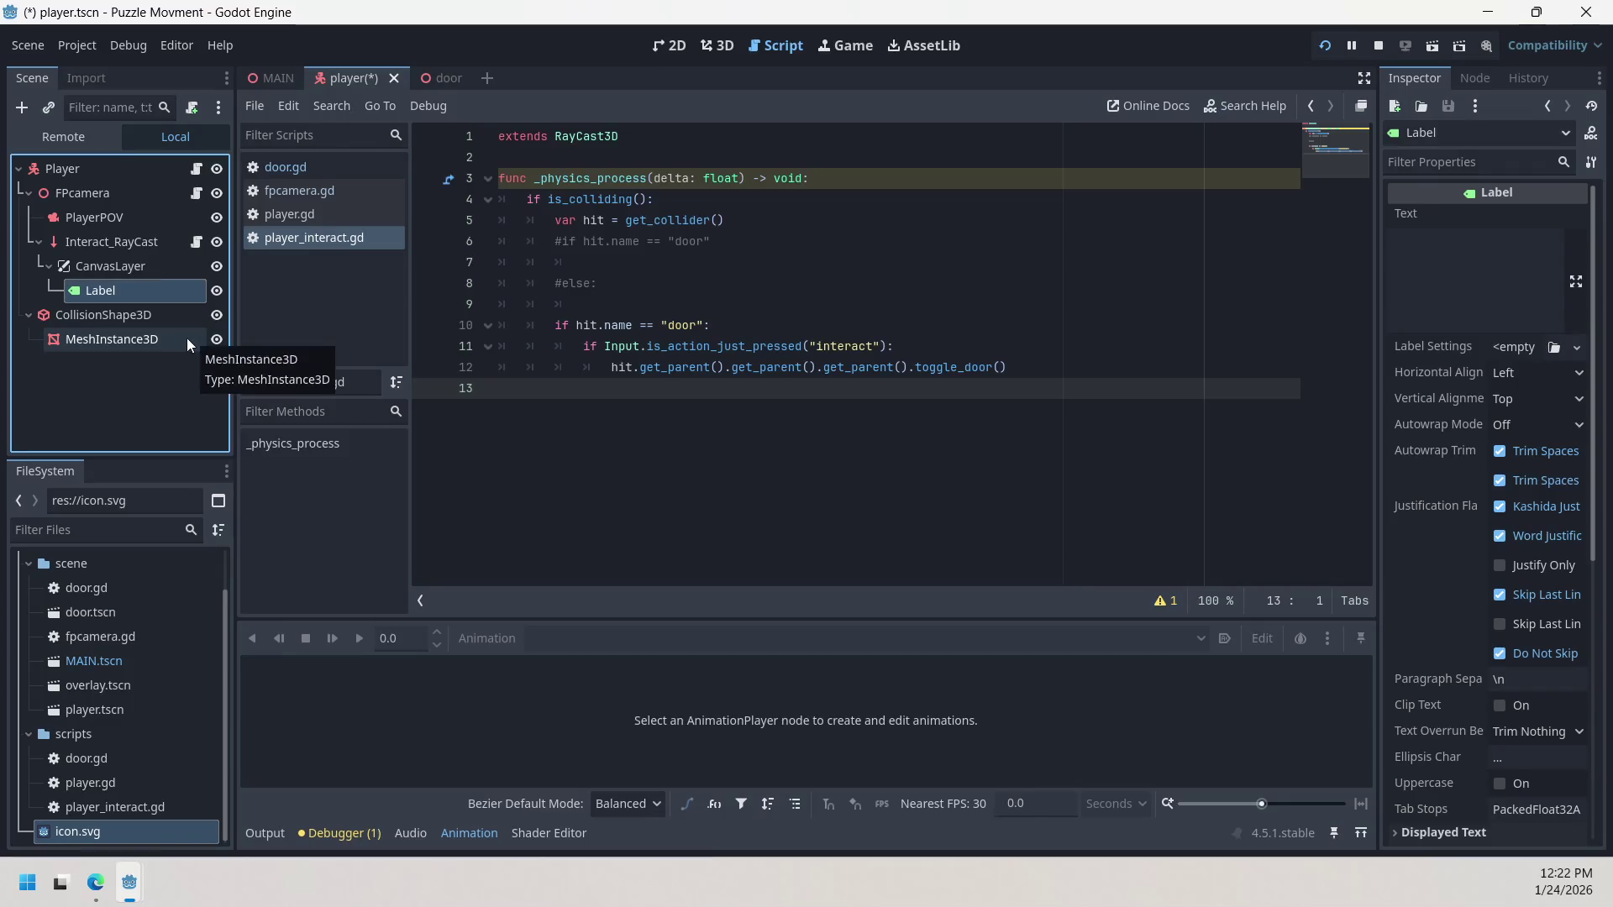
{"action": "right_click", "coordinate": [131, 290]}
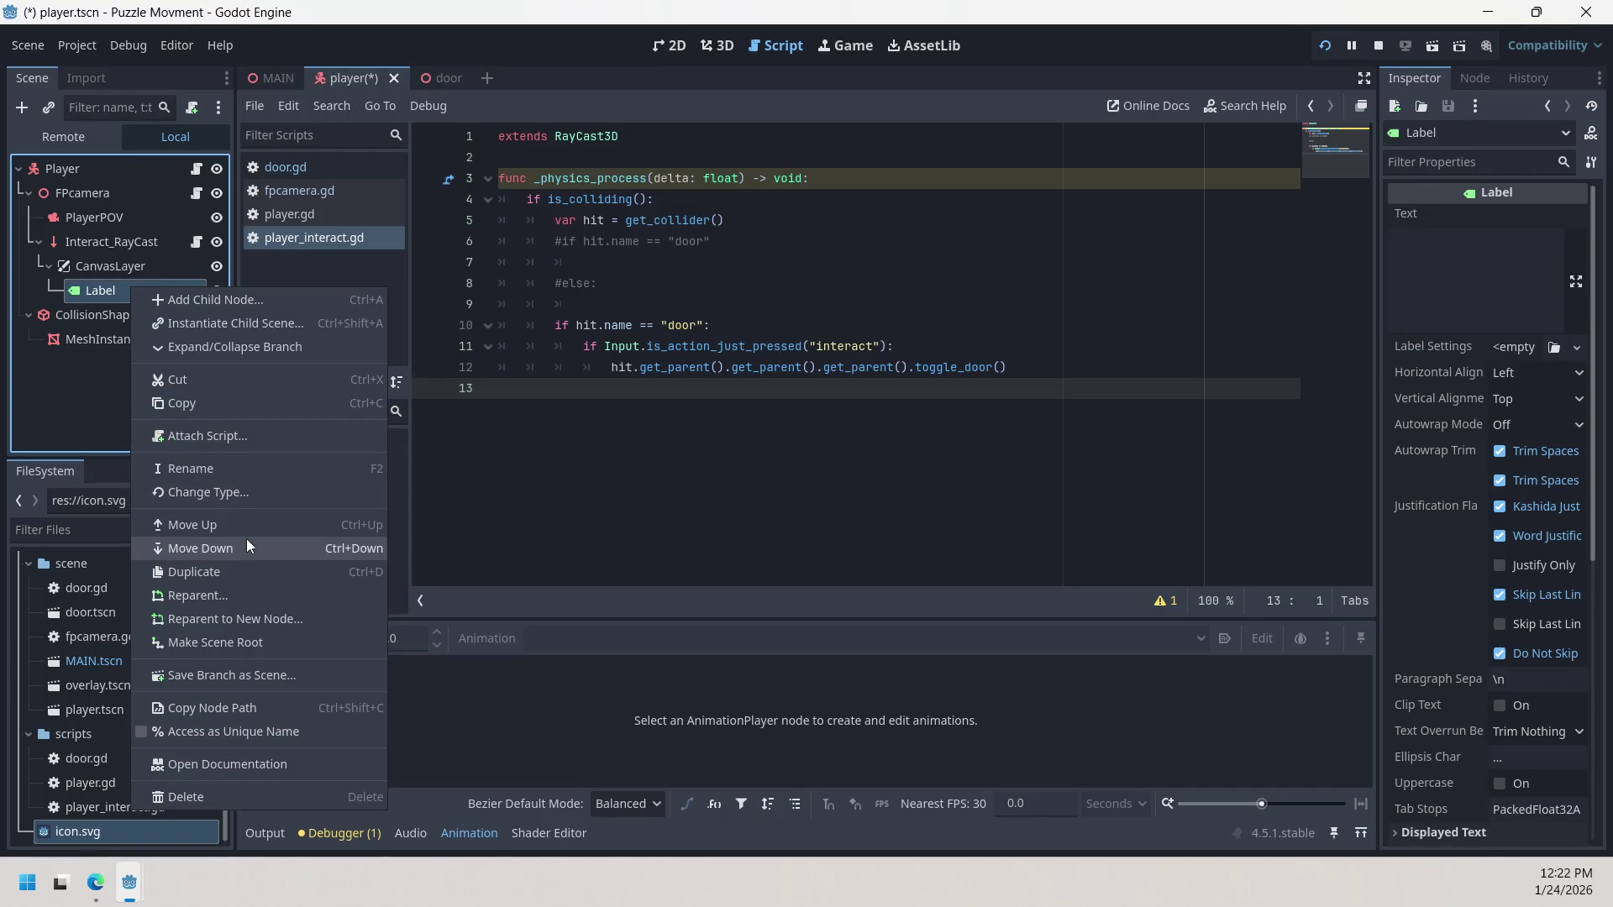
{"action": "left_click", "coordinate": [74, 381]}
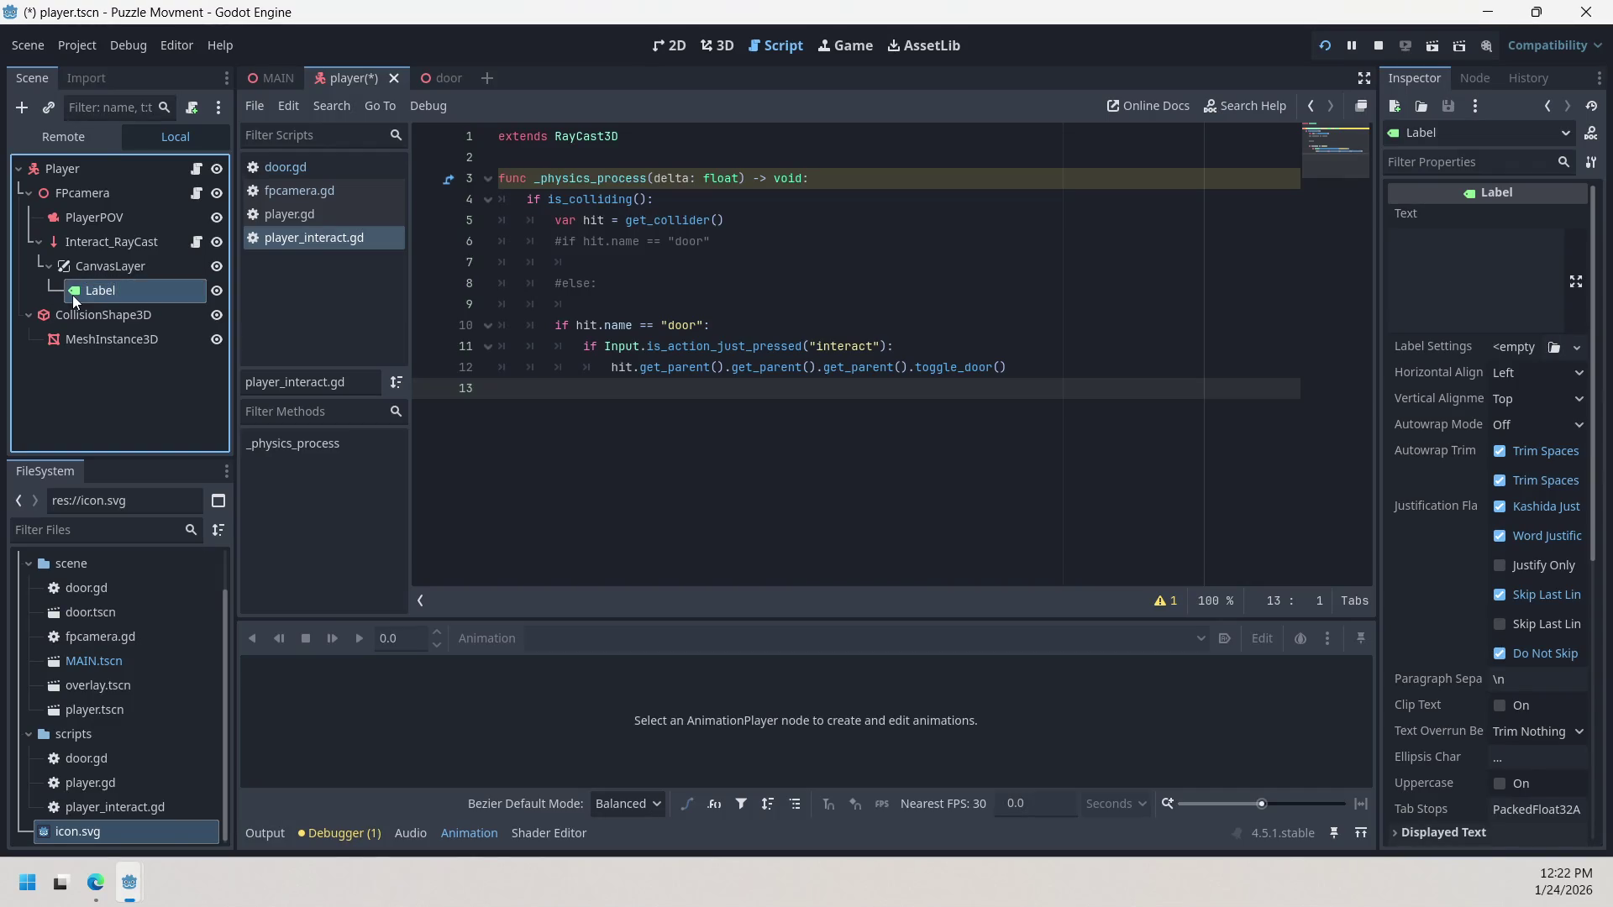
Step: Select CanvasLayer, dismiss its context menu, and show the player scene in 3D
{"action": "left_click", "coordinate": [74, 269]}
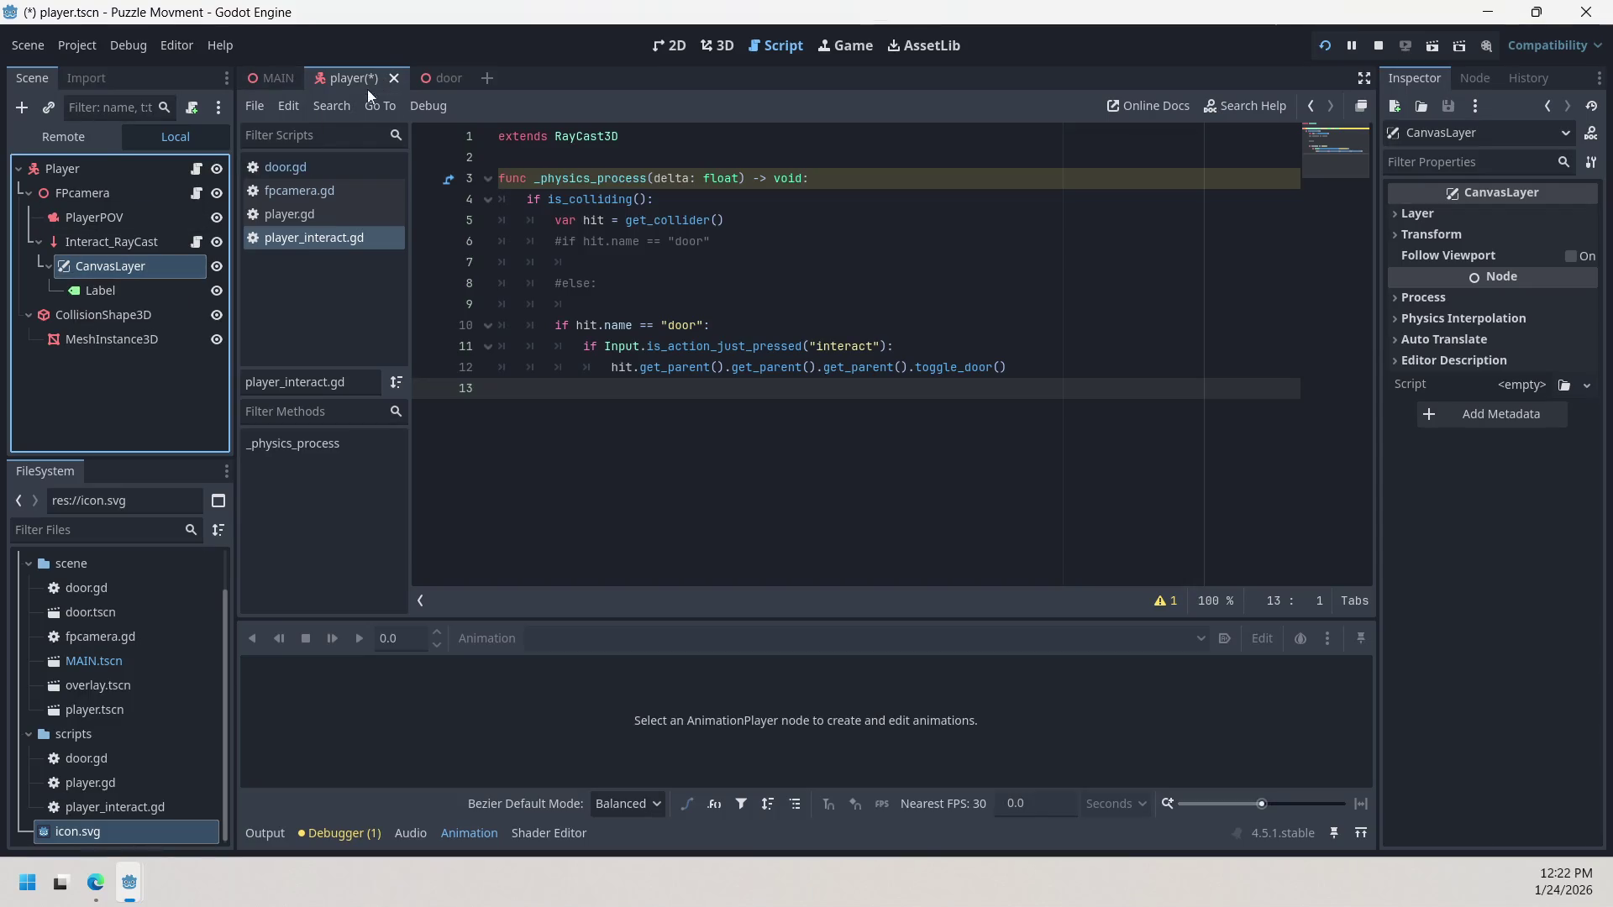
{"action": "right_click", "coordinate": [181, 267]}
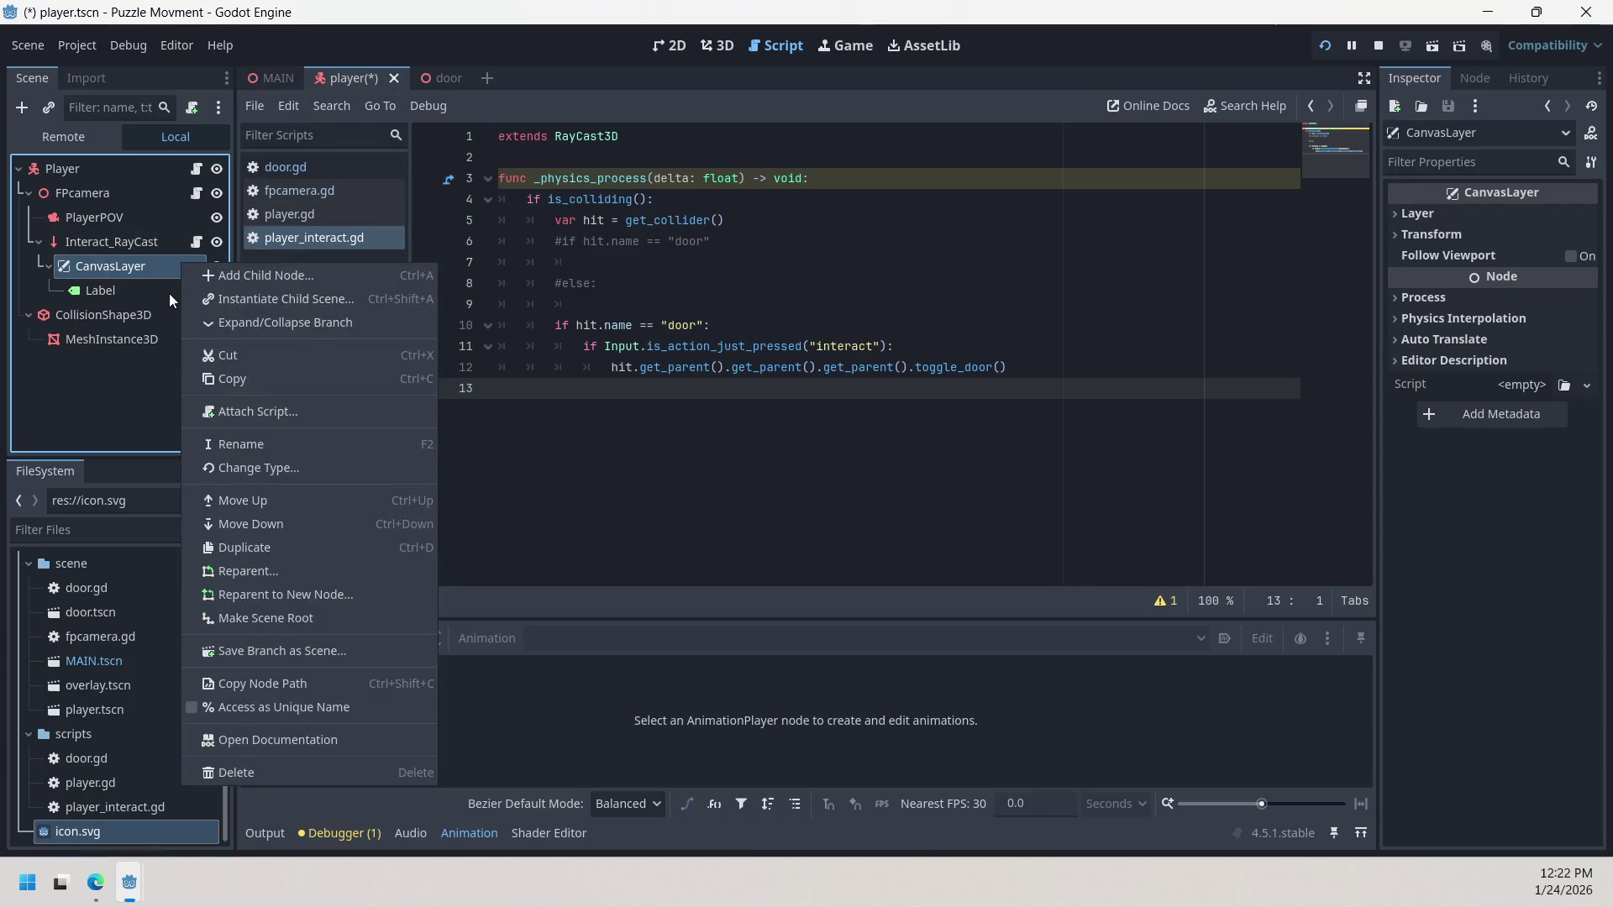
{"action": "left_click", "coordinate": [151, 411]}
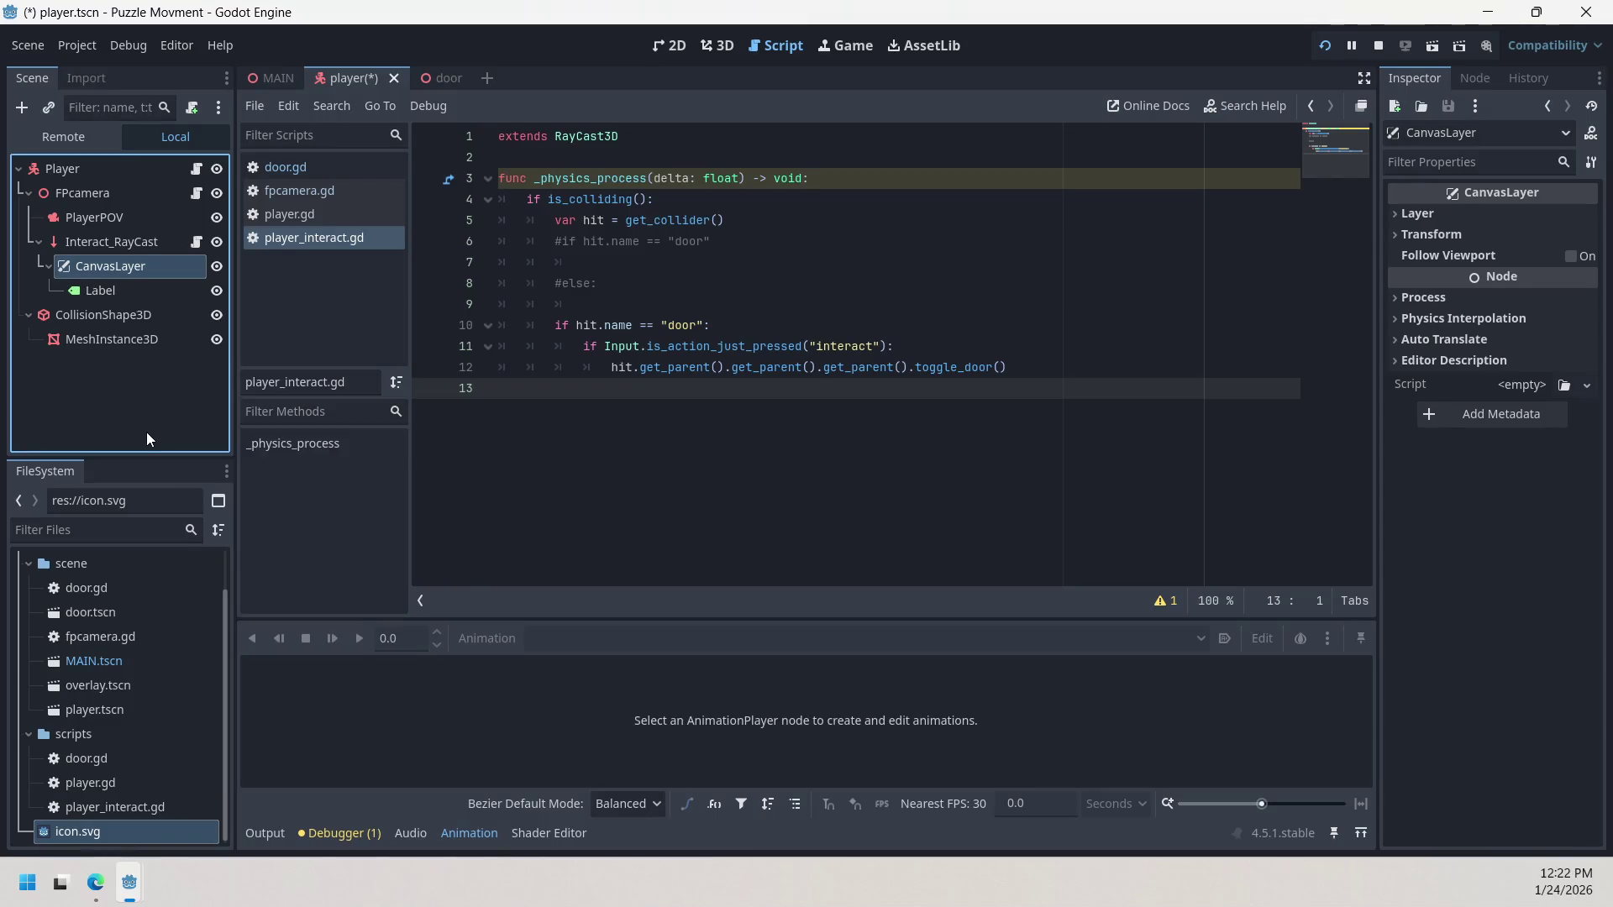
{"action": "left_click", "coordinate": [721, 46]}
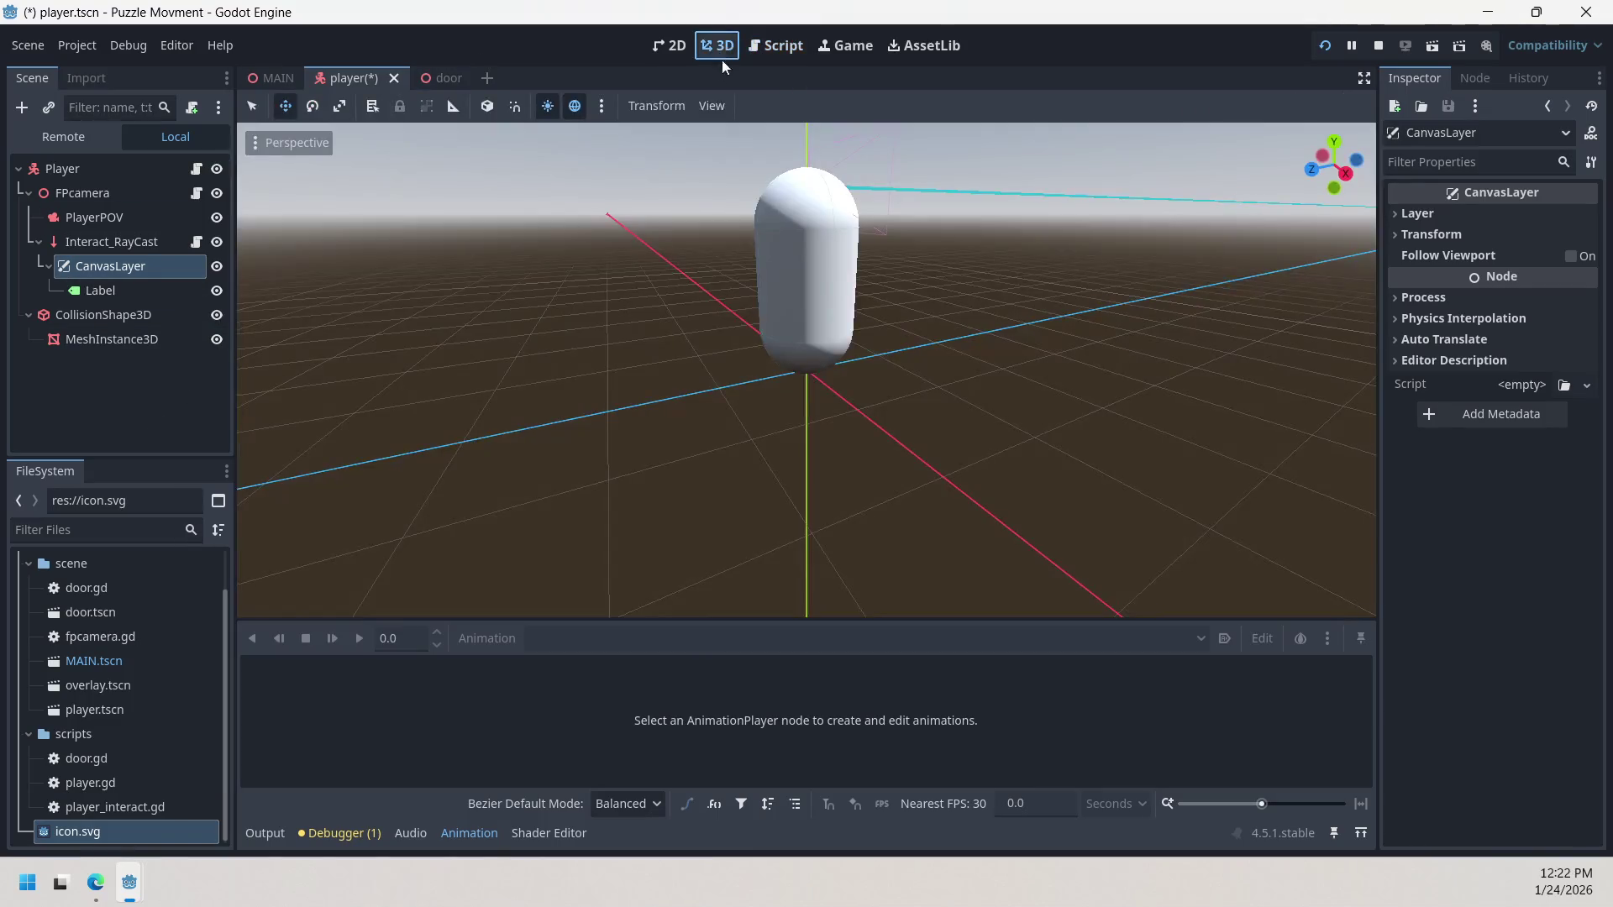
Step: Select the Label in 2D and set its horizontal container sizing to Begin, expand off
{"action": "left_click", "coordinate": [129, 294]}
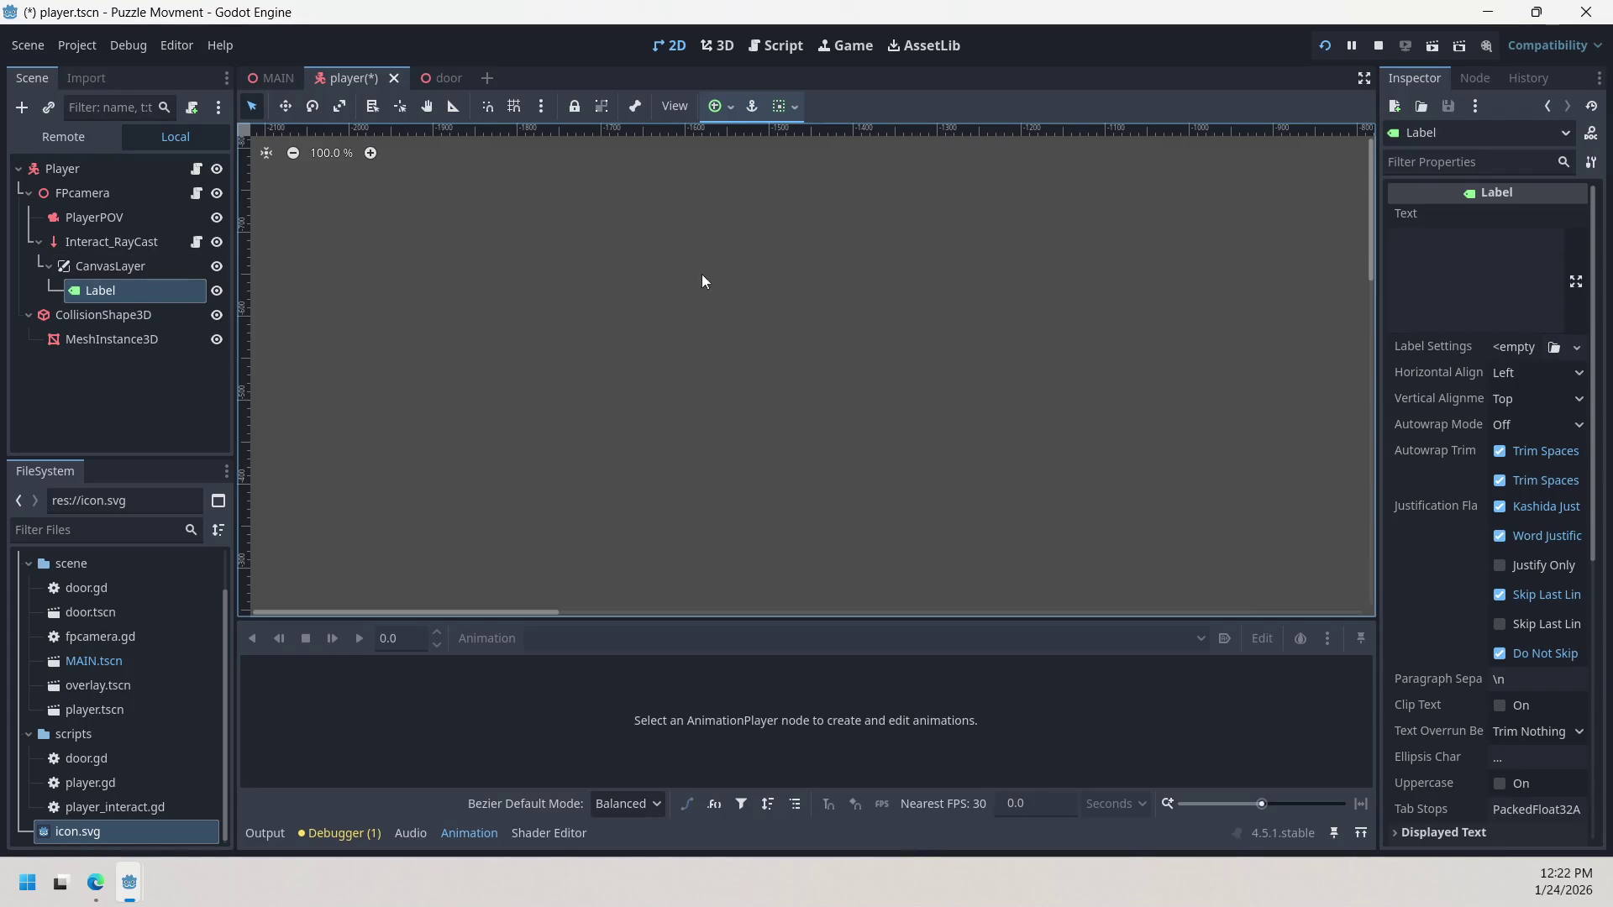
{"action": "left_click", "coordinate": [782, 106]}
{"action": "left_click", "coordinate": [821, 169]}
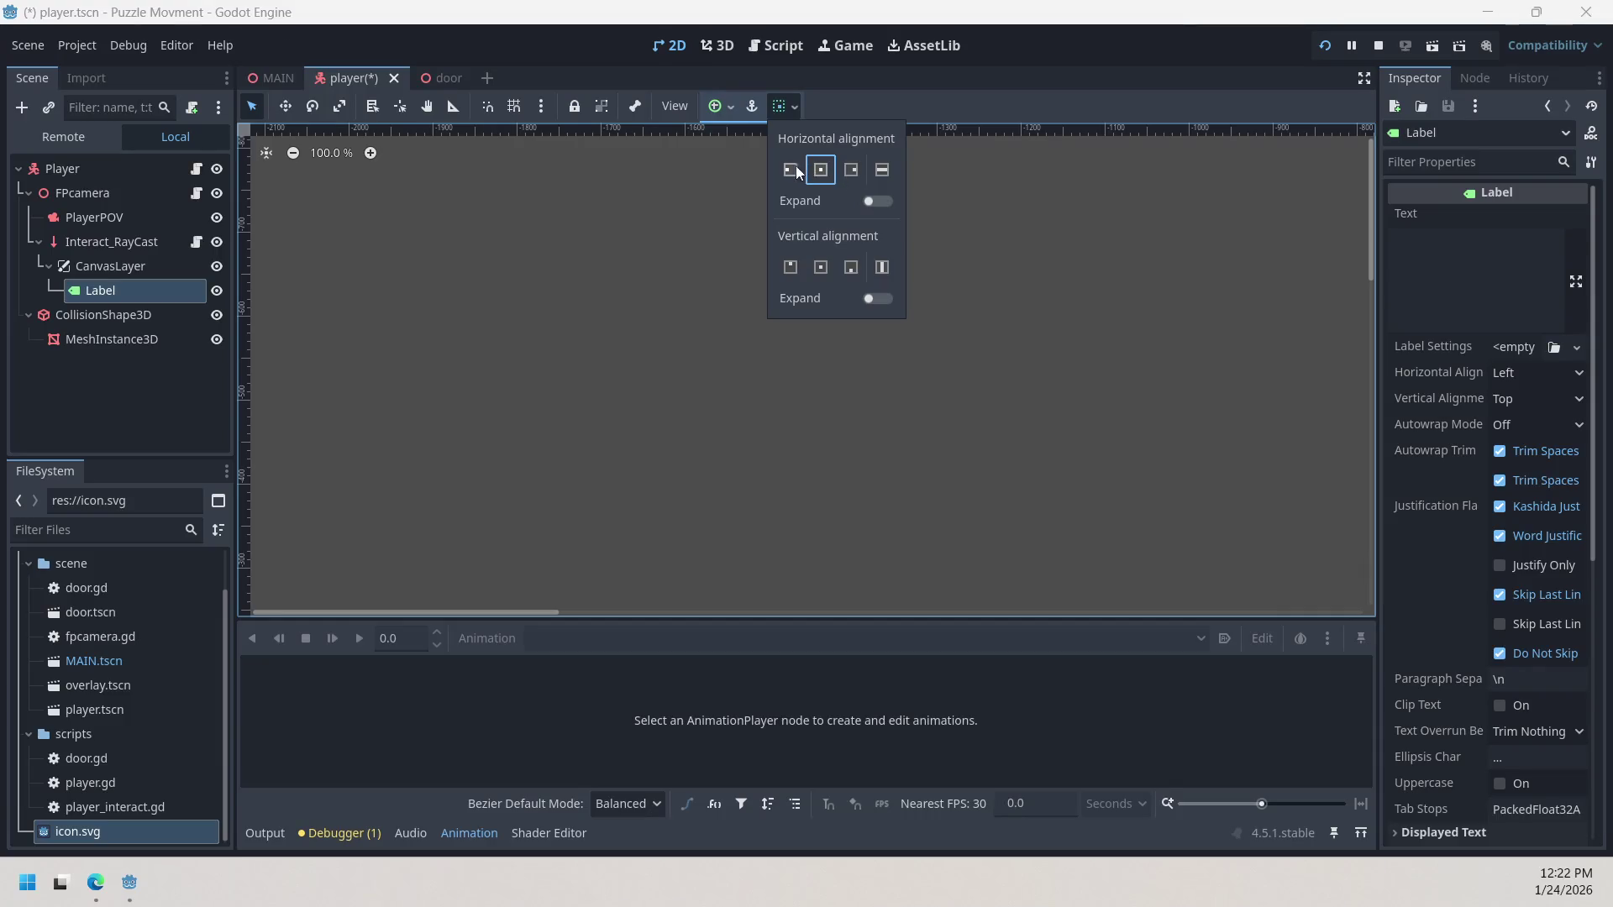
{"action": "left_click", "coordinate": [792, 173]}
{"action": "left_click", "coordinate": [820, 198]}
{"action": "left_click", "coordinate": [820, 202]}
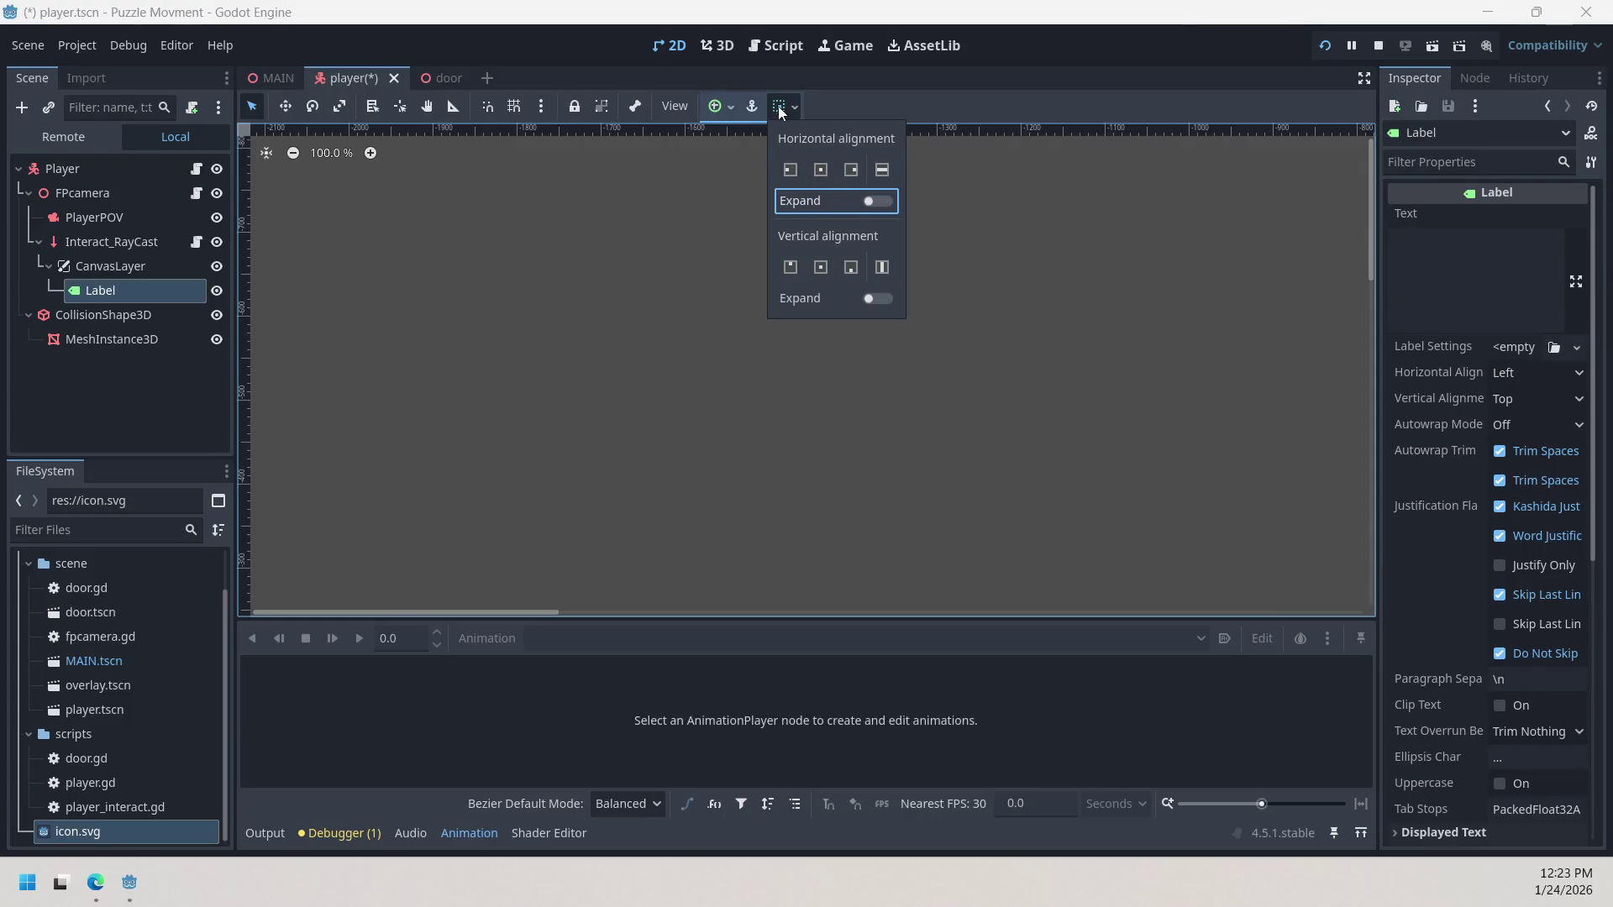
Step: Apply the Center anchor preset to the Label
{"action": "left_click", "coordinate": [724, 109]}
{"action": "left_click", "coordinate": [726, 109]}
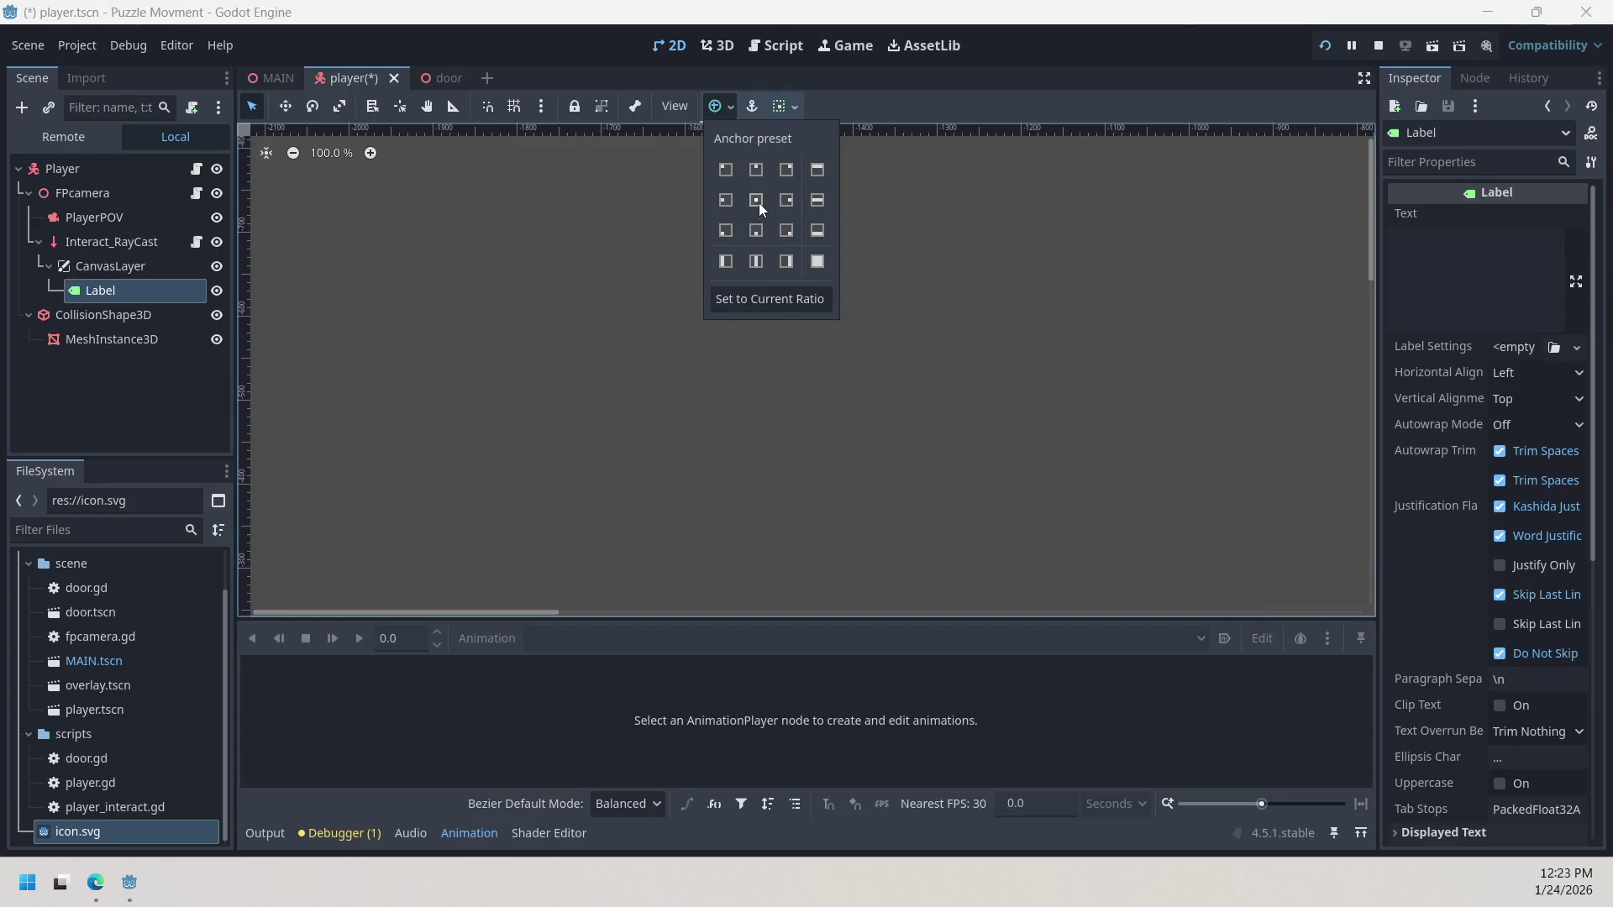
{"action": "left_click", "coordinate": [814, 267]}
{"action": "left_click", "coordinate": [758, 195]}
{"action": "left_click", "coordinate": [753, 107]}
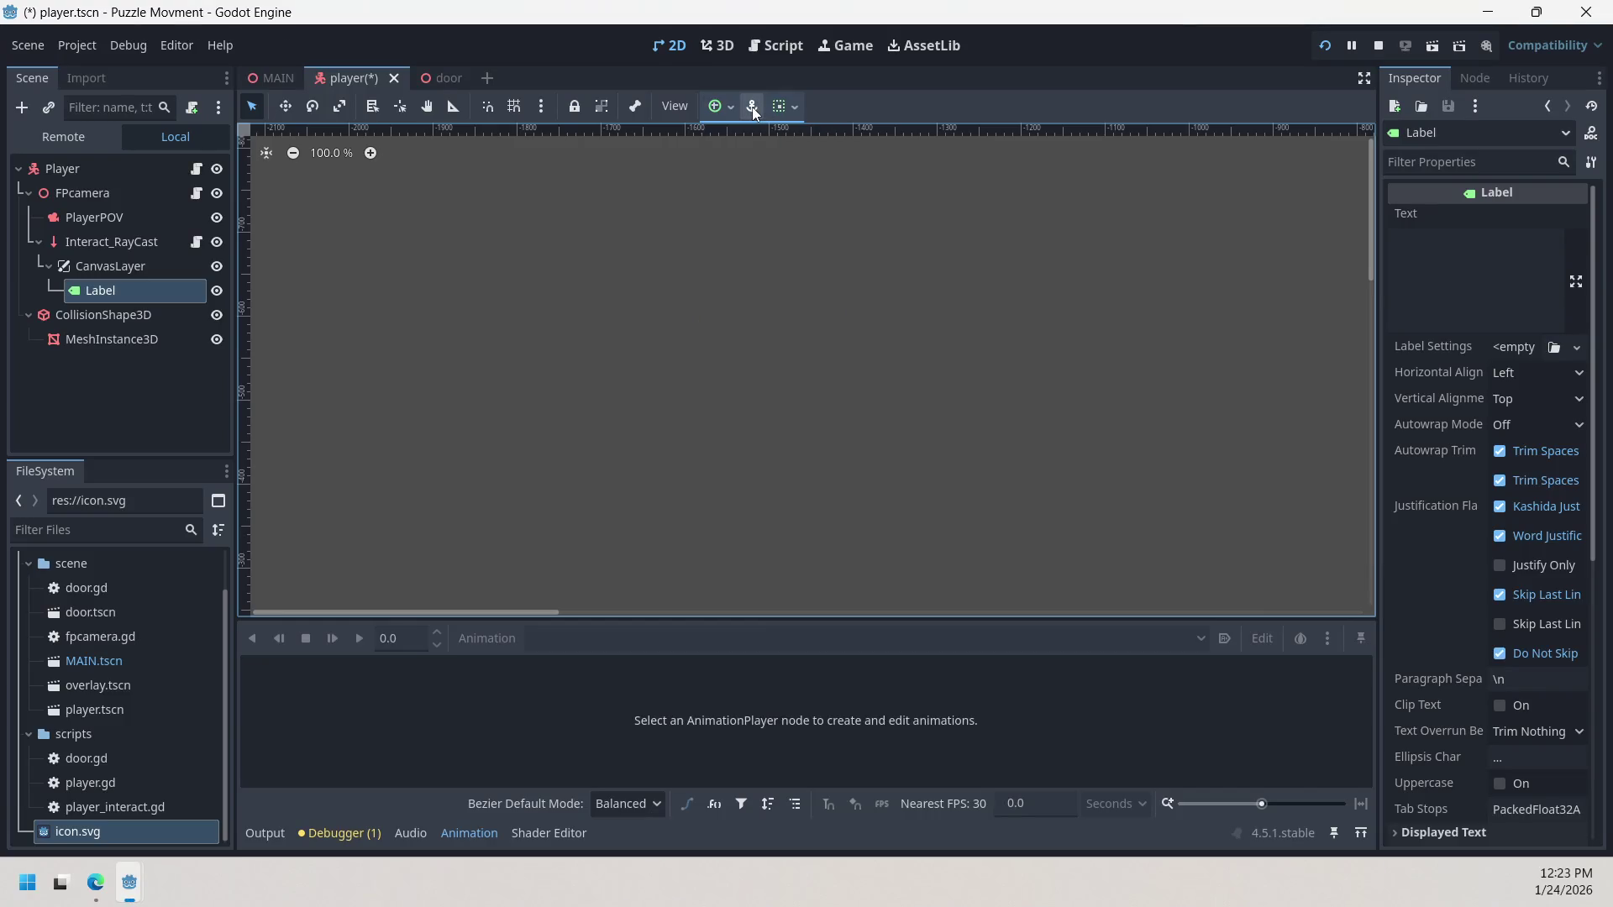
Step: Frame the Label with F and zoom the 2D viewport in on it
{"action": "right_click", "coordinate": [745, 169]}
{"action": "key", "text": "Escape"}
{"action": "scroll", "coordinate": [721, 245], "scroll_direction": "down", "scroll_amount": 2}
{"action": "scroll", "coordinate": [721, 286], "scroll_direction": "down", "scroll_amount": 6}
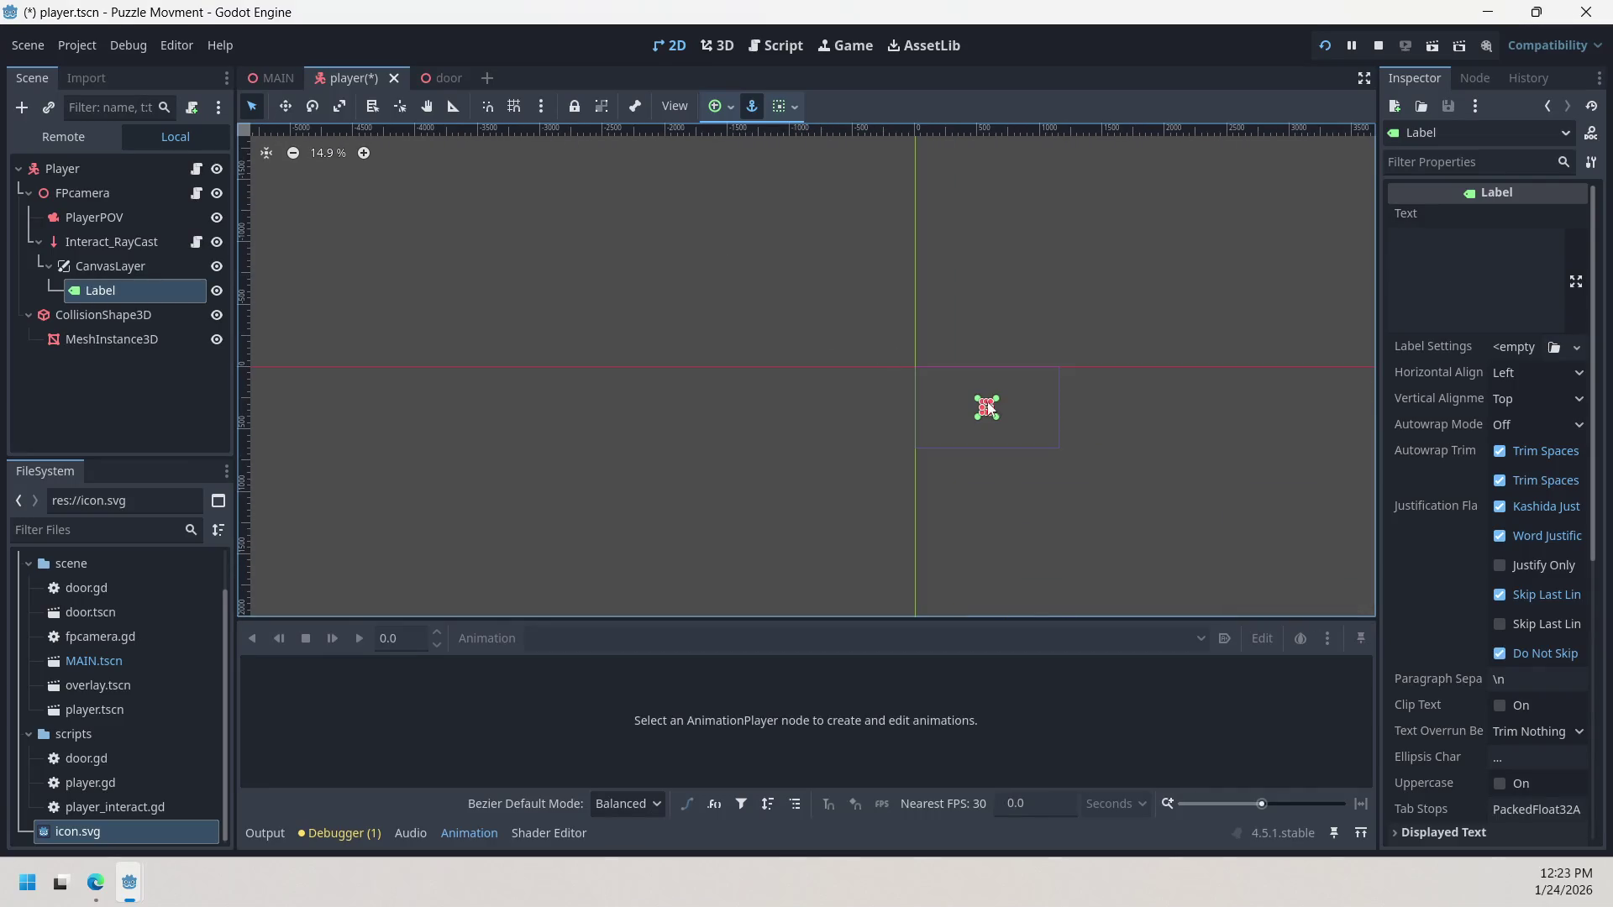
{"action": "key", "text": "f"}
{"action": "scroll", "coordinate": [807, 353], "scroll_direction": "up", "scroll_amount": 10}
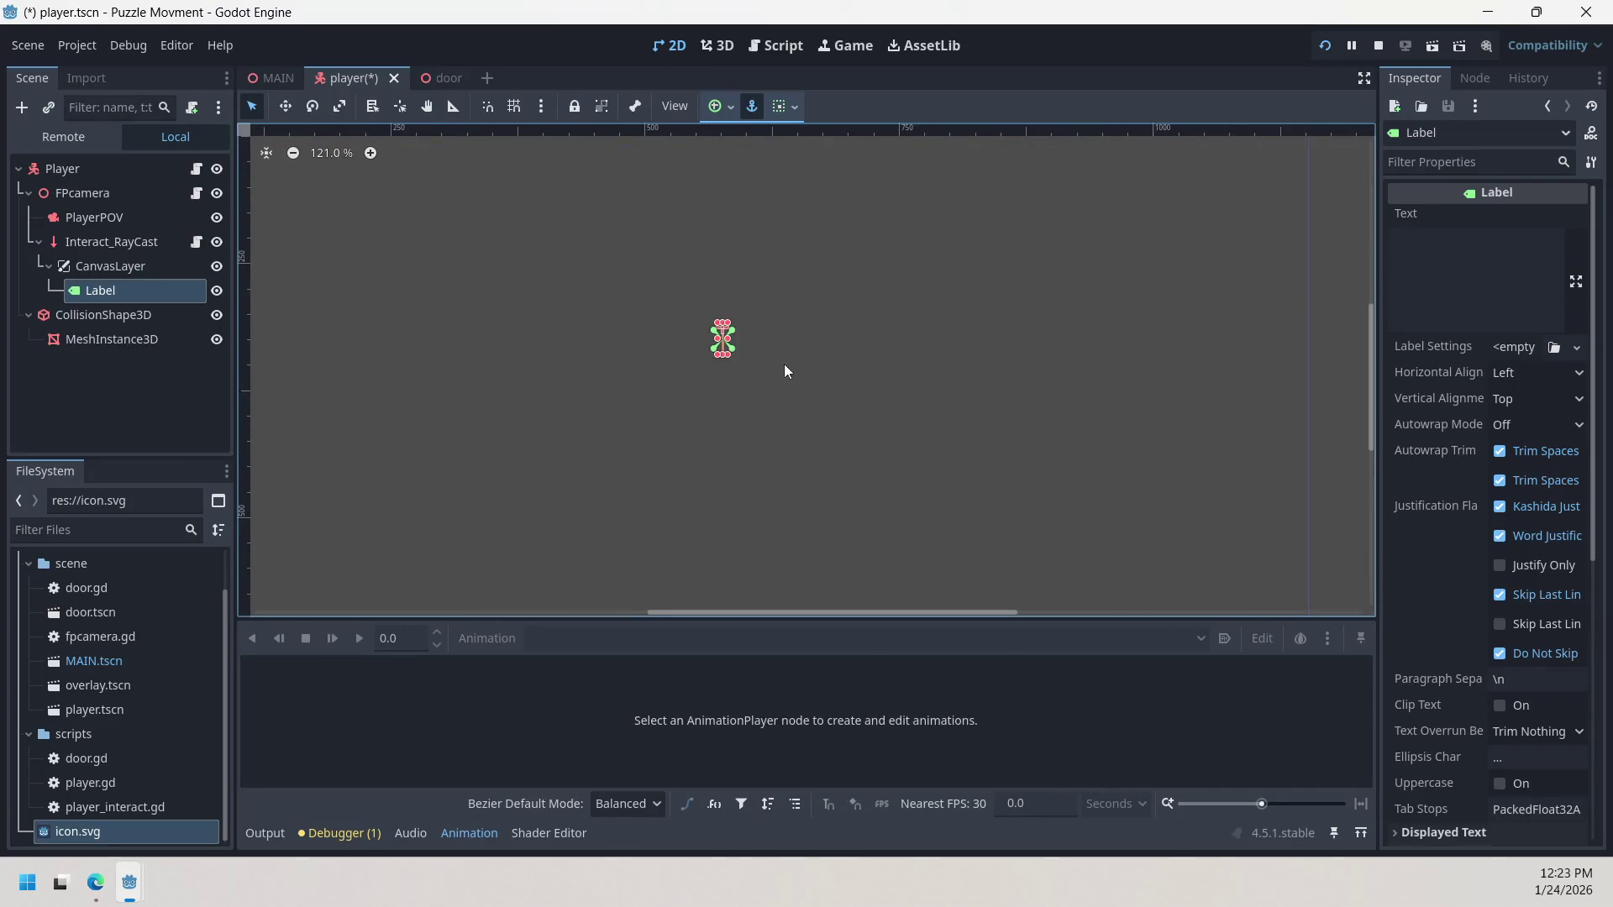
{"action": "scroll", "coordinate": [721, 326], "scroll_direction": "up", "scroll_amount": 8}
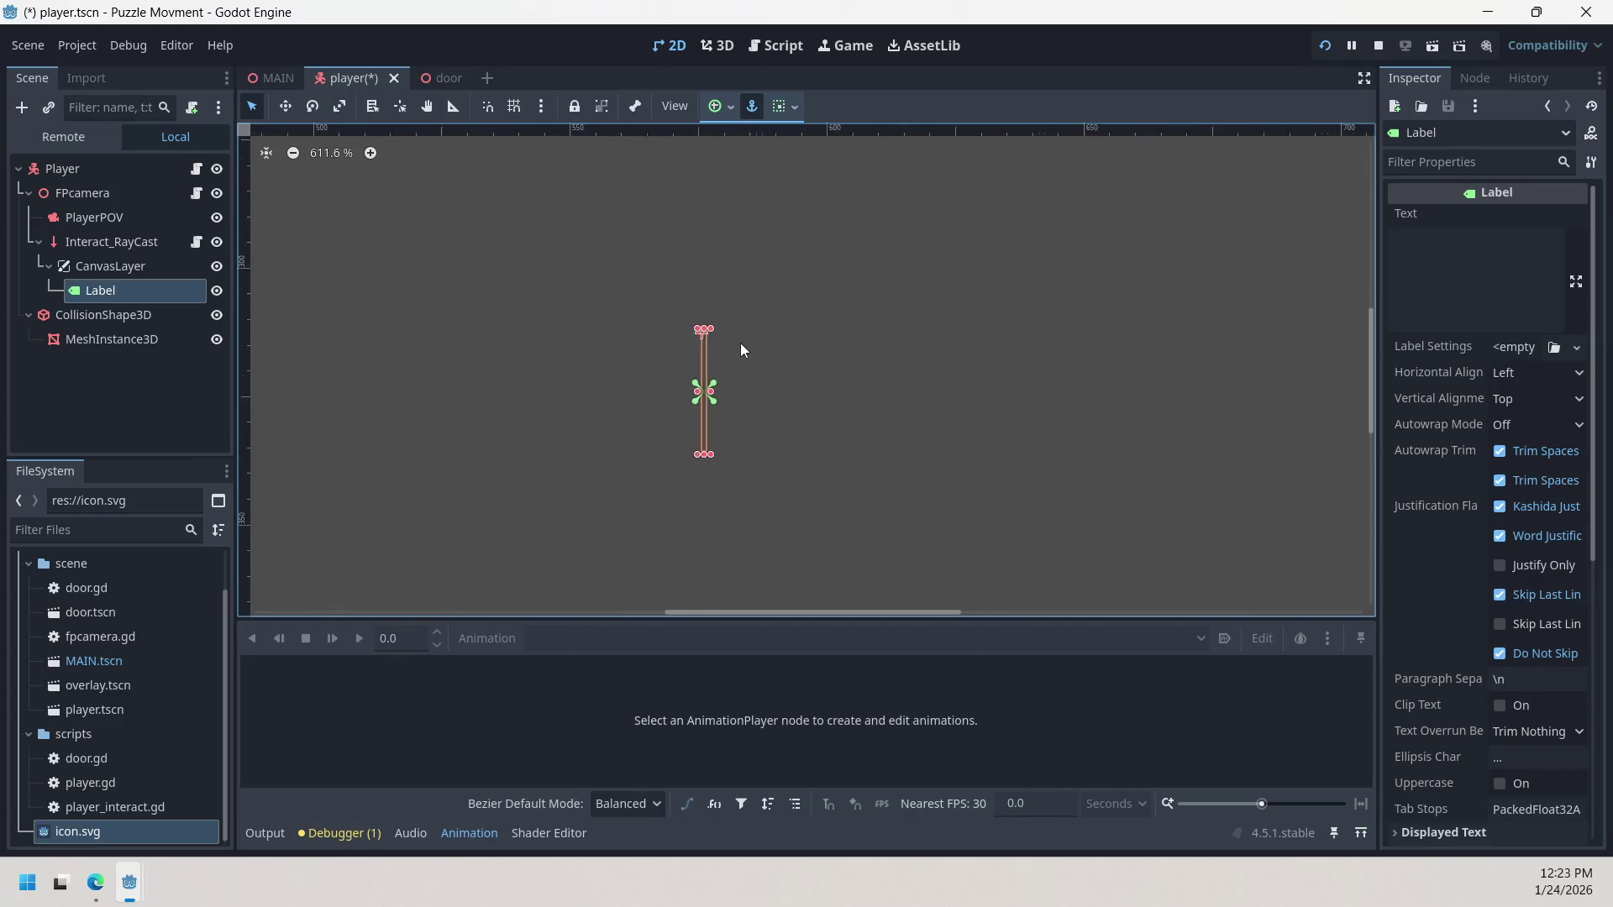
{"action": "scroll", "coordinate": [714, 351], "scroll_direction": "up", "scroll_amount": 3}
{"action": "left_click_drag", "start_coordinate": [716, 357], "coordinate": [745, 336]}
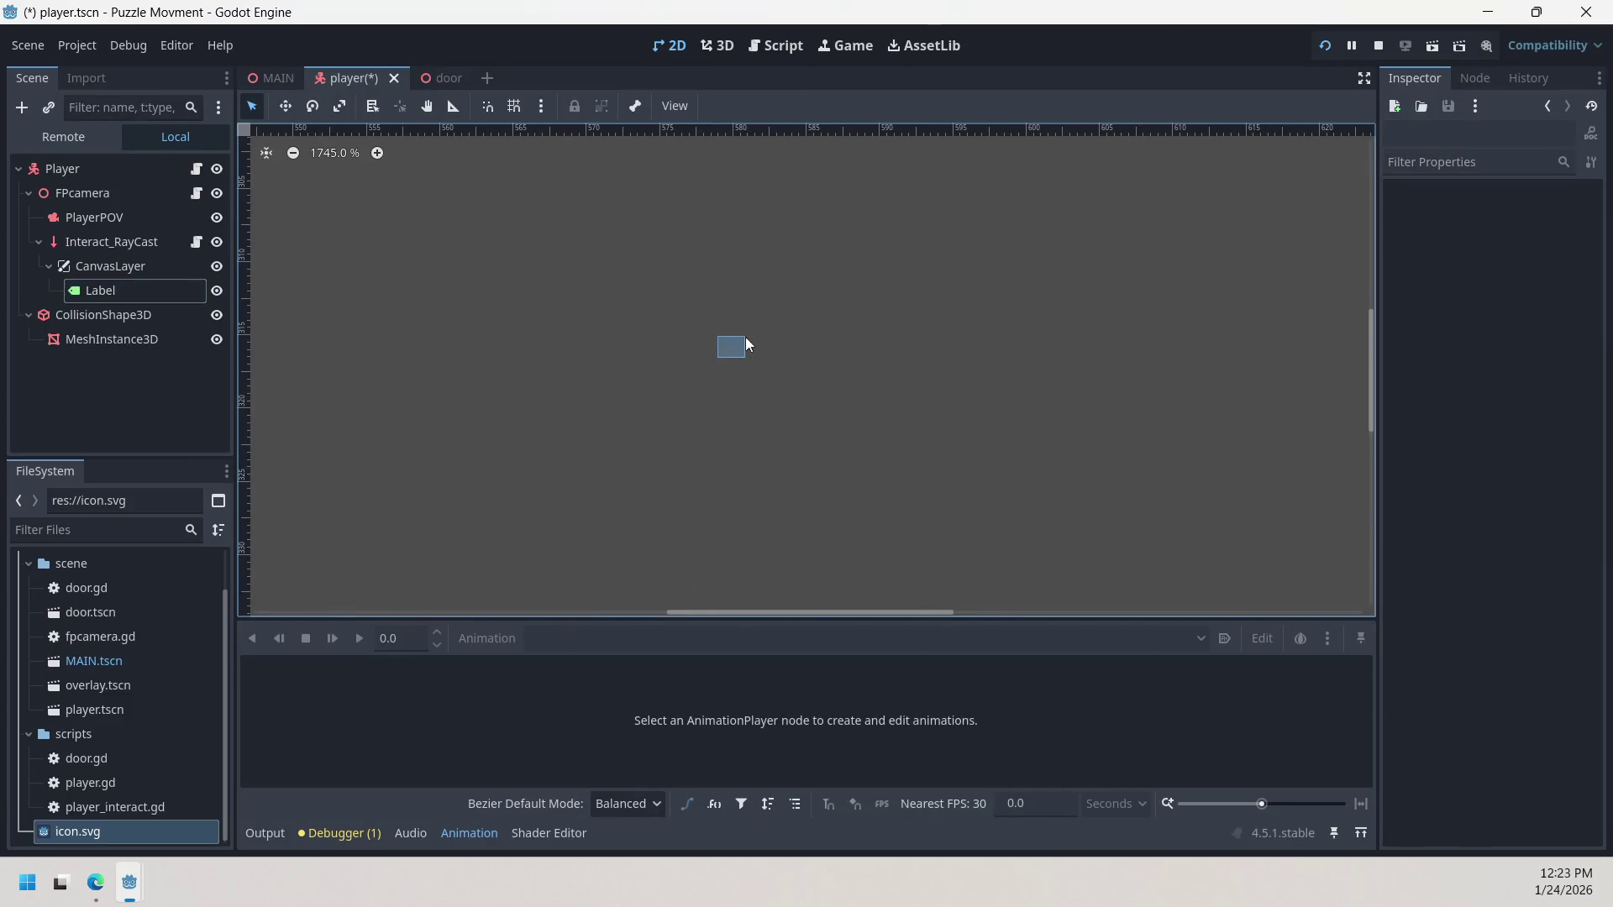
Step: Drag the Label's green anchor handle up to the top edge of its box
{"action": "left_click", "coordinate": [113, 270]}
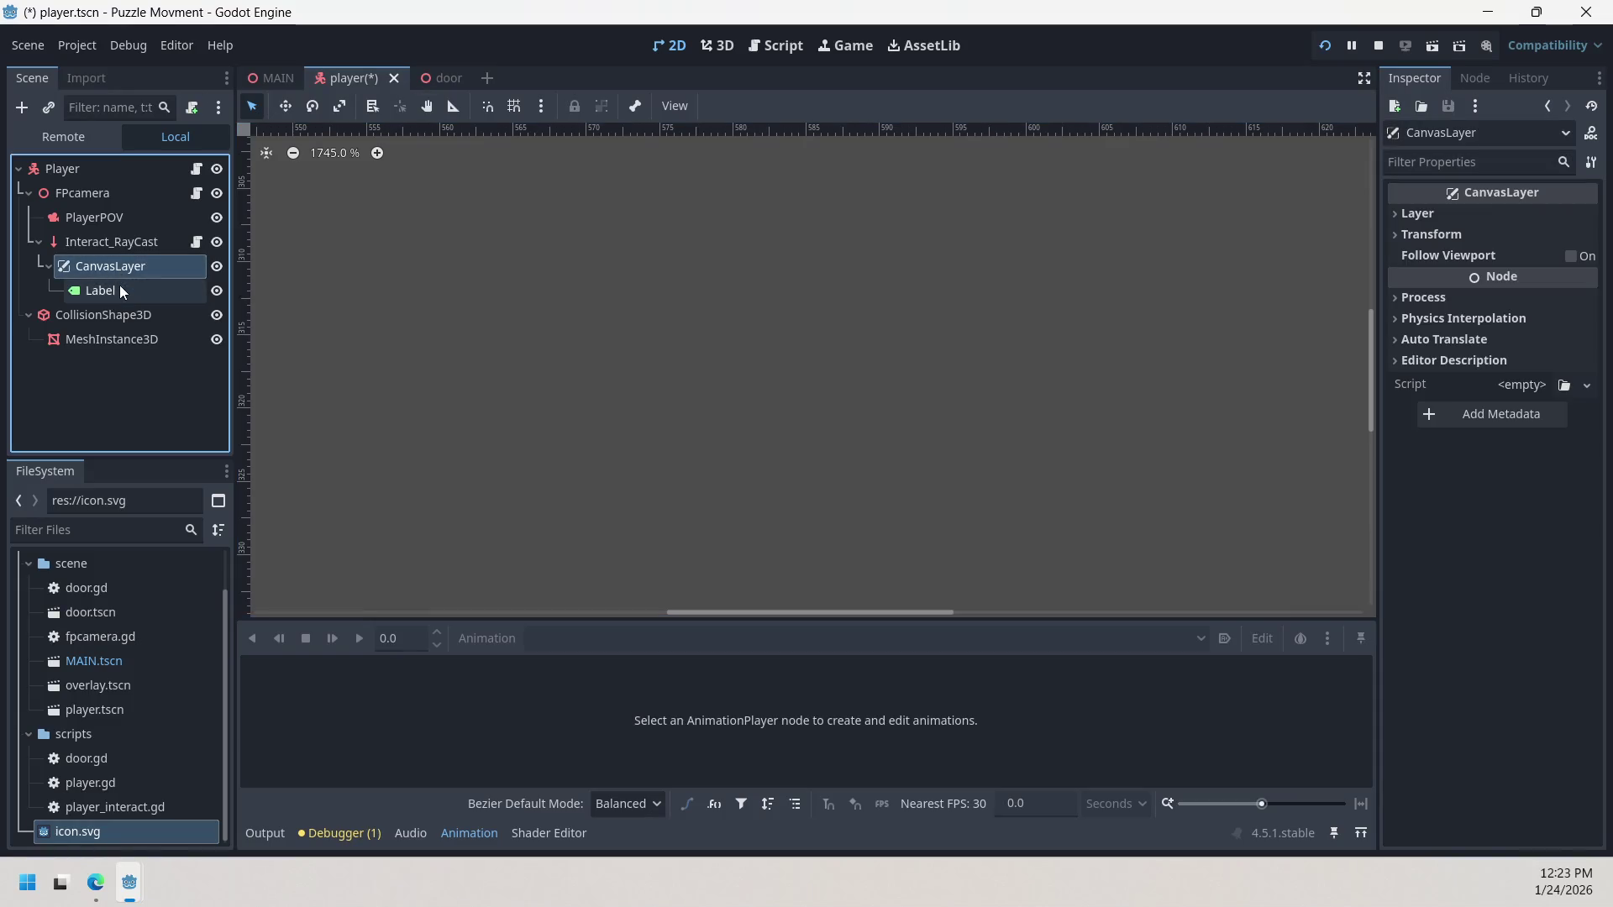
{"action": "scroll", "coordinate": [794, 269], "scroll_direction": "down", "scroll_amount": 9}
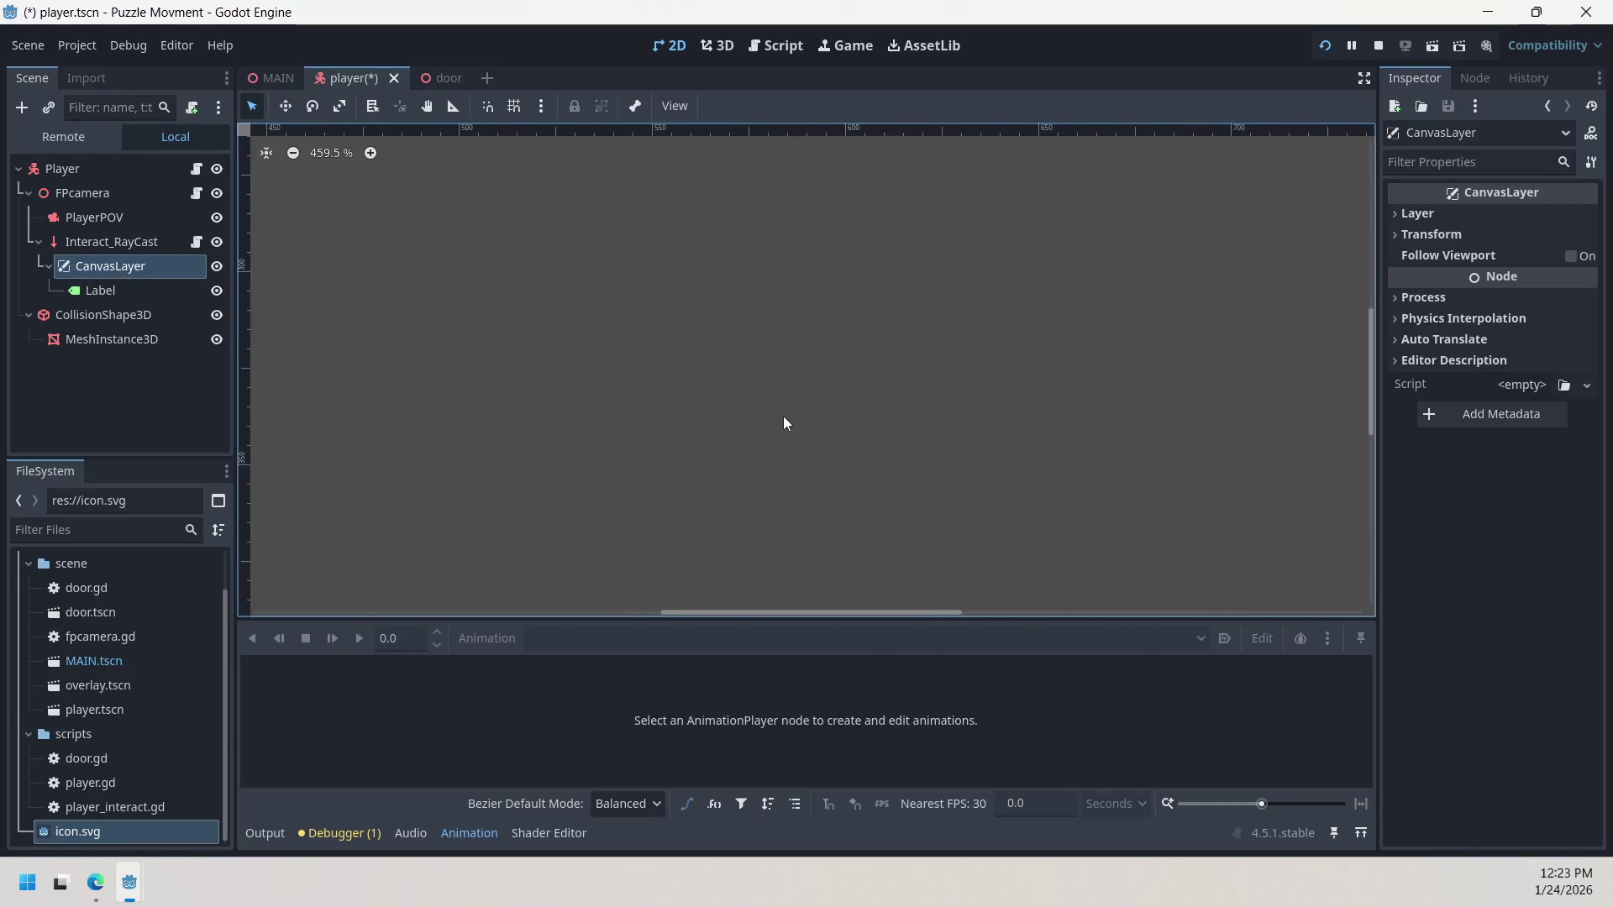
{"action": "scroll", "coordinate": [785, 406], "scroll_direction": "down", "scroll_amount": 3}
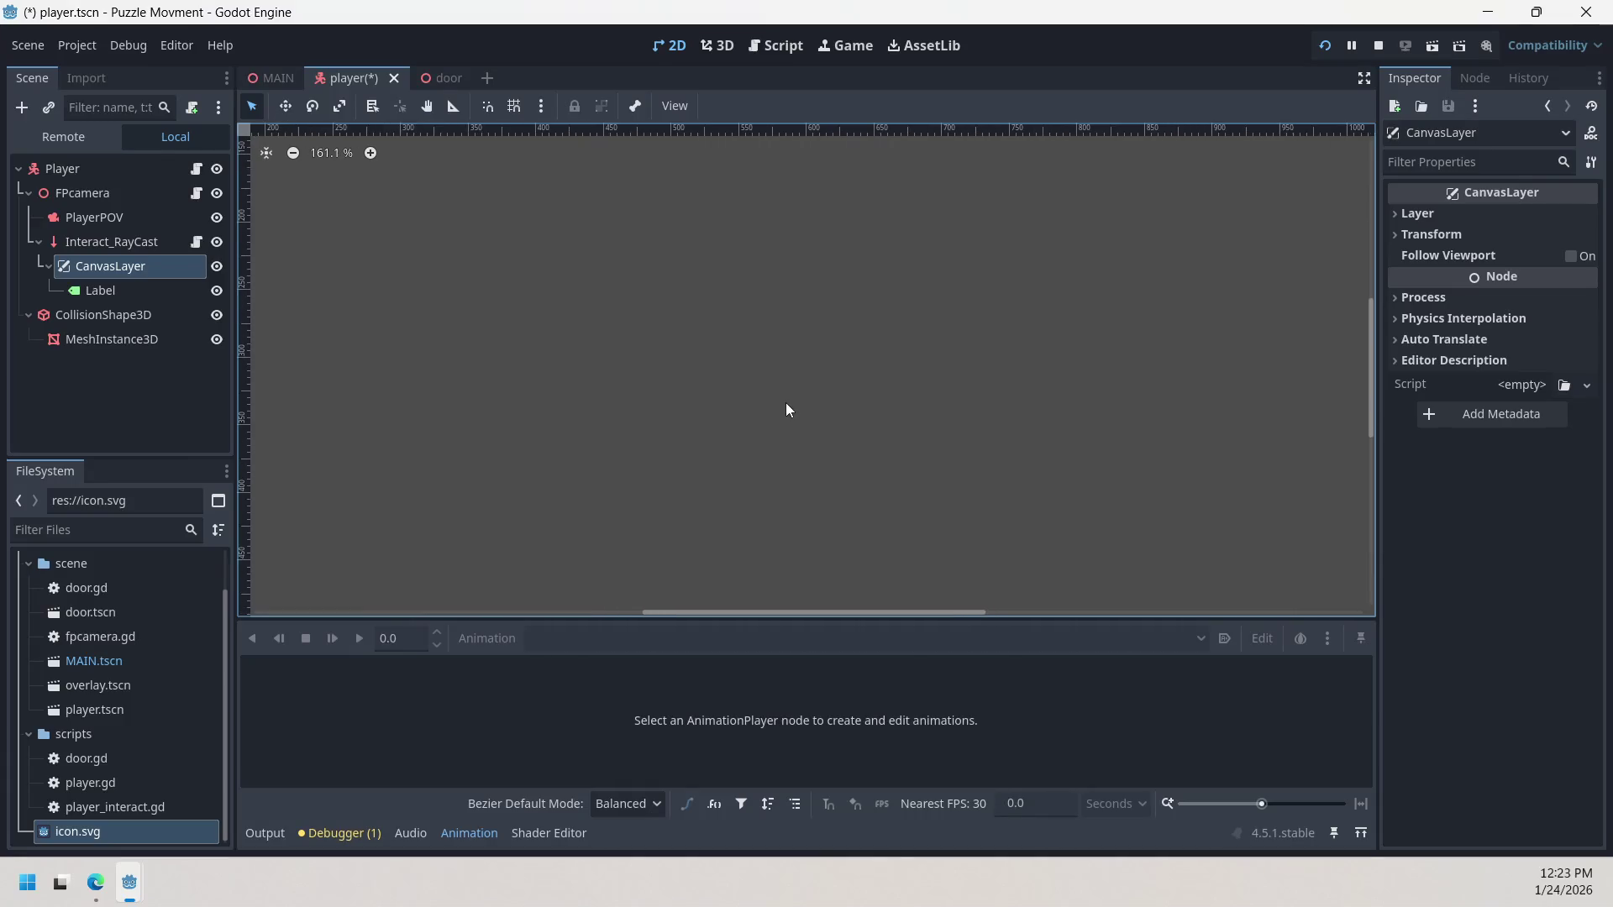
{"action": "left_click", "coordinate": [104, 291]}
{"action": "scroll", "coordinate": [802, 375], "scroll_direction": "up", "scroll_amount": 6}
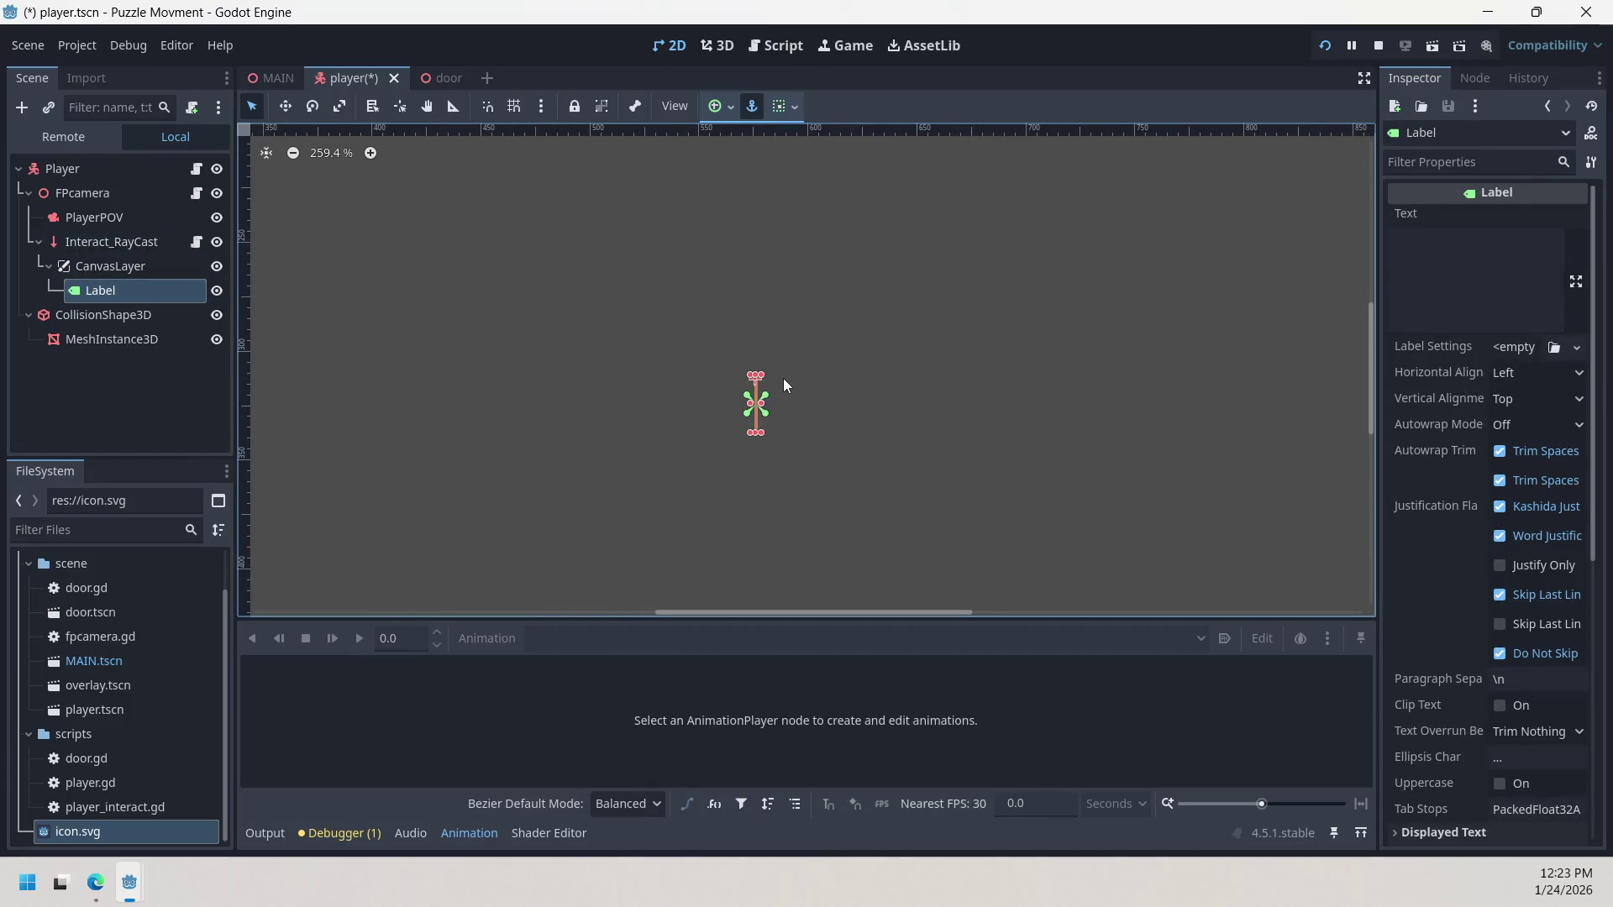
{"action": "scroll", "coordinate": [756, 407], "scroll_direction": "up", "scroll_amount": 6}
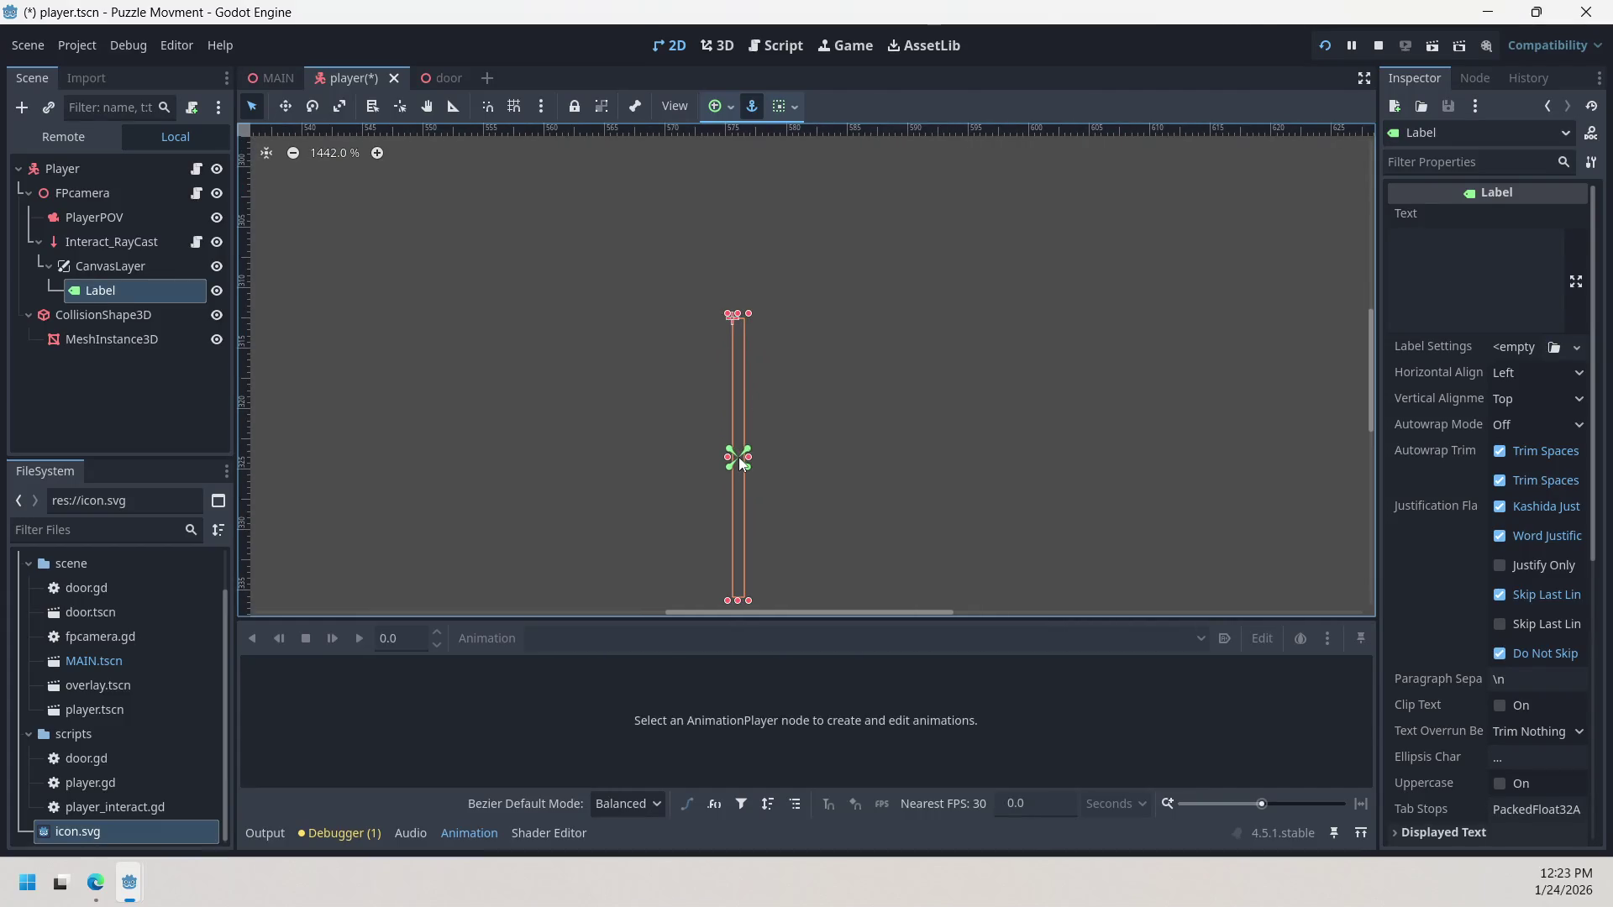
{"action": "mouse_move", "coordinate": [739, 457]}
{"action": "left_mouse_down"}
{"action": "mouse_move", "coordinate": [735, 298]}
{"action": "mouse_move", "coordinate": [726, 320]}
{"action": "left_mouse_up"}
{"action": "scroll", "coordinate": [740, 521], "scroll_direction": "down", "scroll_amount": 1}
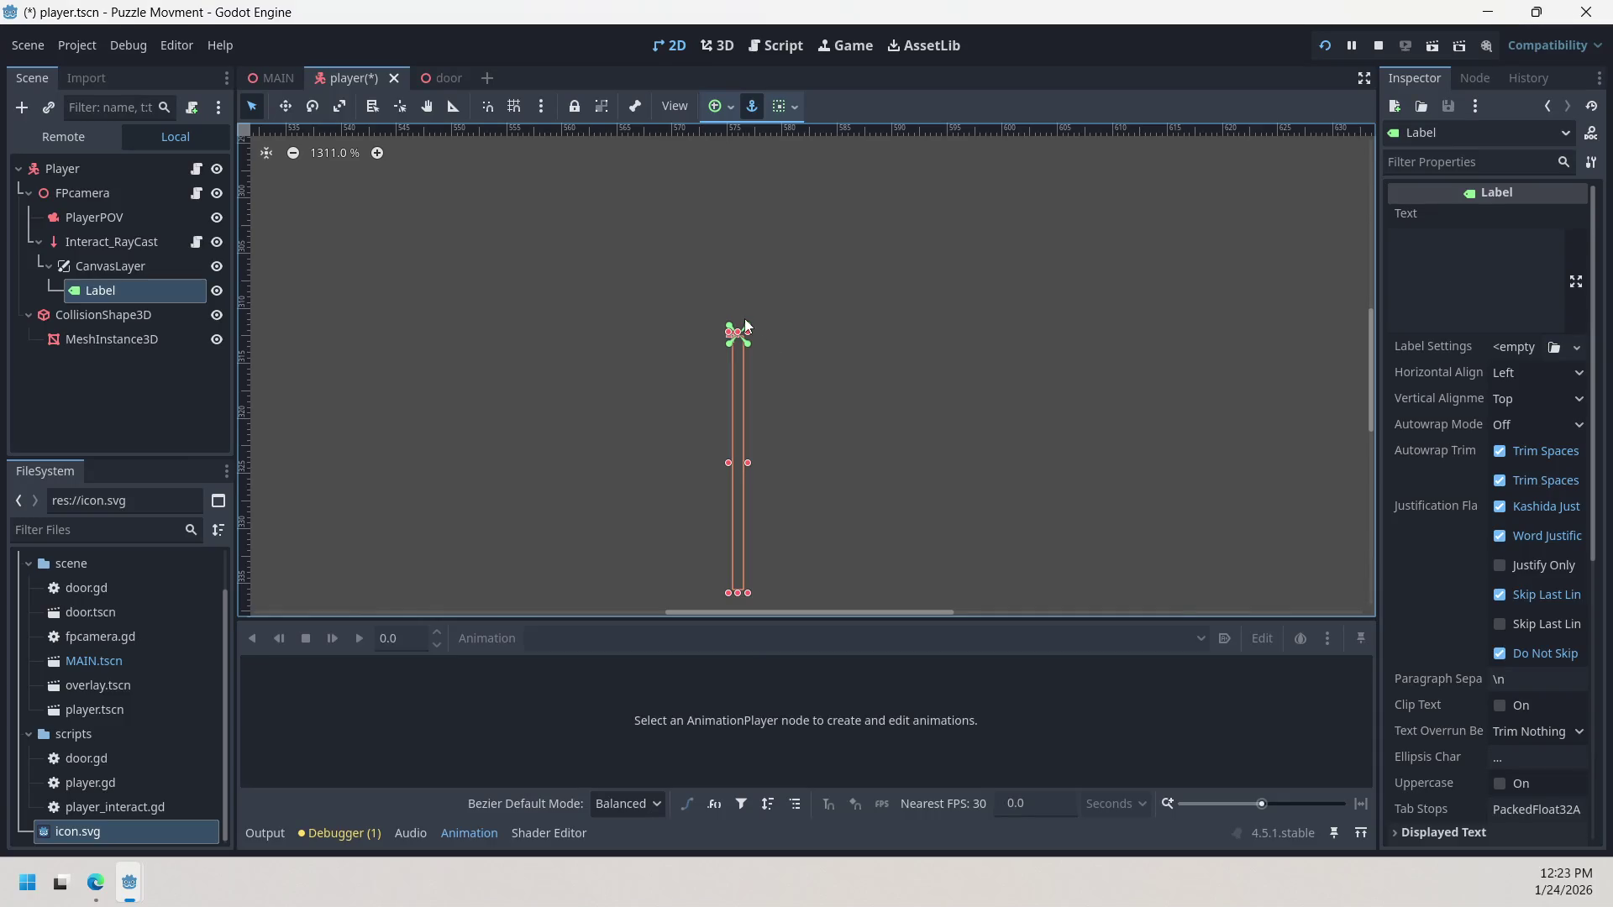
{"action": "scroll", "coordinate": [88, 826], "scroll_direction": "down", "scroll_amount": 1}
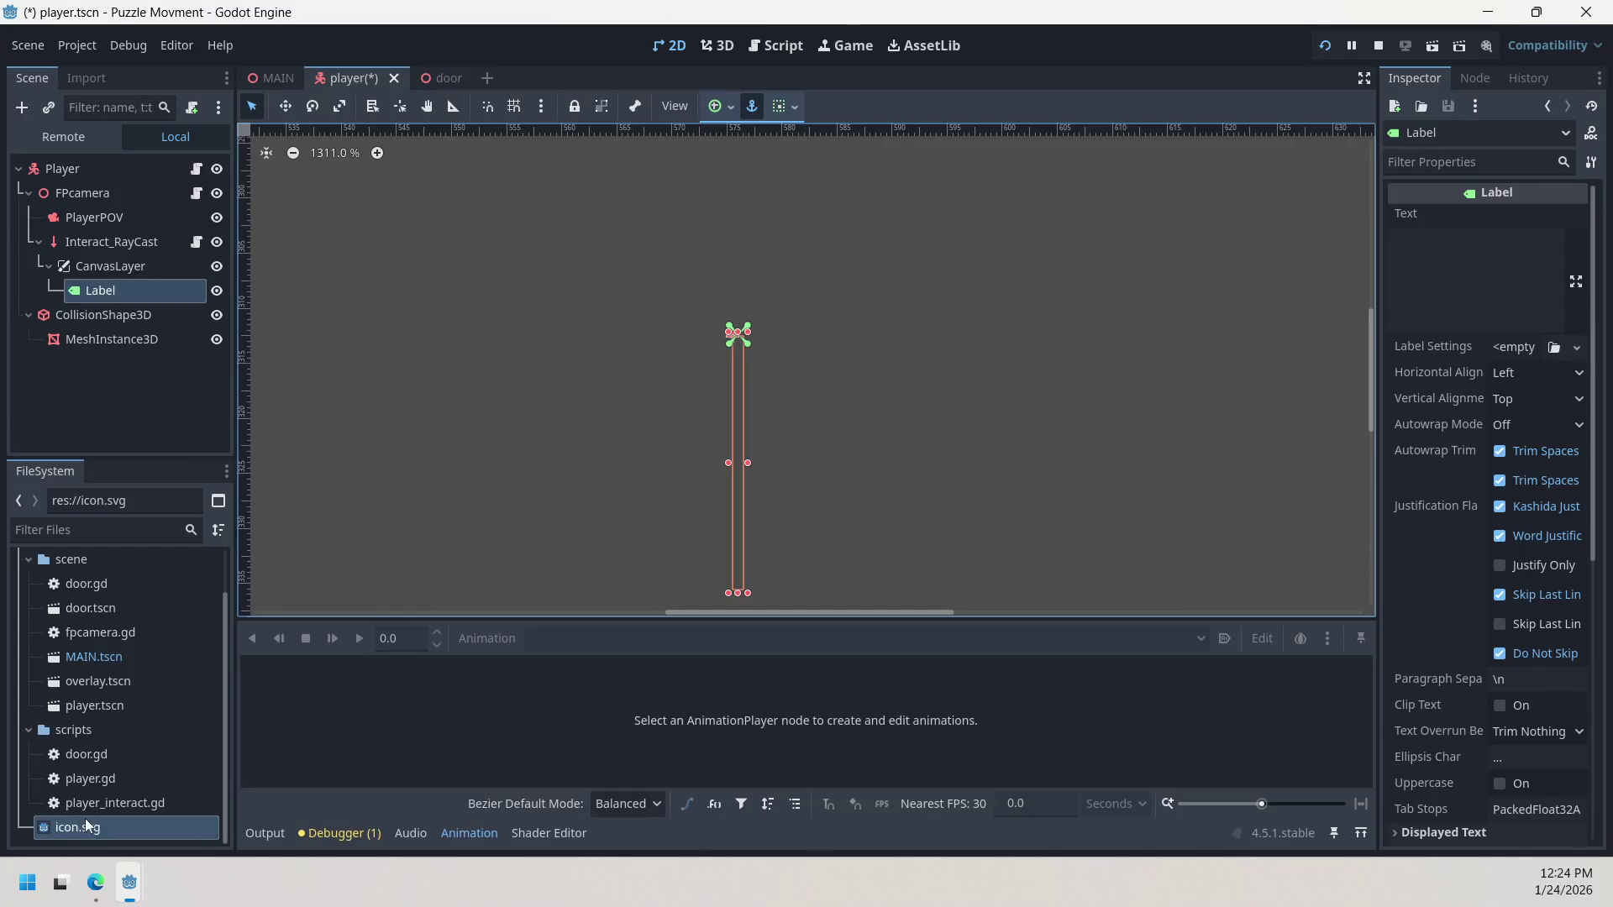
Step: Add icon.svg as a sprite under the CanvasLayer and centre it in the view
{"action": "mouse_move", "coordinate": [87, 826]}
{"action": "left_mouse_down"}
{"action": "mouse_move", "coordinate": [117, 292]}
{"action": "mouse_move", "coordinate": [743, 323]}
{"action": "left_mouse_up"}
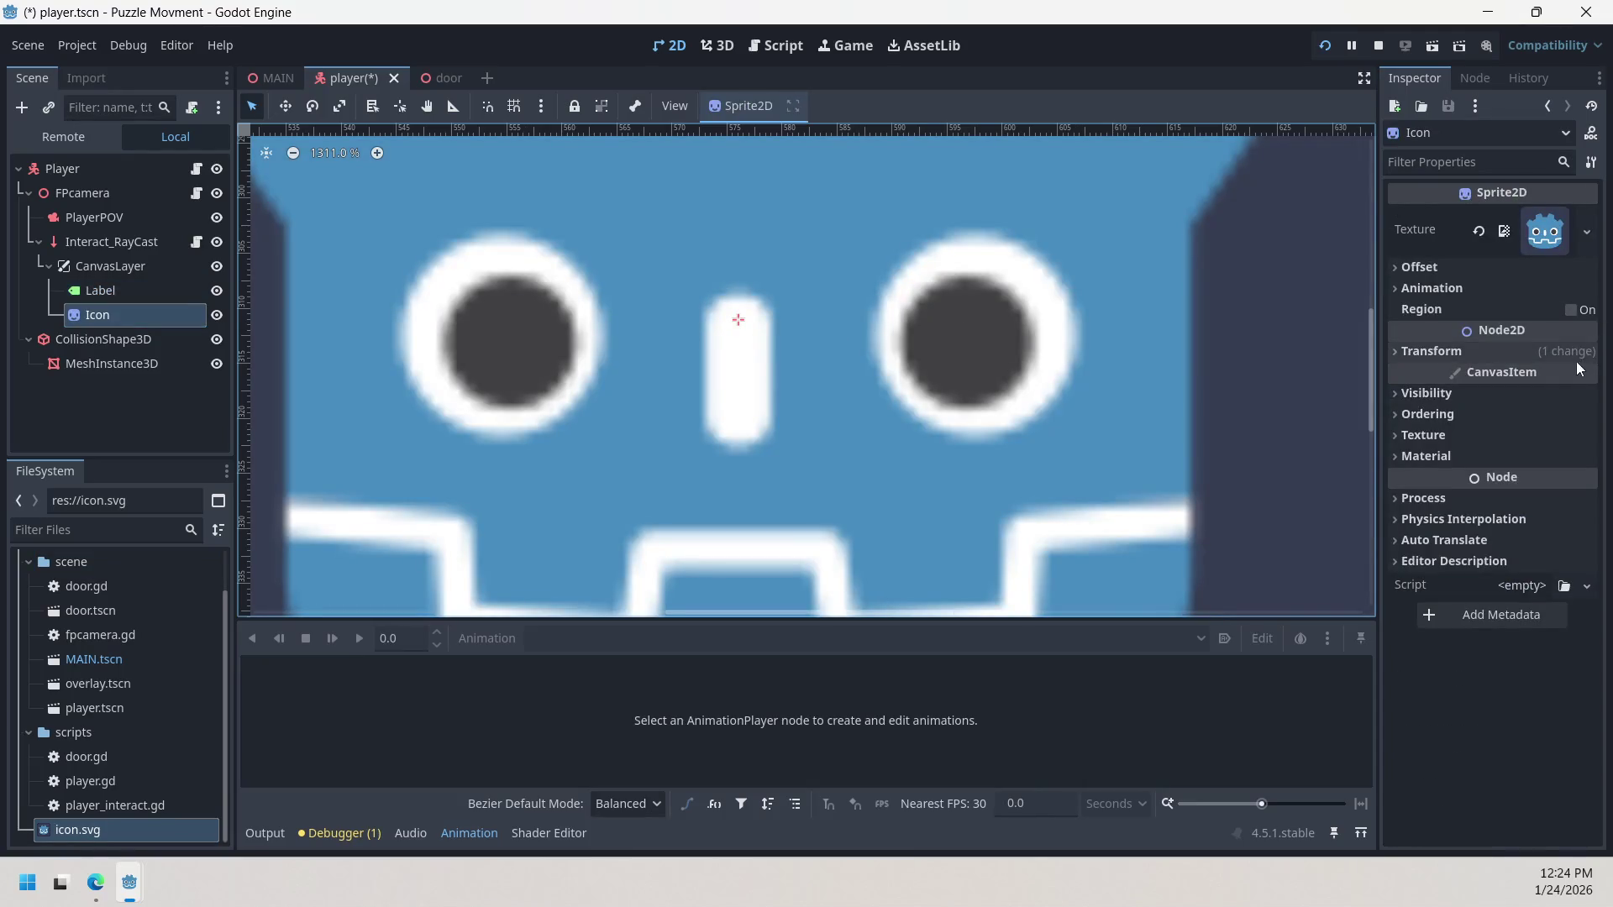
{"action": "left_click", "coordinate": [1440, 274]}
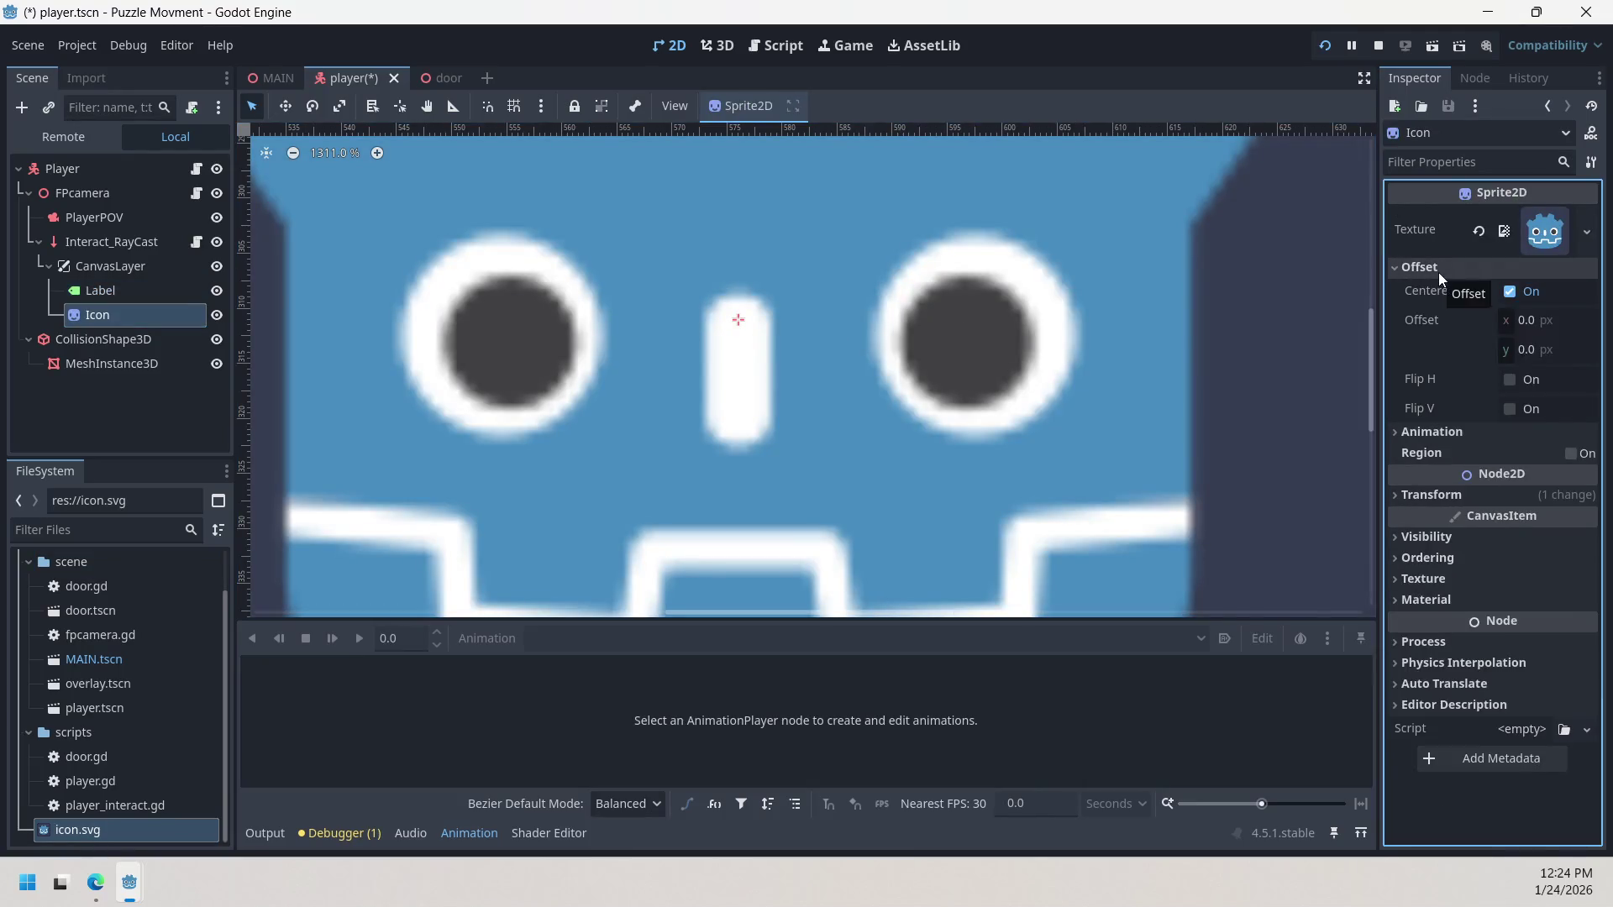
{"action": "left_click", "coordinate": [1438, 272]}
{"action": "left_click", "coordinate": [1438, 359]}
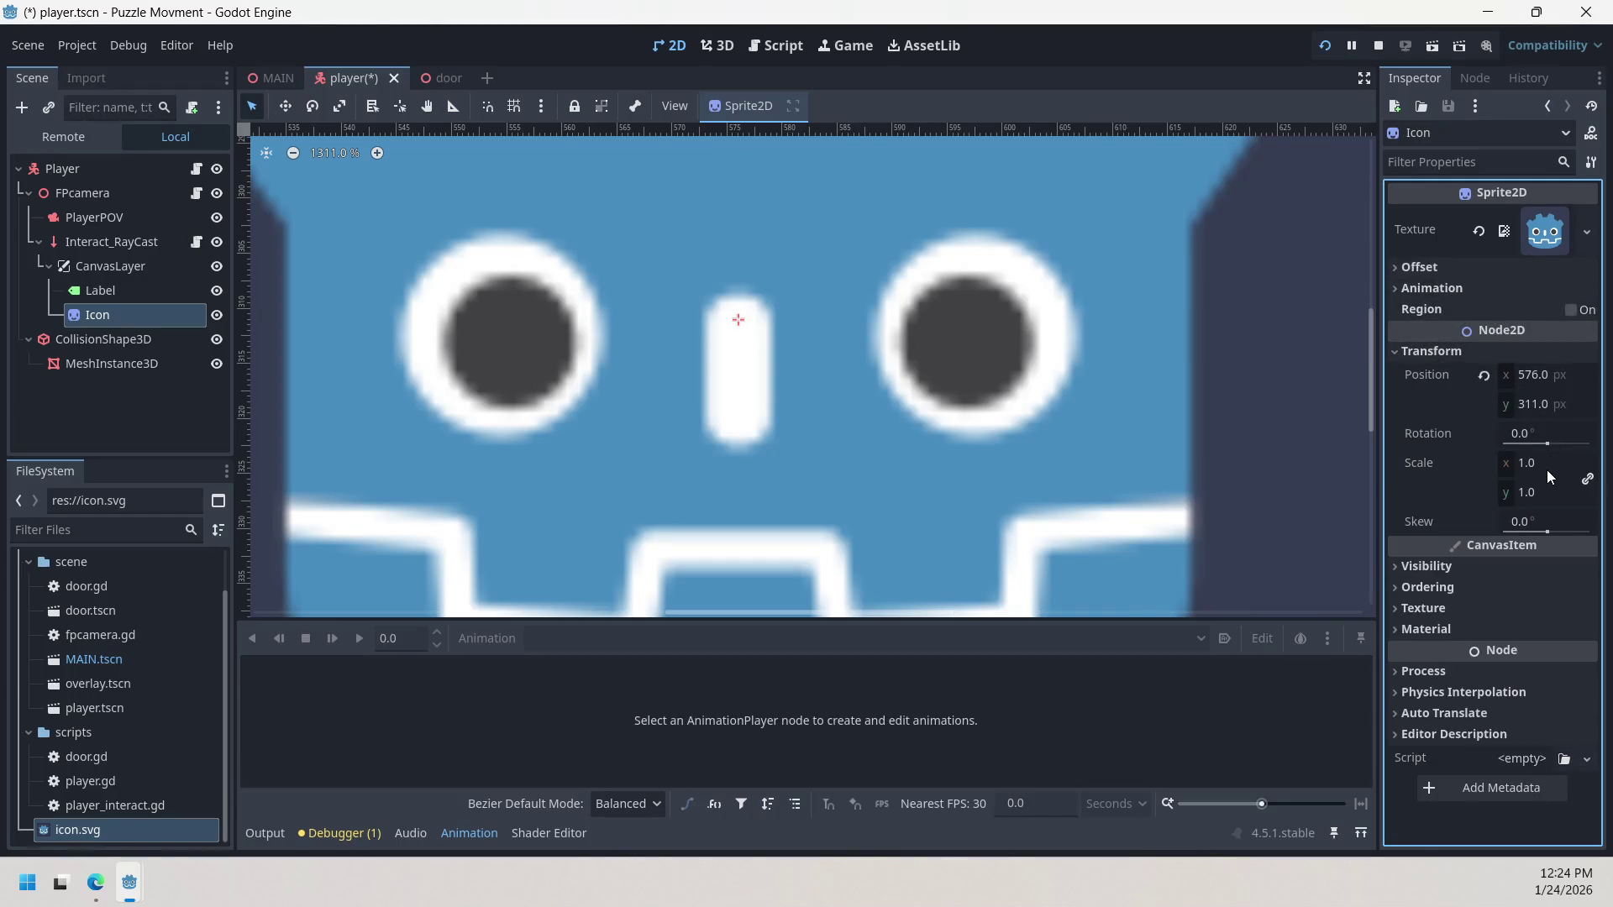
{"action": "scroll", "coordinate": [1249, 365], "scroll_direction": "down", "scroll_amount": 5}
{"action": "scroll", "coordinate": [1249, 366], "scroll_direction": "down", "scroll_amount": 5}
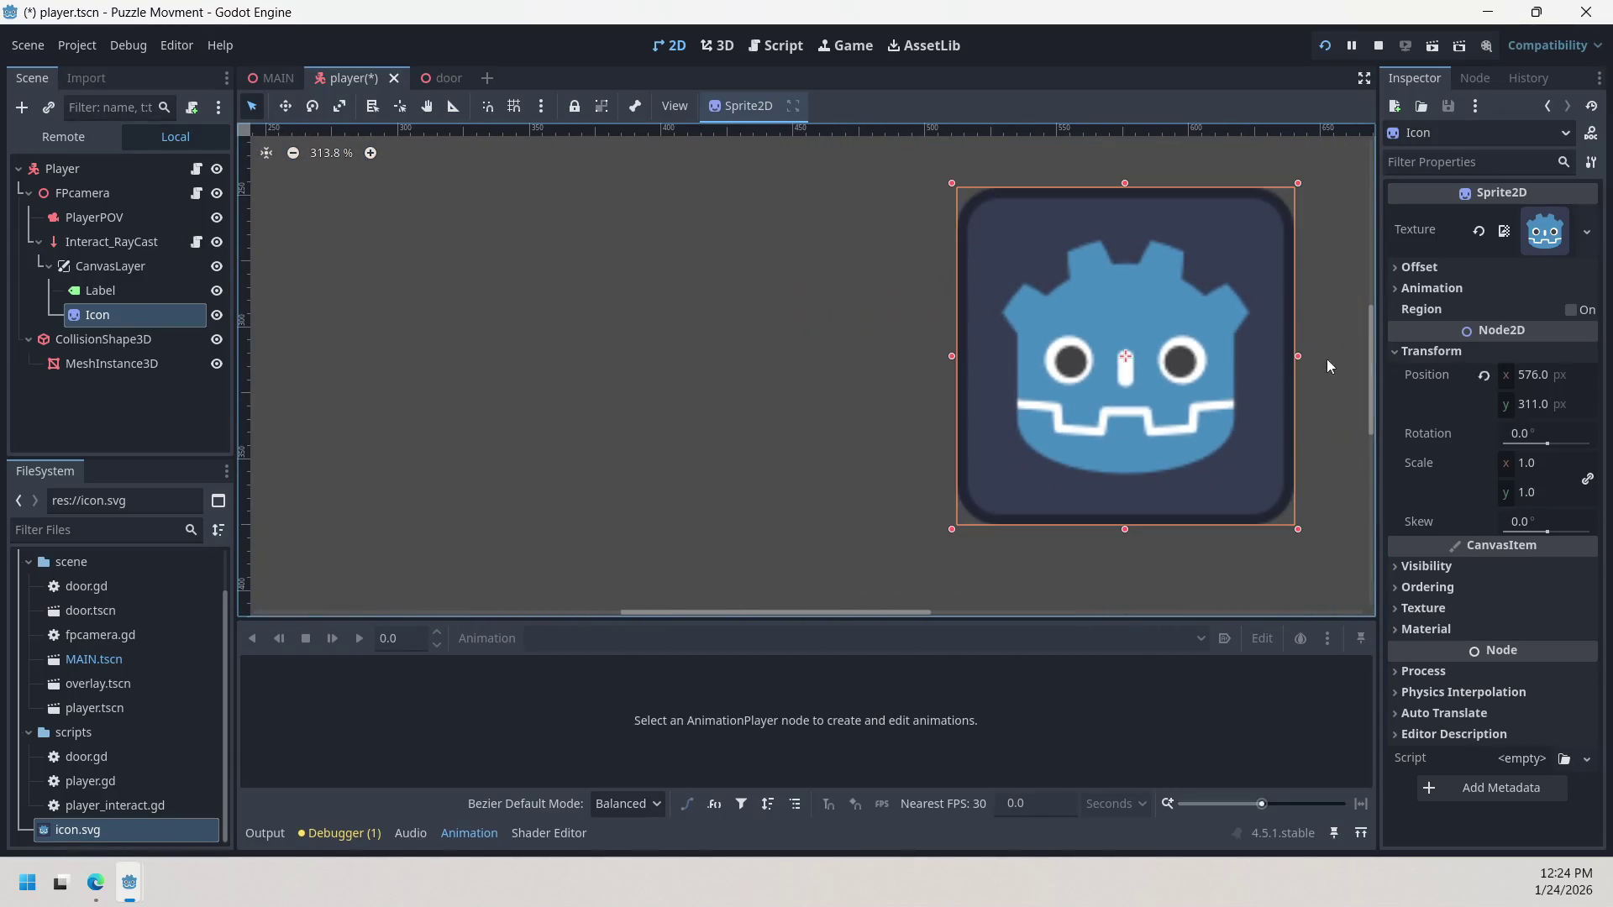
{"action": "left_click_drag", "start_coordinate": [1307, 294], "coordinate": [987, 299]}
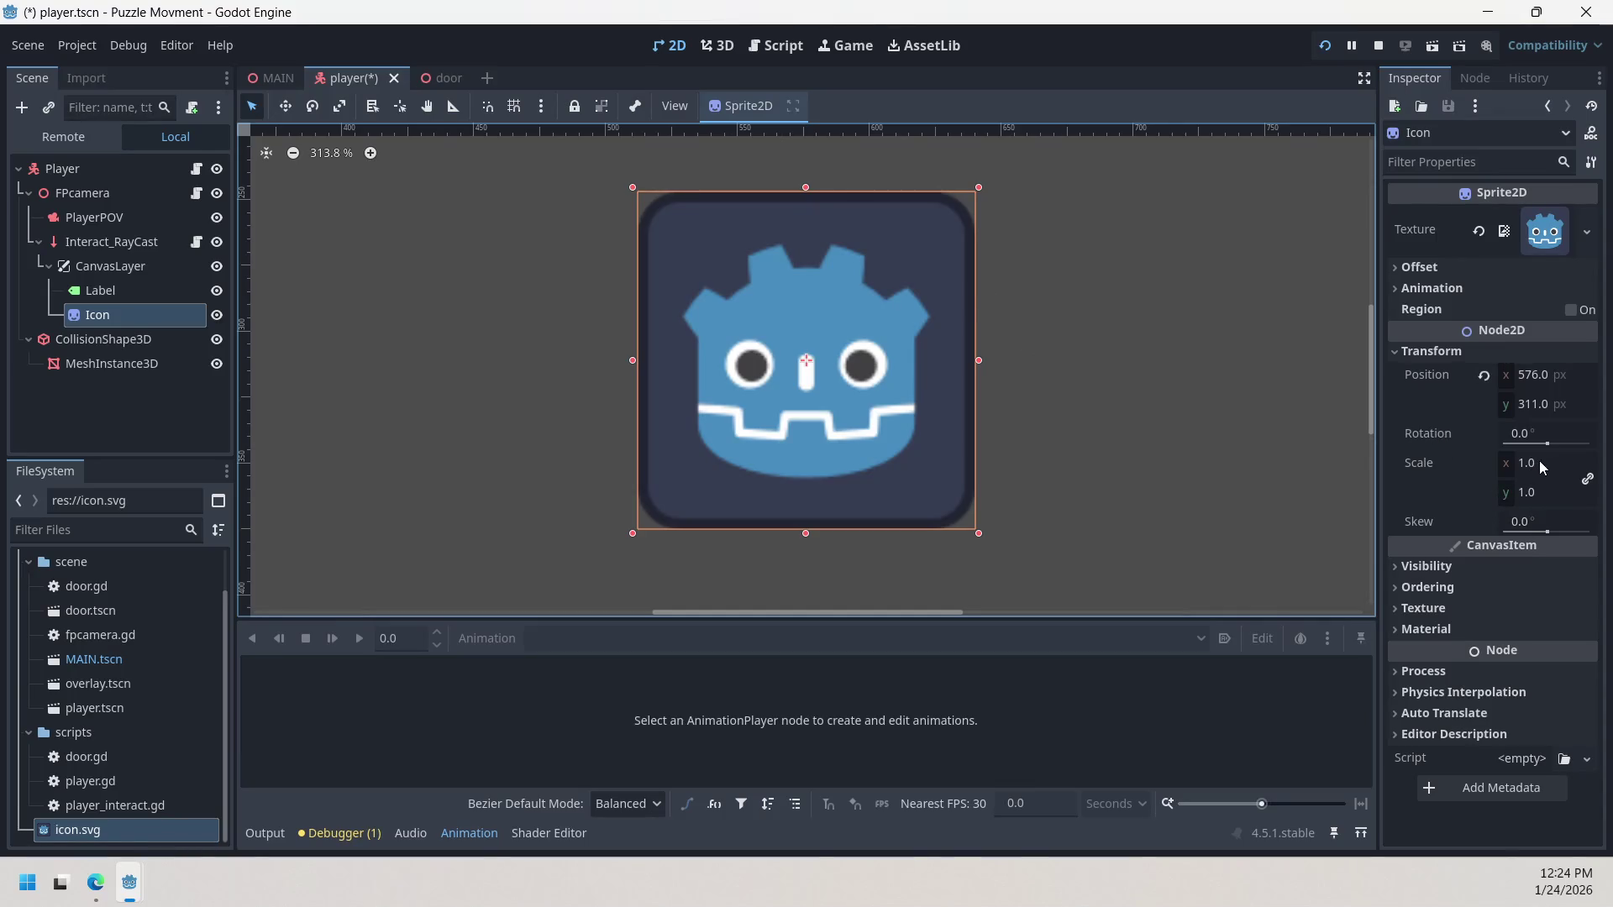
Step: Set the Icon sprite's Transform scale to 0.05
{"action": "left_click", "coordinate": [1467, 351]}
{"action": "left_click", "coordinate": [1465, 351]}
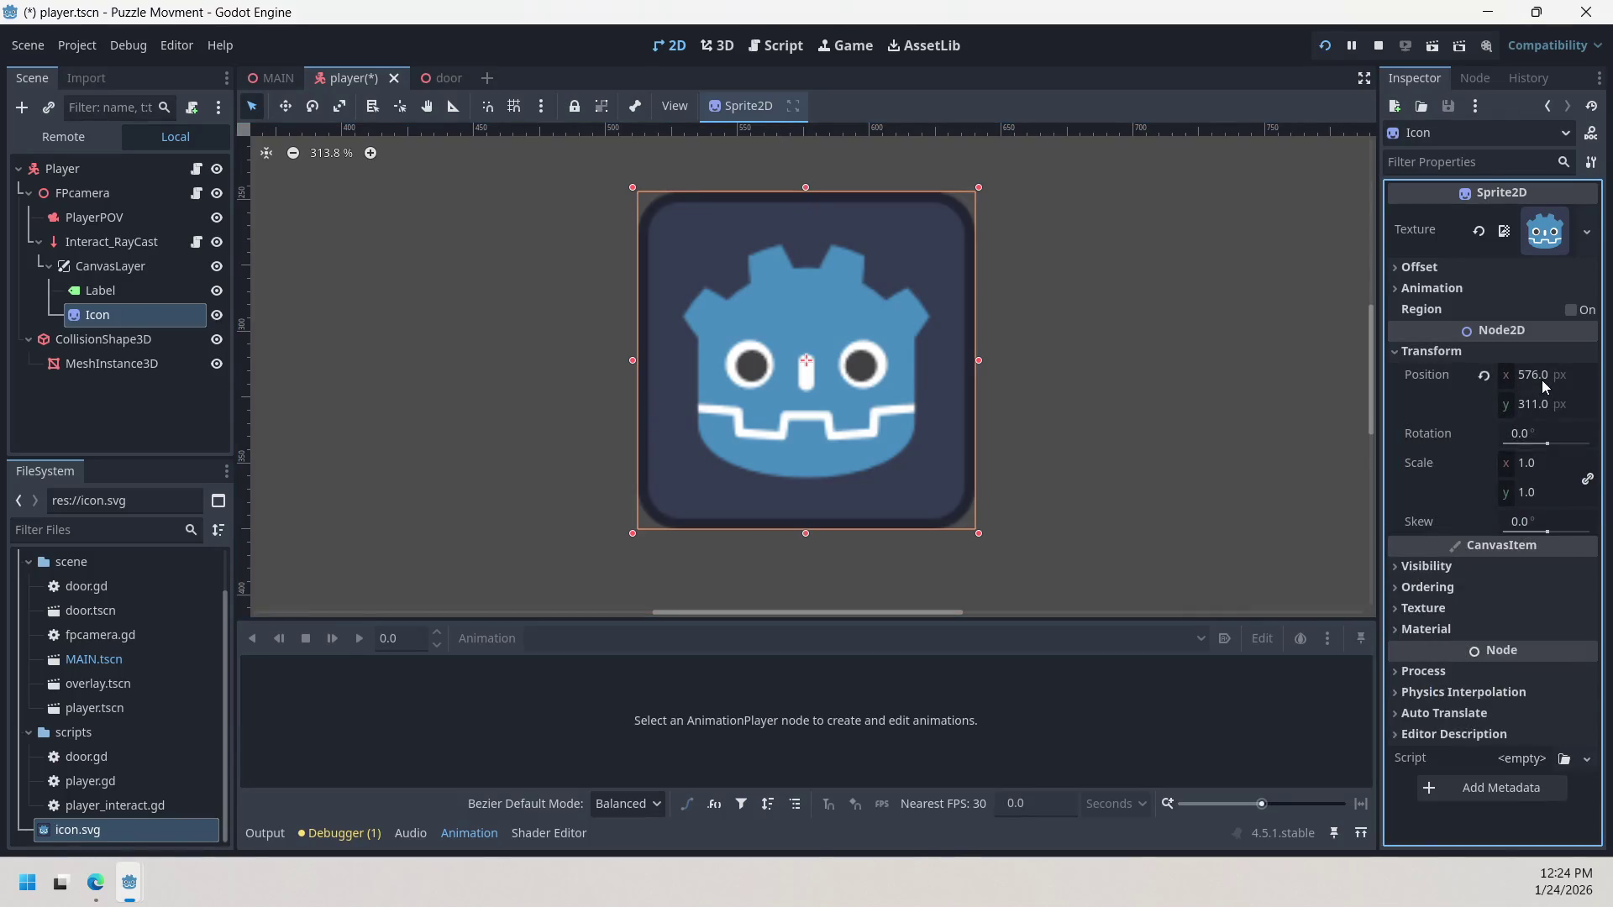
{"action": "left_click", "coordinate": [1543, 380]}
{"action": "left_click", "coordinate": [1460, 436]}
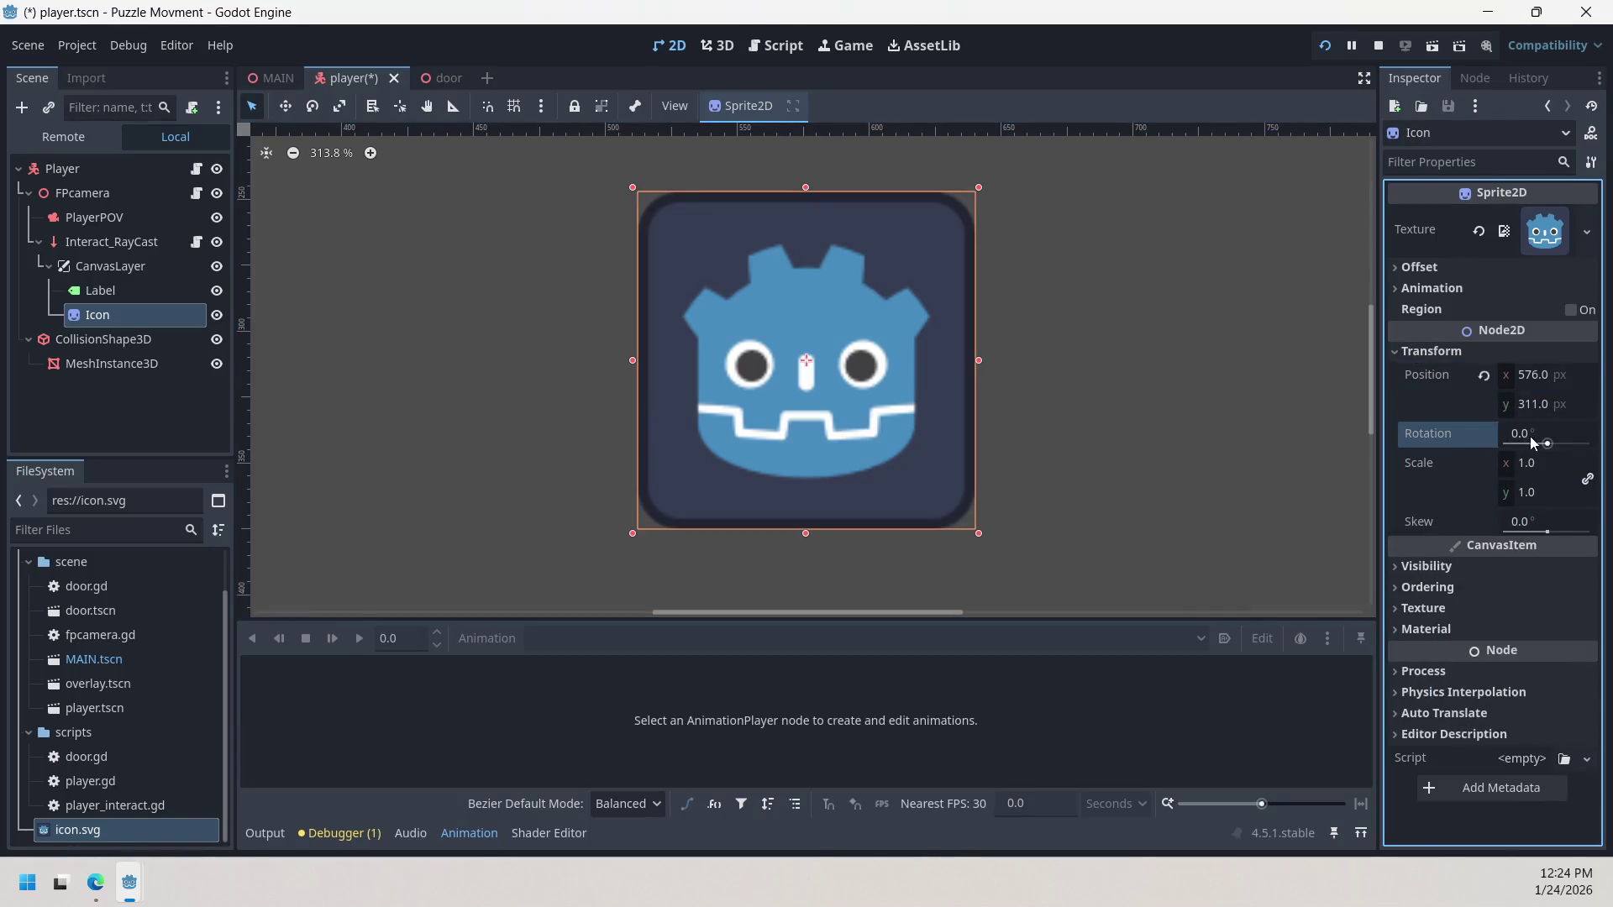
{"action": "left_click", "coordinate": [1529, 468]}
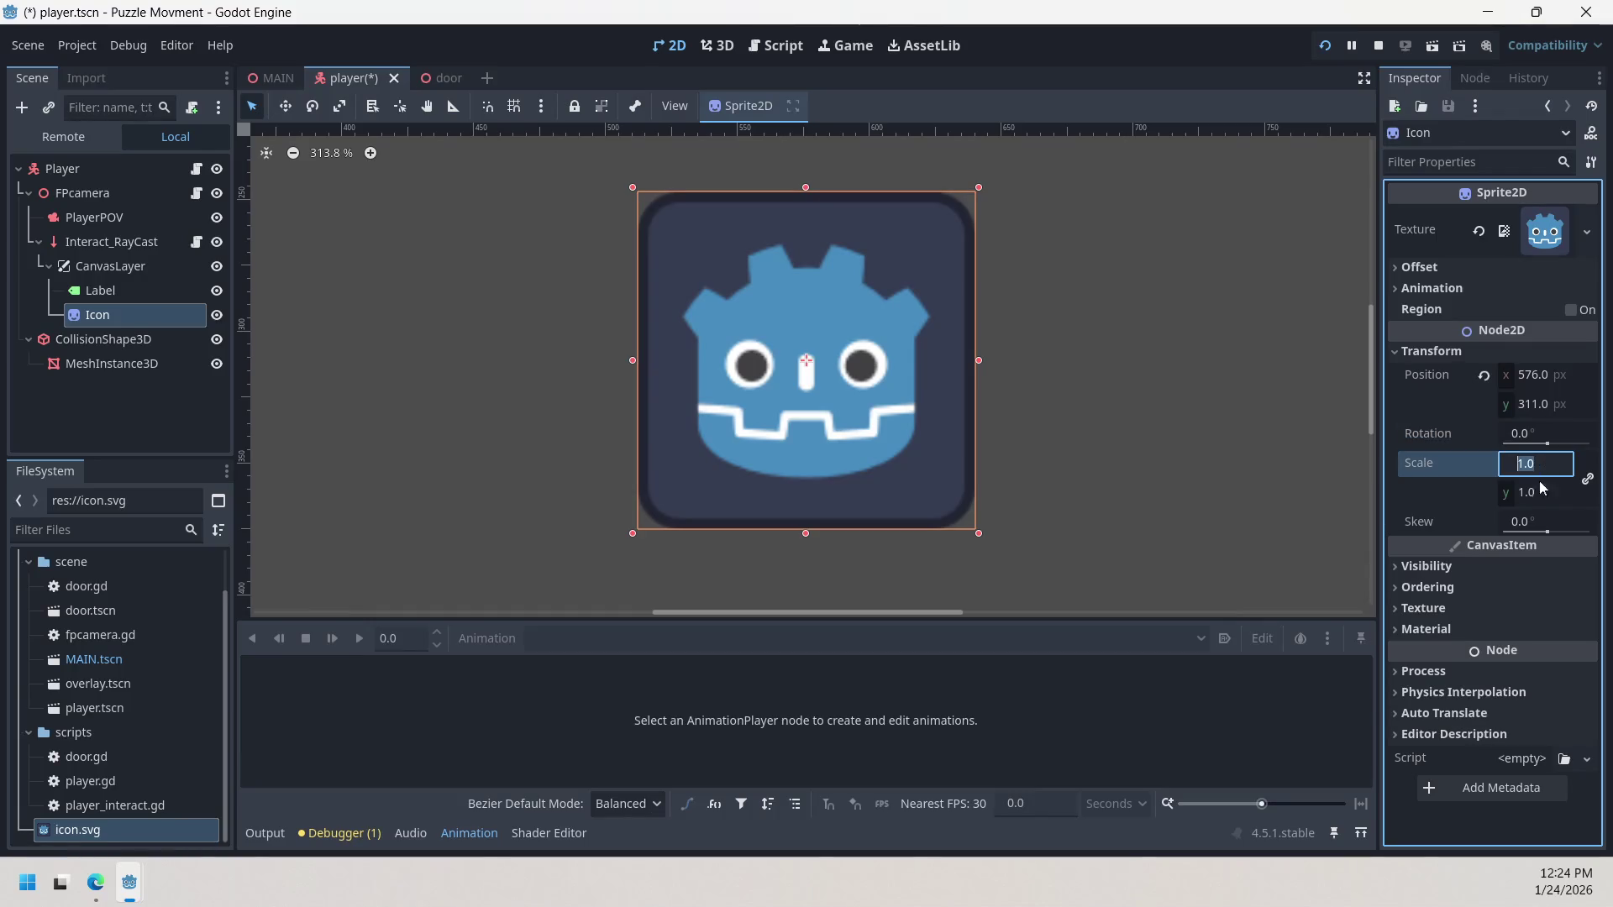
{"action": "type", "text": "0."}
{"action": "type", "text": "05"}
{"action": "key", "text": "Return"}
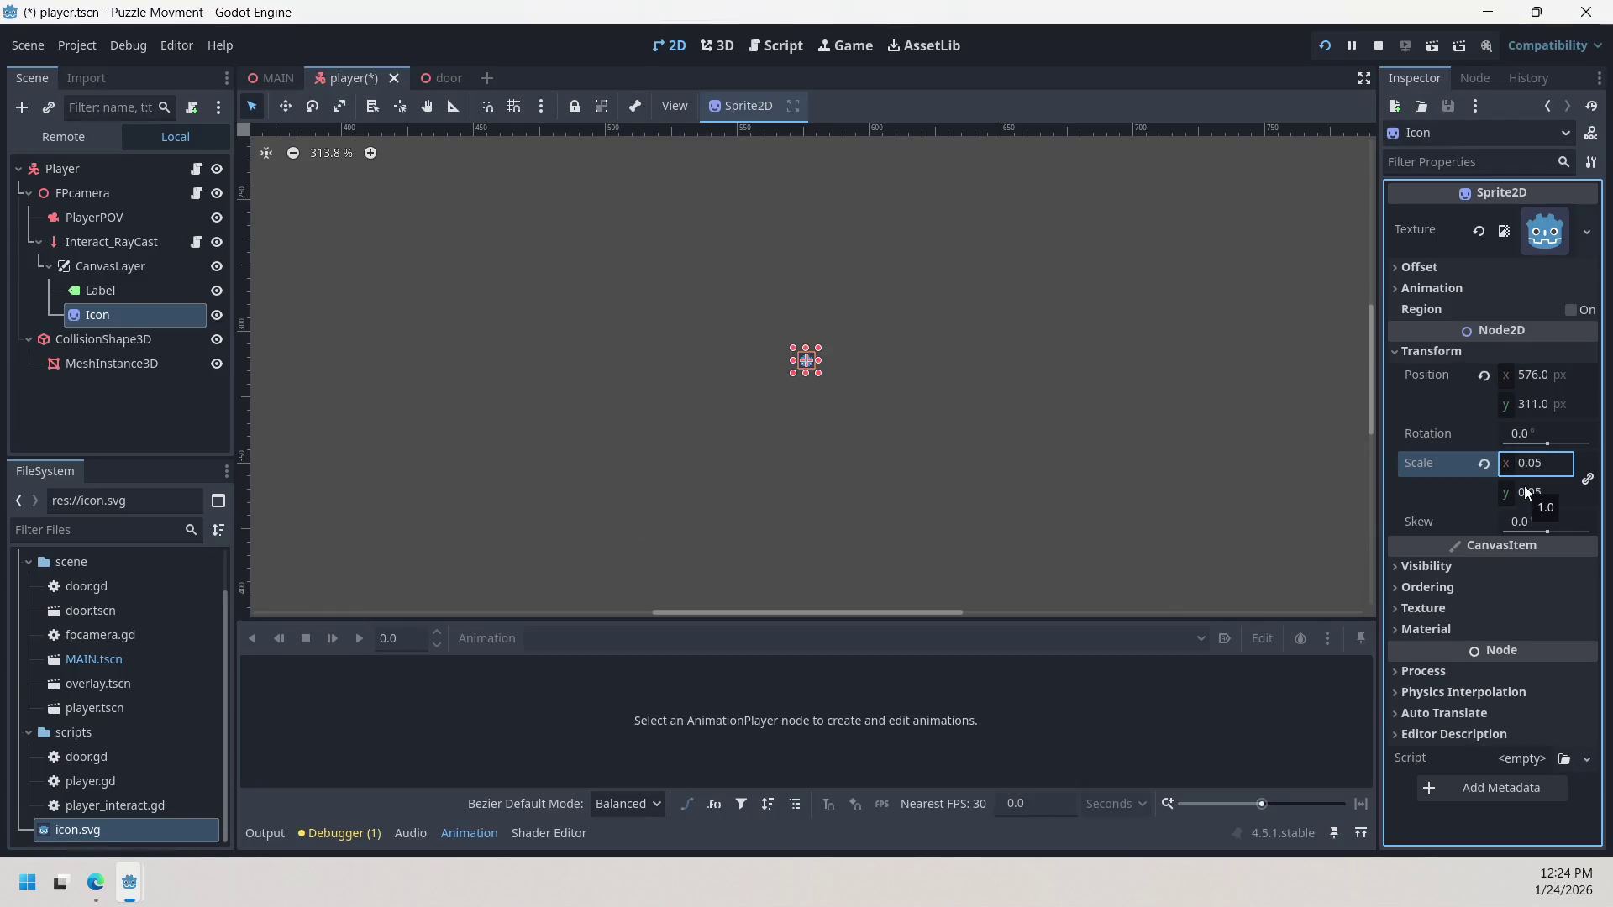
{"action": "scroll", "coordinate": [832, 396], "scroll_direction": "up", "scroll_amount": 5}
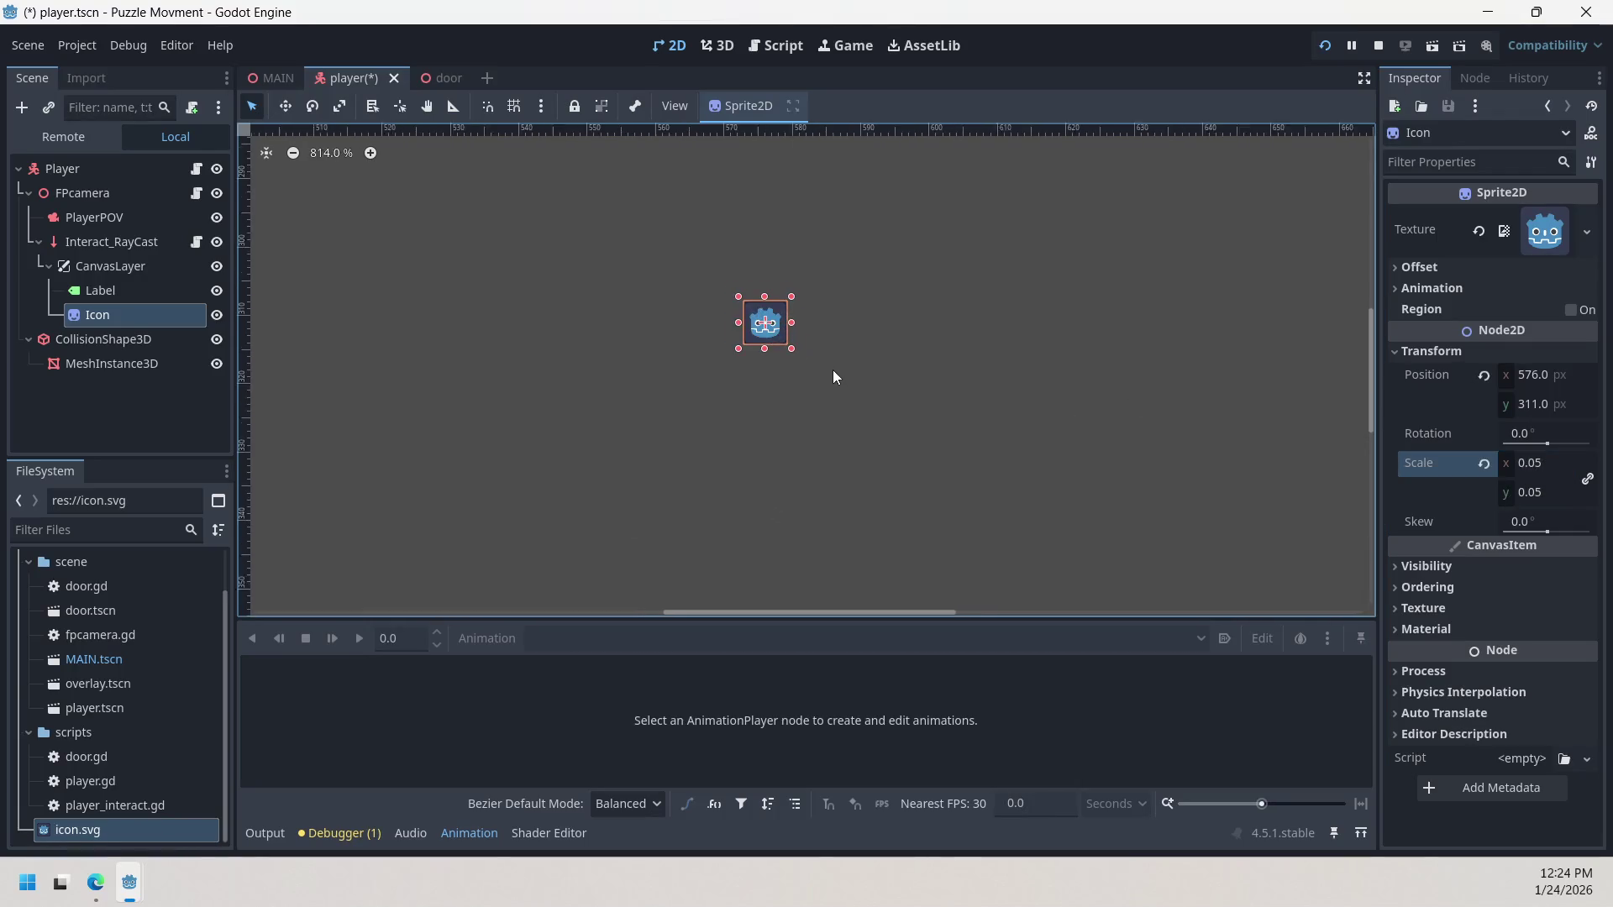
{"action": "scroll", "coordinate": [899, 412], "scroll_direction": "up", "scroll_amount": 1}
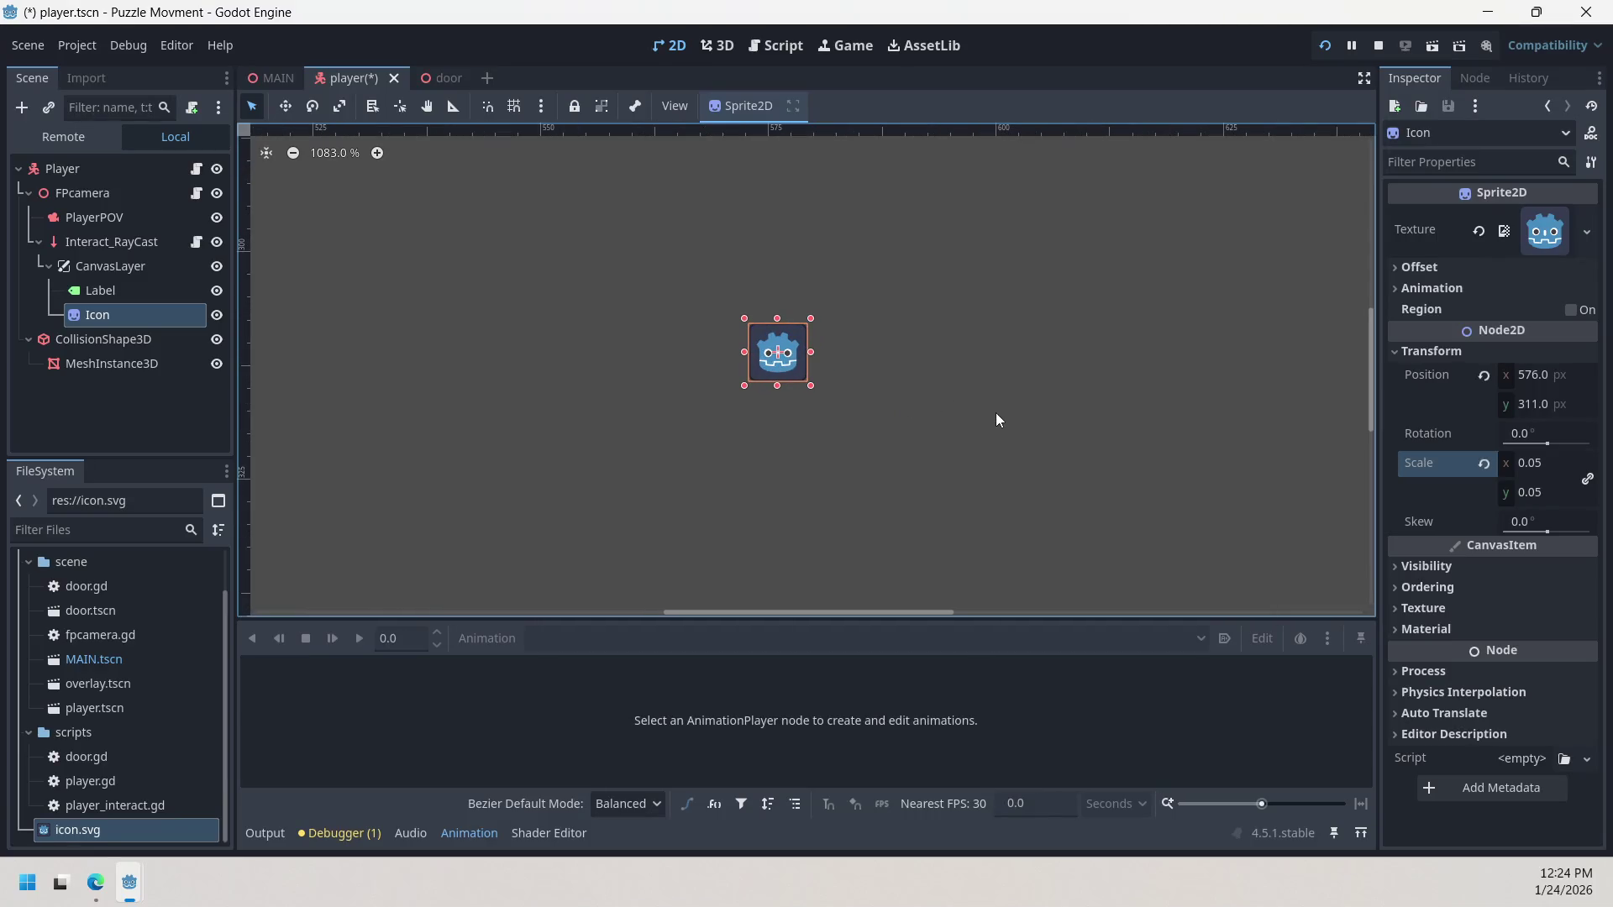
{"action": "left_click", "coordinate": [768, 383]}
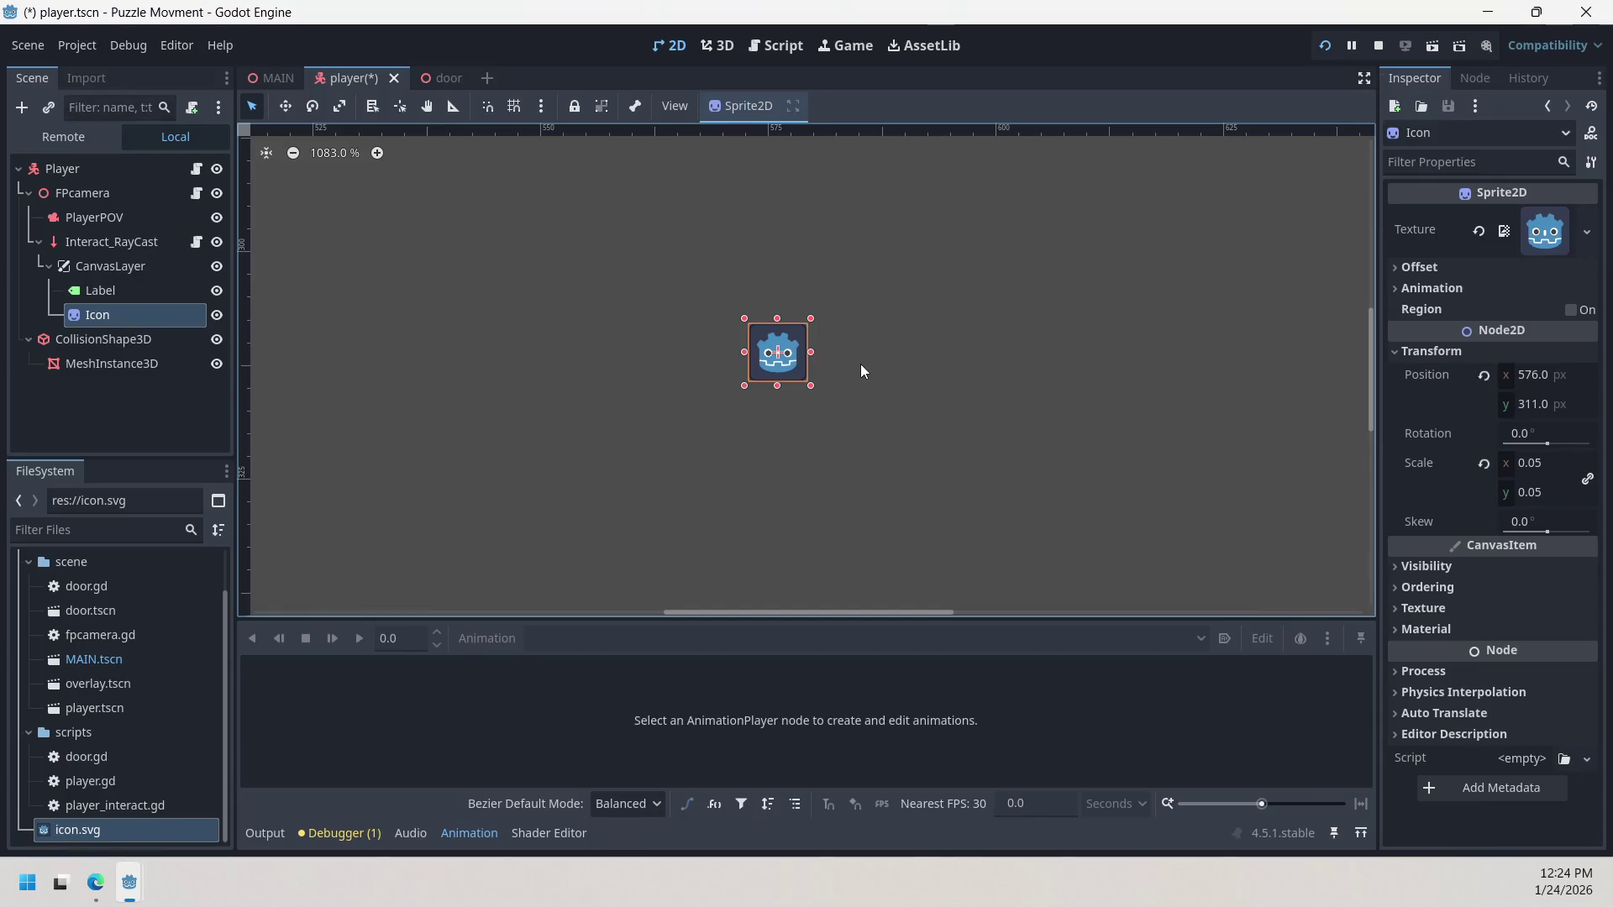
{"action": "scroll", "coordinate": [849, 364], "scroll_direction": "up", "scroll_amount": 6}
{"action": "scroll", "coordinate": [819, 359], "scroll_direction": "up", "scroll_amount": 2}
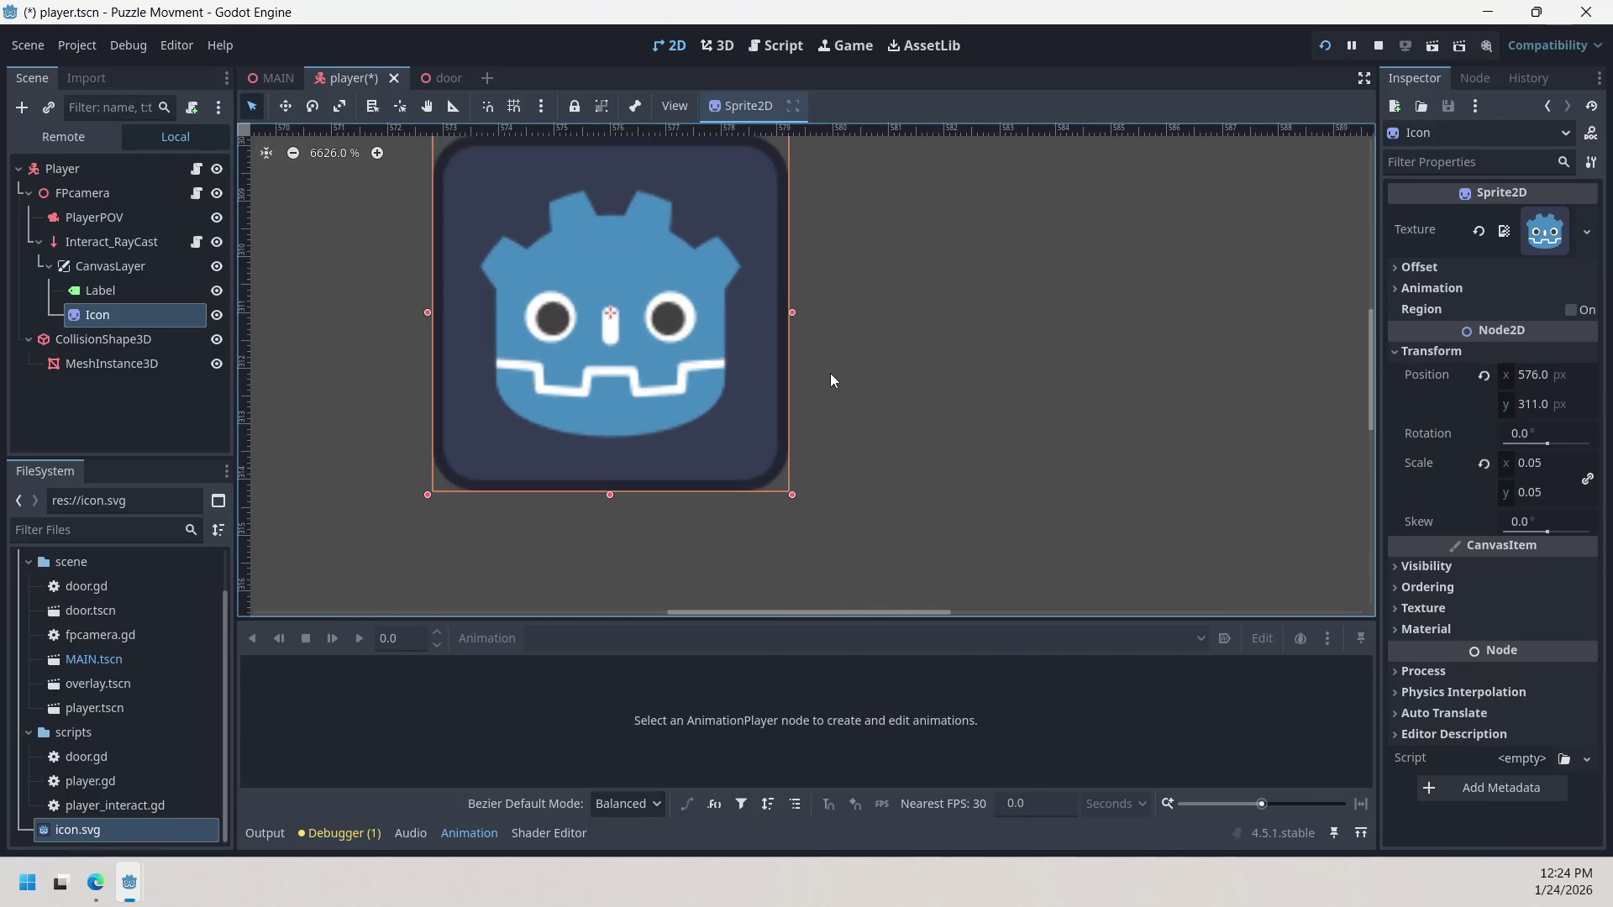
{"action": "mouse_move", "coordinate": [679, 353]}
{"action": "left_mouse_down"}
{"action": "mouse_move", "coordinate": [698, 396]}
{"action": "mouse_move", "coordinate": [688, 360]}
{"action": "left_mouse_up"}
{"action": "scroll", "coordinate": [688, 360], "scroll_direction": "down", "scroll_amount": 3}
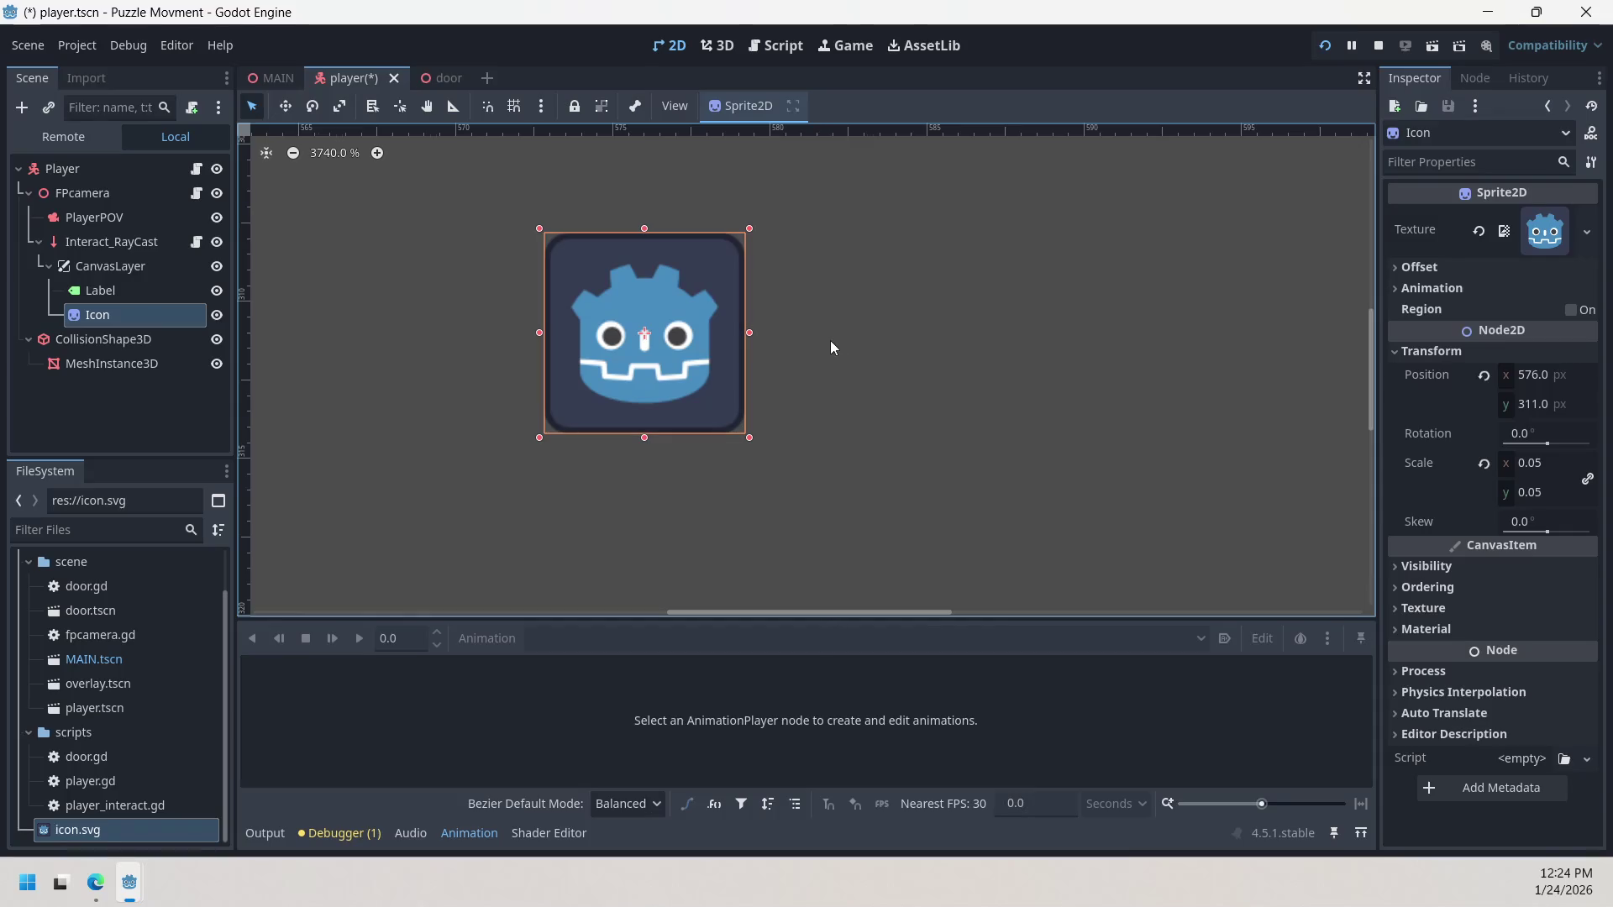
{"action": "scroll", "coordinate": [850, 346], "scroll_direction": "down", "scroll_amount": 12}
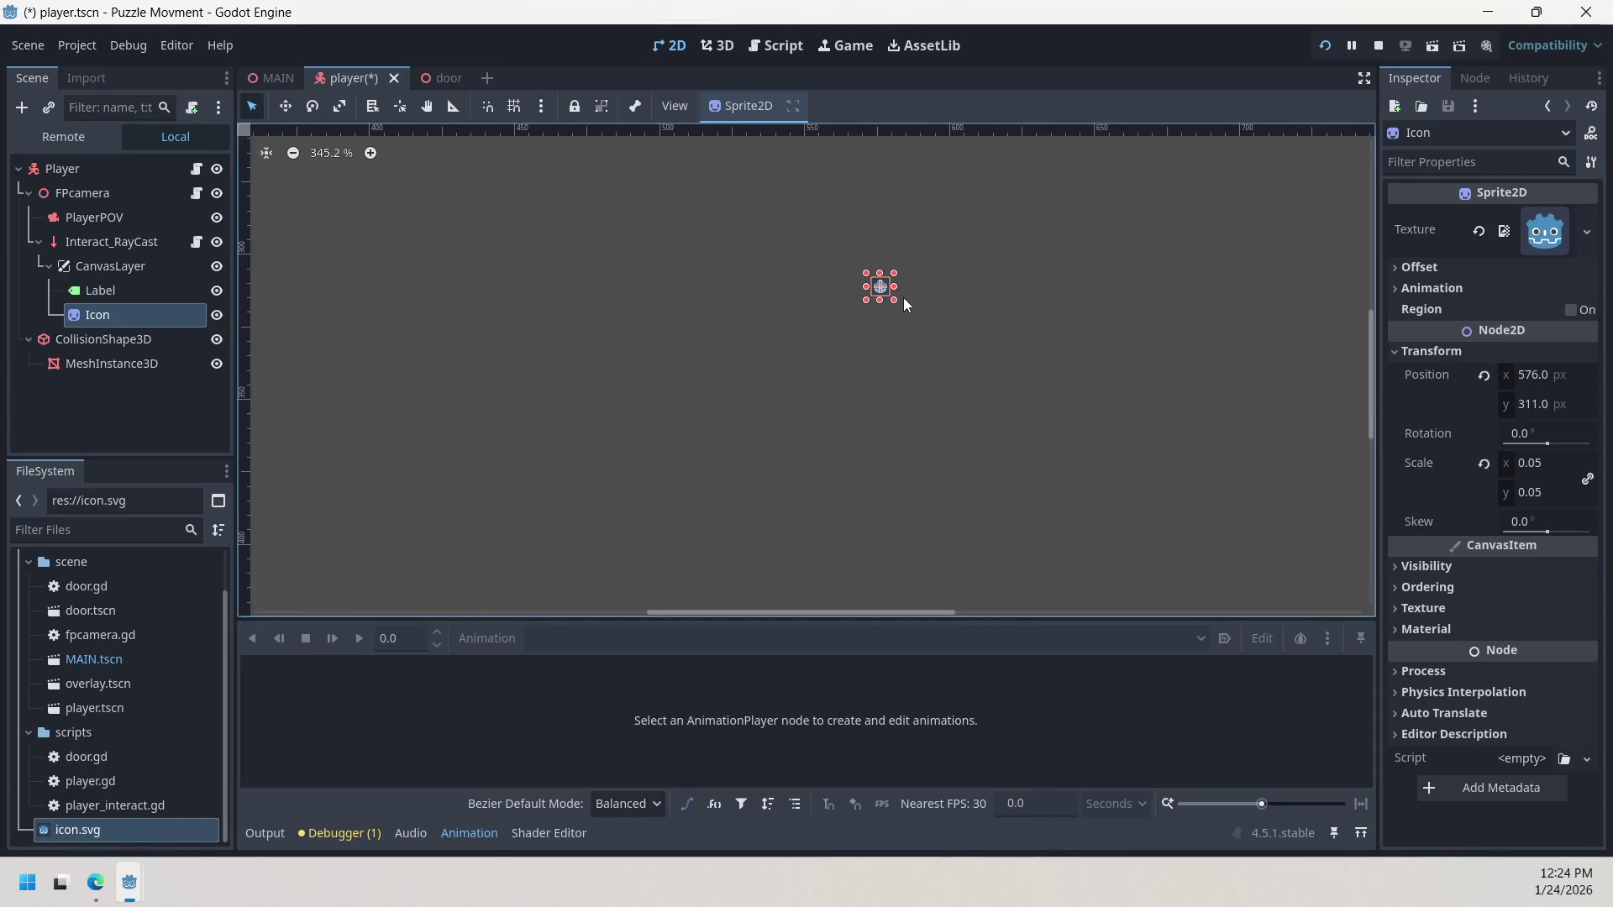
{"action": "scroll", "coordinate": [904, 298], "scroll_direction": "left", "scroll_amount": 1}
{"action": "scroll", "coordinate": [912, 296], "scroll_direction": "right", "scroll_amount": 2}
{"action": "scroll", "coordinate": [874, 303], "scroll_direction": "up", "scroll_amount": 10}
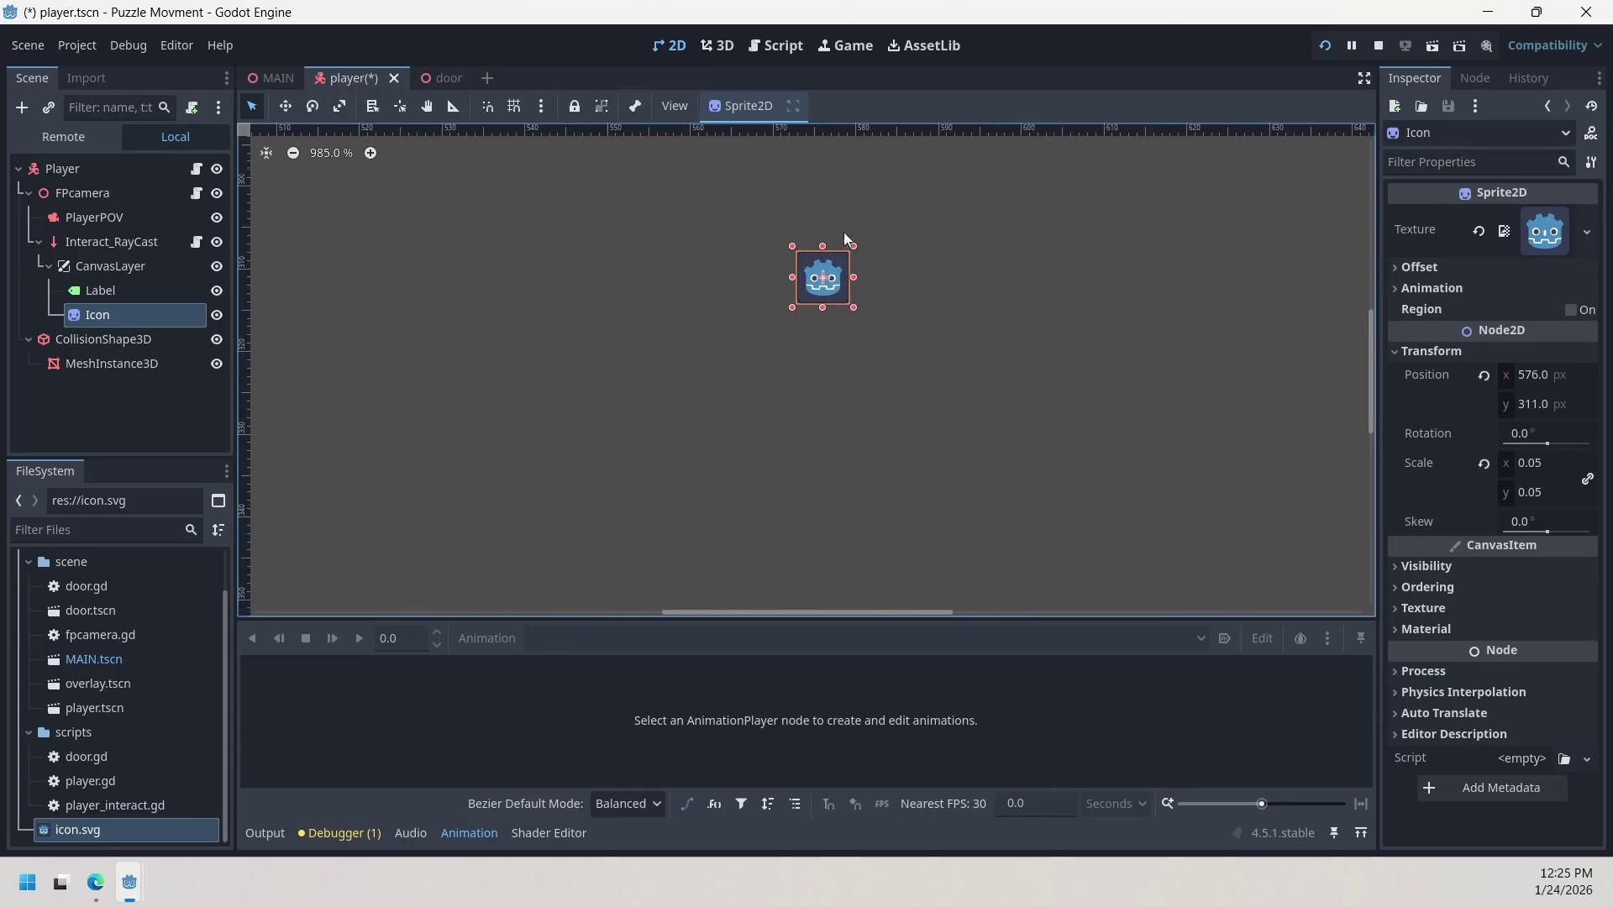
{"action": "scroll", "coordinate": [872, 307], "scroll_direction": "up", "scroll_amount": 2}
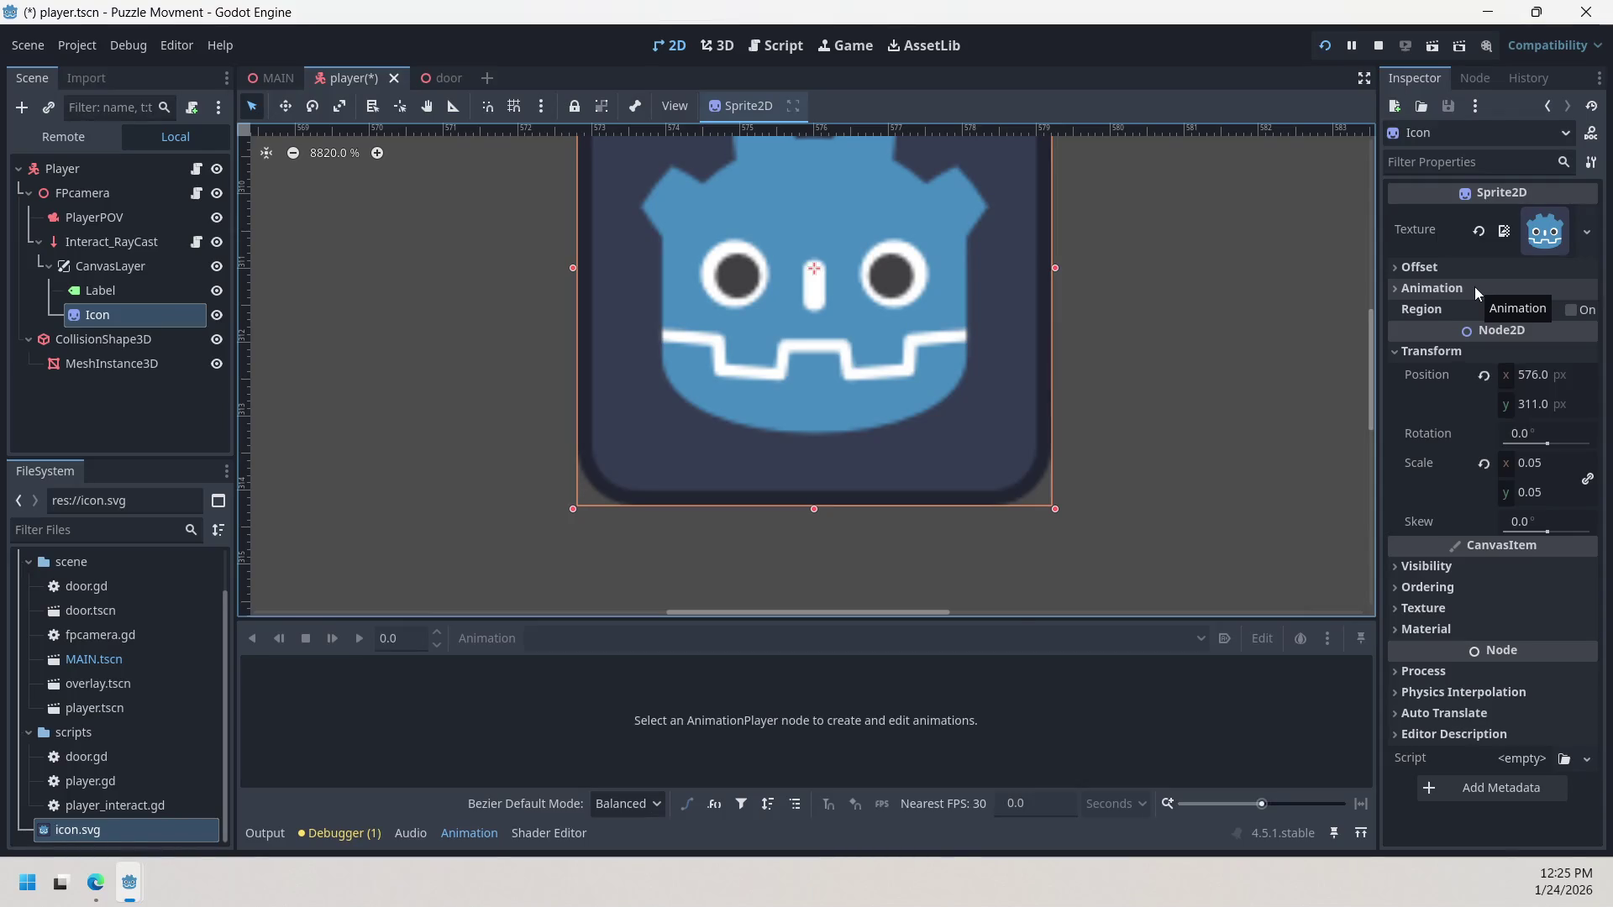
{"action": "scroll", "coordinate": [847, 286], "scroll_direction": "down", "scroll_amount": 6}
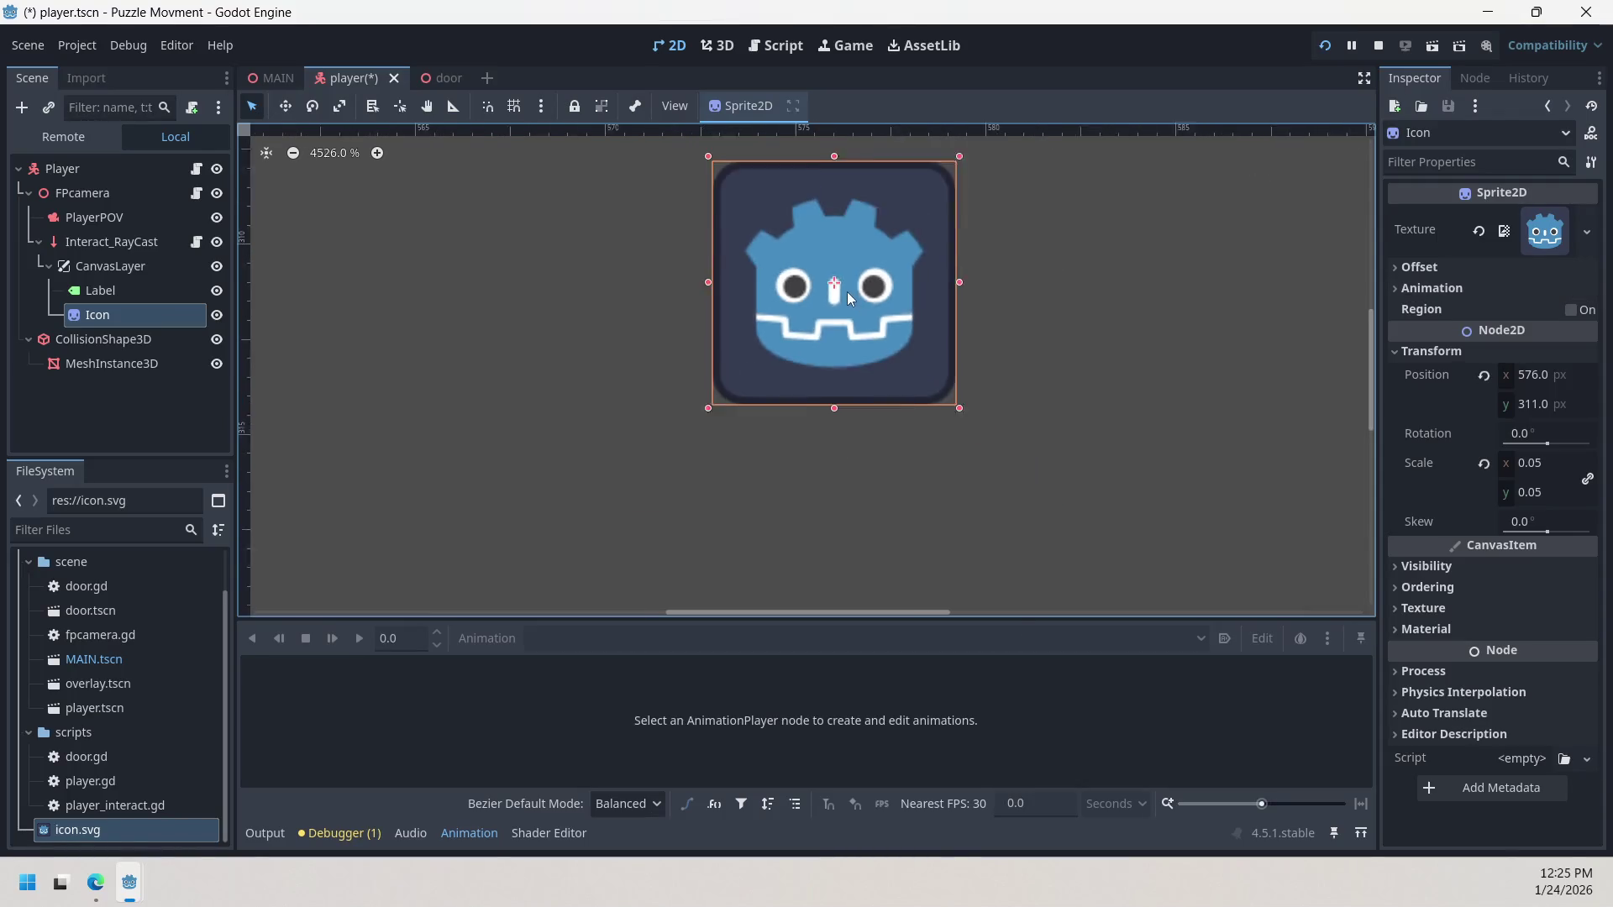
{"action": "mouse_move", "coordinate": [847, 285]}
{"action": "left_mouse_down"}
{"action": "mouse_move", "coordinate": [898, 494]}
{"action": "mouse_move", "coordinate": [714, 190]}
{"action": "mouse_move", "coordinate": [664, 273]}
{"action": "mouse_move", "coordinate": [786, 237]}
{"action": "mouse_move", "coordinate": [717, 311]}
{"action": "left_mouse_up"}
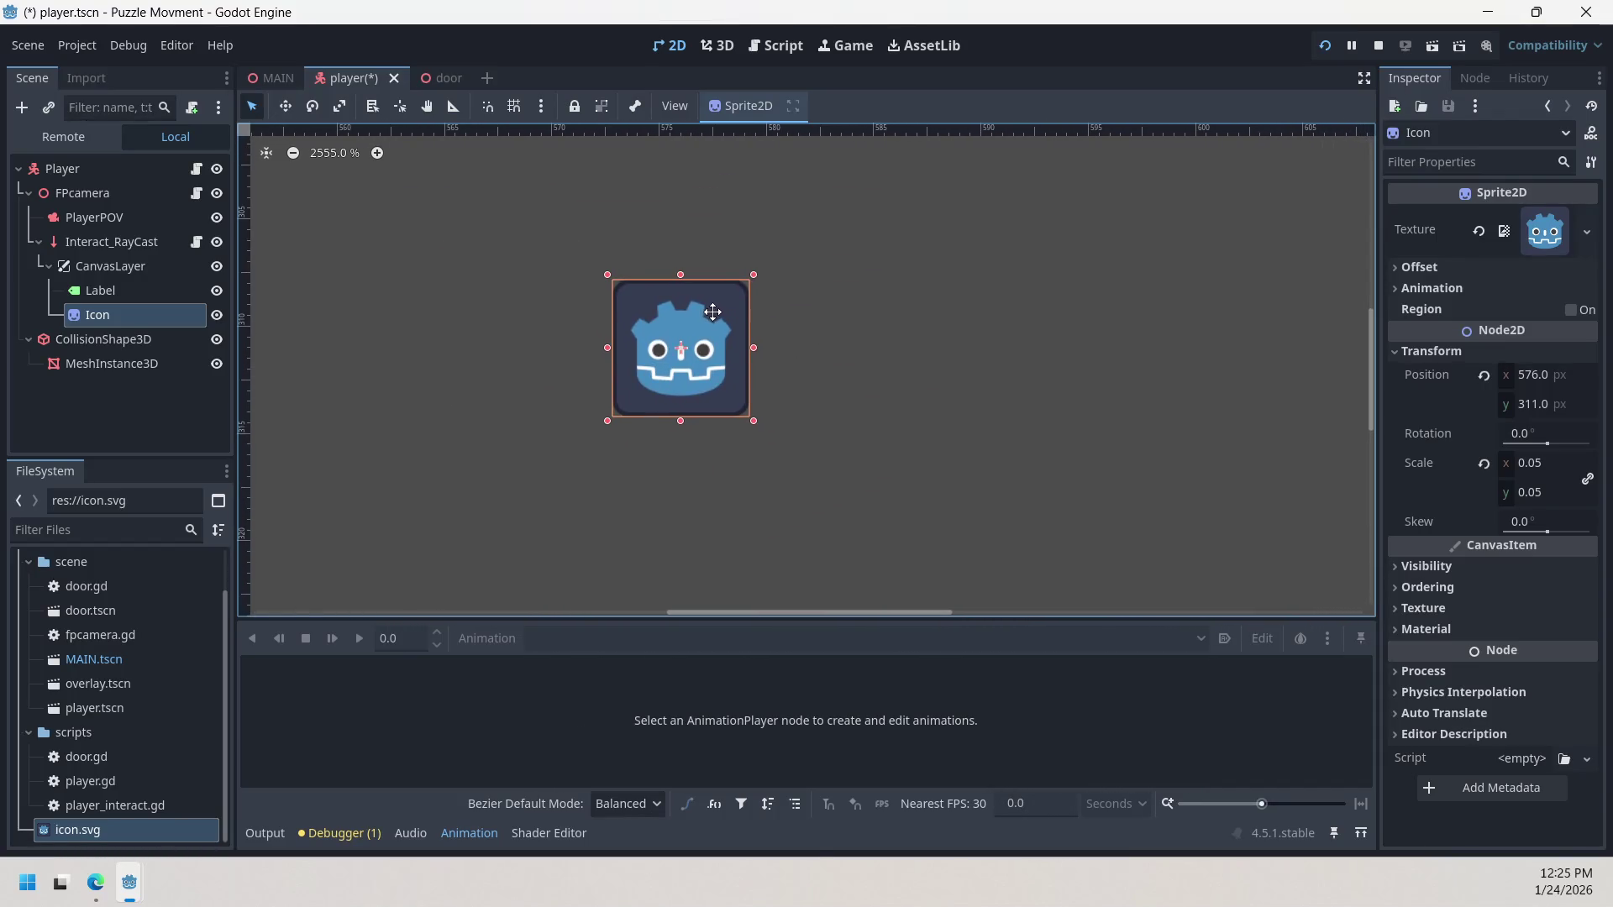
{"action": "scroll", "coordinate": [806, 346], "scroll_direction": "down", "scroll_amount": 3}
{"action": "scroll", "coordinate": [832, 319], "scroll_direction": "down", "scroll_amount": 15}
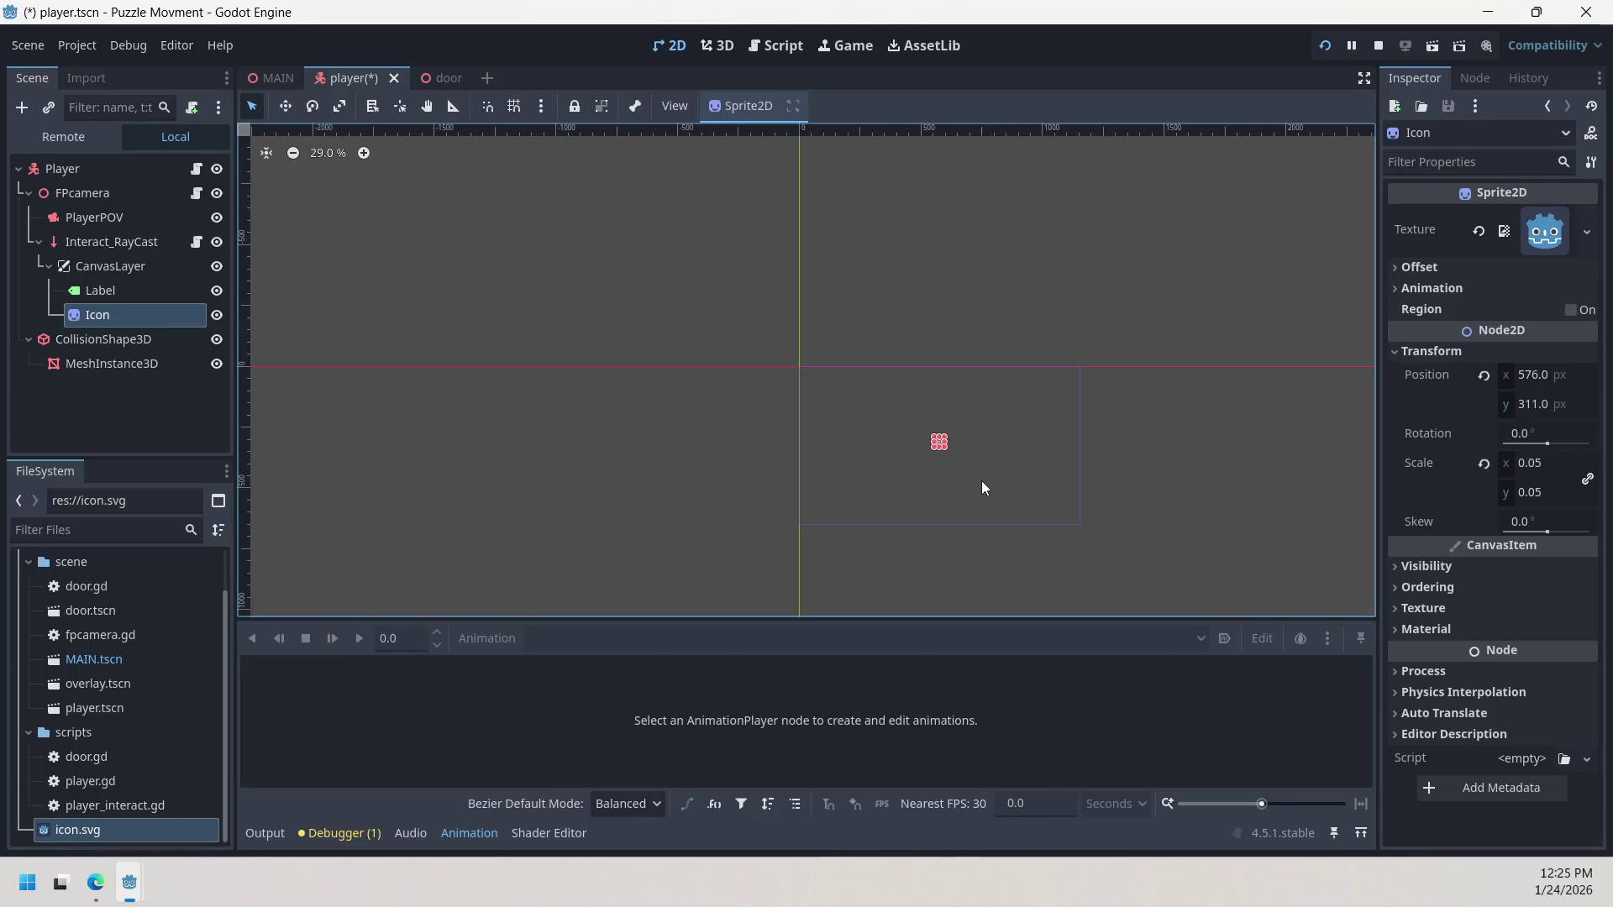
{"action": "type", "text": "576311"}
{"action": "key", "text": "Return"}
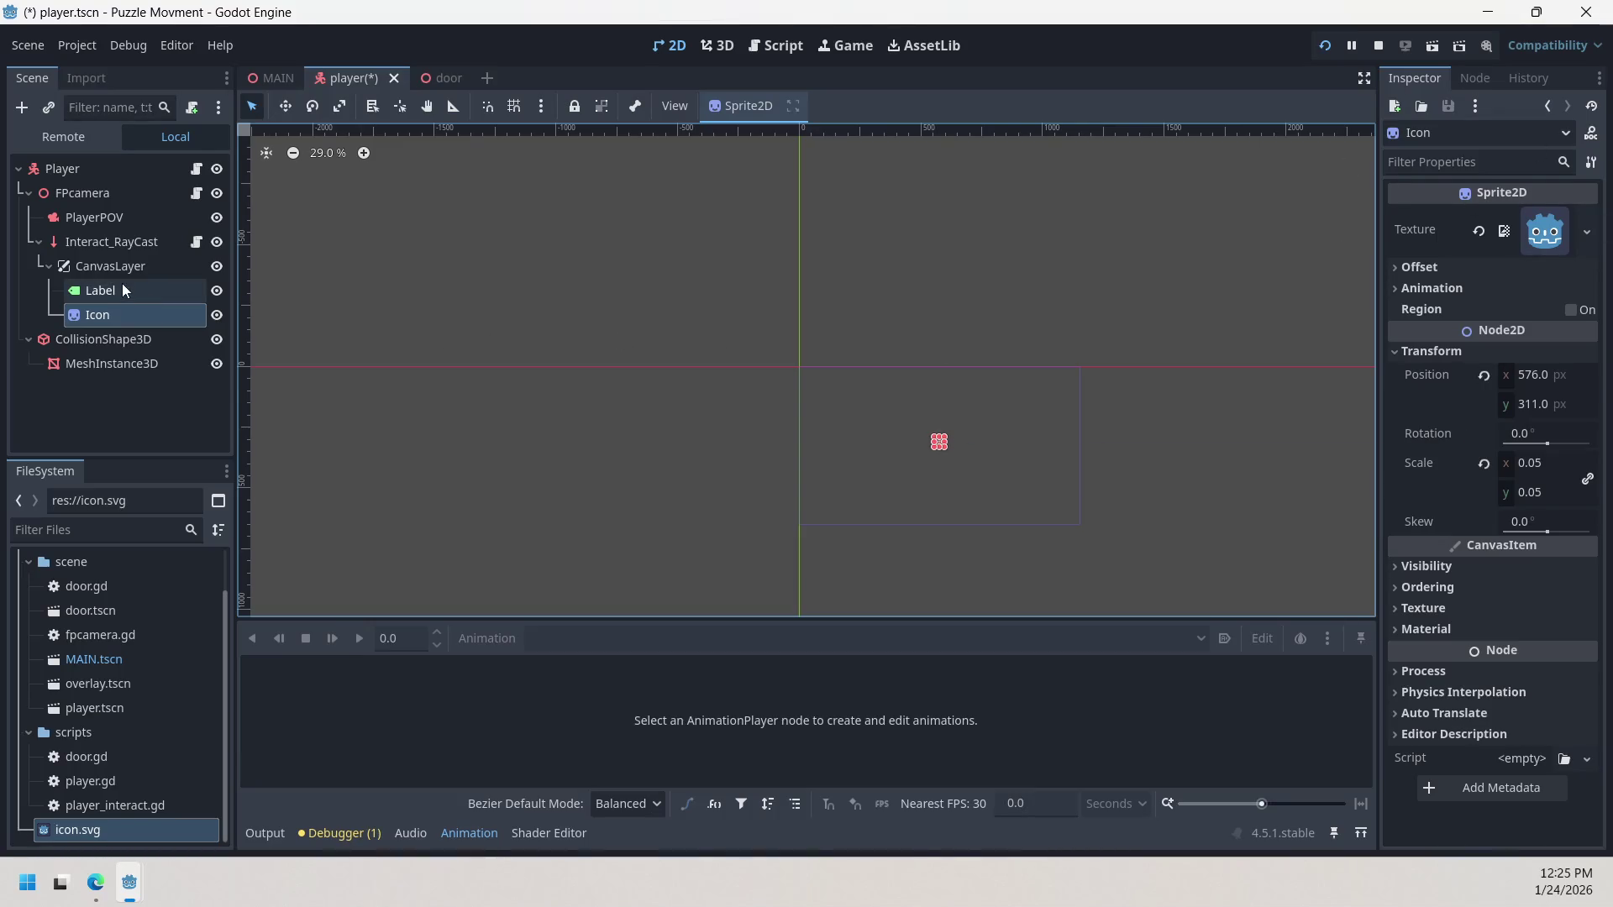
{"action": "scroll", "coordinate": [944, 421], "scroll_direction": "up", "scroll_amount": 16}
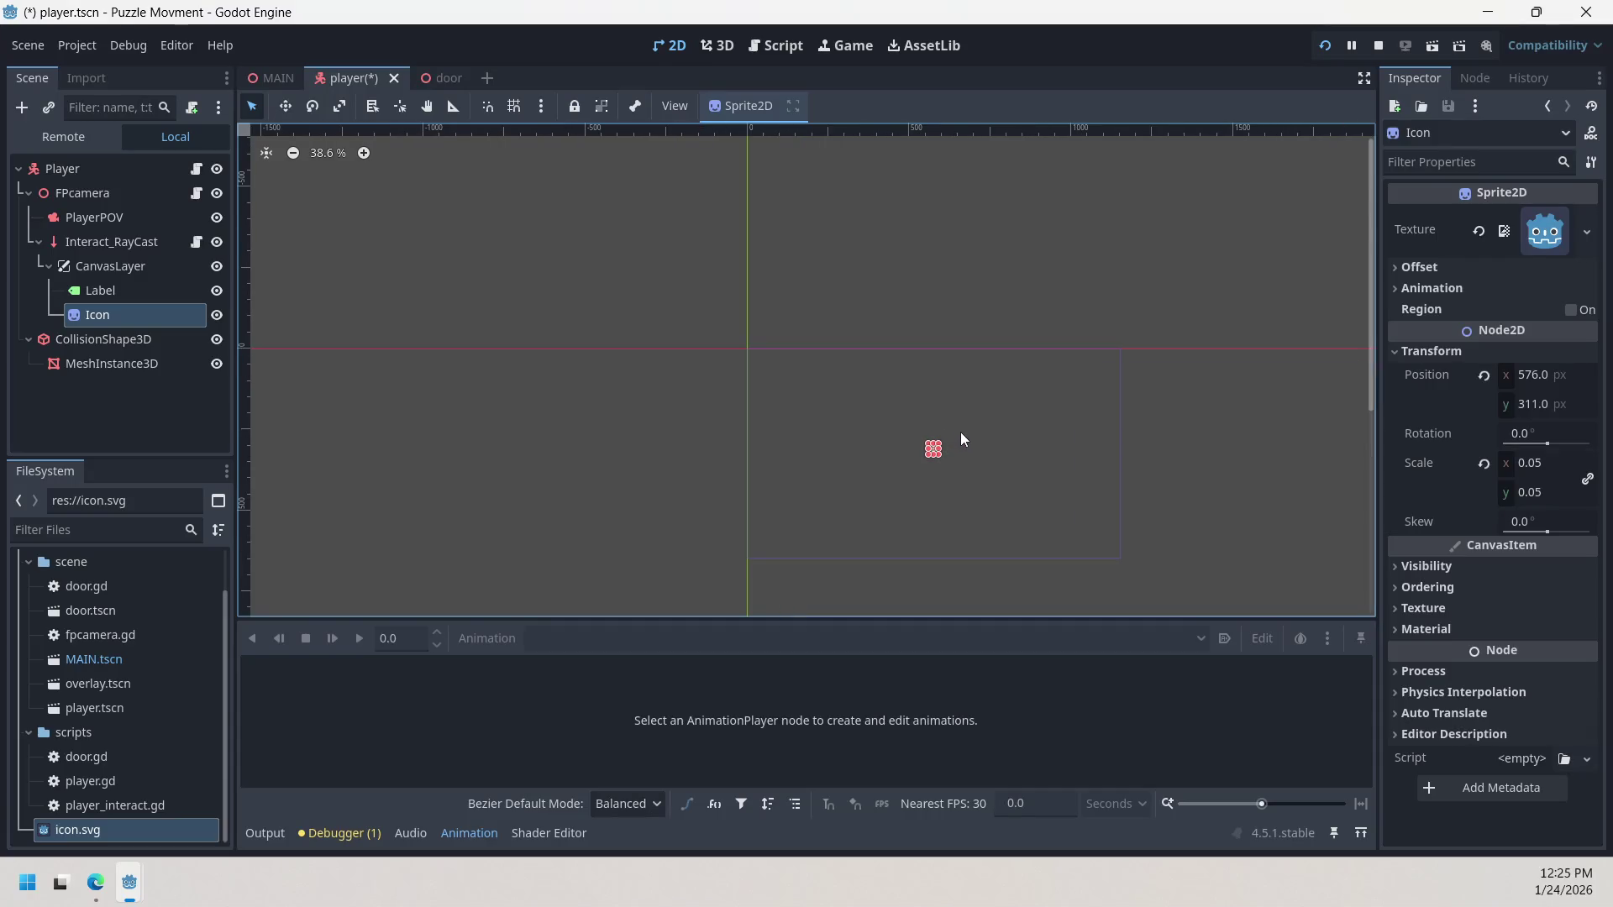
{"action": "scroll", "coordinate": [933, 412], "scroll_direction": "up", "scroll_amount": 5}
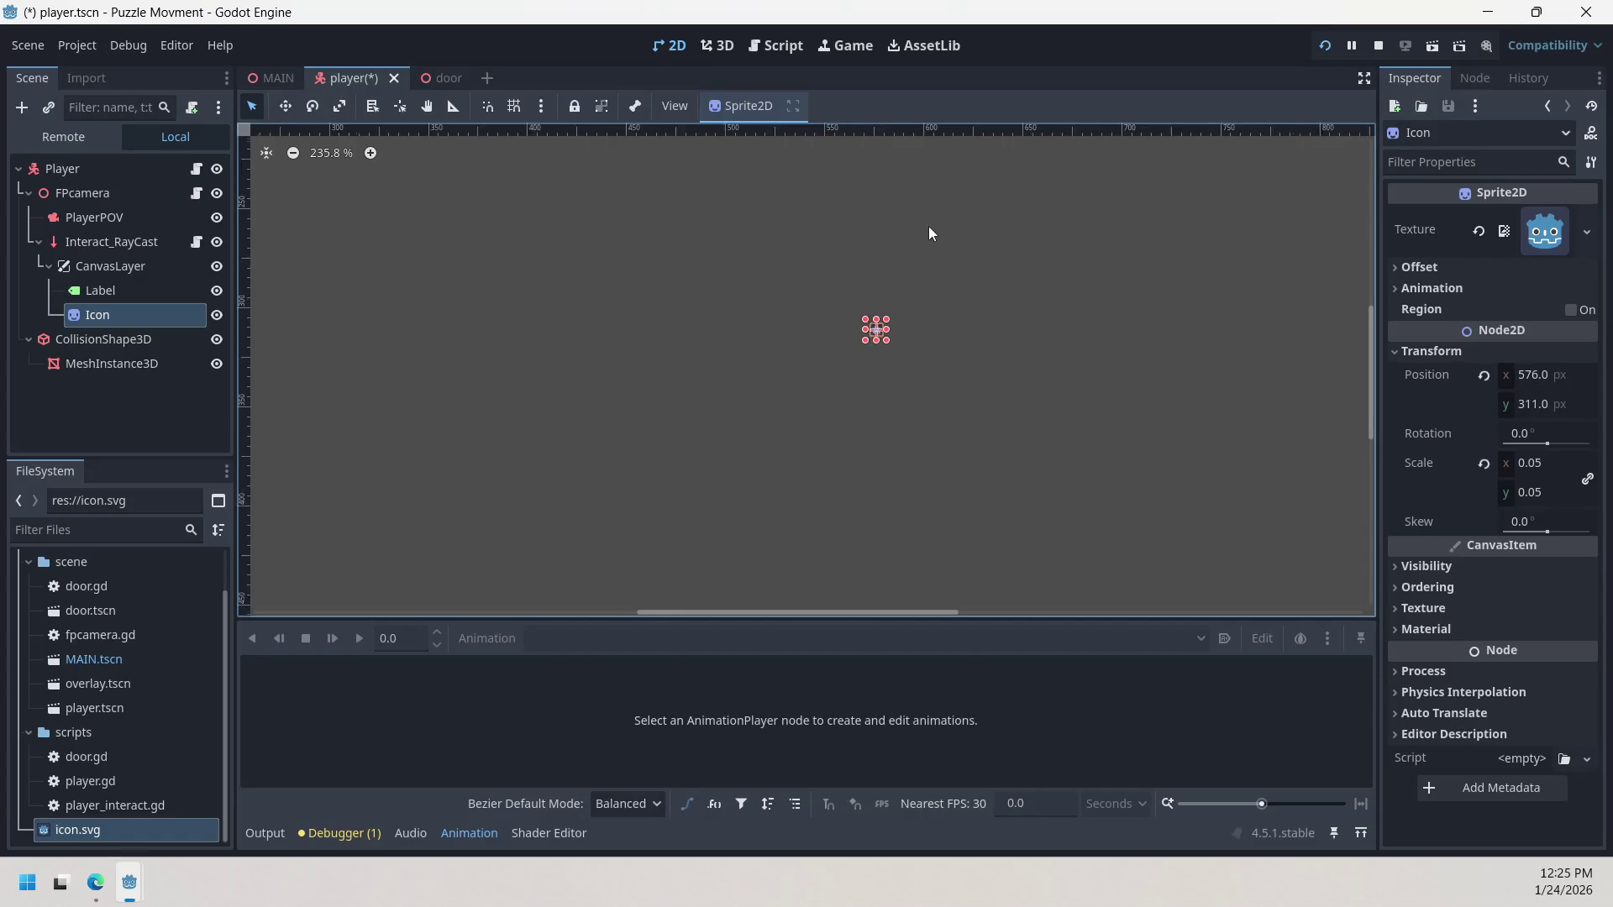
{"action": "scroll", "coordinate": [815, 374], "scroll_direction": "up", "scroll_amount": 2}
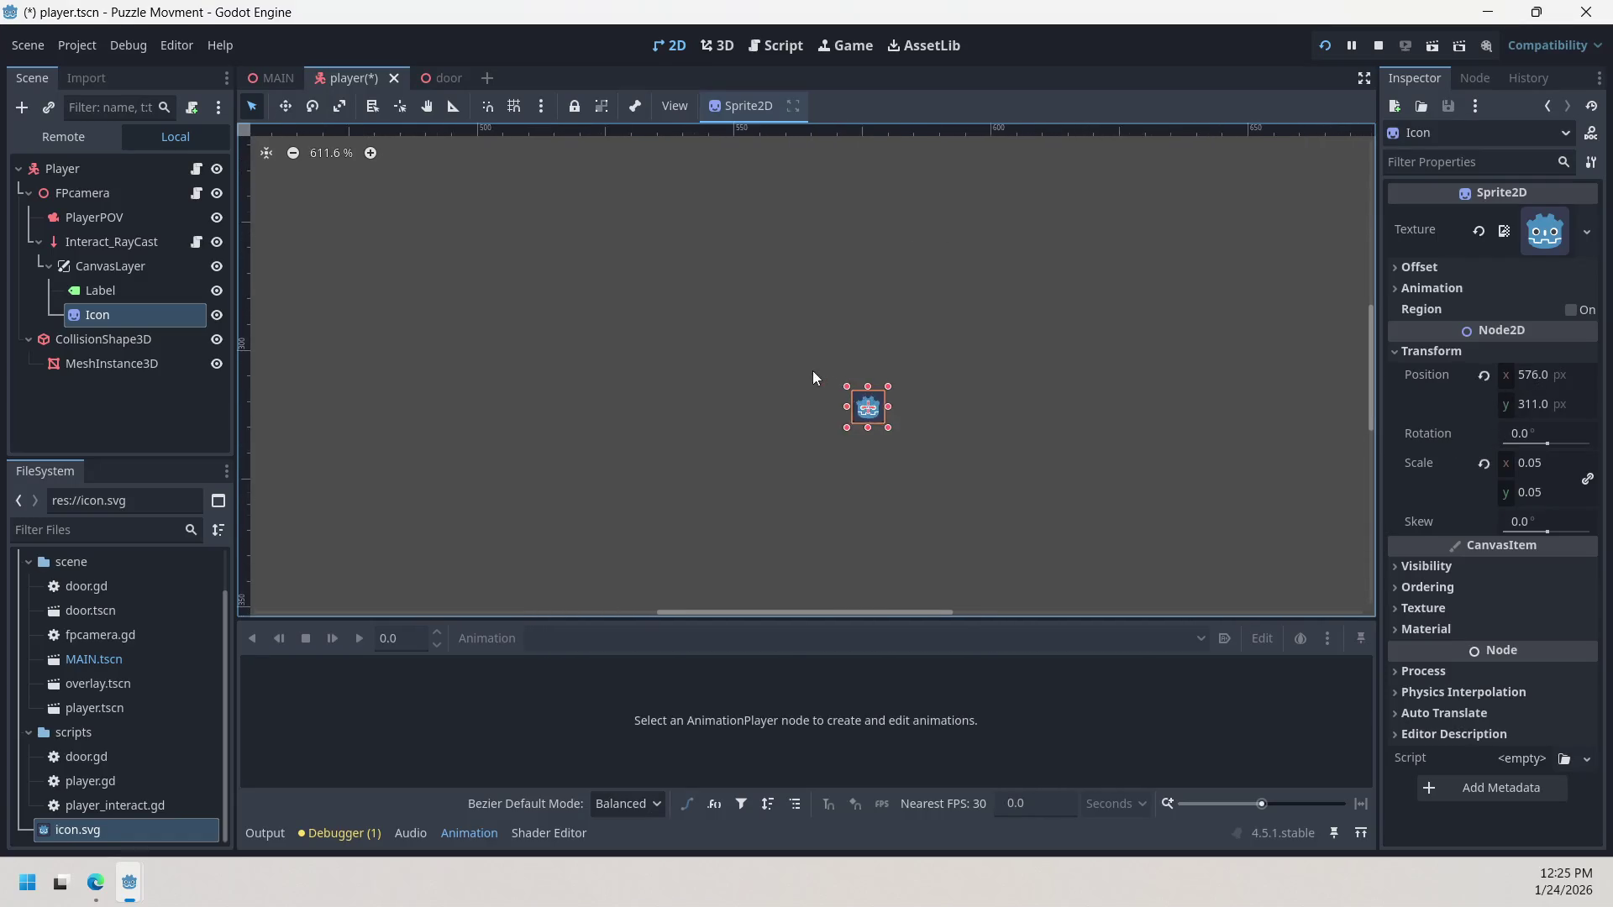
{"action": "left_click", "coordinate": [1462, 353]}
{"action": "left_click", "coordinate": [1461, 353]}
{"action": "left_click", "coordinate": [1462, 353]}
{"action": "left_click", "coordinate": [1444, 265]}
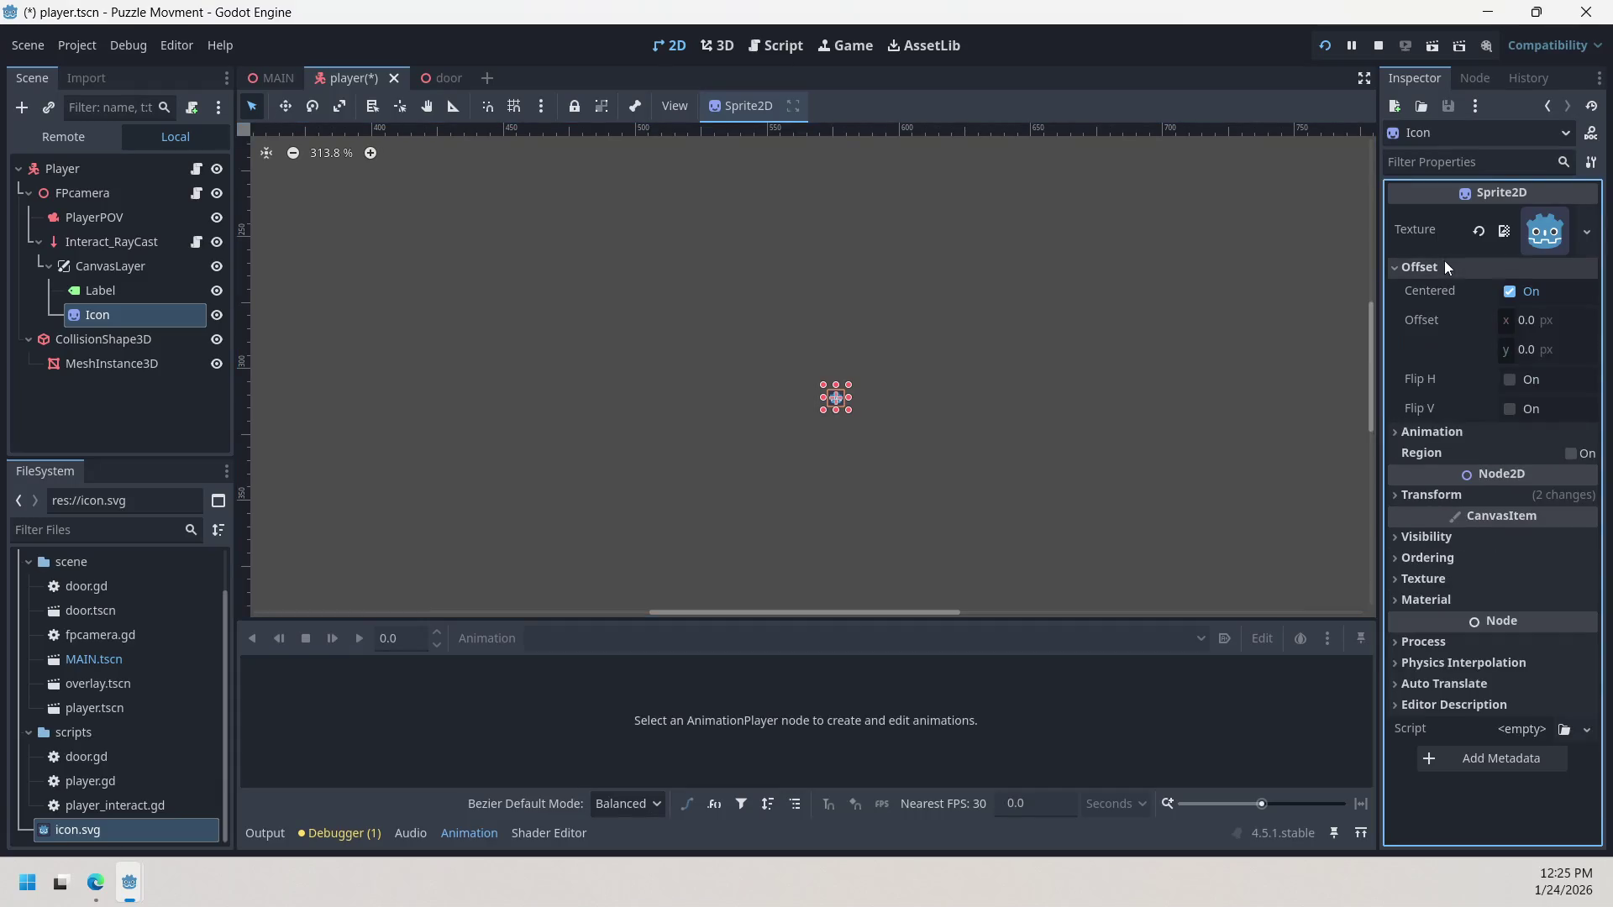
{"action": "left_click", "coordinate": [1444, 266]}
{"action": "left_click", "coordinate": [1475, 362]}
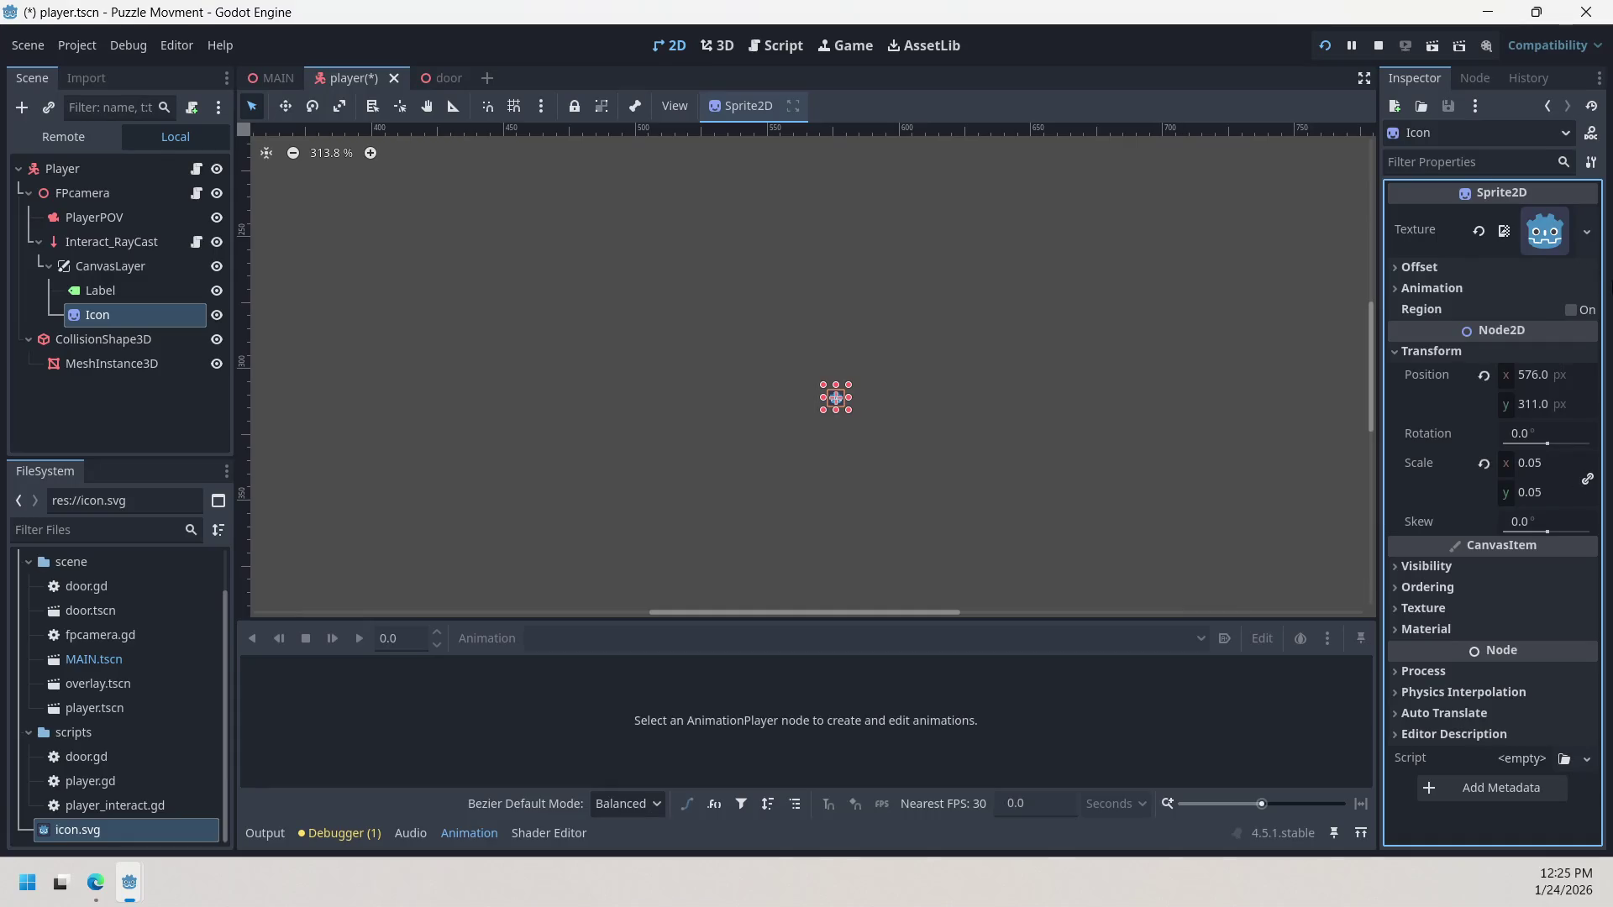
{"action": "left_click", "coordinate": [1511, 234]}
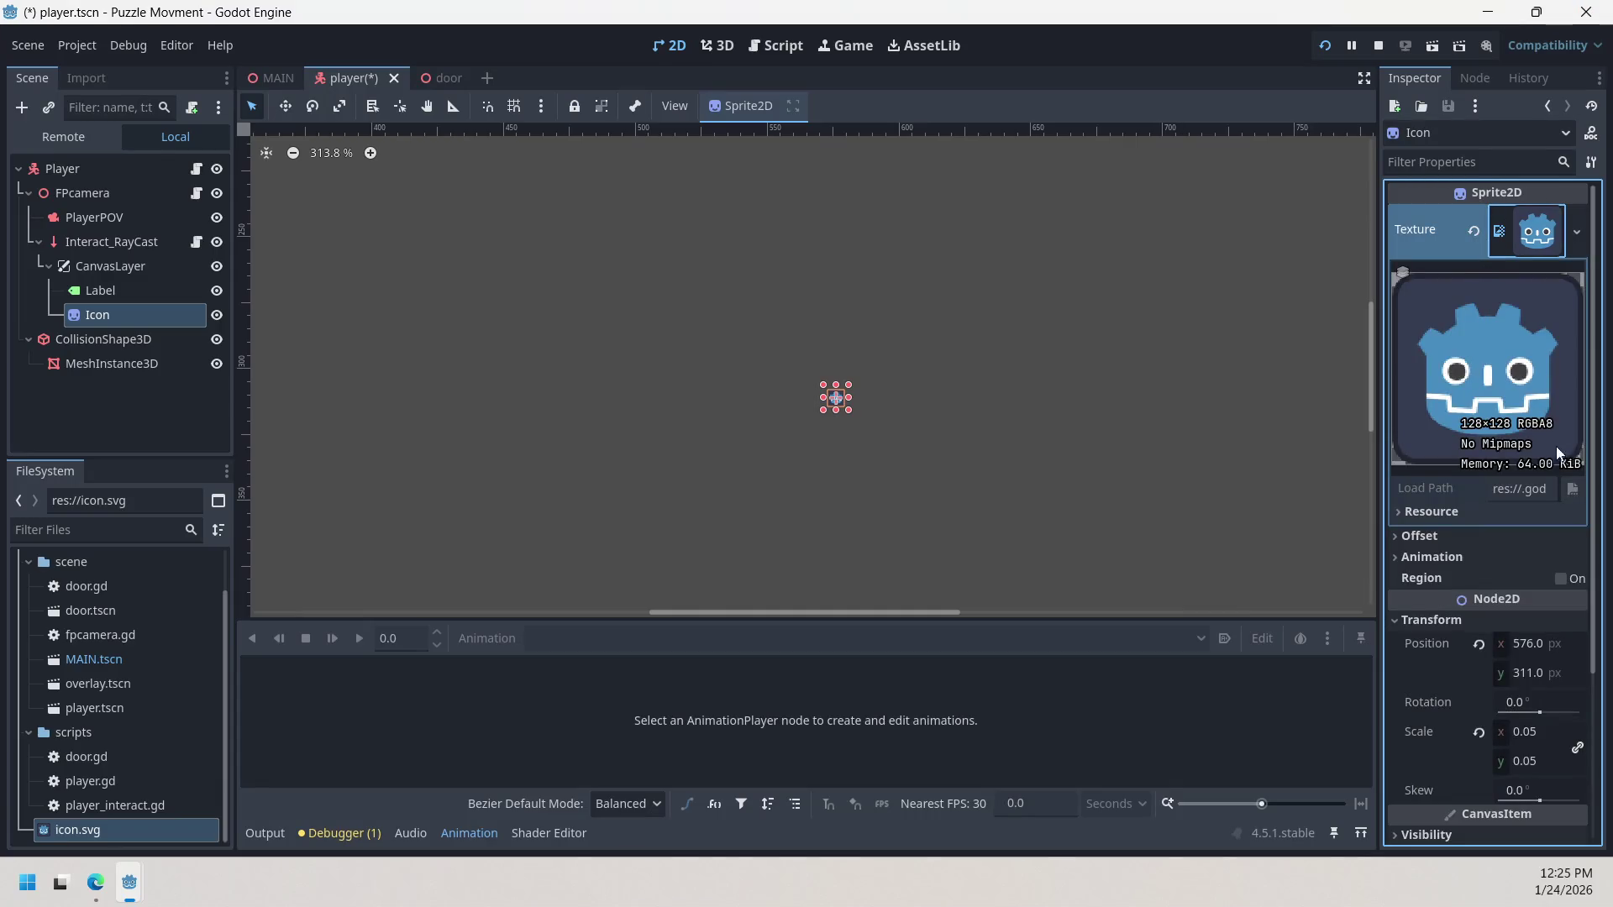
{"action": "left_click", "coordinate": [1500, 231]}
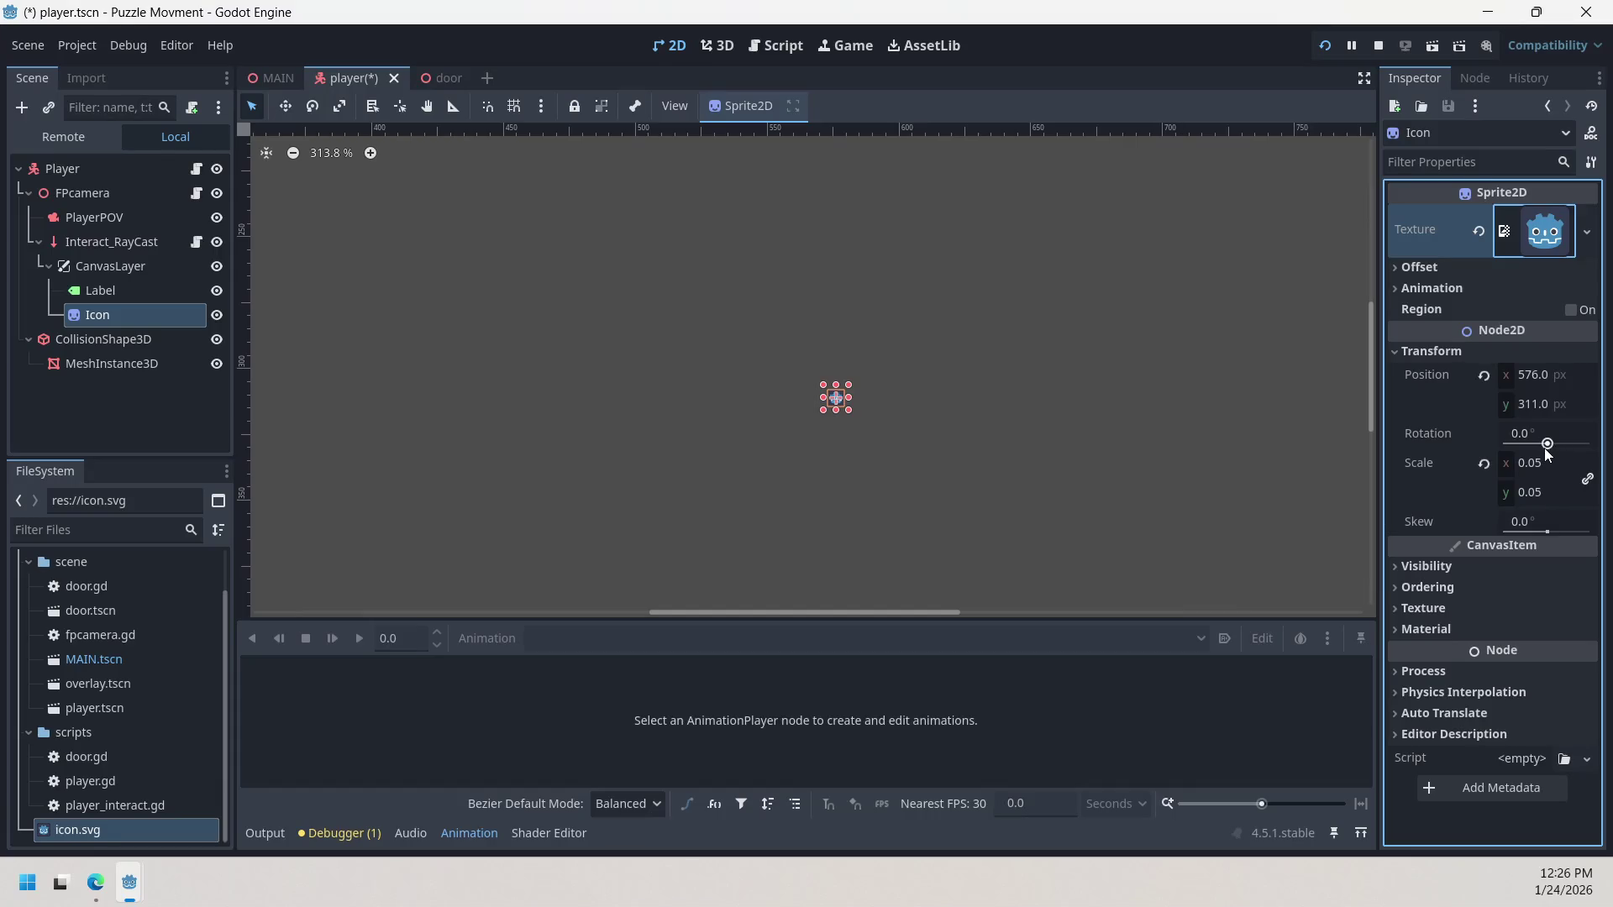
{"action": "left_click", "coordinate": [1332, 44]}
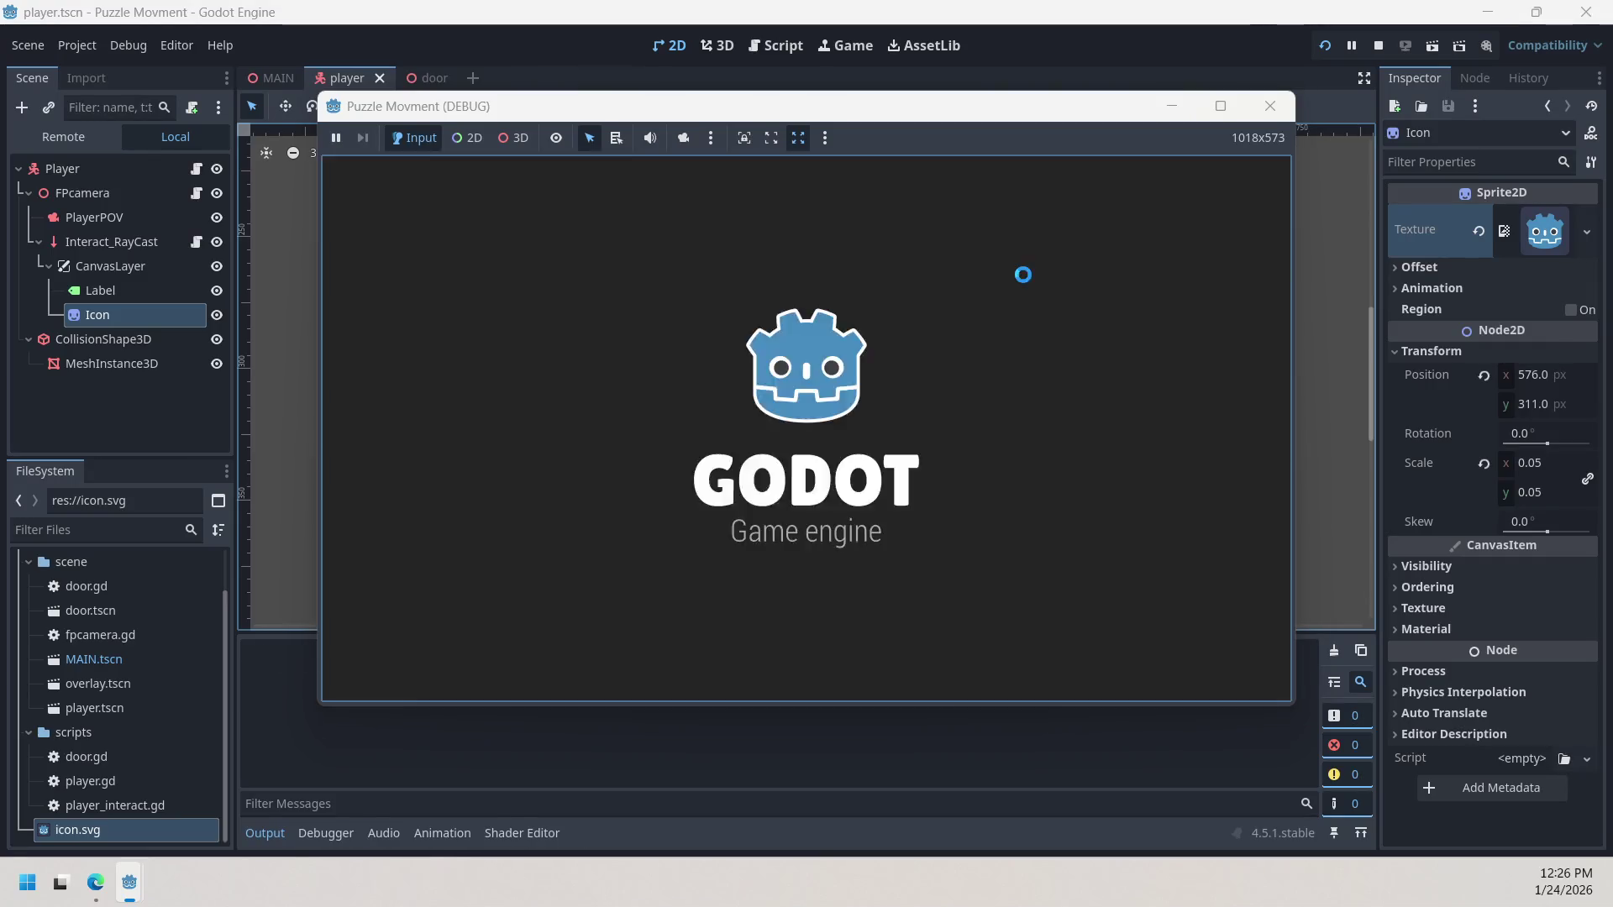
Step: Walk the player around the platforms, ramps and blocks in the running game
{"action": "key", "text": "w"}
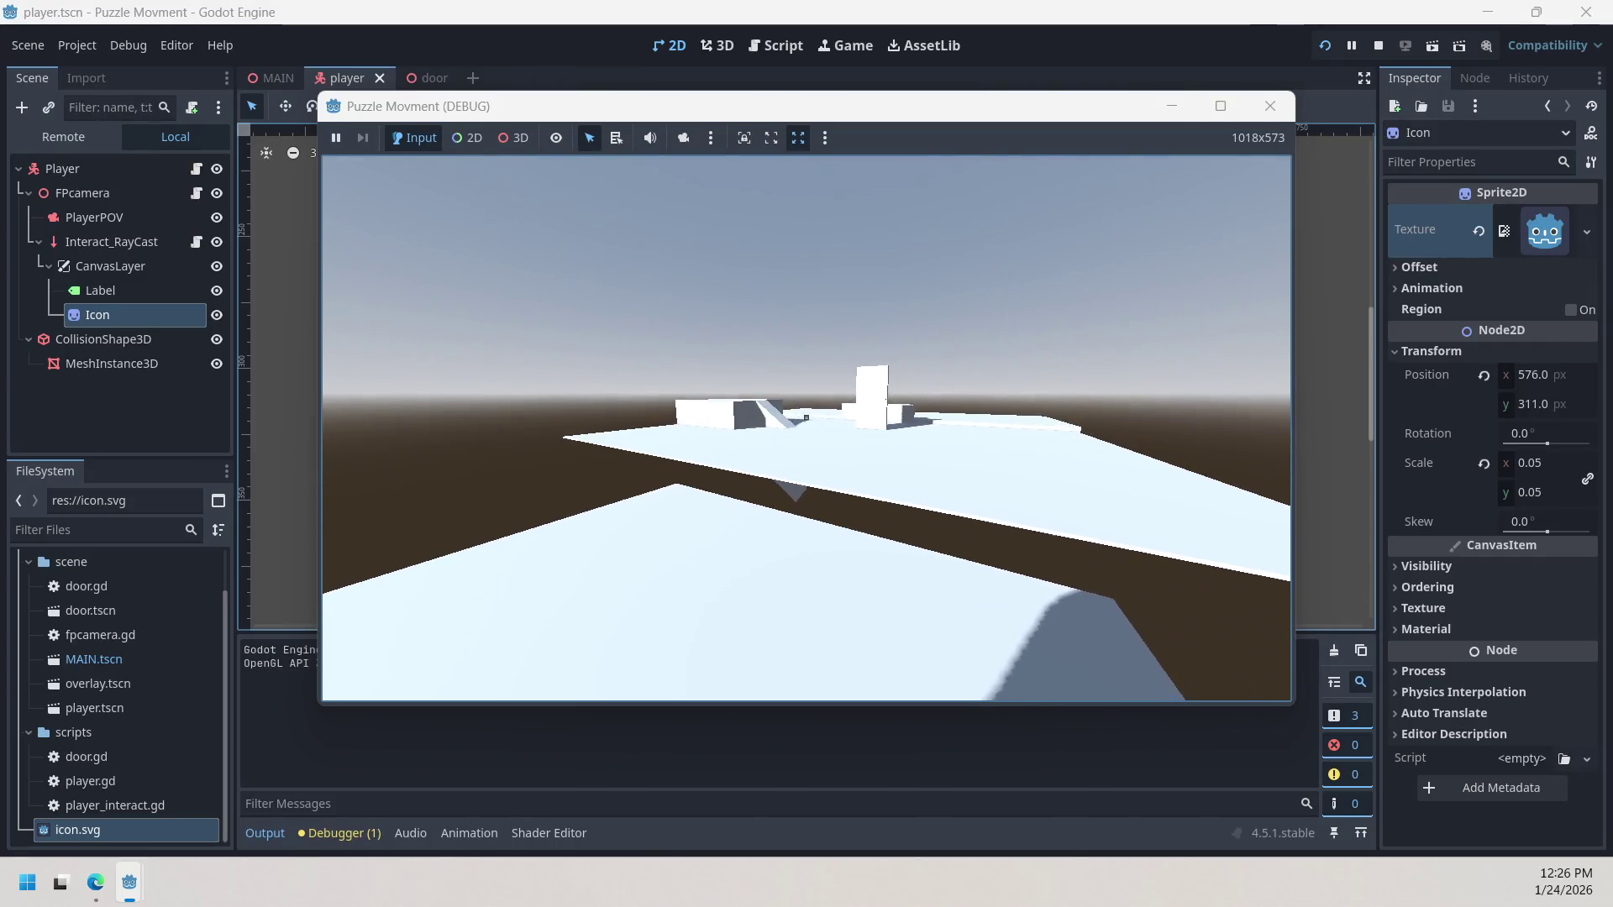
{"action": "key", "text": "w"}
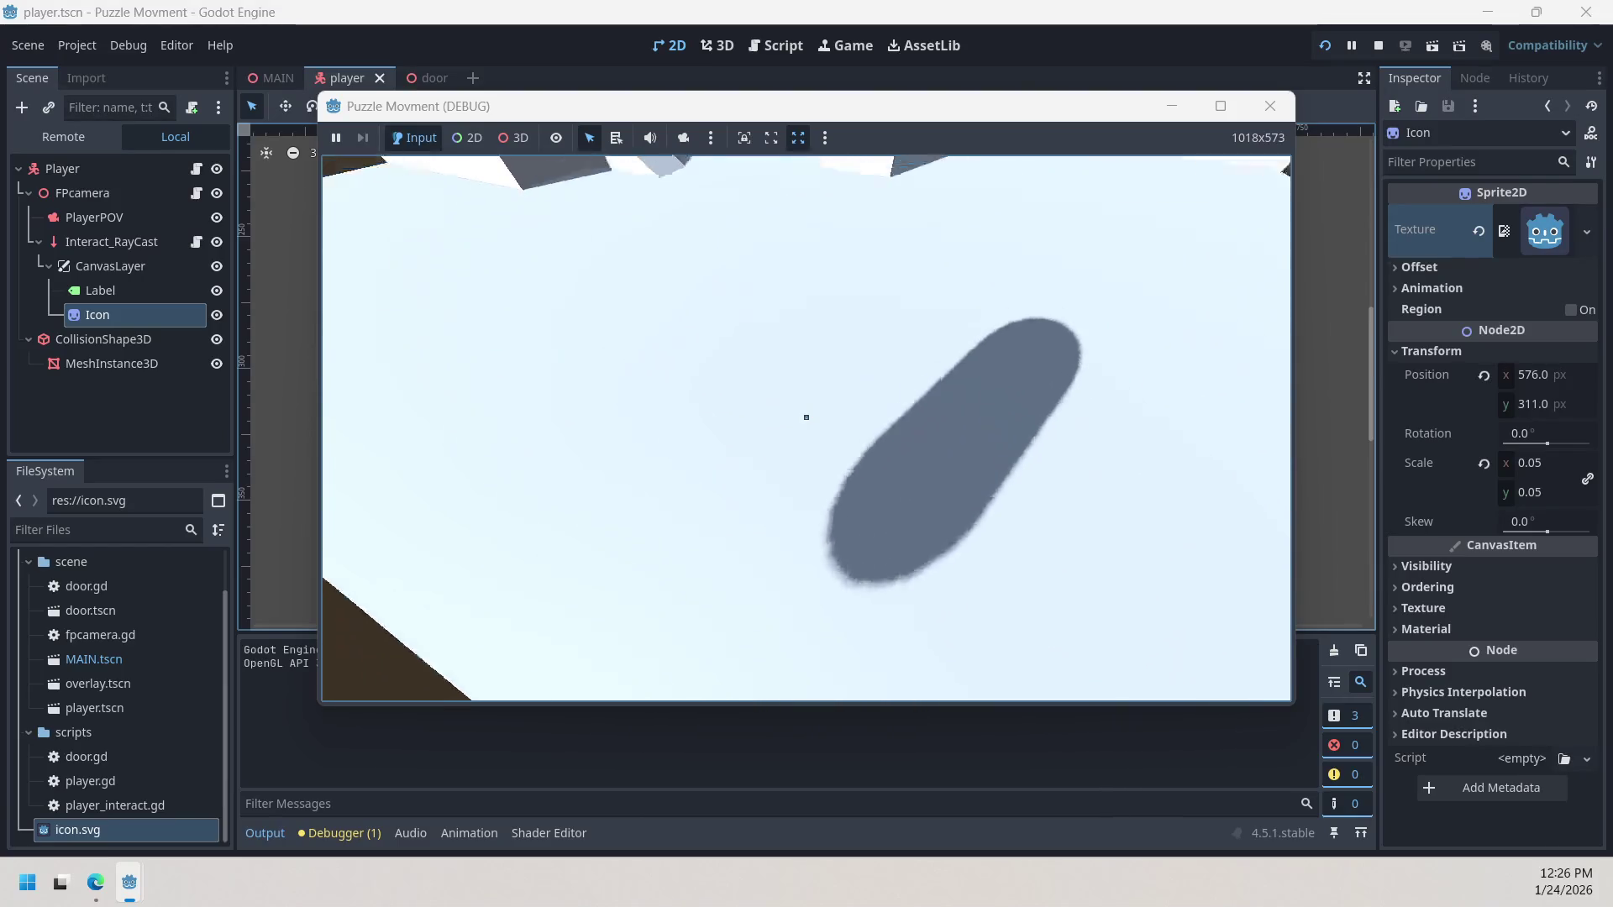
{"action": "key", "text": "w"}
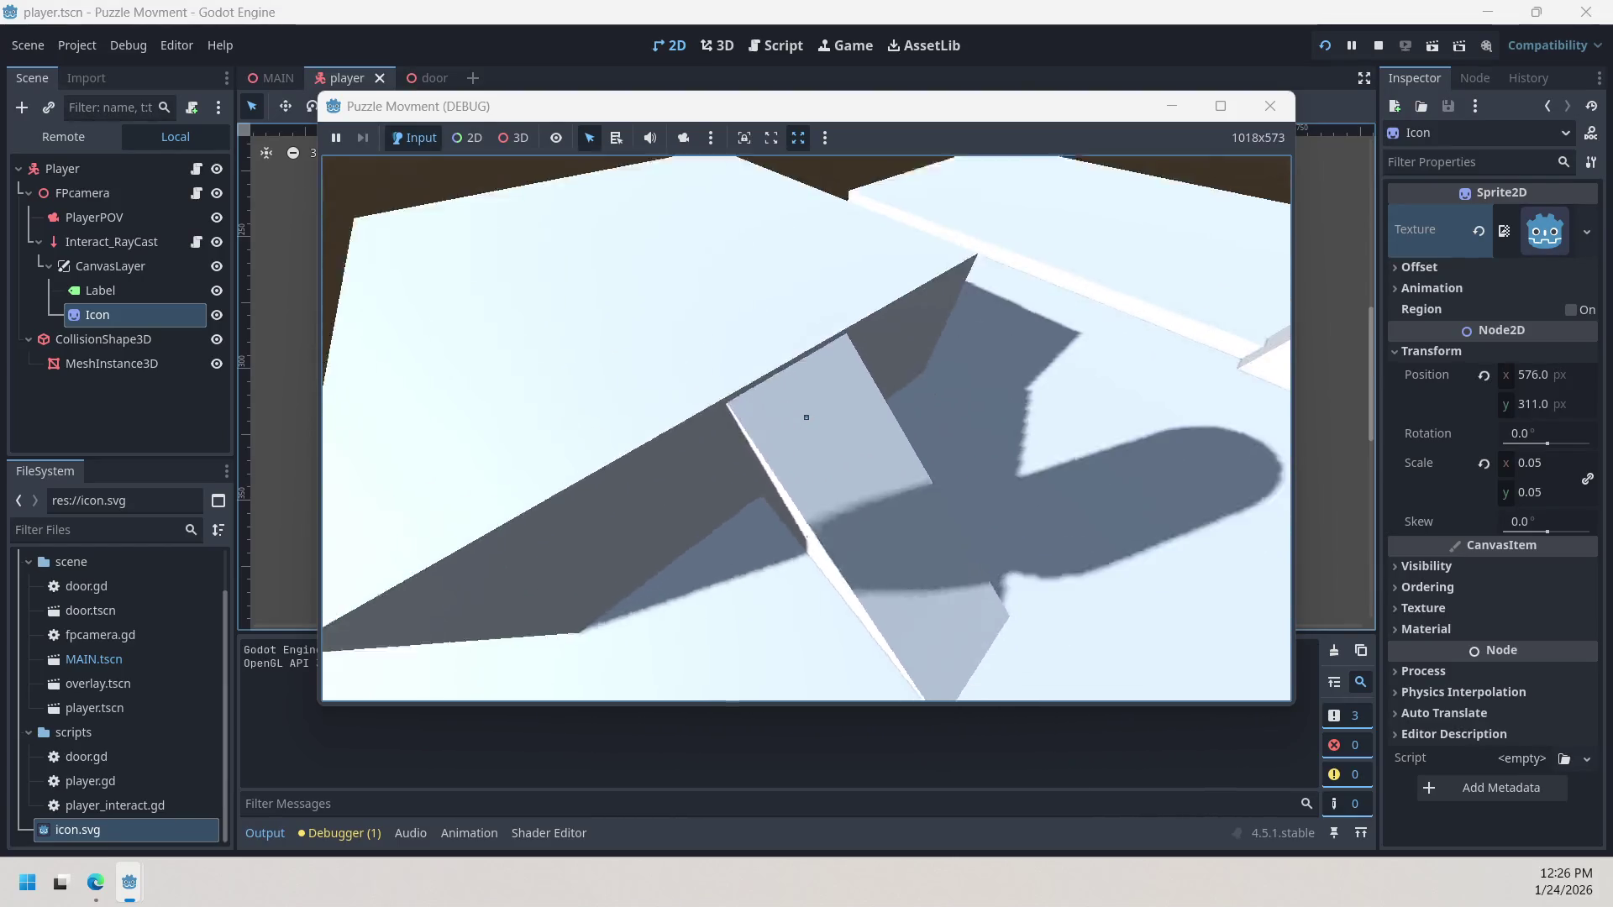
{"action": "key", "text": "w"}
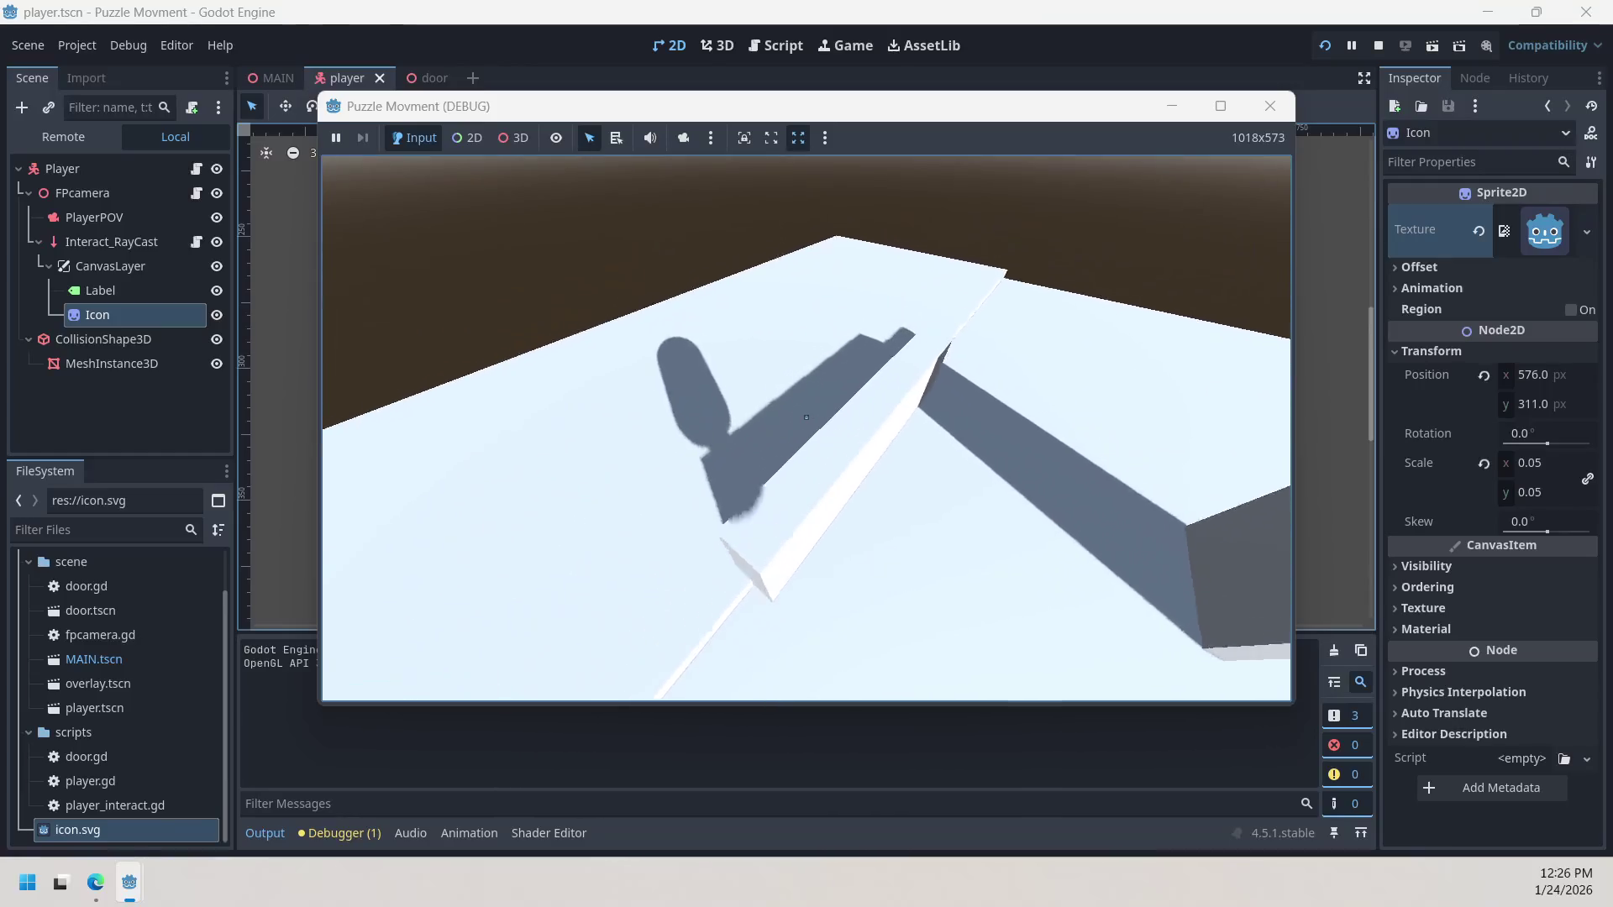
{"action": "key", "text": "w"}
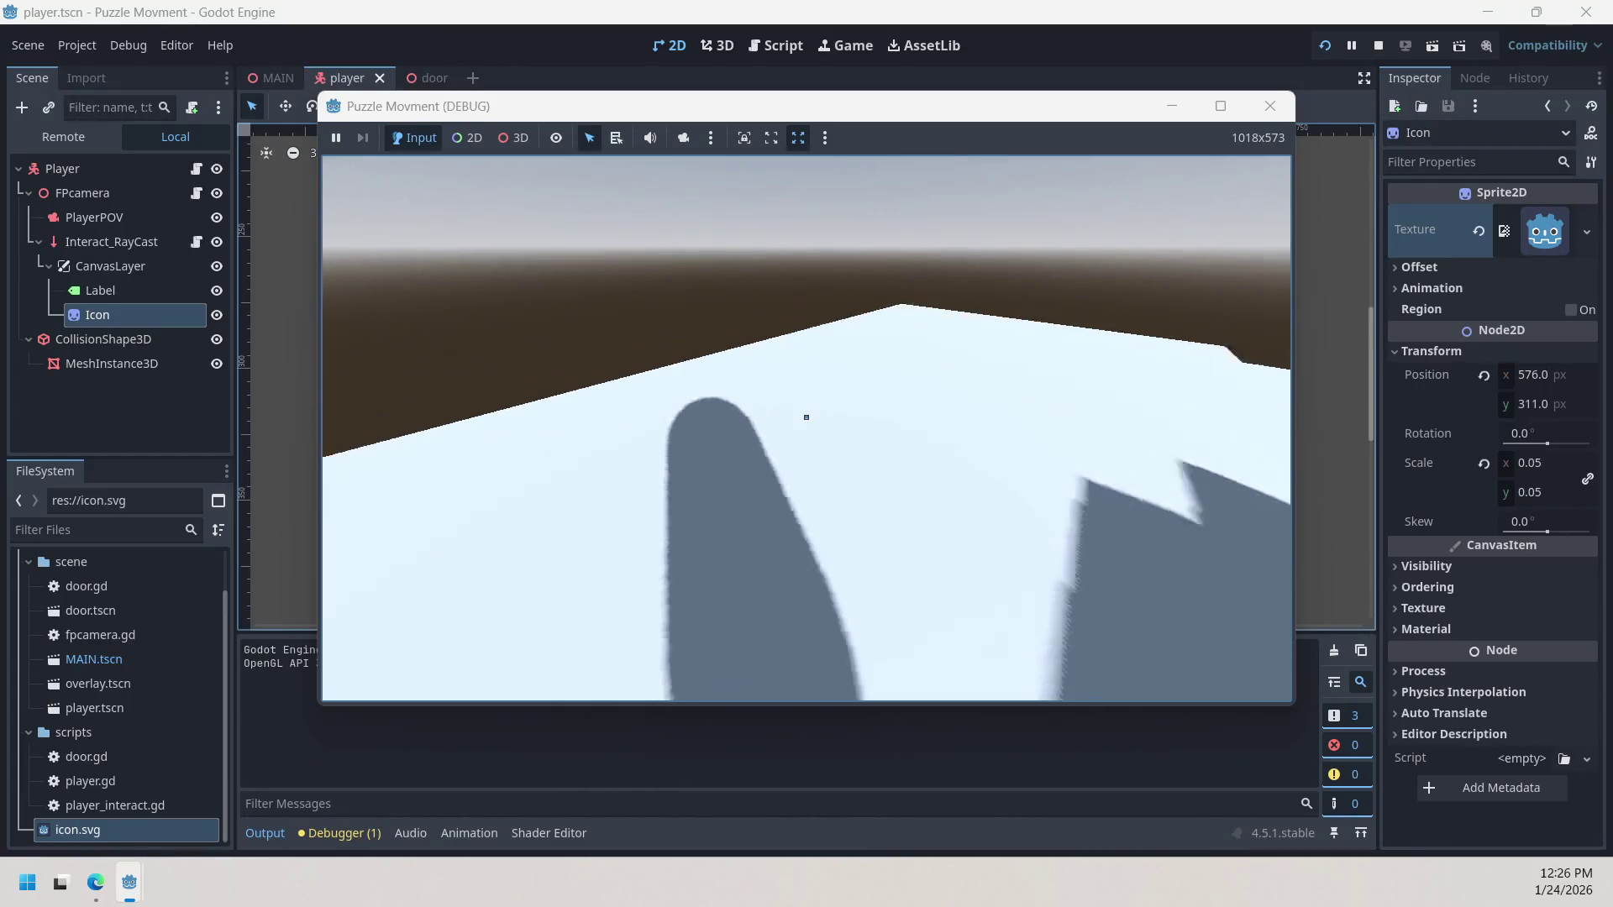
{"action": "key", "text": "w"}
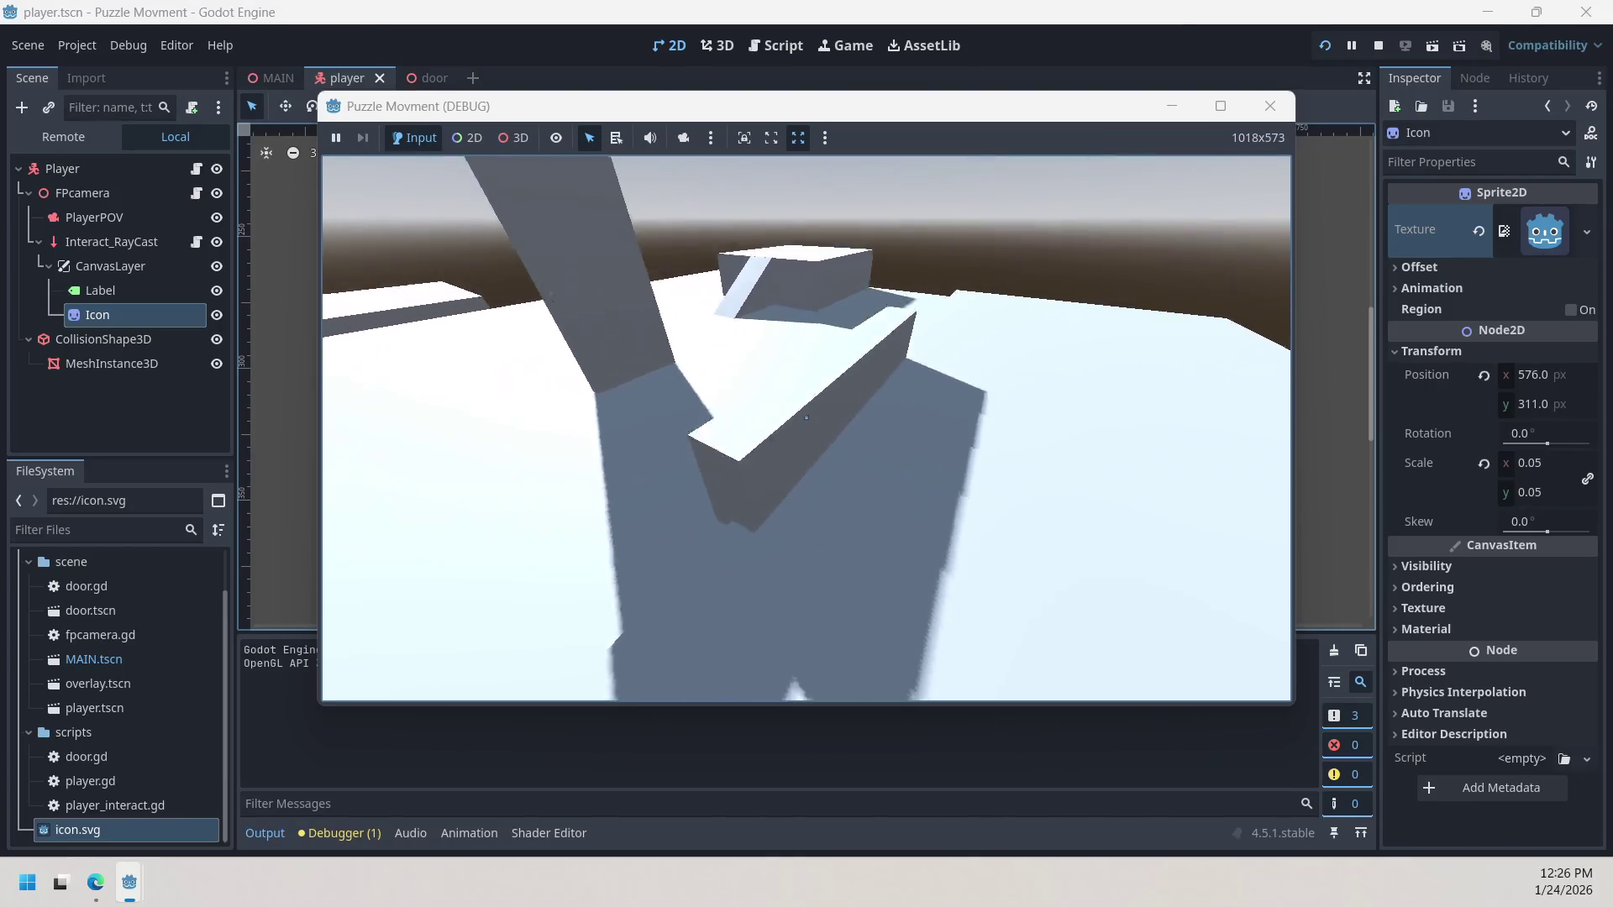
{"action": "key", "text": "w"}
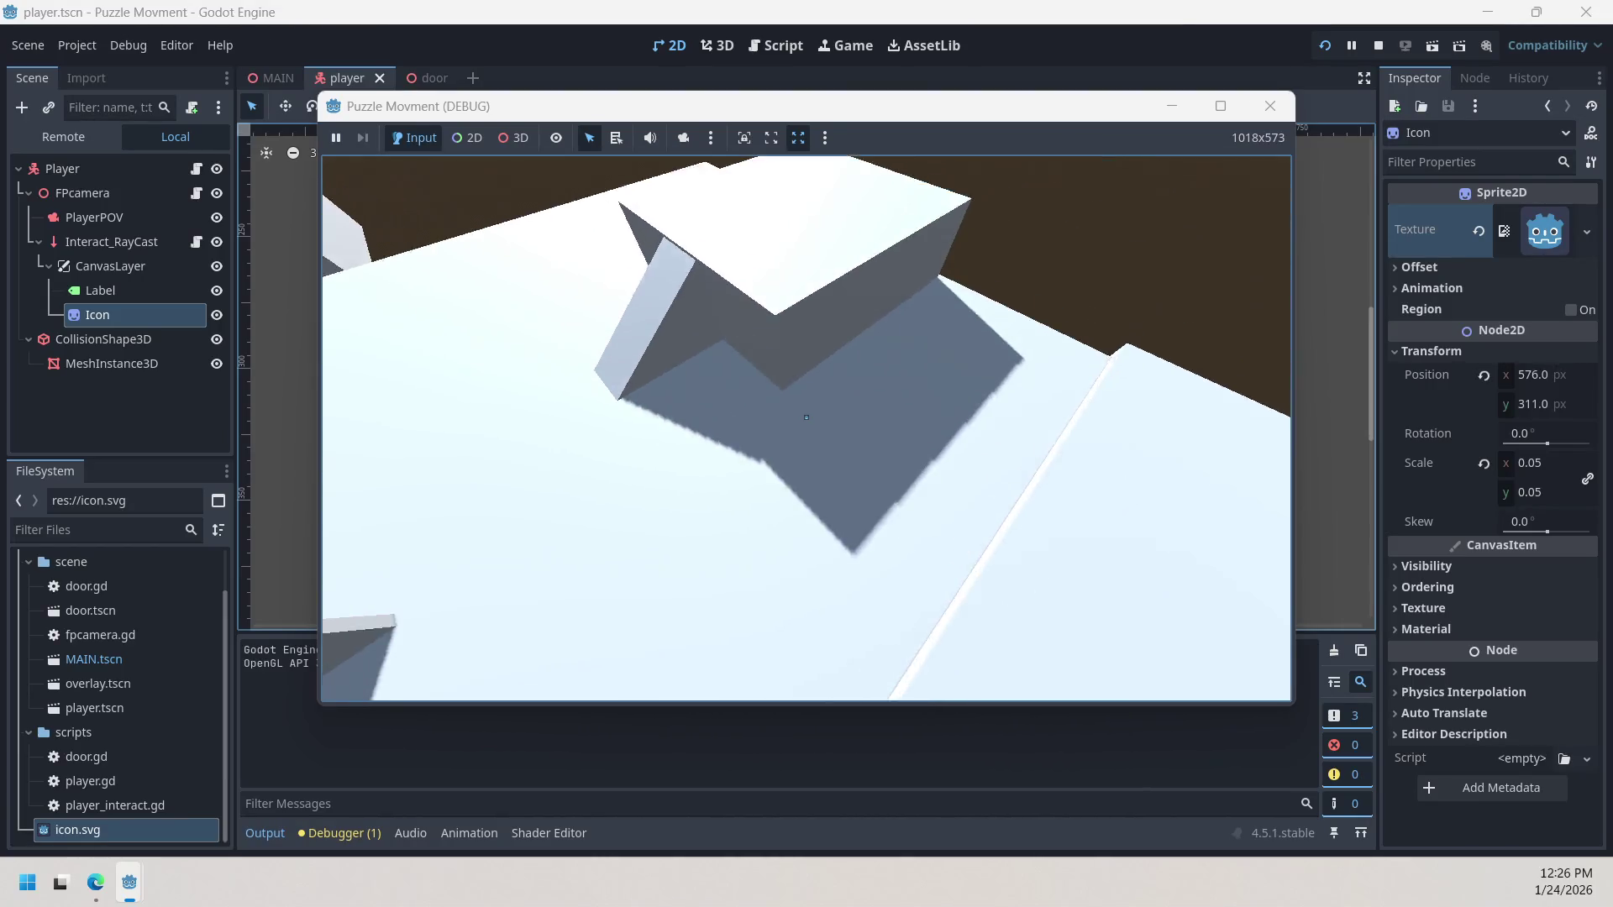
{"action": "key", "text": "w"}
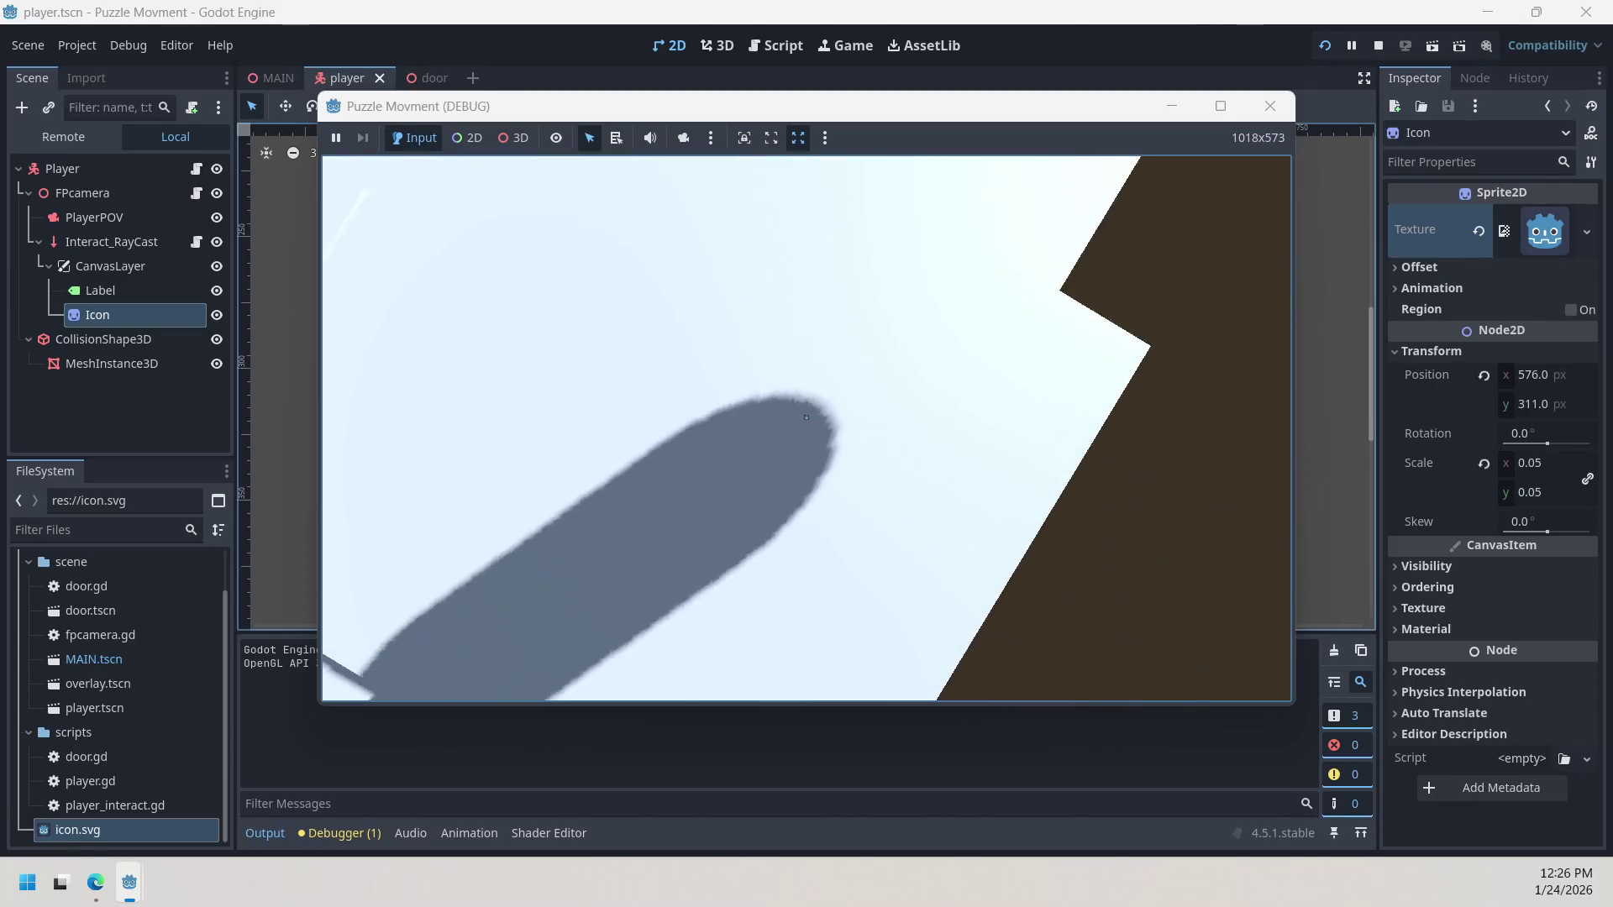
{"action": "key", "text": "w"}
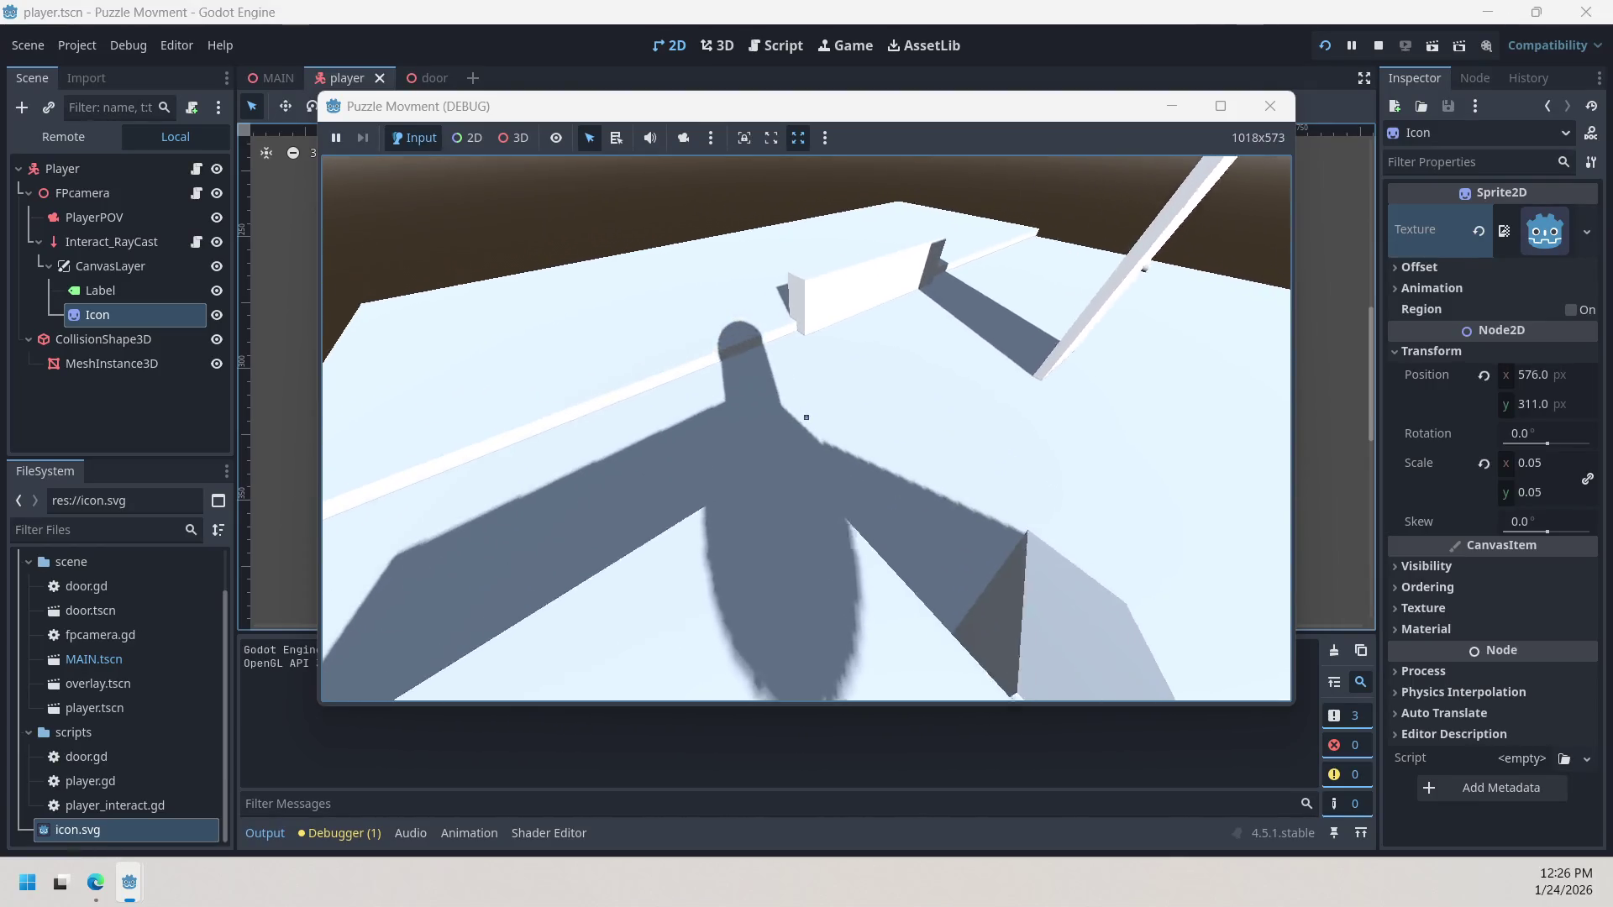
{"action": "key", "text": "w"}
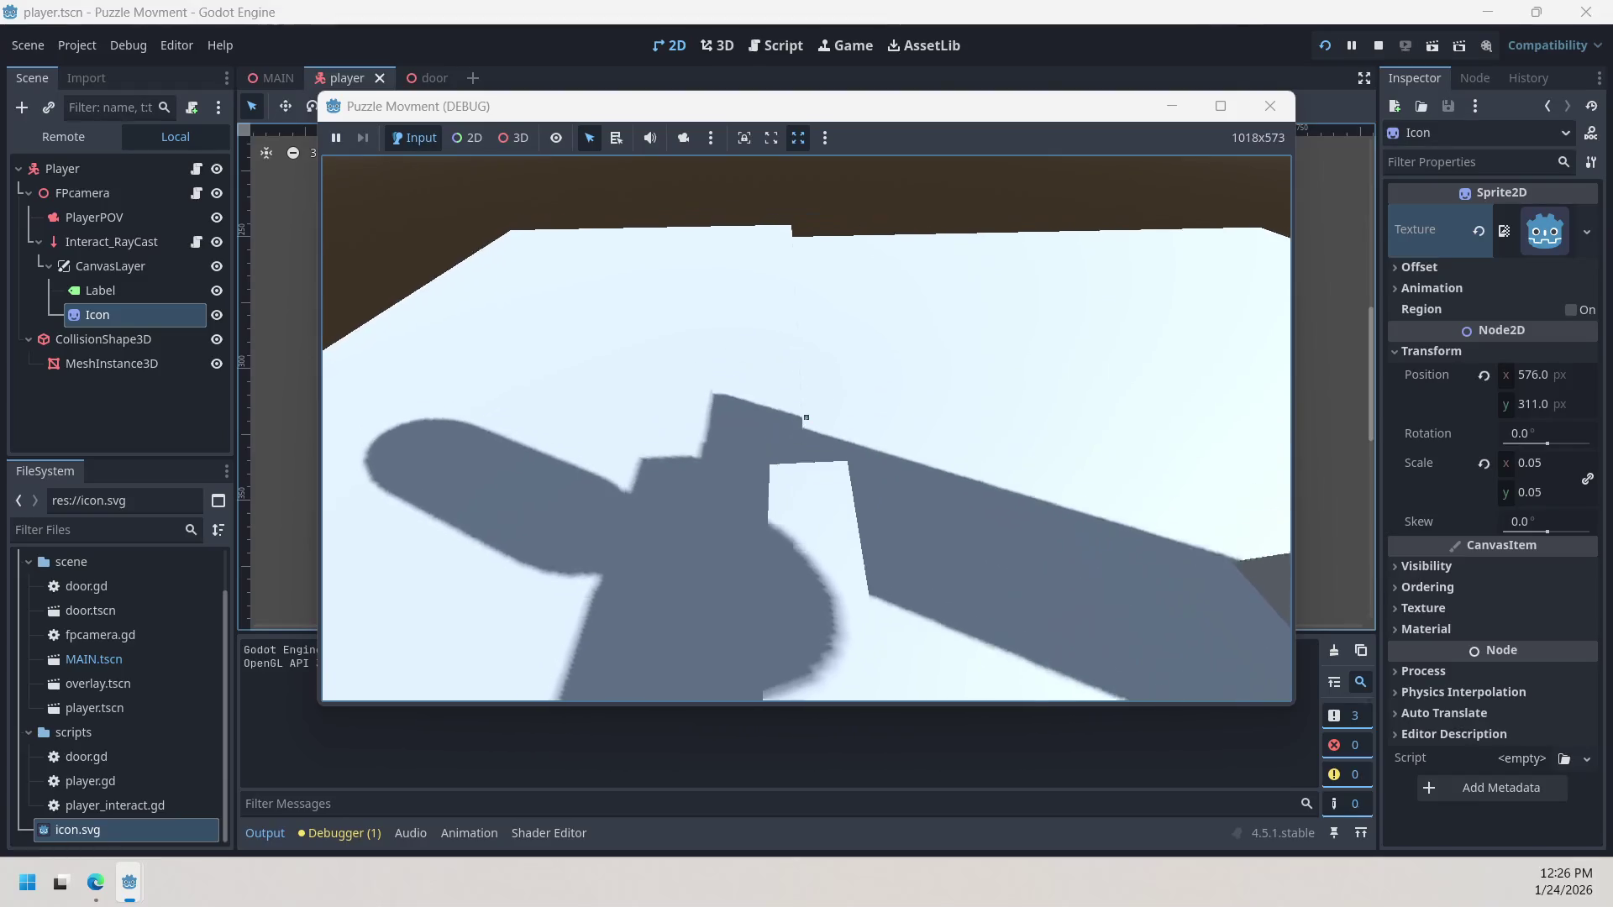
{"action": "key", "text": "w"}
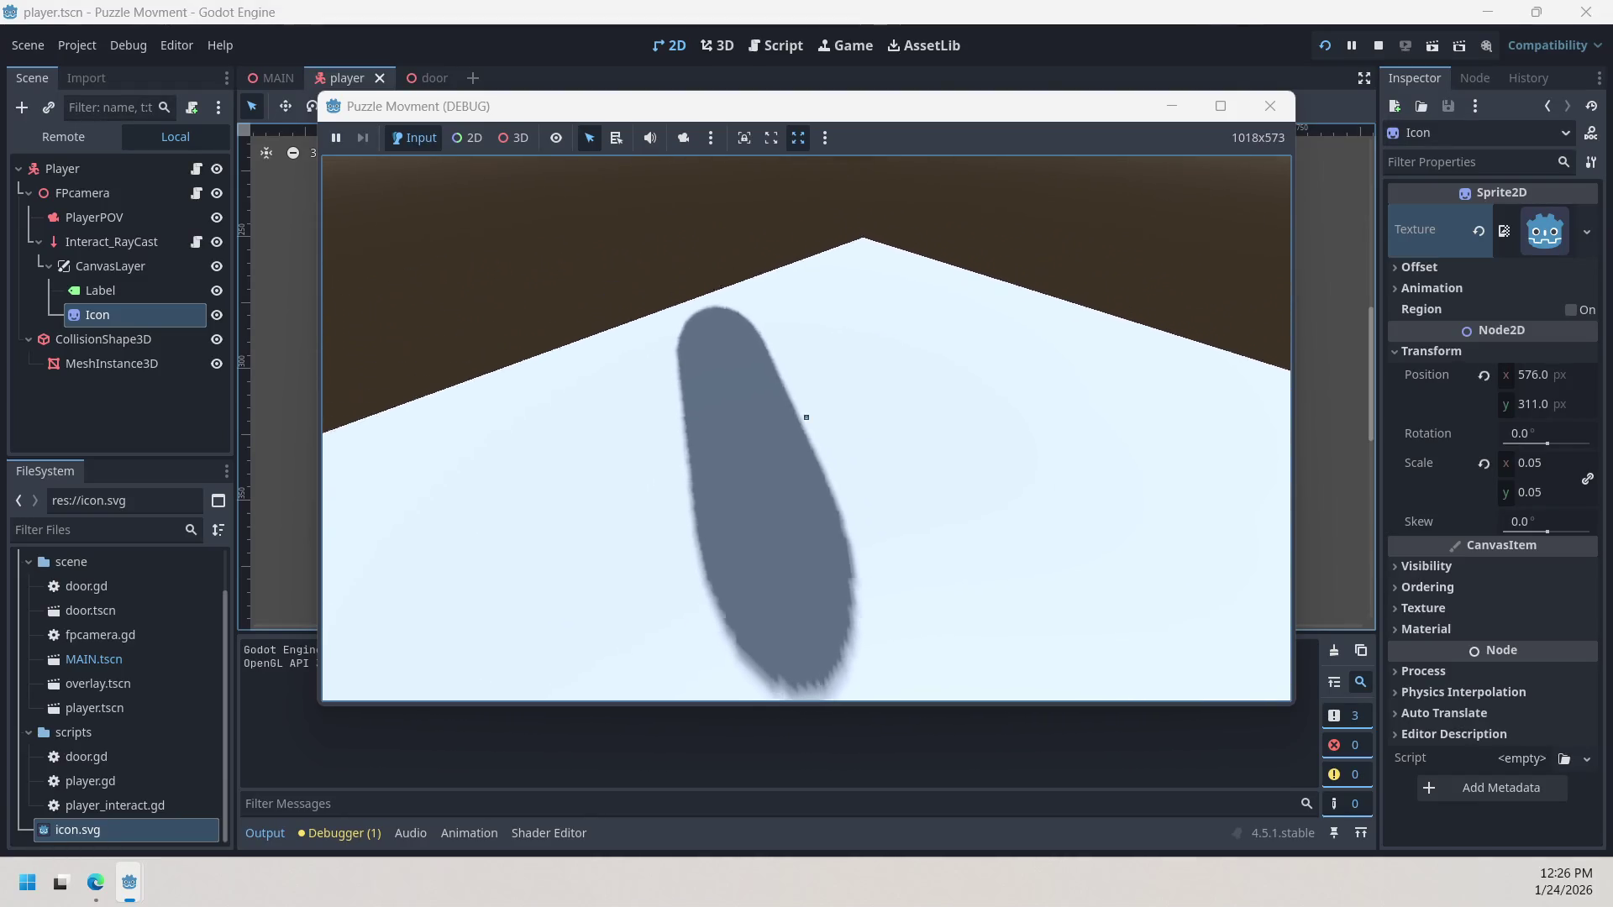
{"action": "key", "text": "w"}
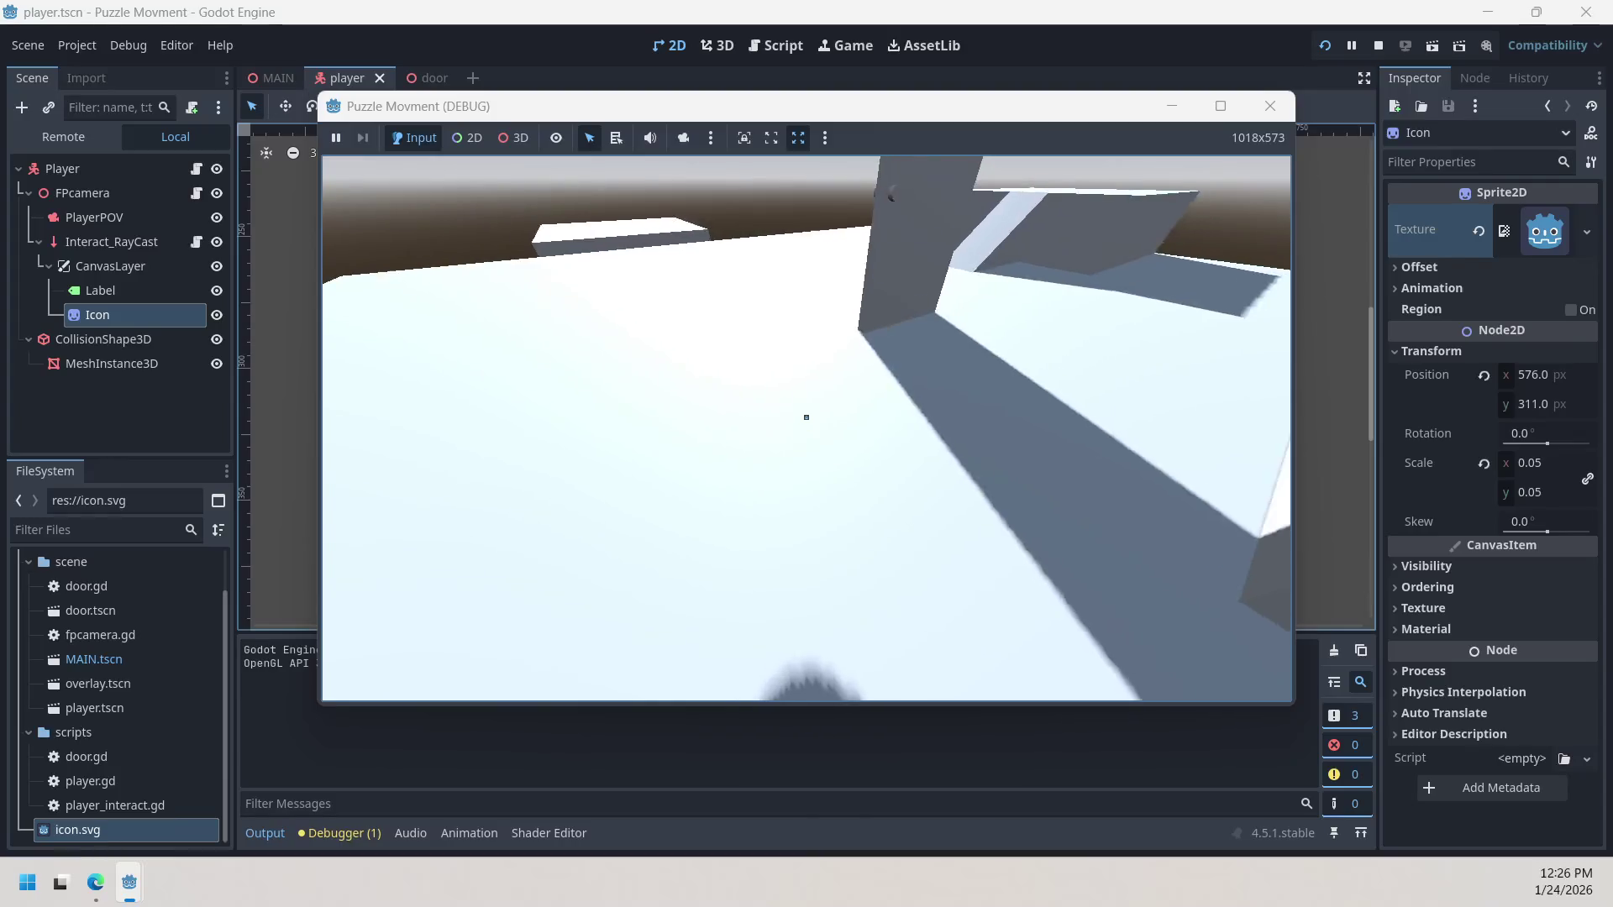
{"action": "key", "text": "w"}
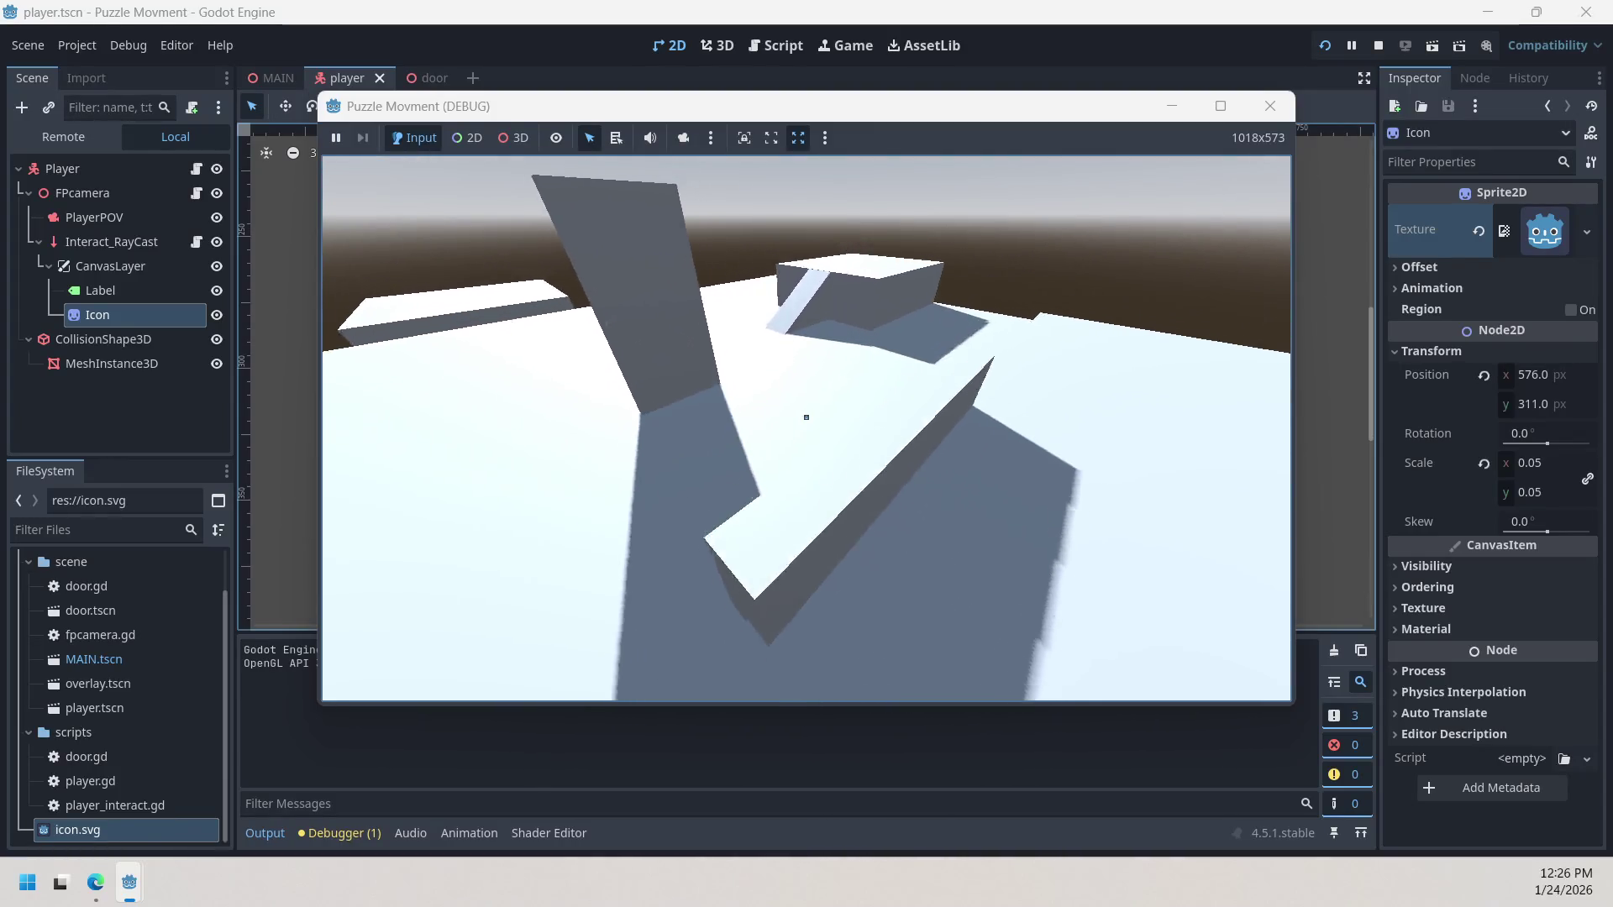
{"action": "key", "text": "w"}
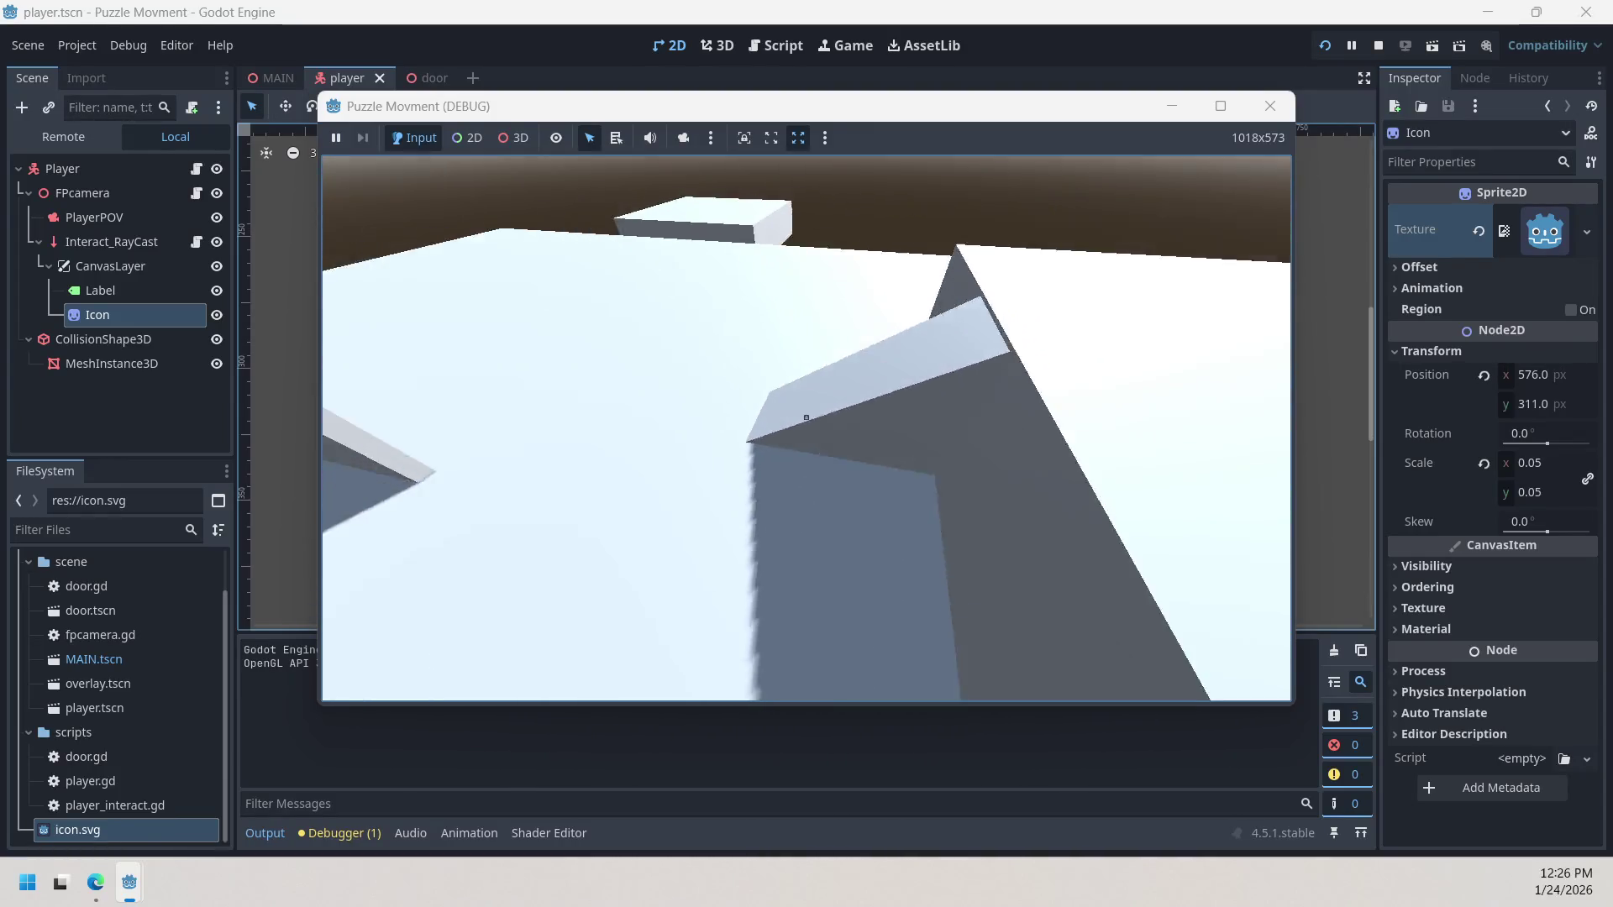
{"action": "key", "text": "w"}
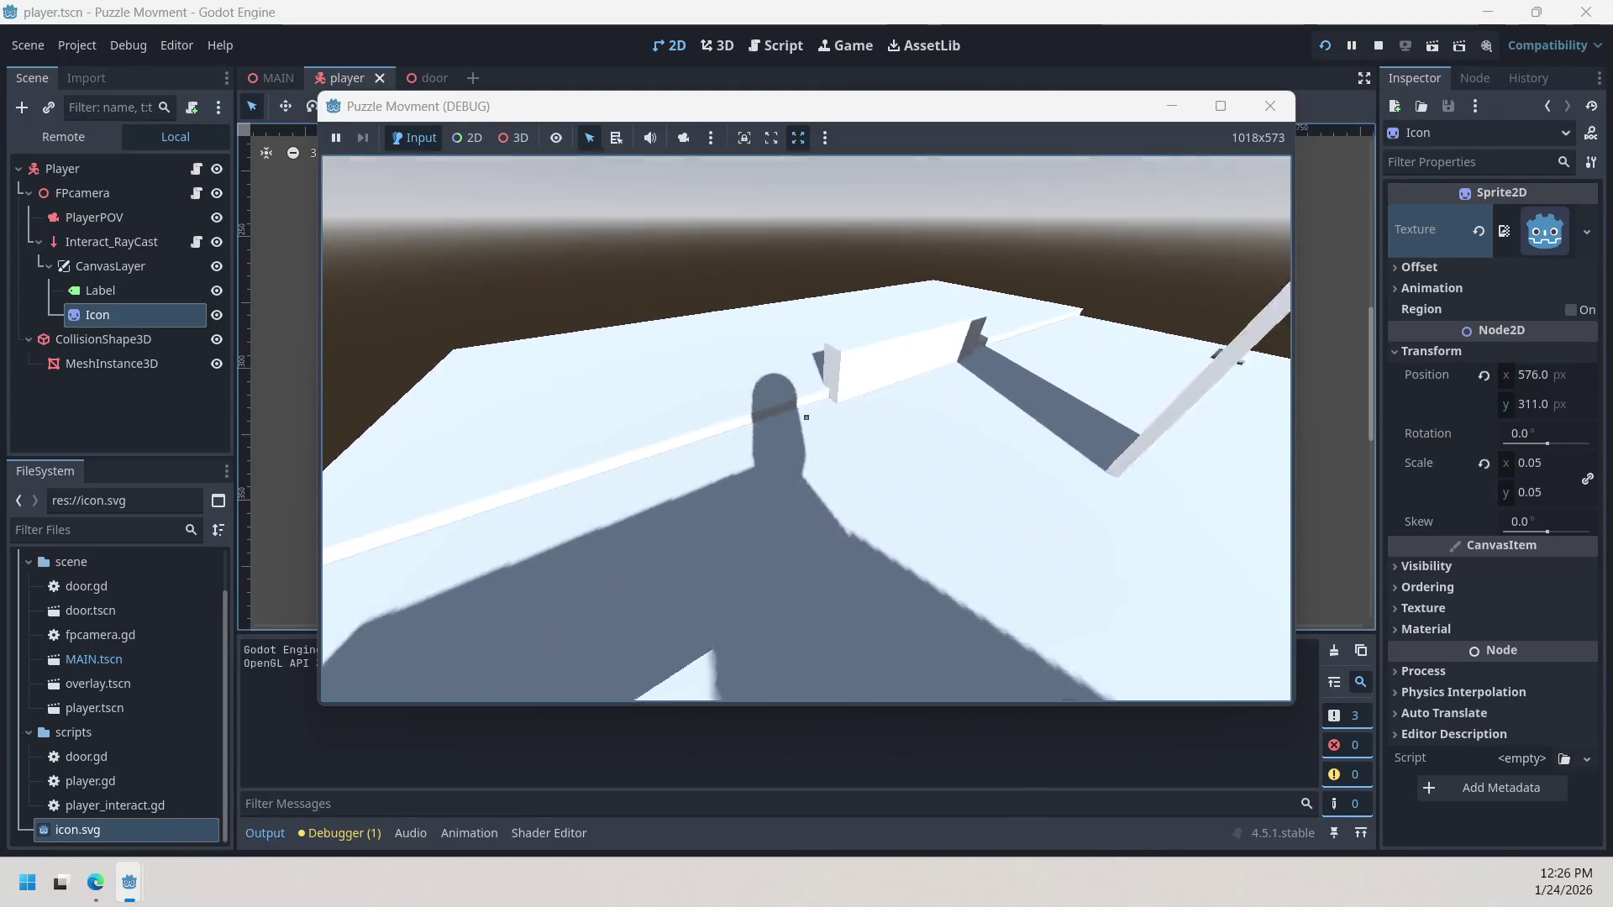
{"action": "key", "text": "w"}
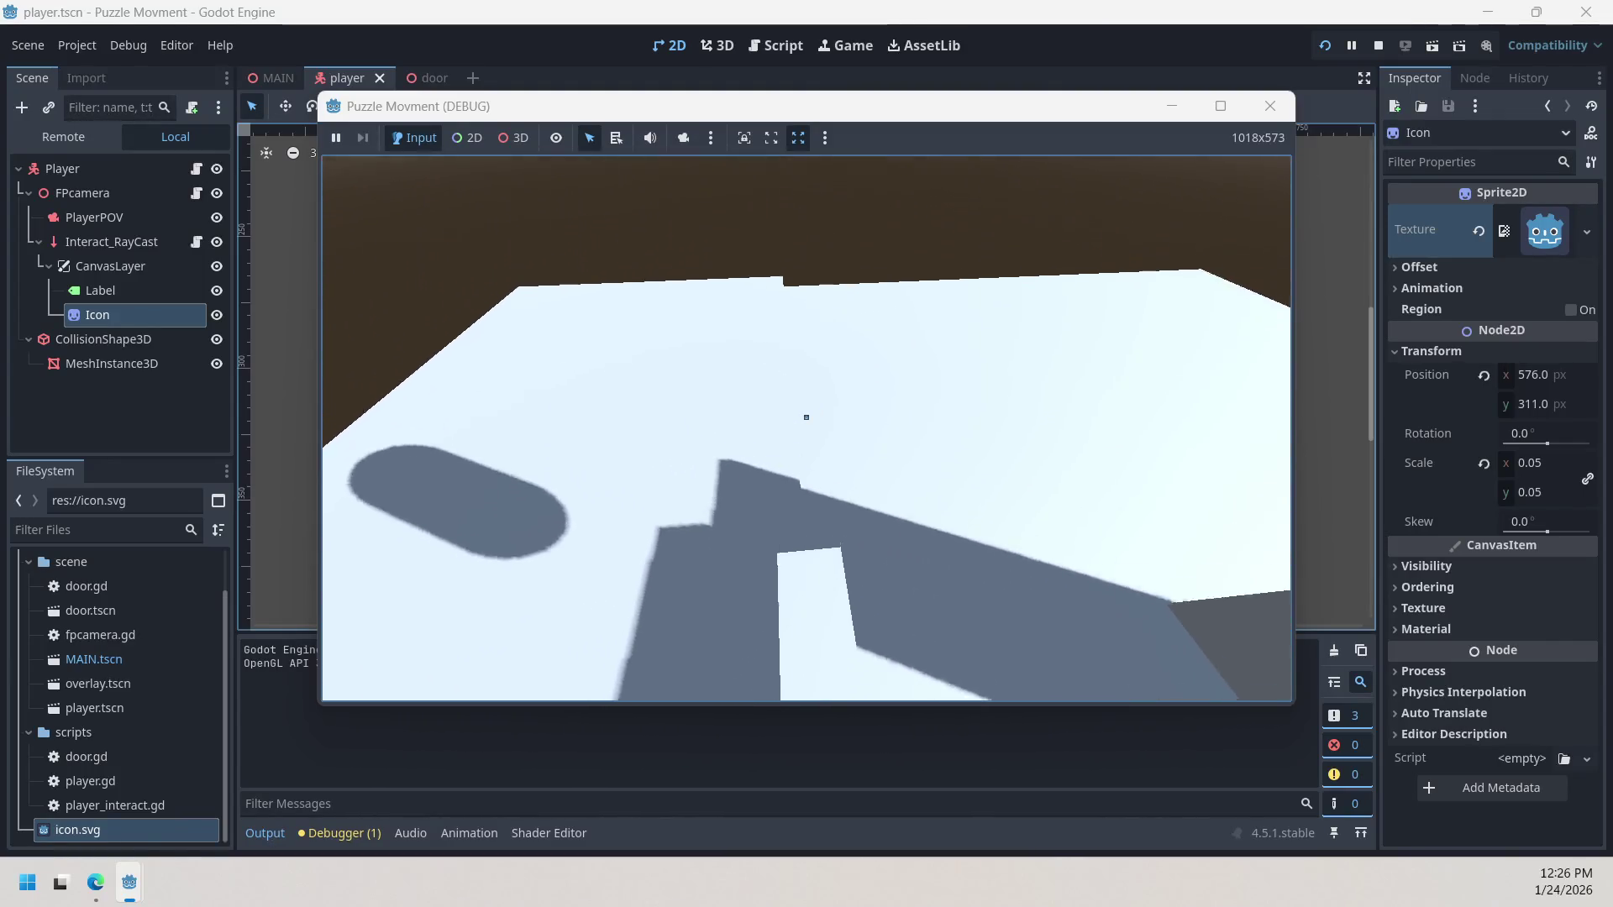
{"action": "key", "text": "w"}
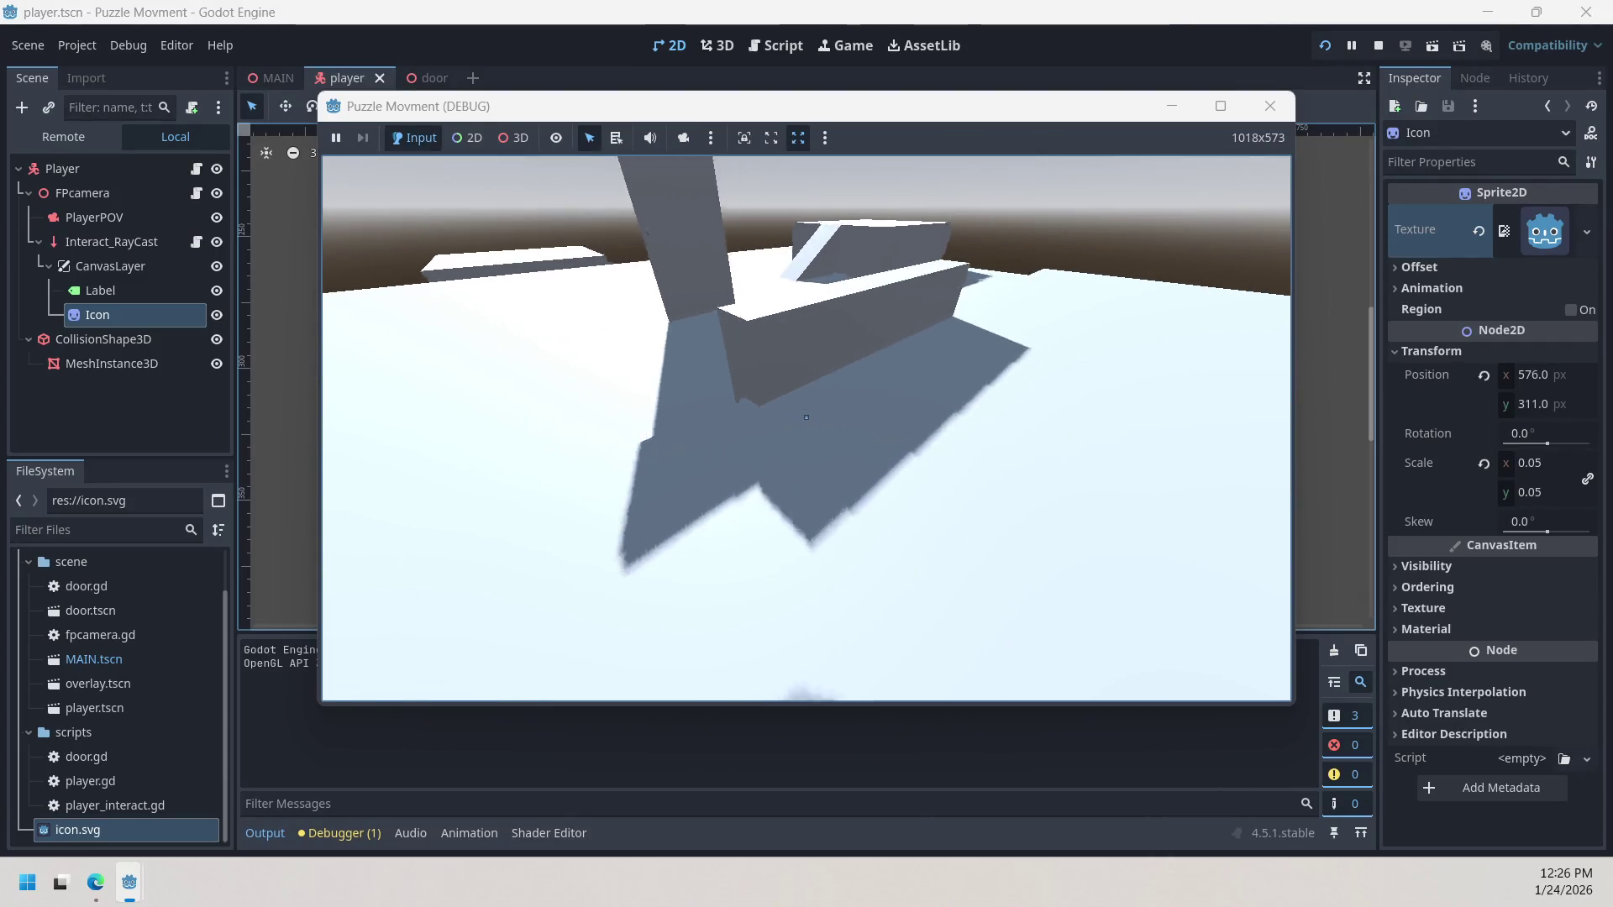
{"action": "key", "text": "w"}
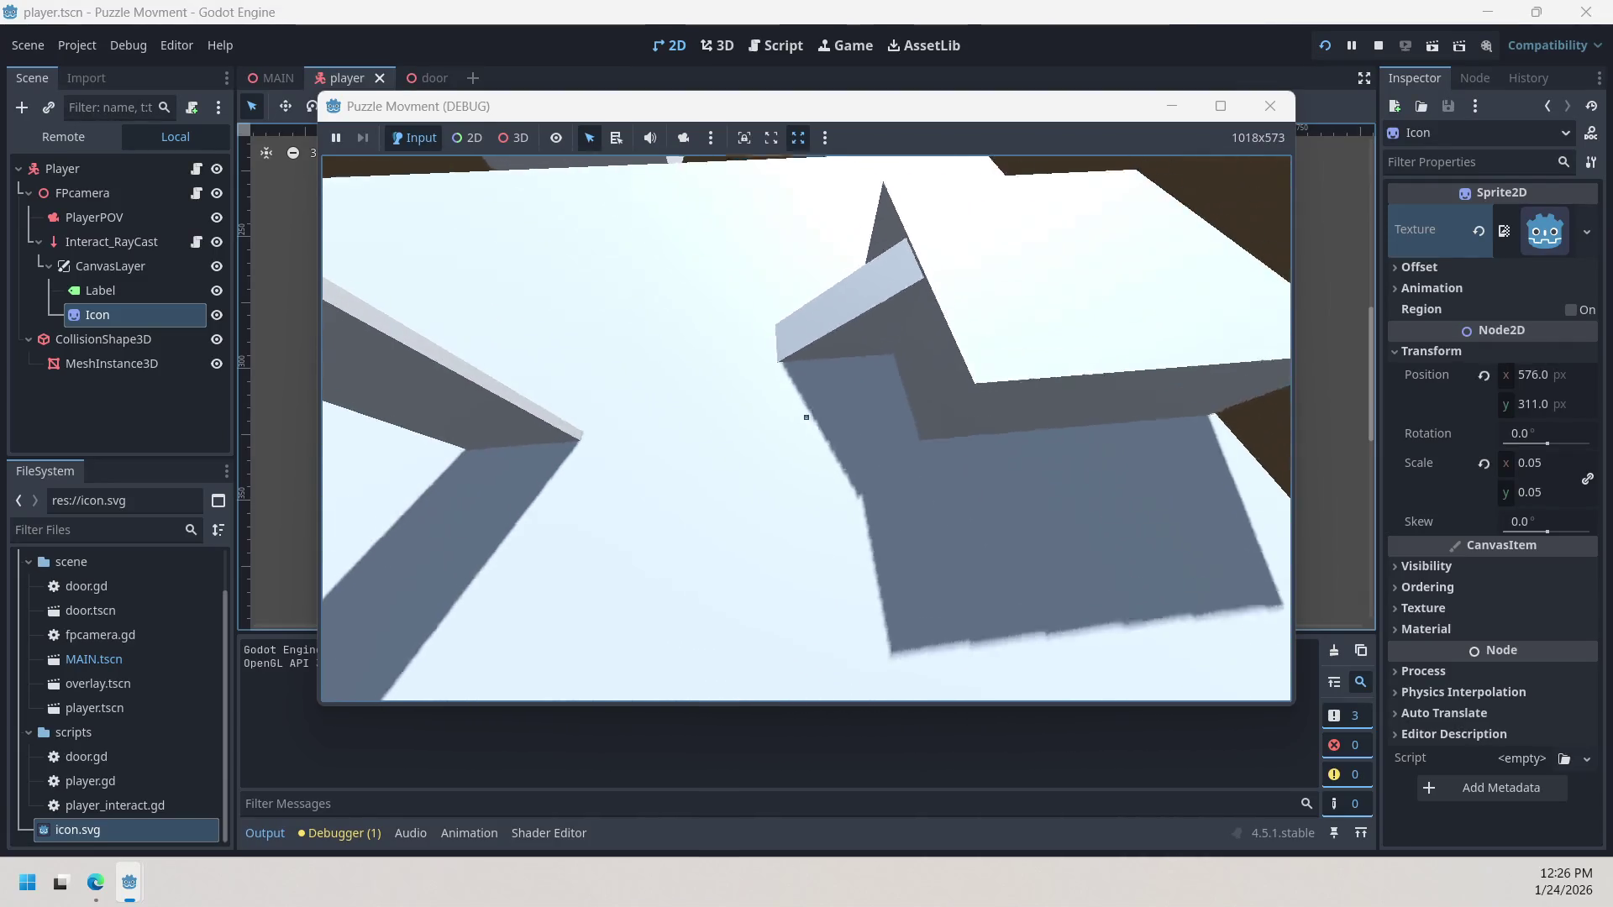
{"action": "key", "text": "w"}
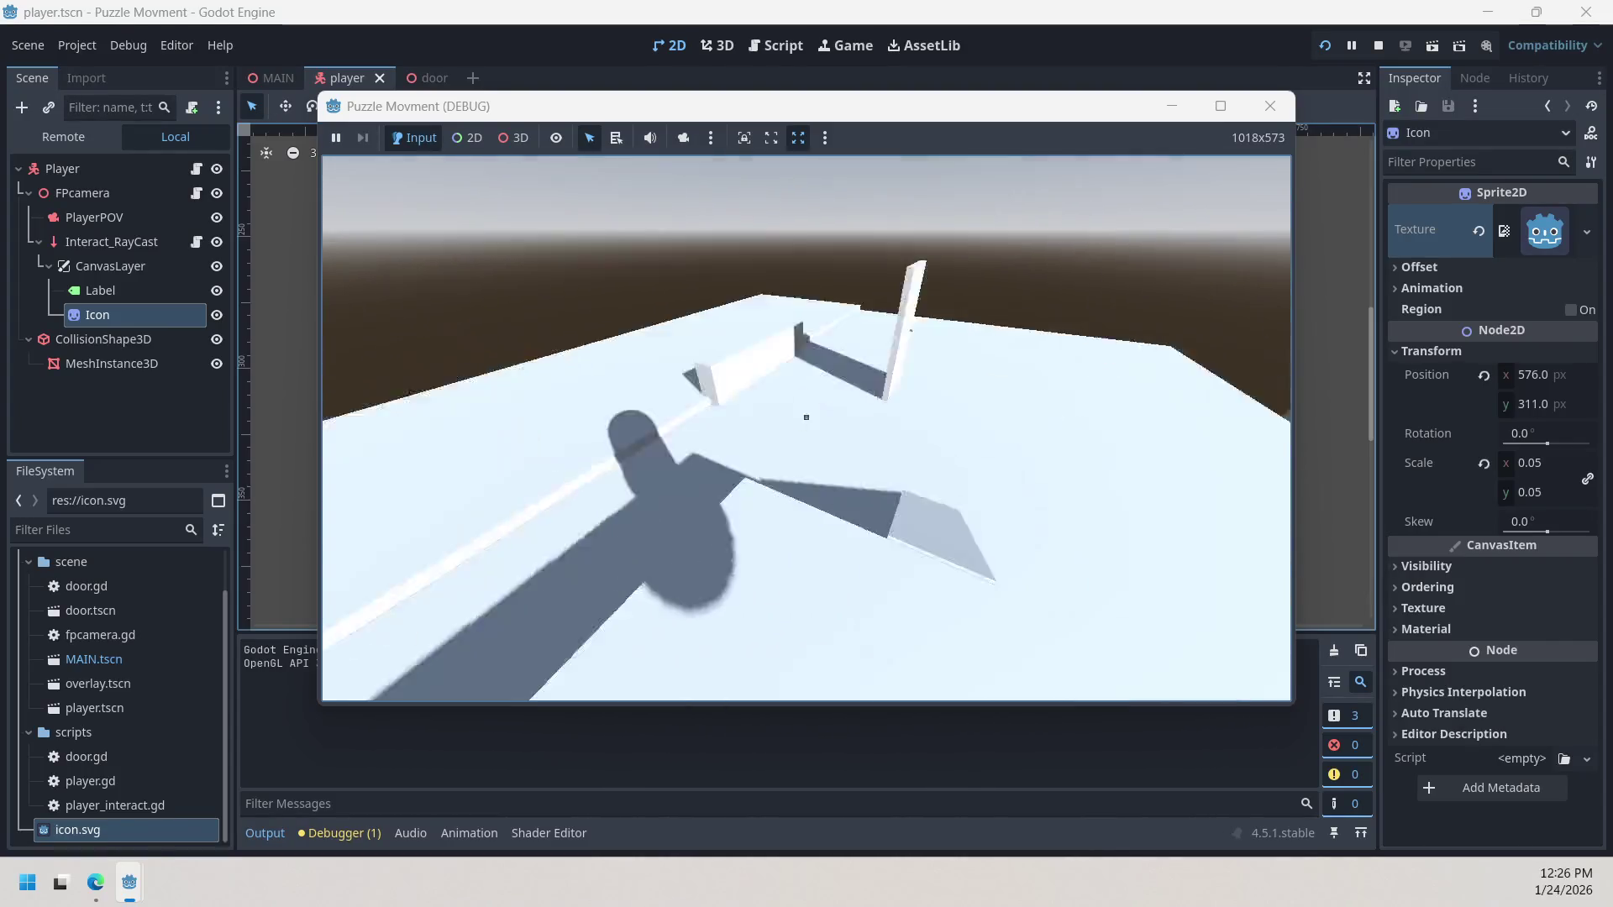
{"action": "key", "text": "w"}
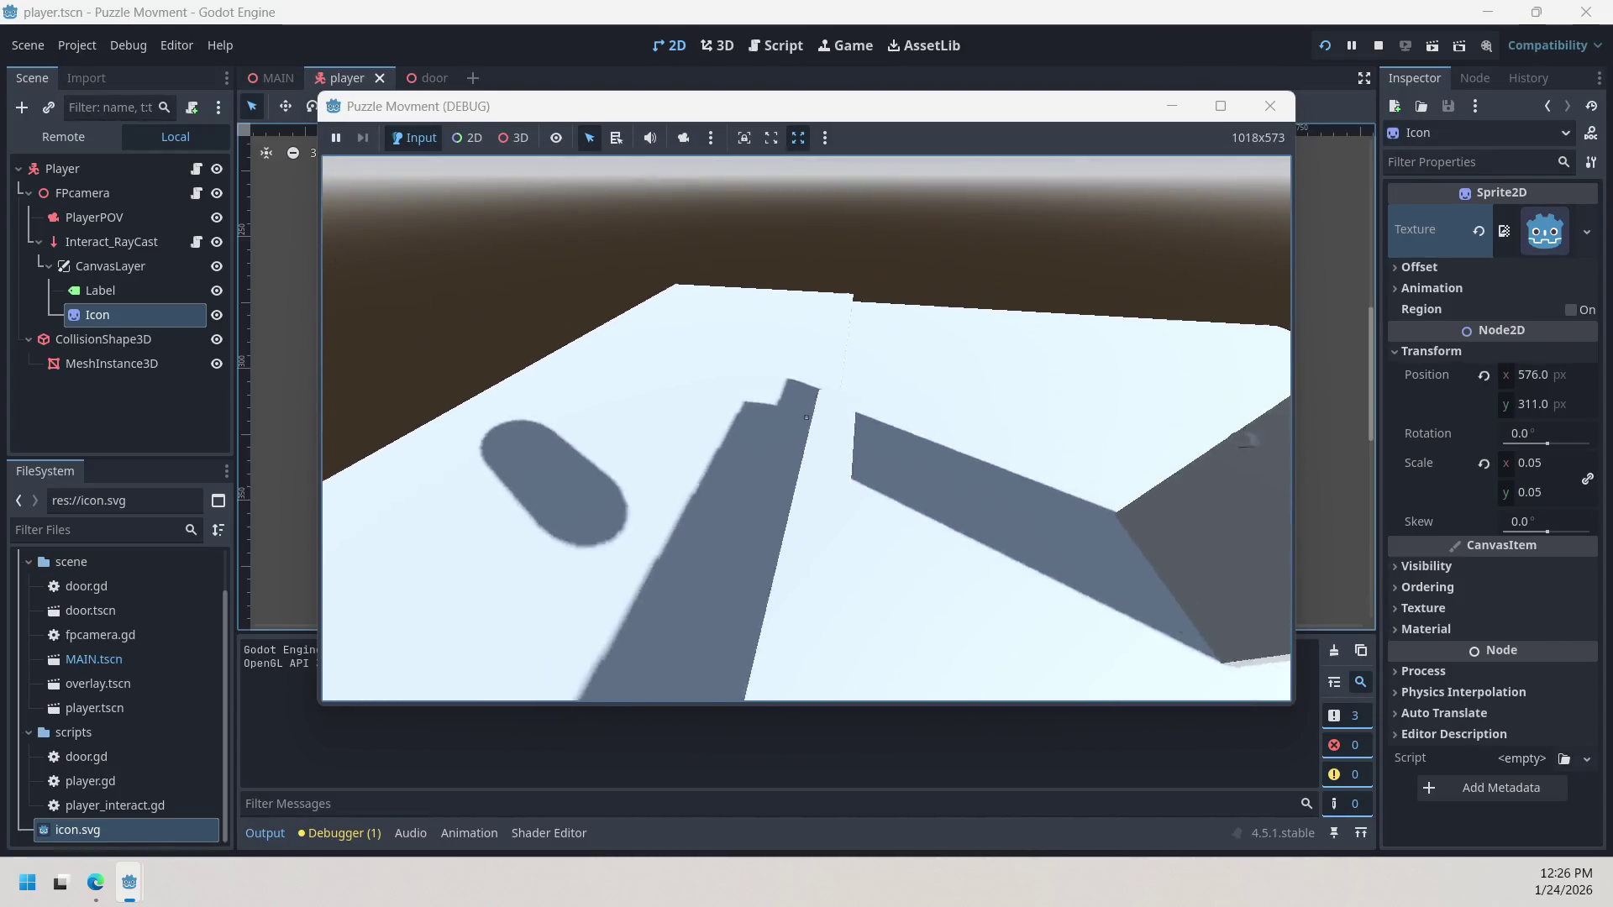
{"action": "key", "text": "w"}
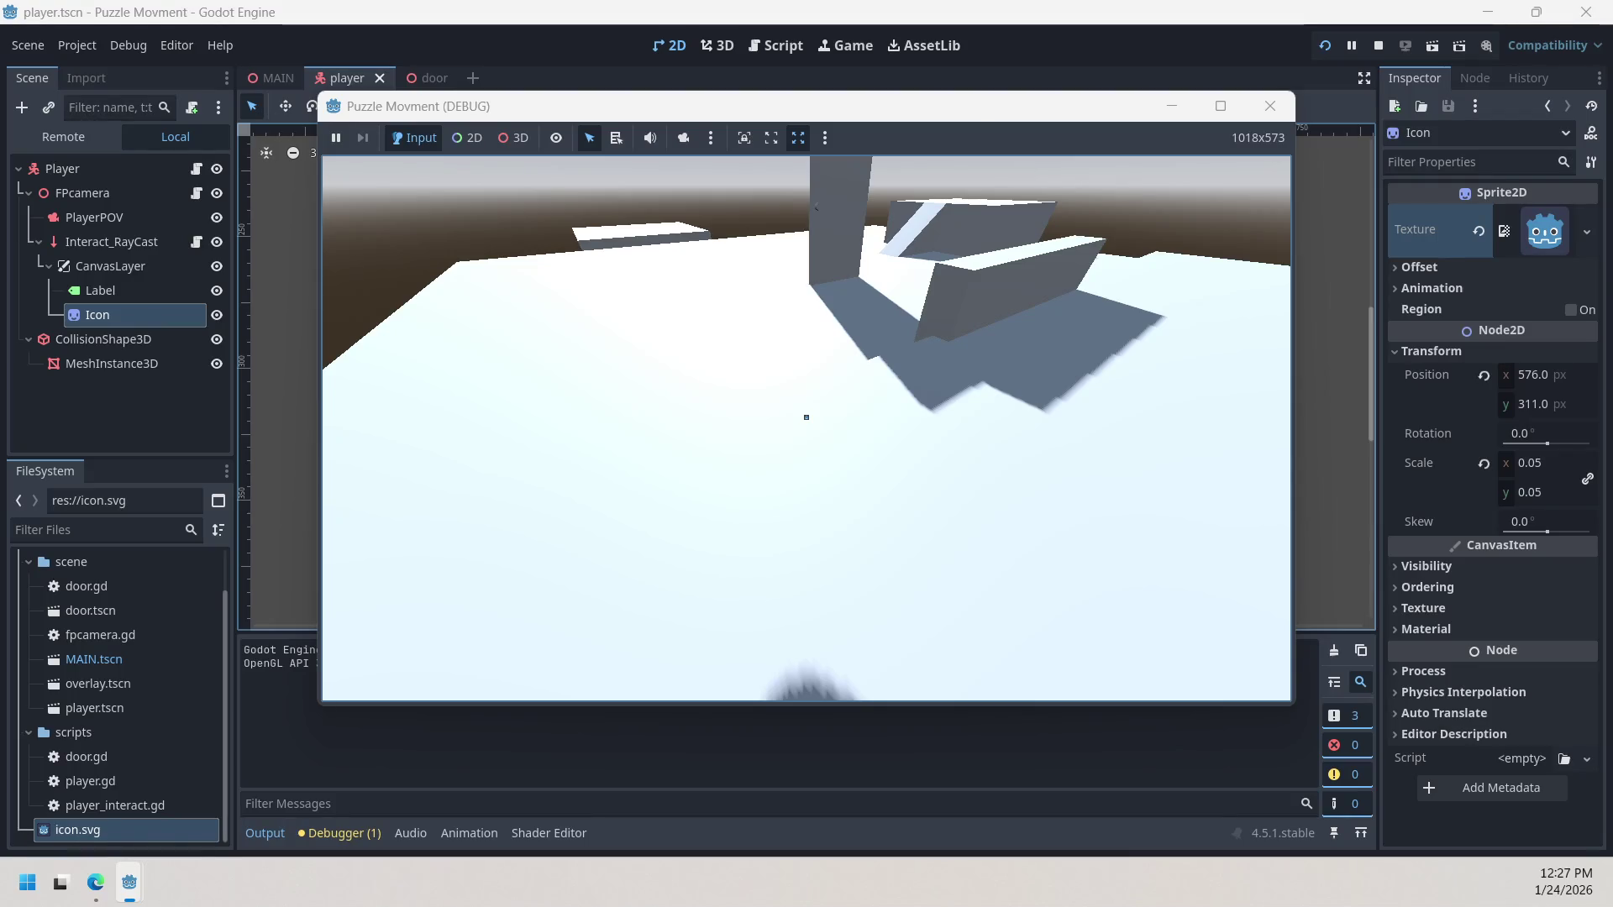
{"action": "key", "text": "w"}
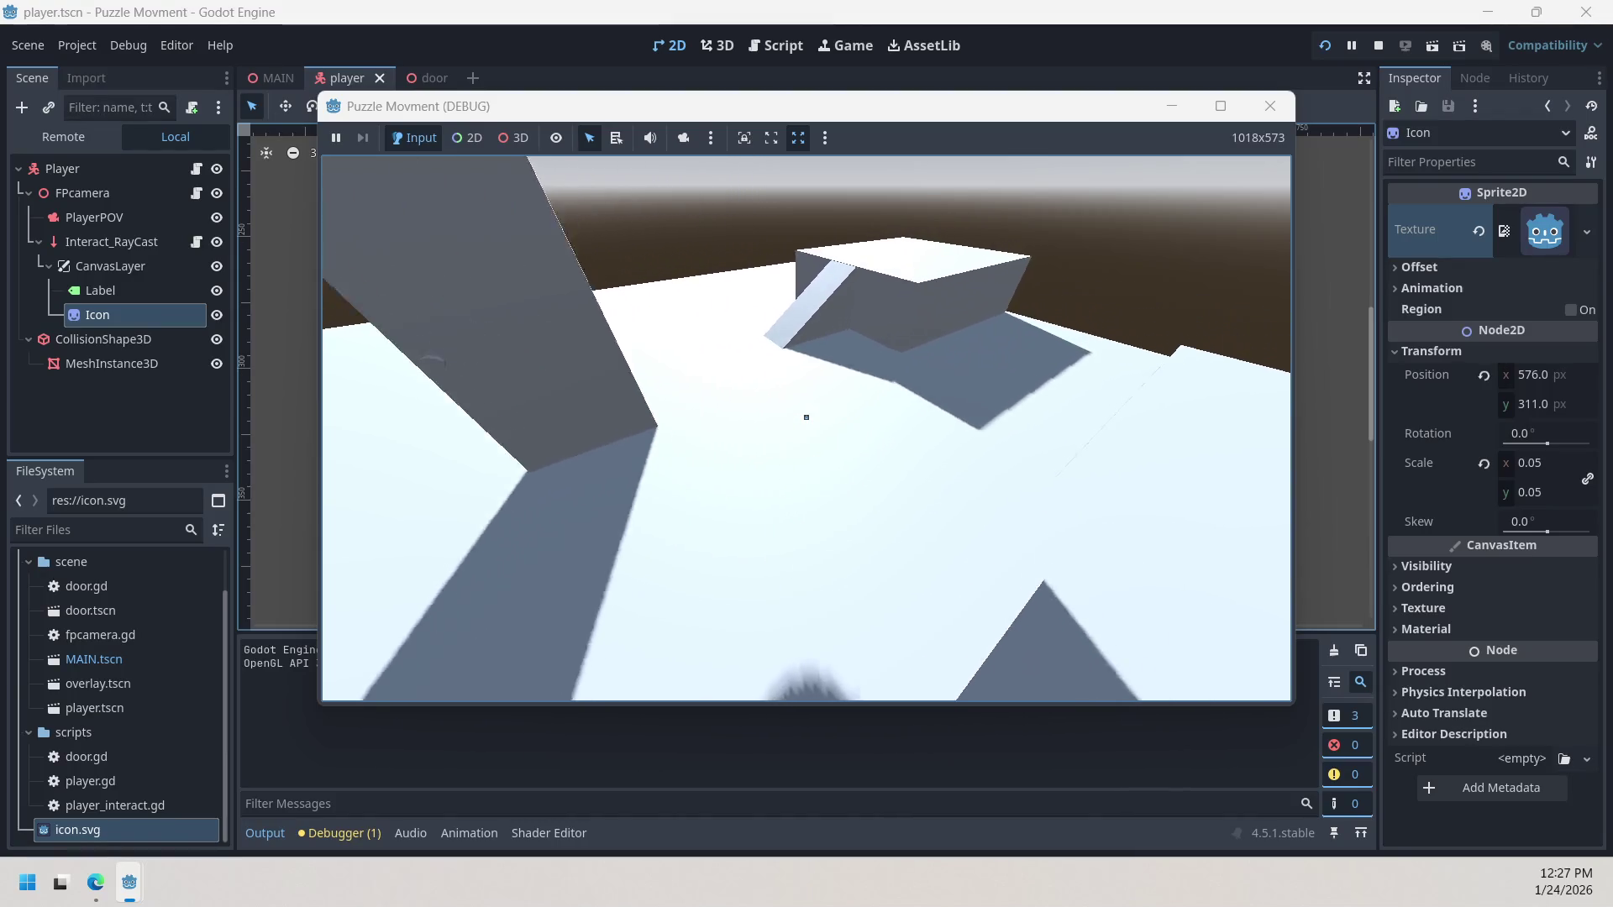
{"action": "key", "text": "w"}
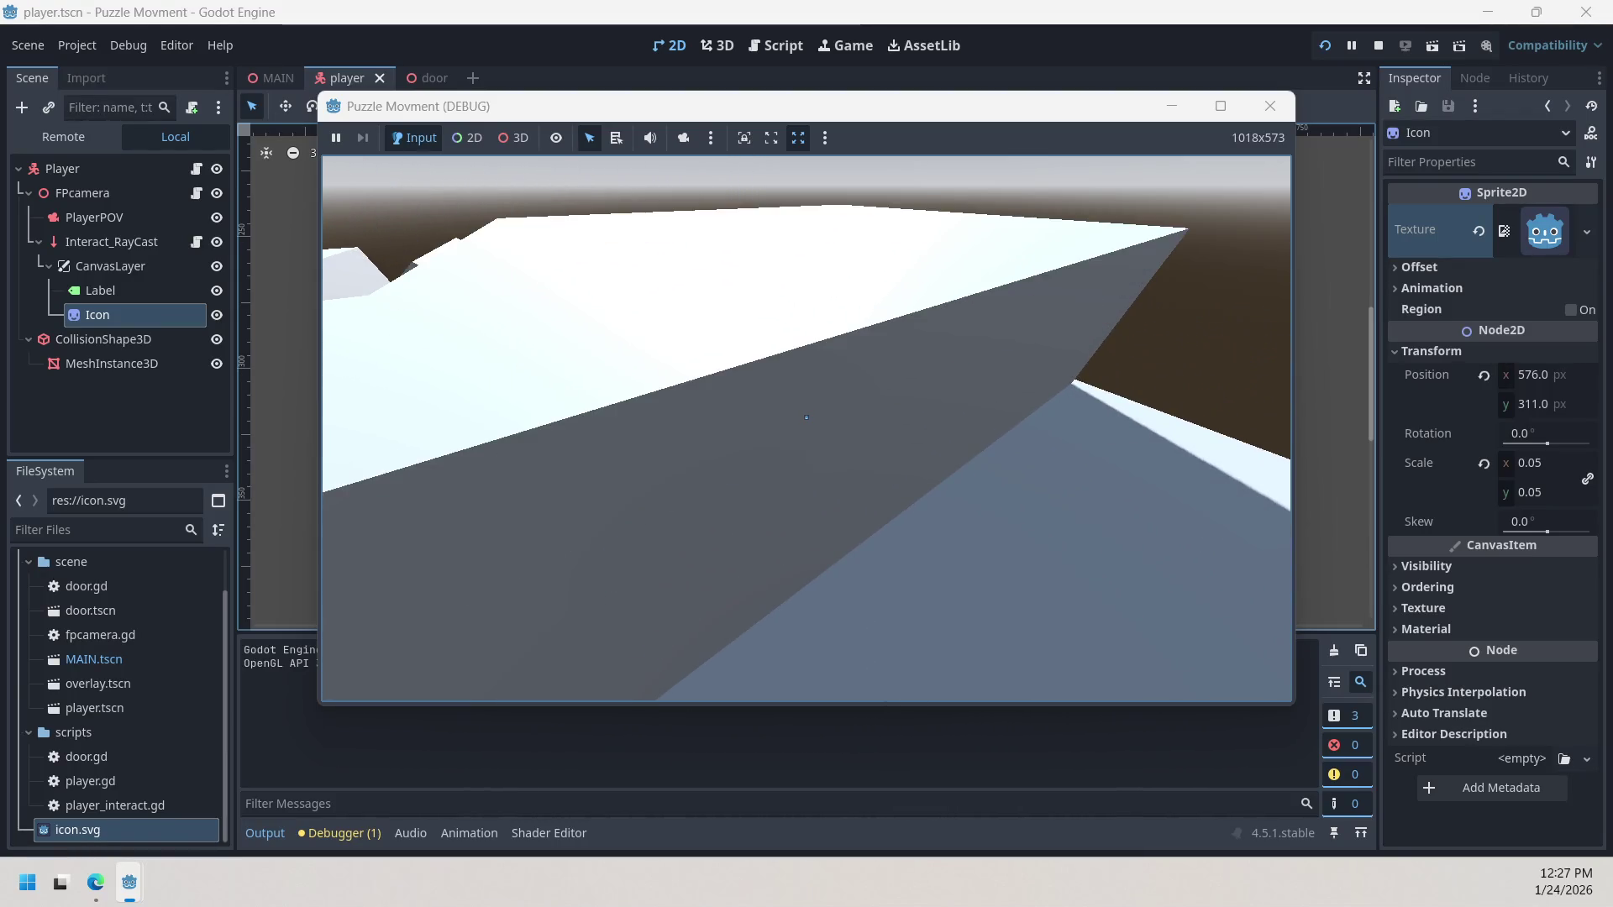
{"action": "key", "text": "w"}
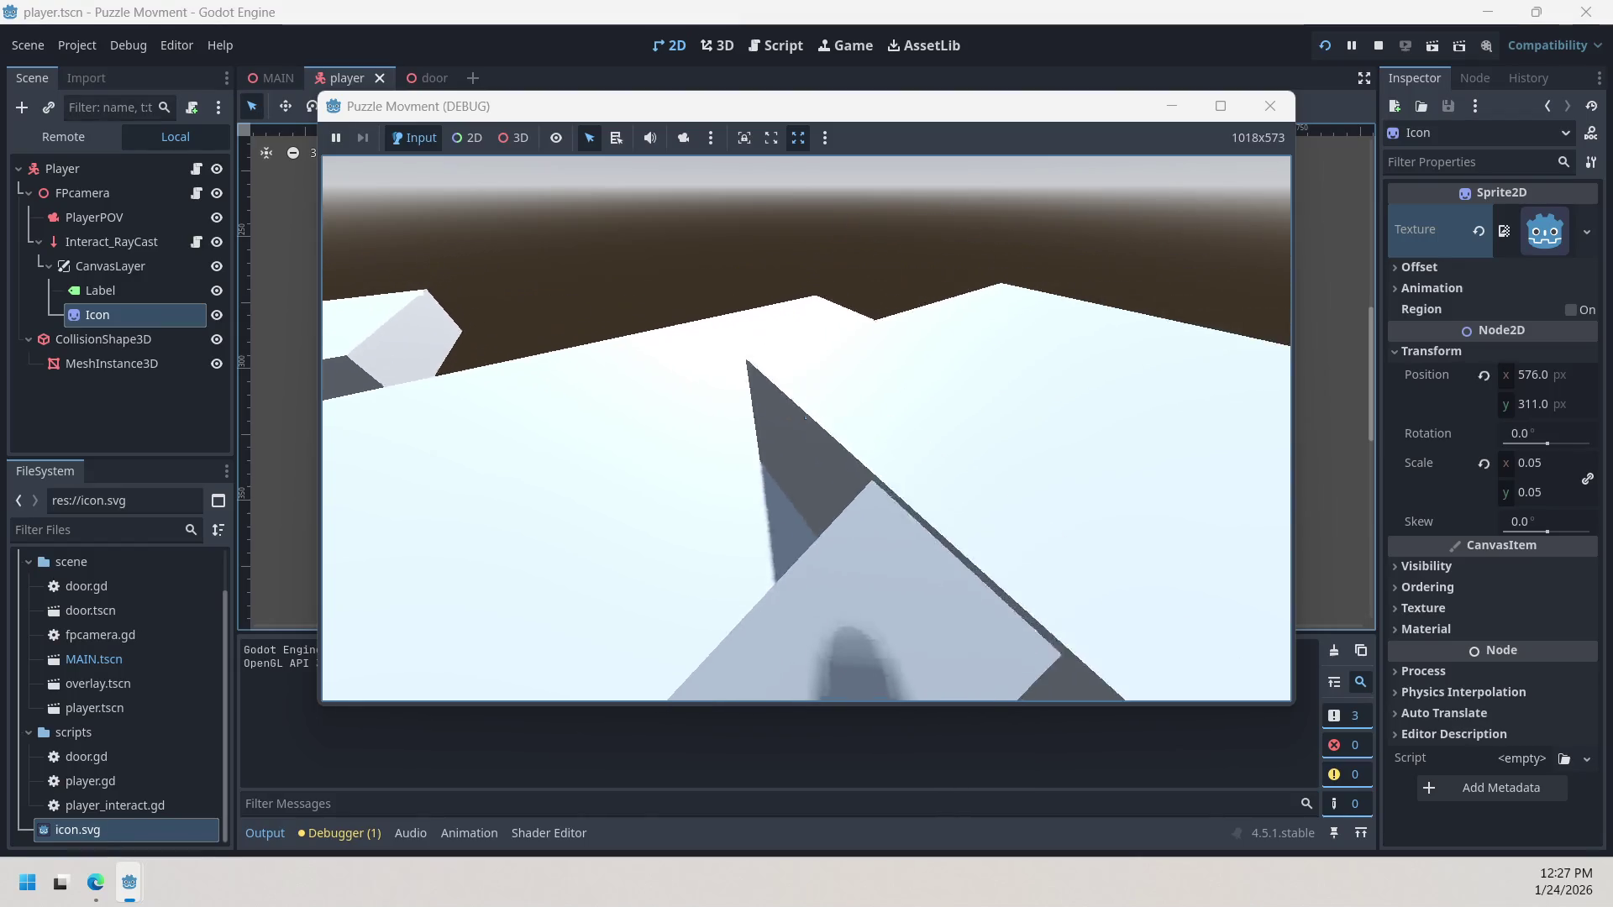
{"action": "key", "text": "w"}
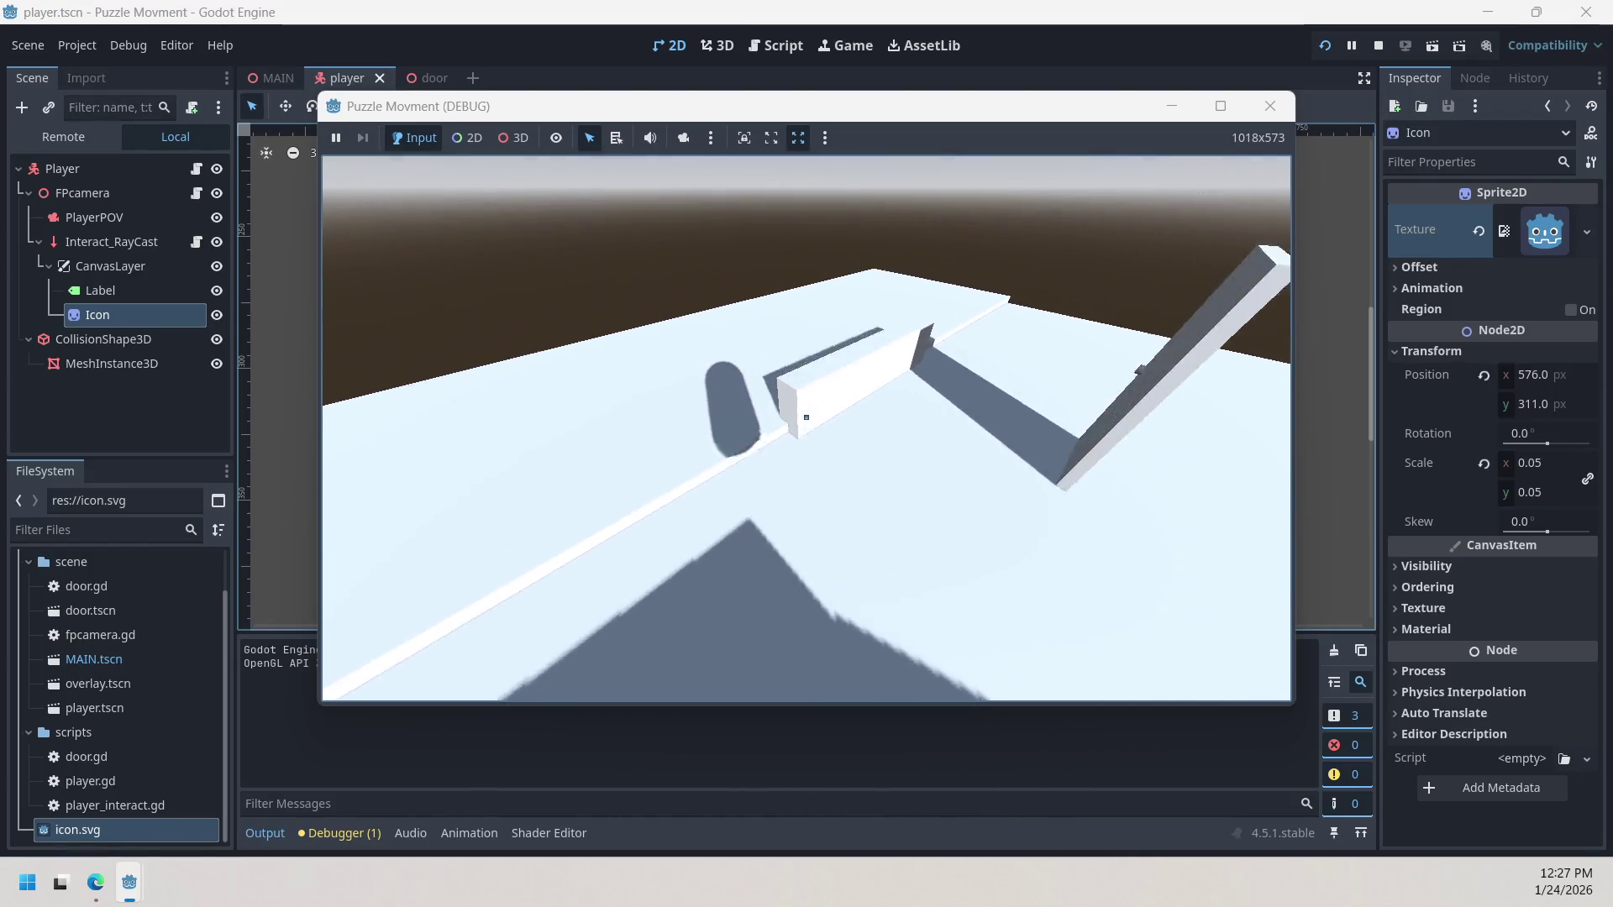
{"action": "key", "text": "w"}
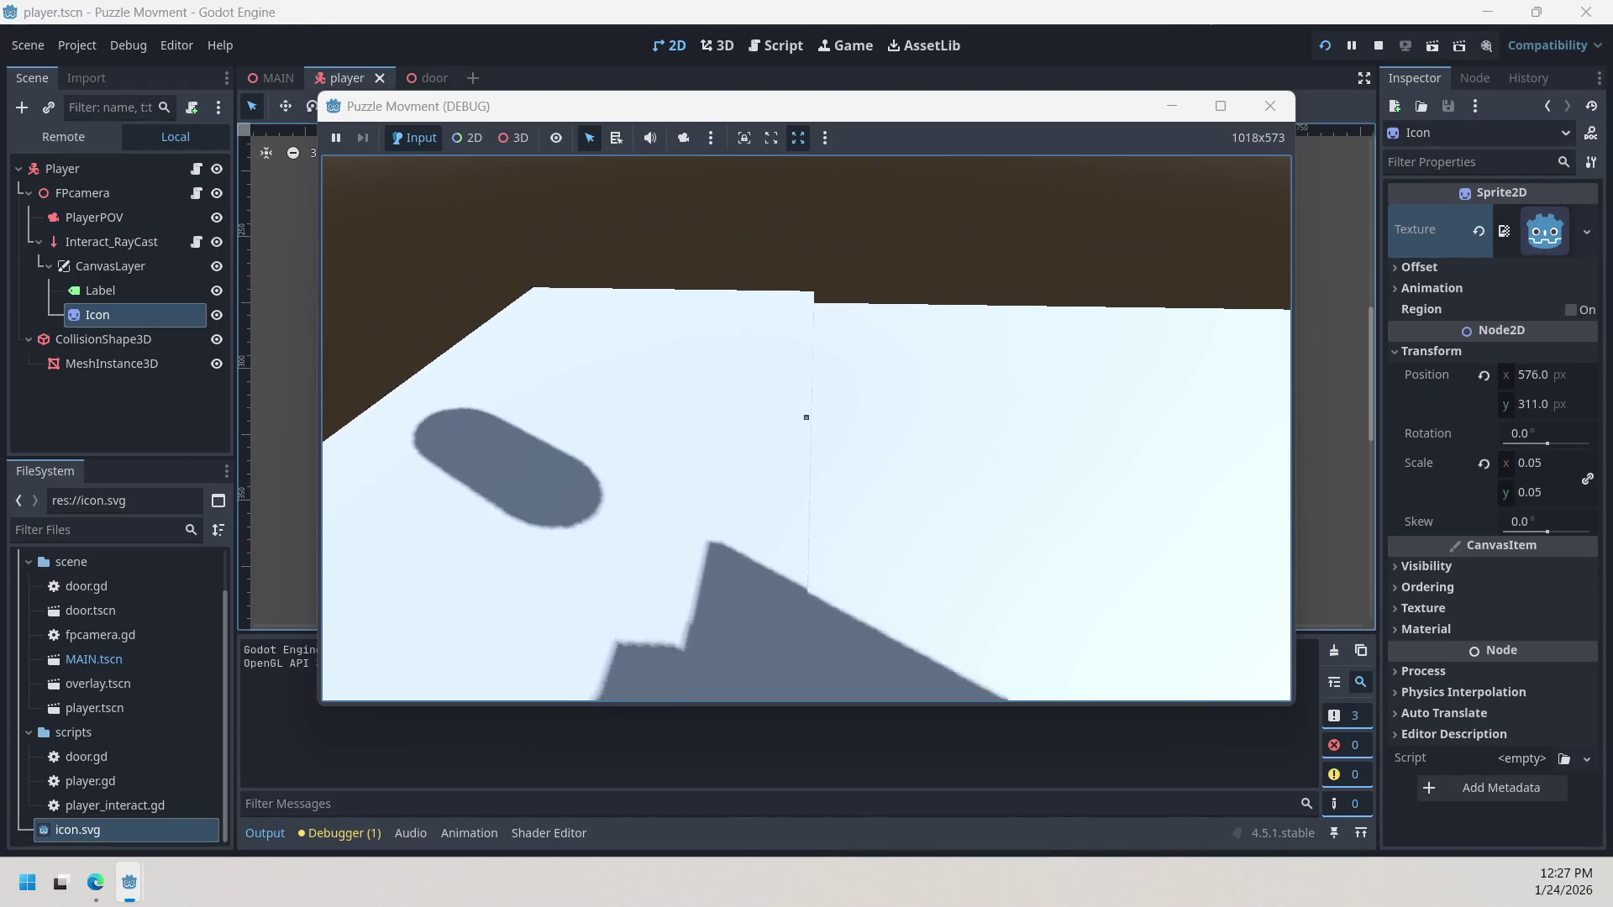
{"action": "key", "text": "w"}
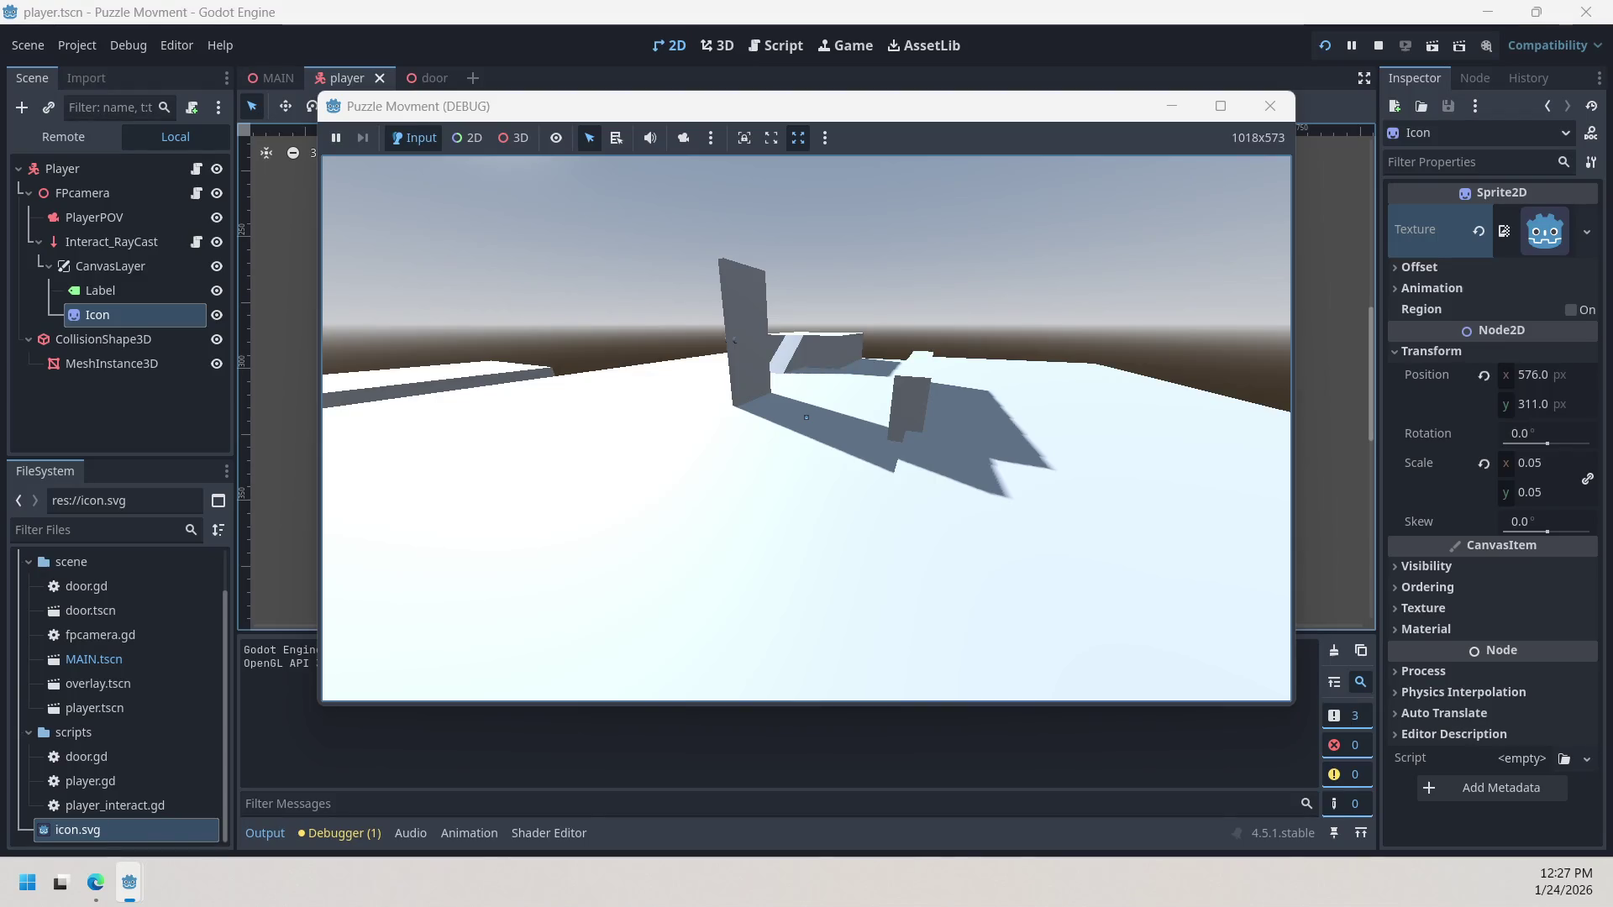
Step: Walk up to the grey door, centre it in view, and open and close it with E
{"action": "key", "text": "w"}
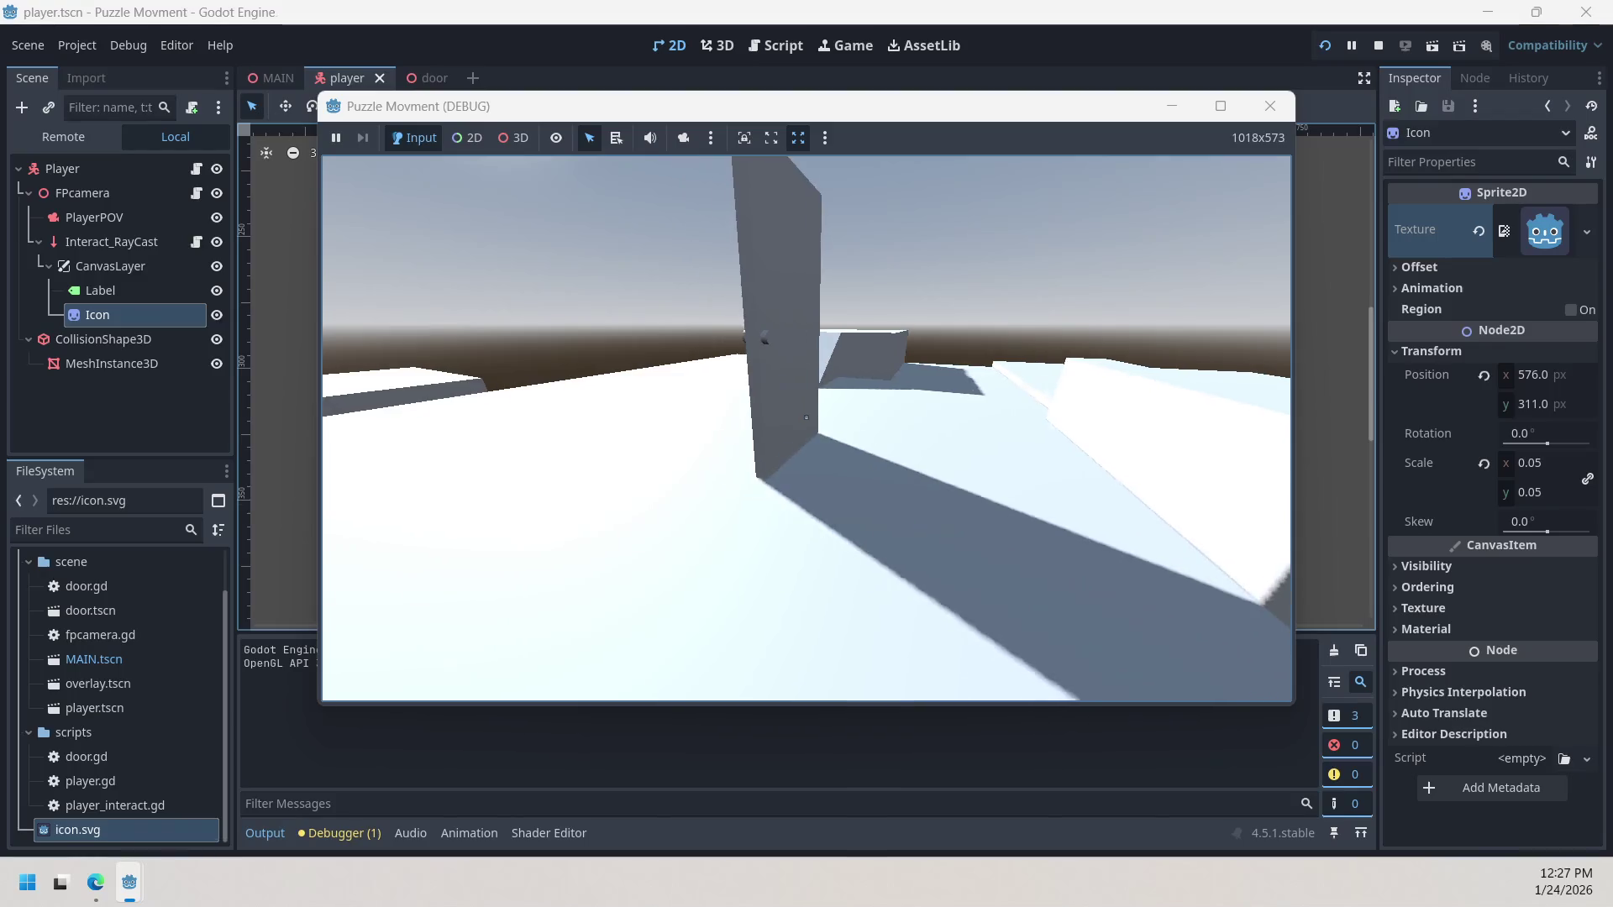
{"action": "key", "text": "s"}
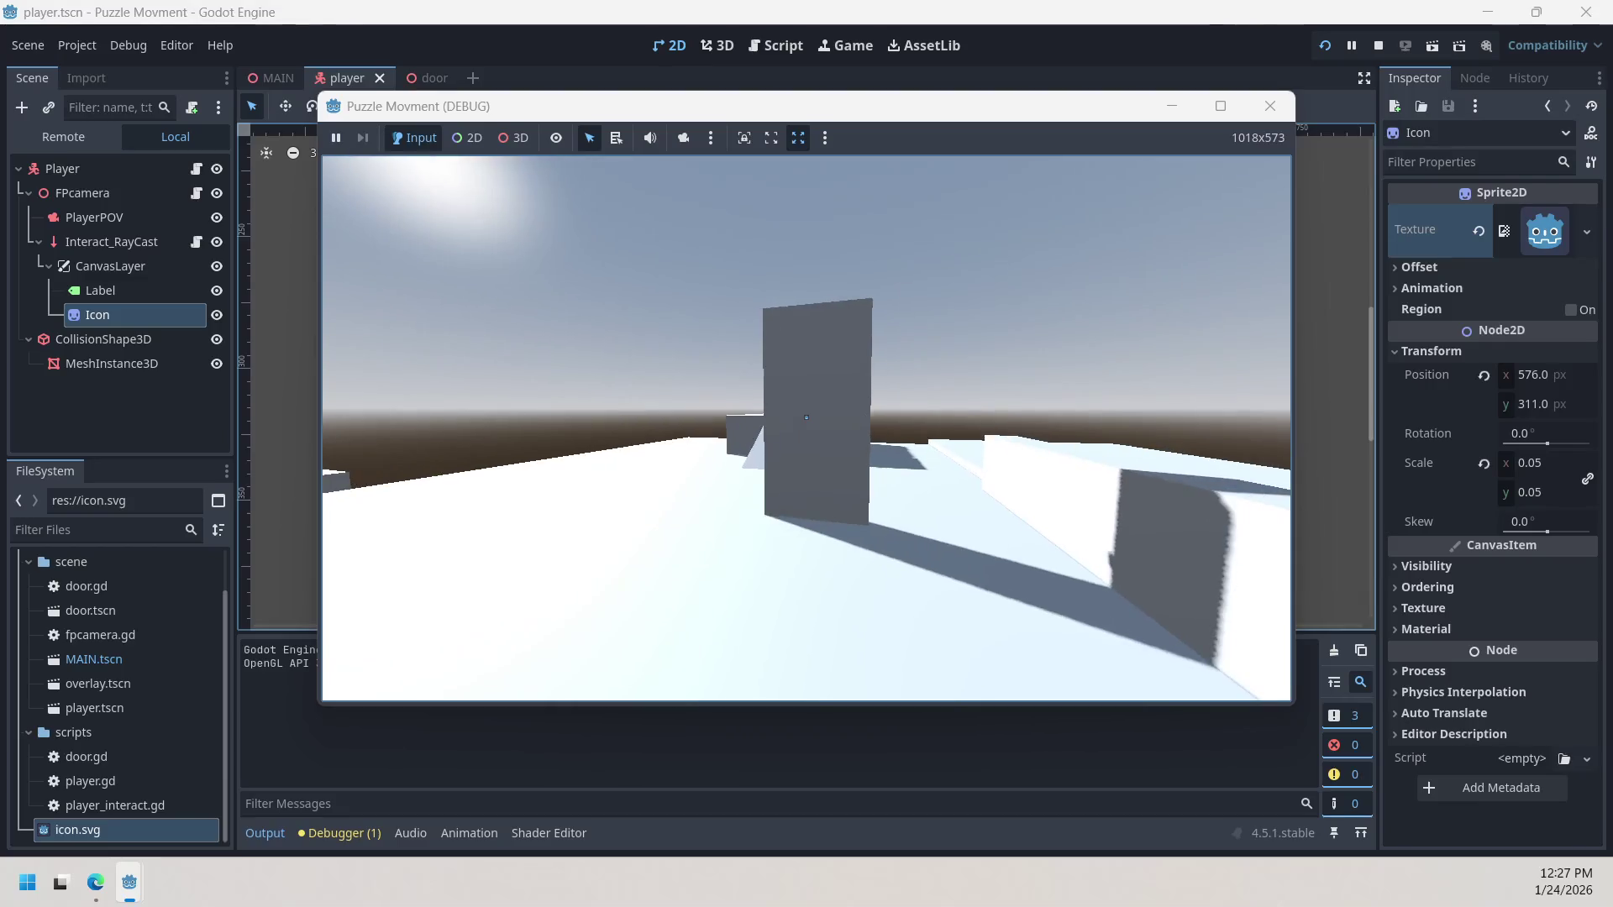
{"action": "key", "text": "e"}
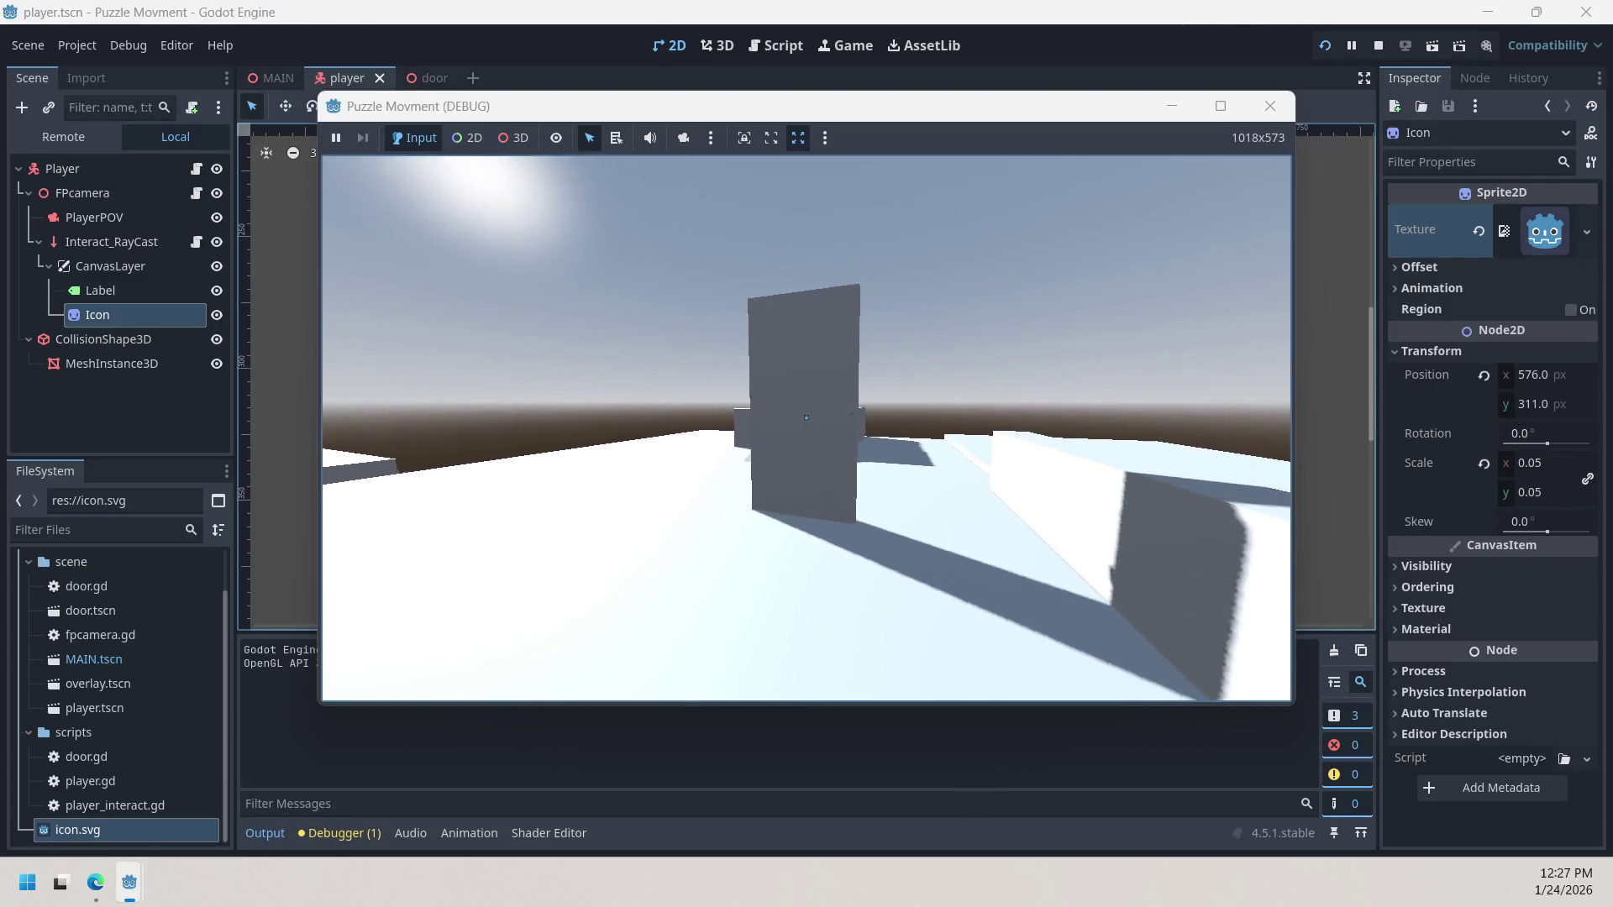
{"action": "key", "text": "w"}
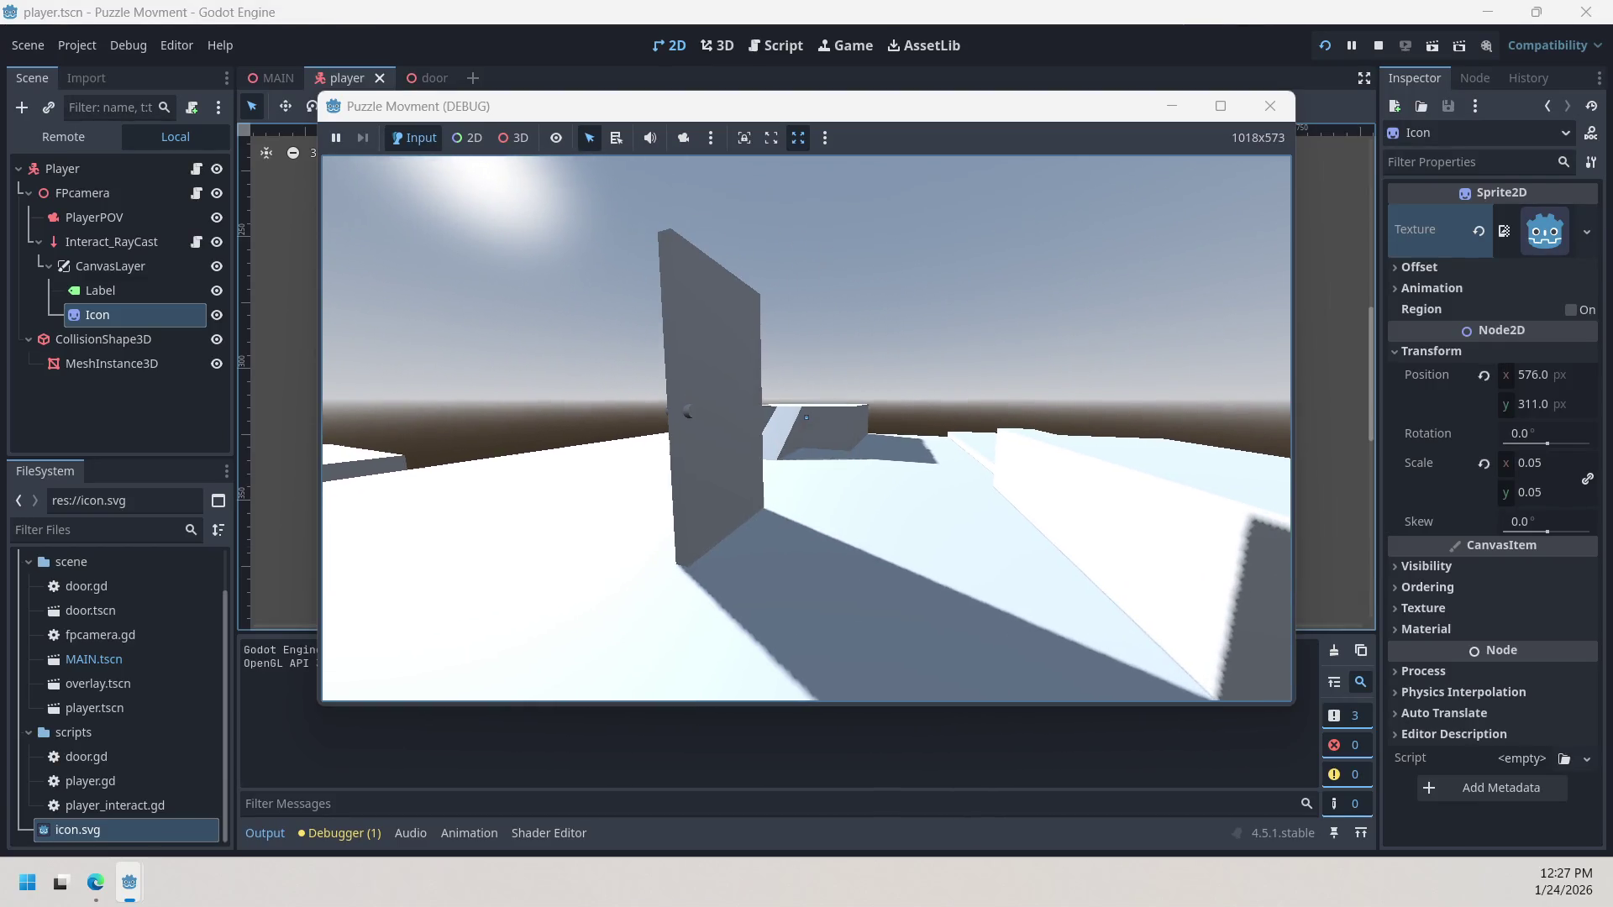
{"action": "key", "text": "e"}
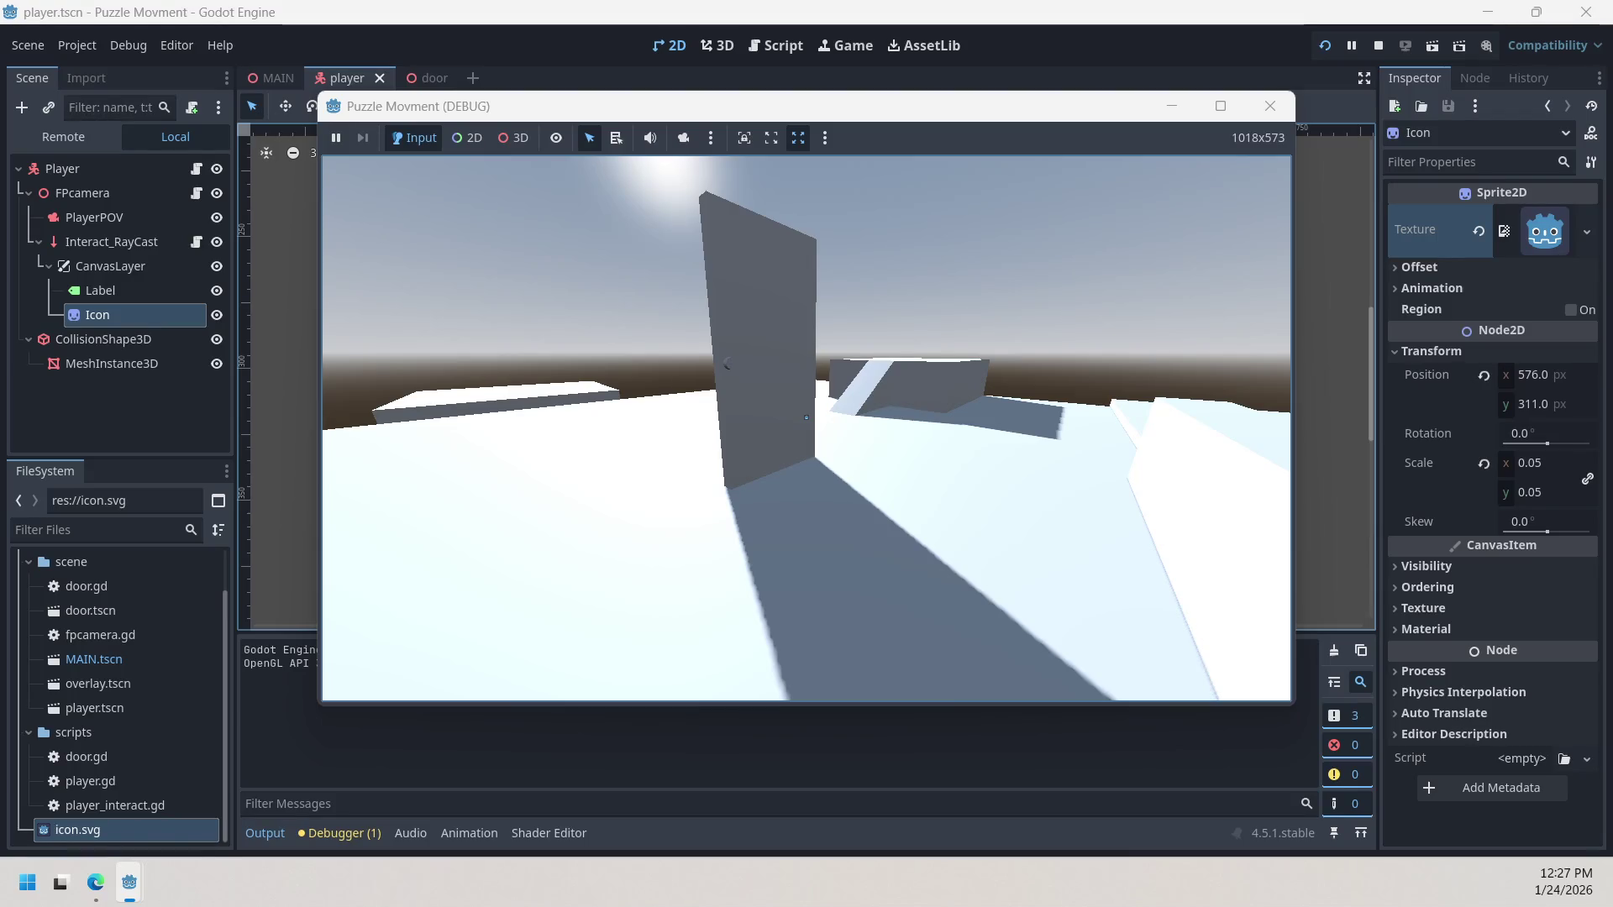
Step: Climb onto the box and jump, then close the debug window to stop the game
{"action": "mouse_move", "coordinate": [806, 418]}
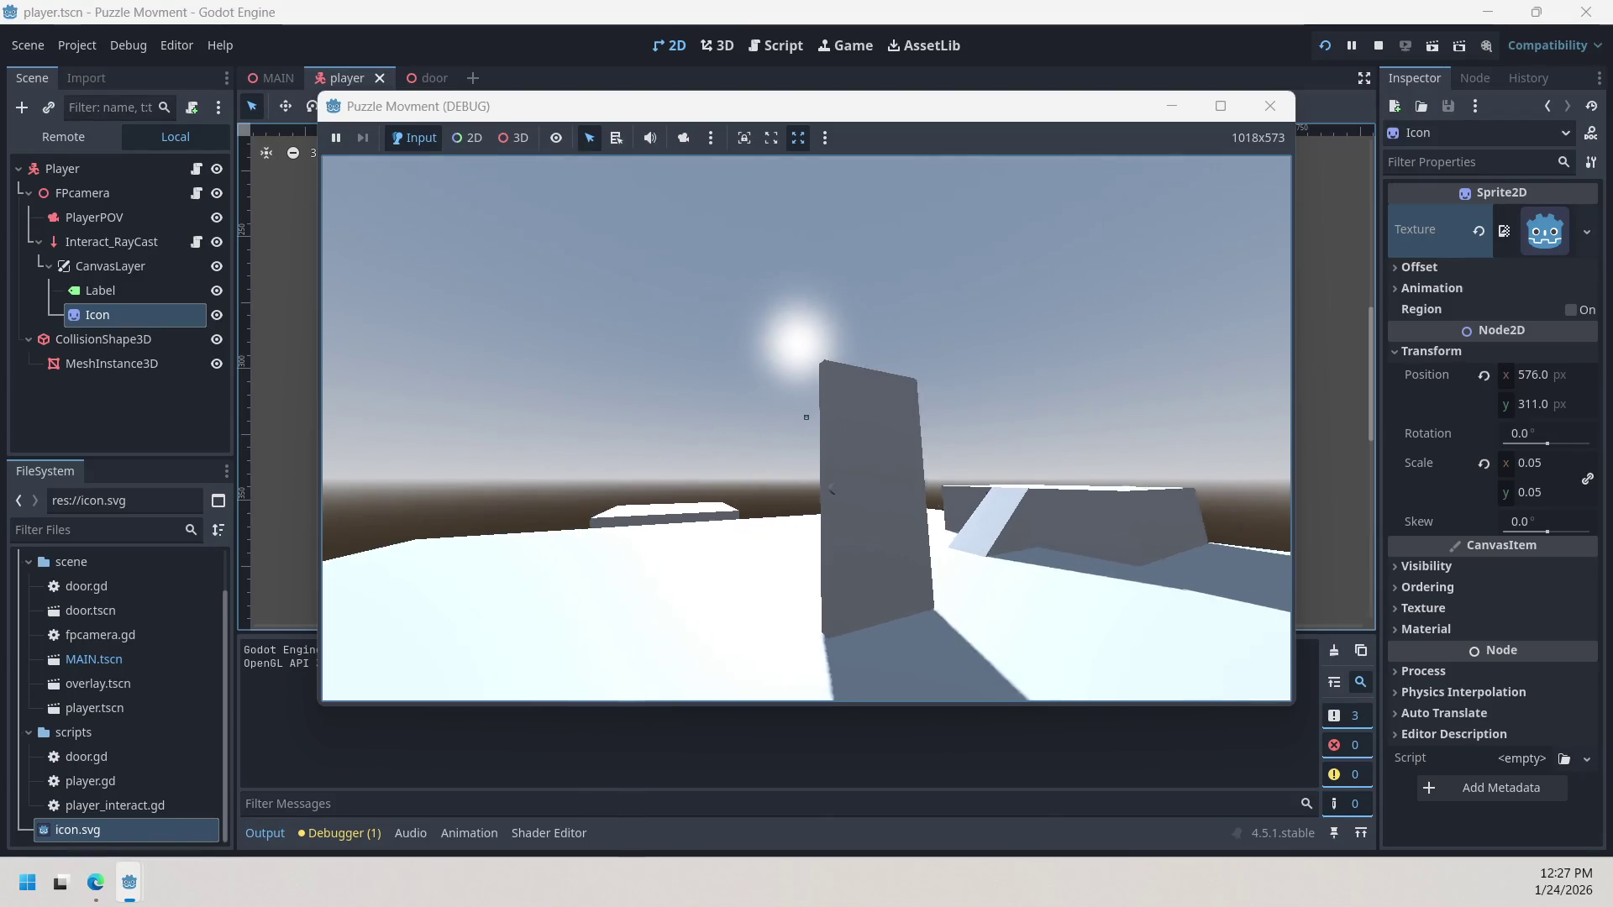
{"action": "key", "text": "w"}
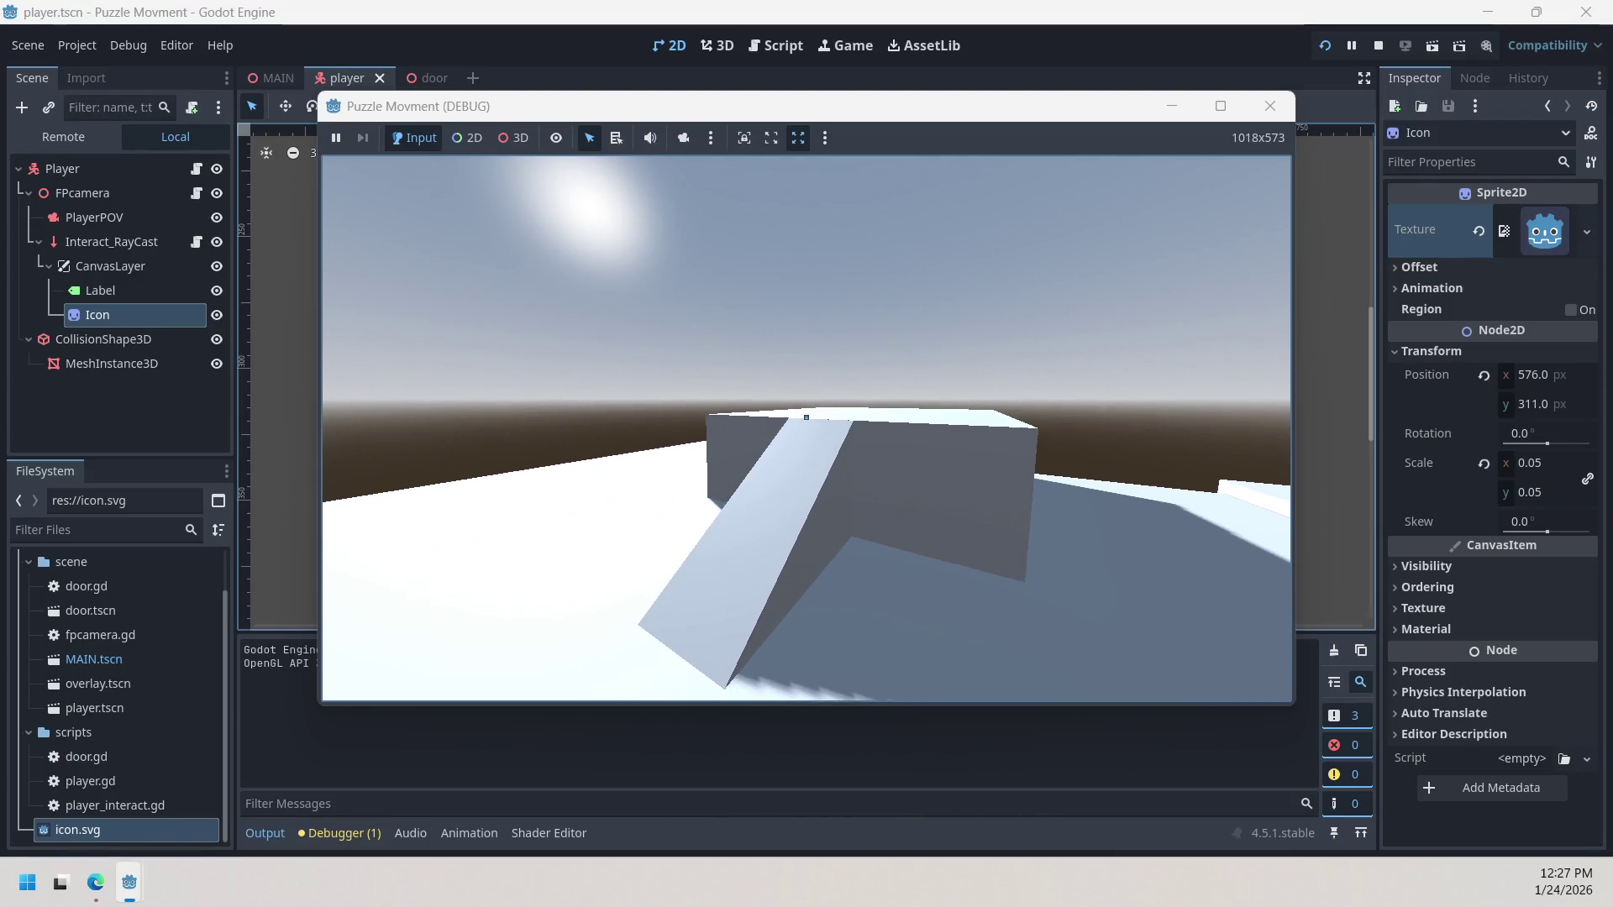
{"action": "key", "text": "w"}
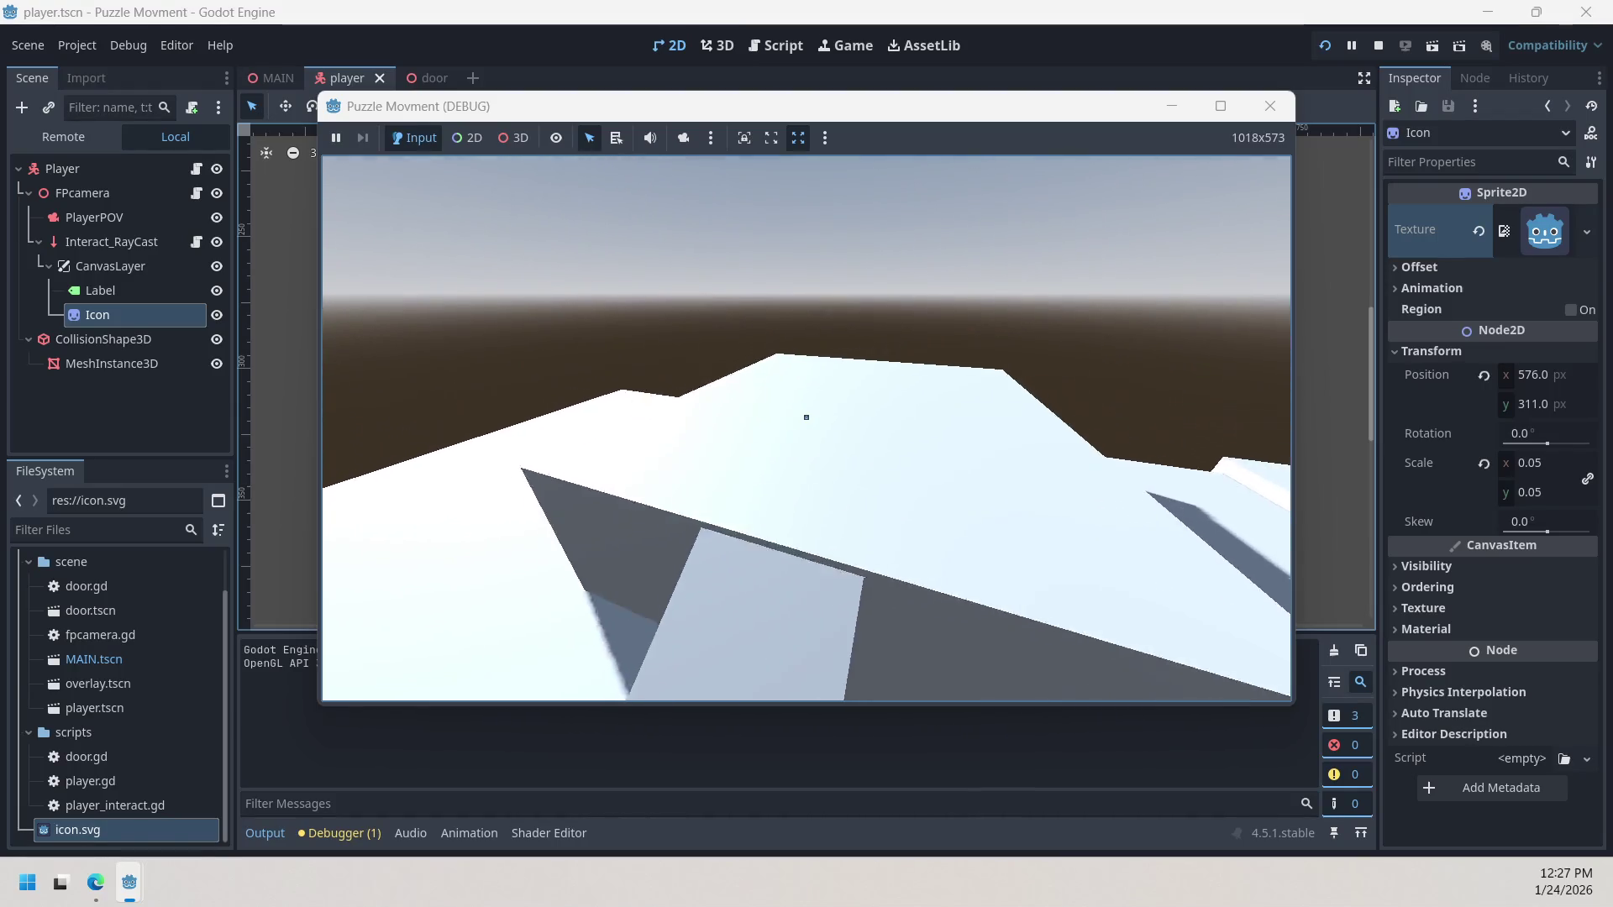
{"action": "key", "text": "space"}
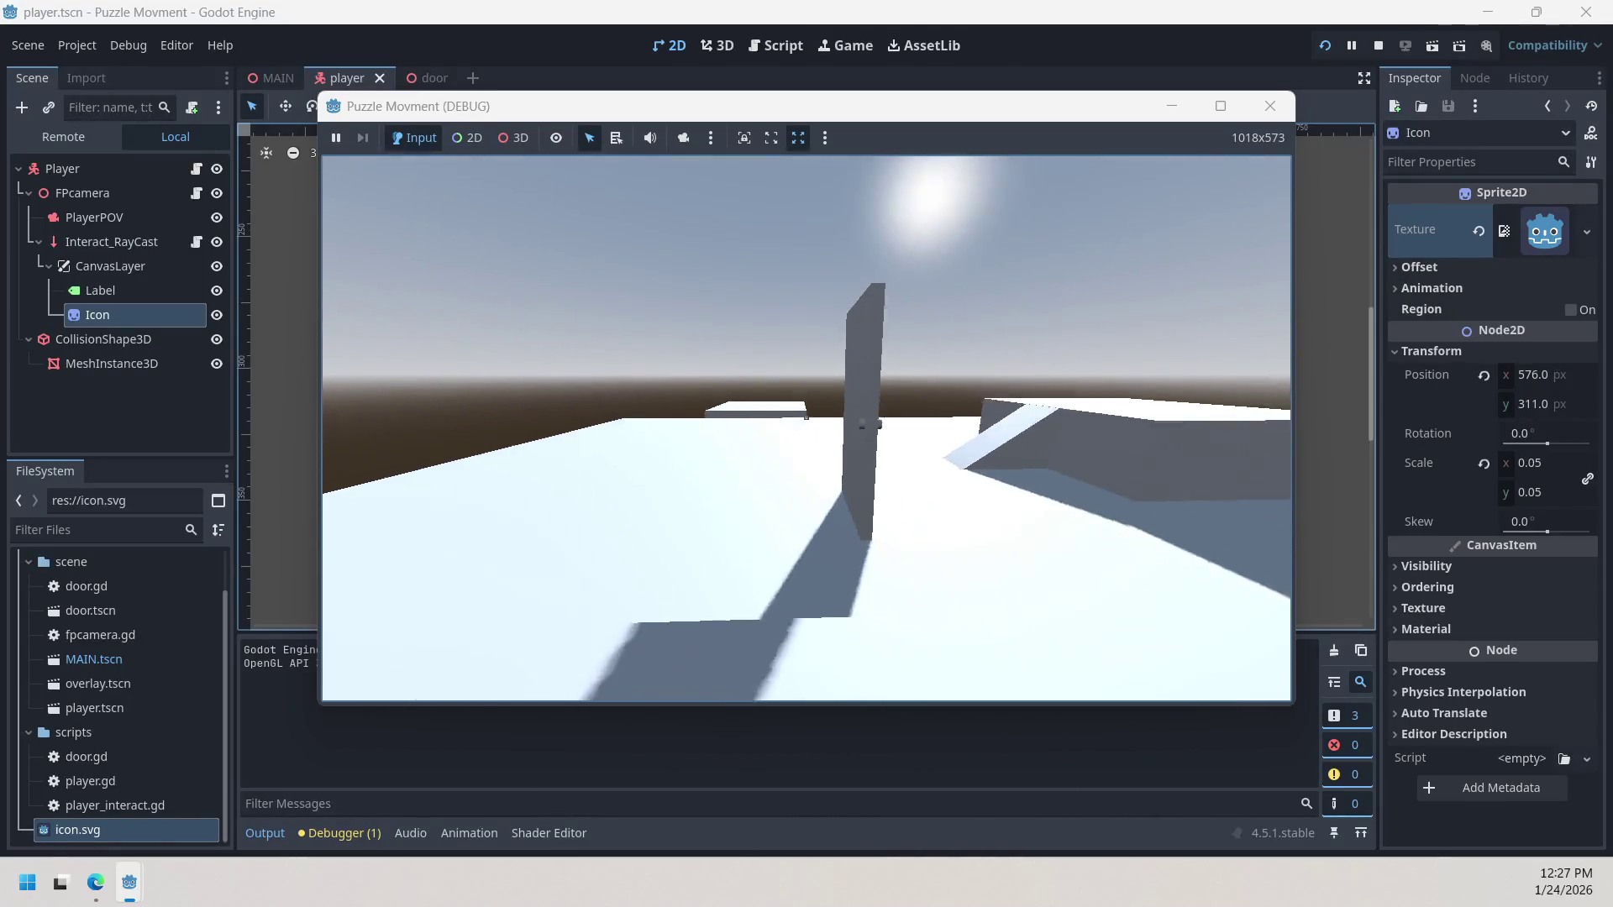
{"action": "left_click", "coordinate": [1270, 106]}
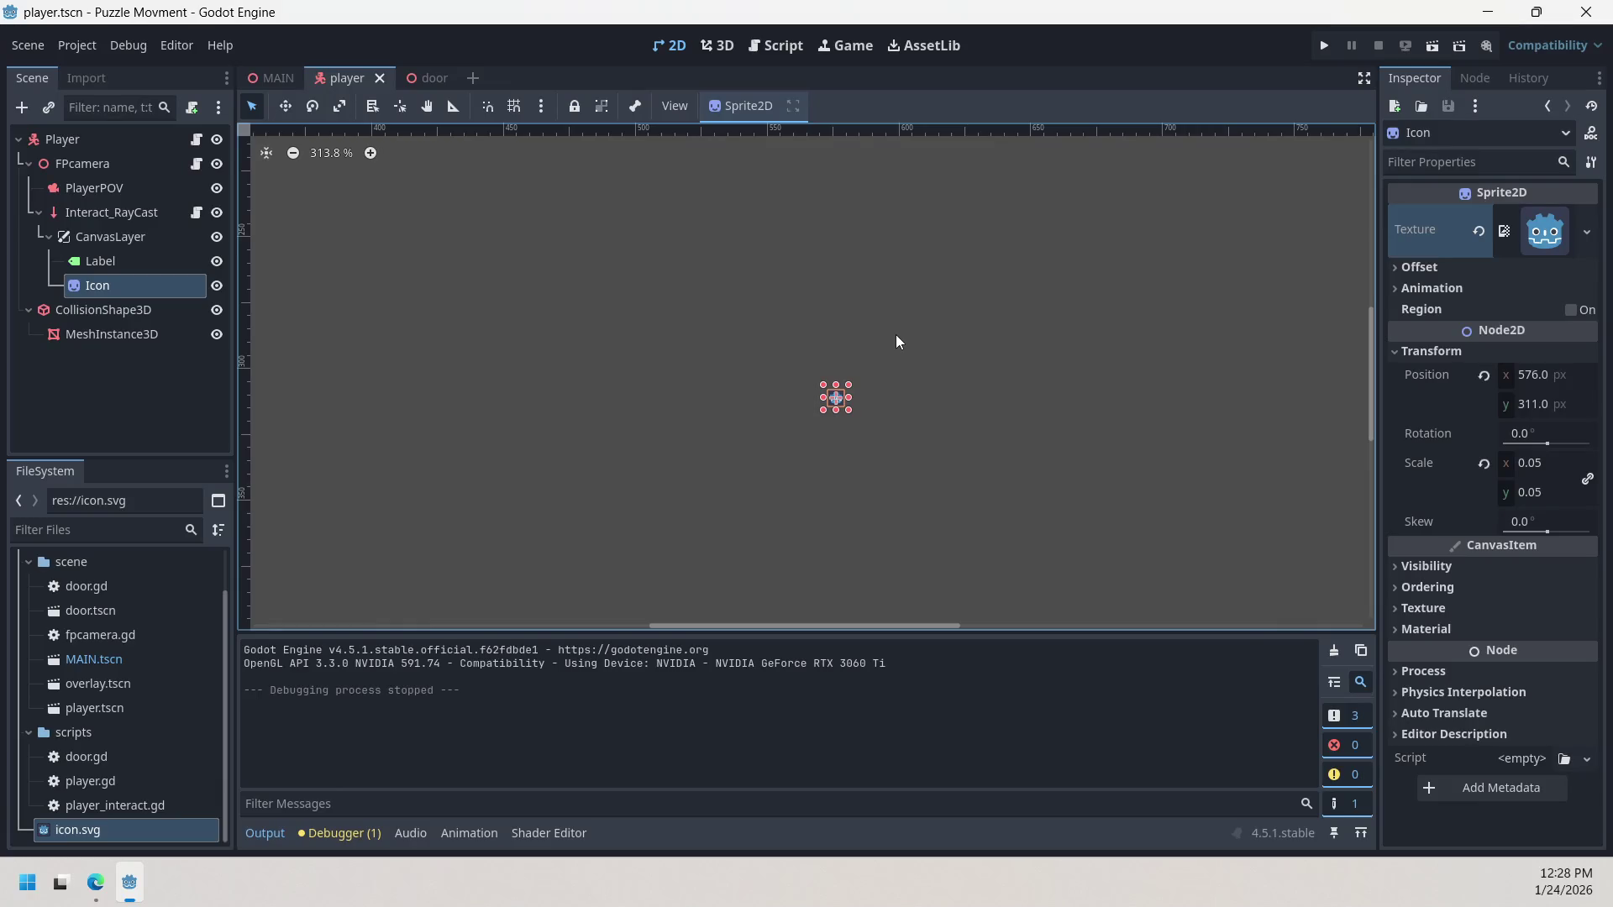
{"action": "left_click", "coordinate": [895, 334]}
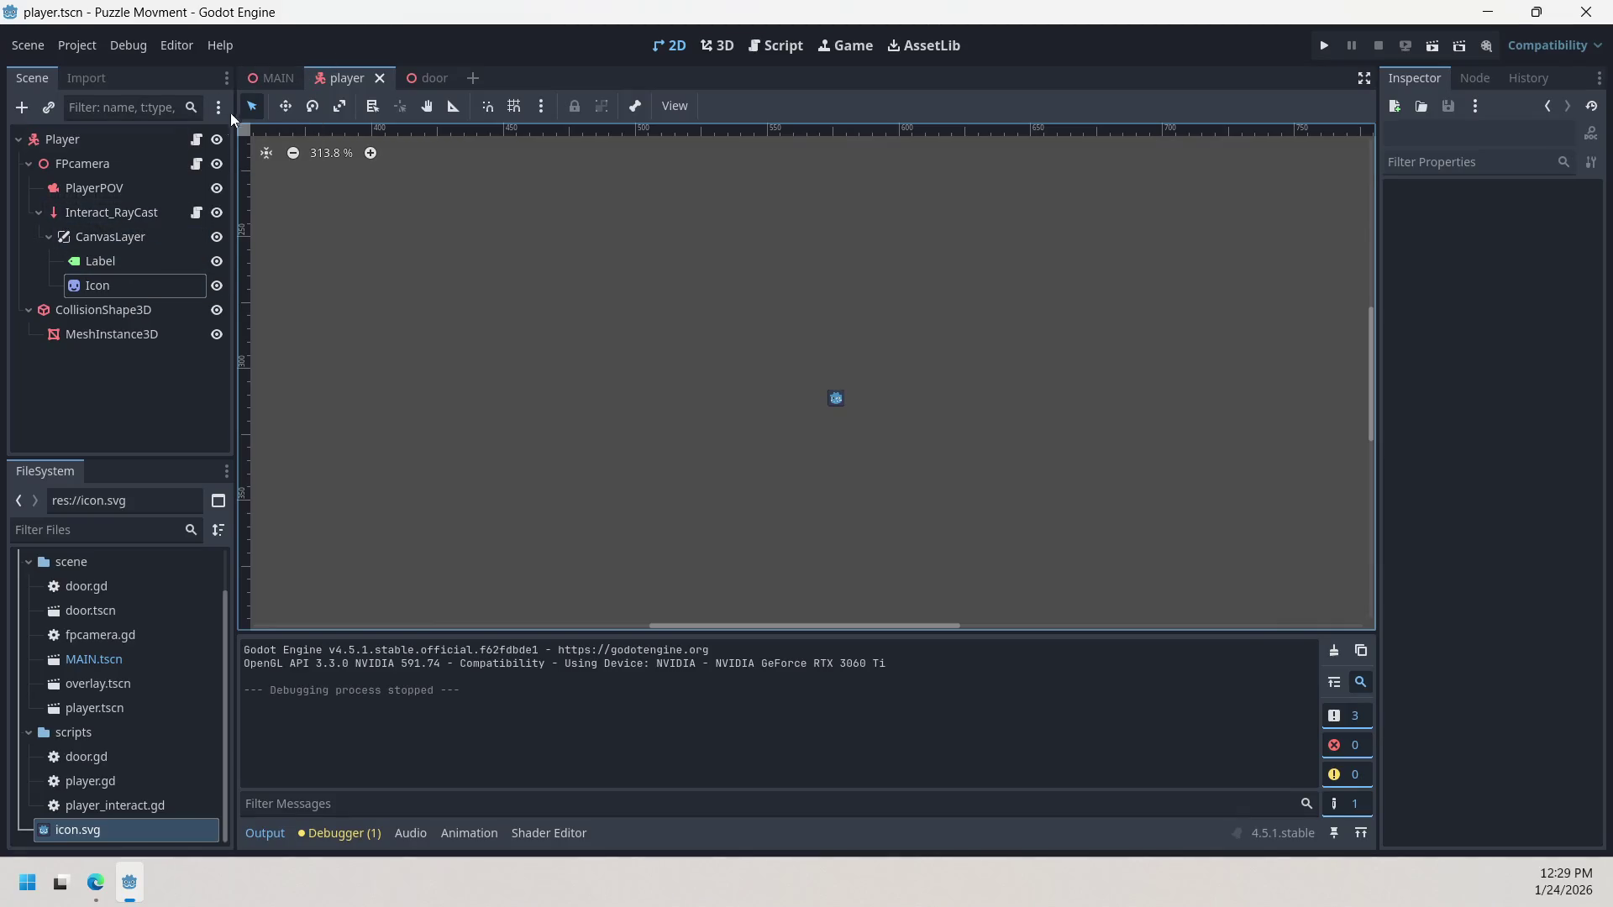
Step: Inspect the Label, CanvasLayer and PlayerPOV nodes of the player scene
{"action": "left_click", "coordinate": [161, 269]}
{"action": "left_click", "coordinate": [149, 234]}
{"action": "left_click", "coordinate": [88, 266]}
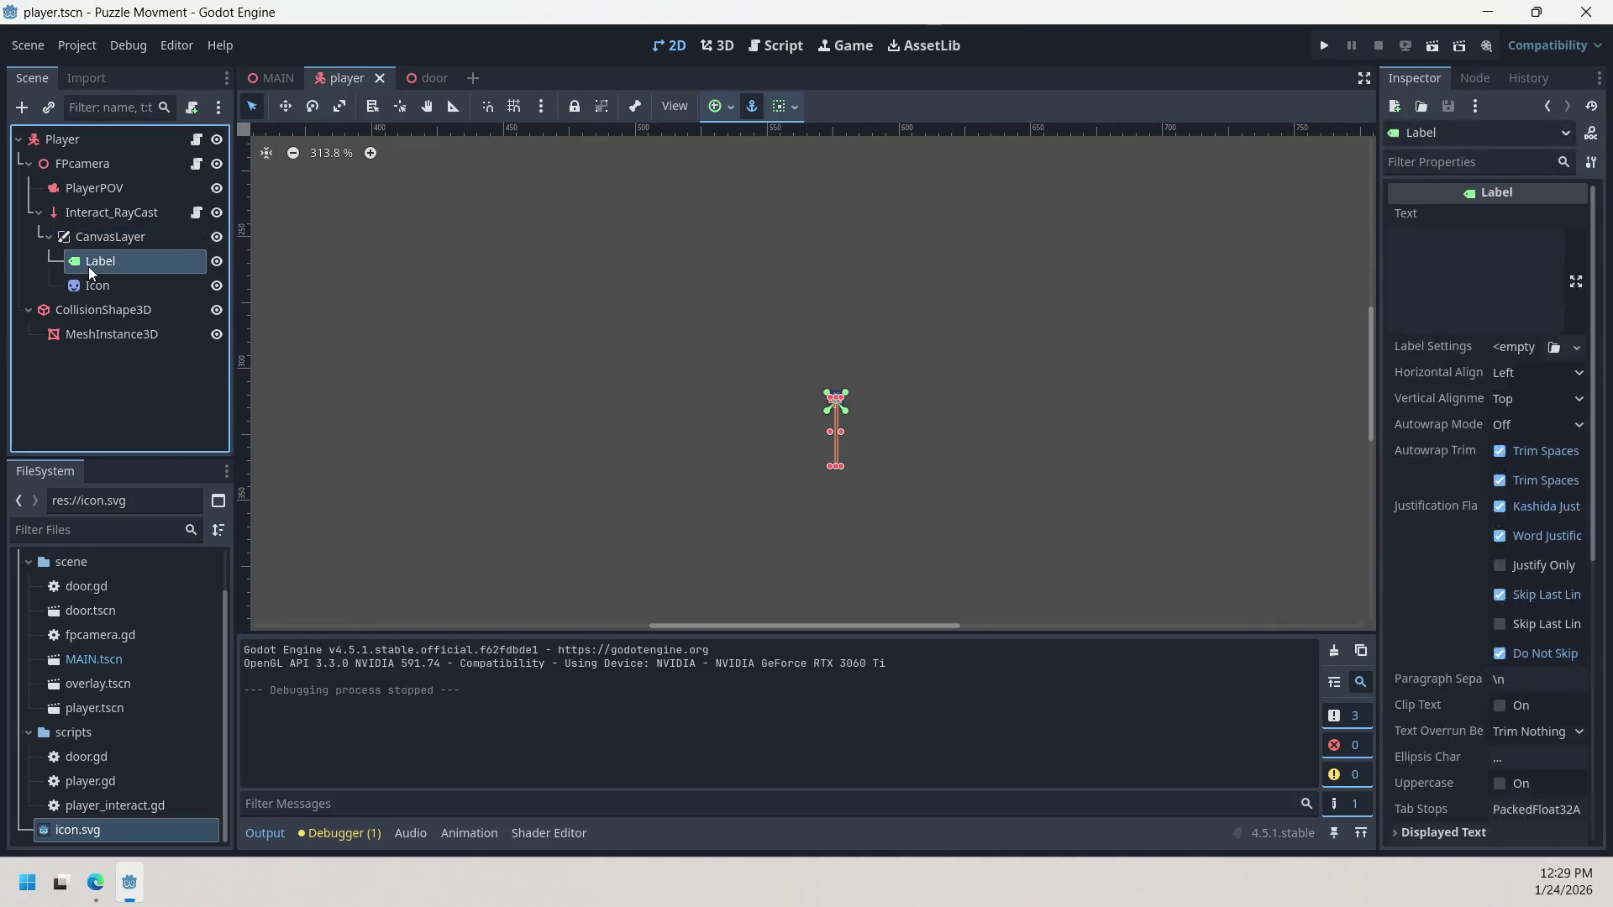
{"action": "left_click", "coordinate": [113, 242]}
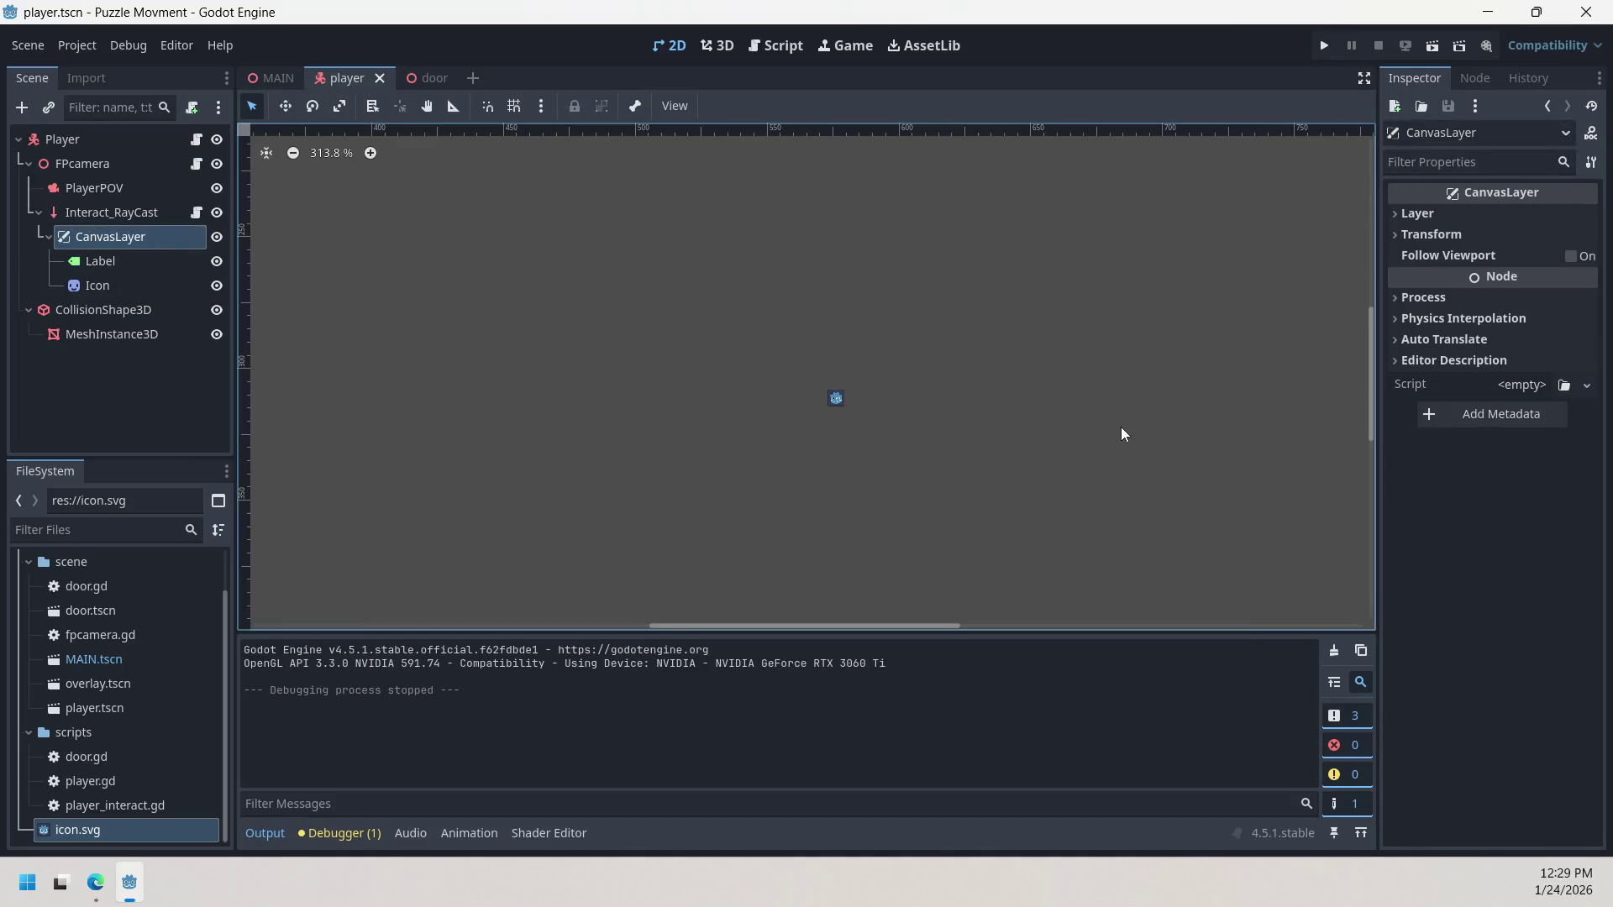
{"action": "left_click", "coordinate": [91, 190]}
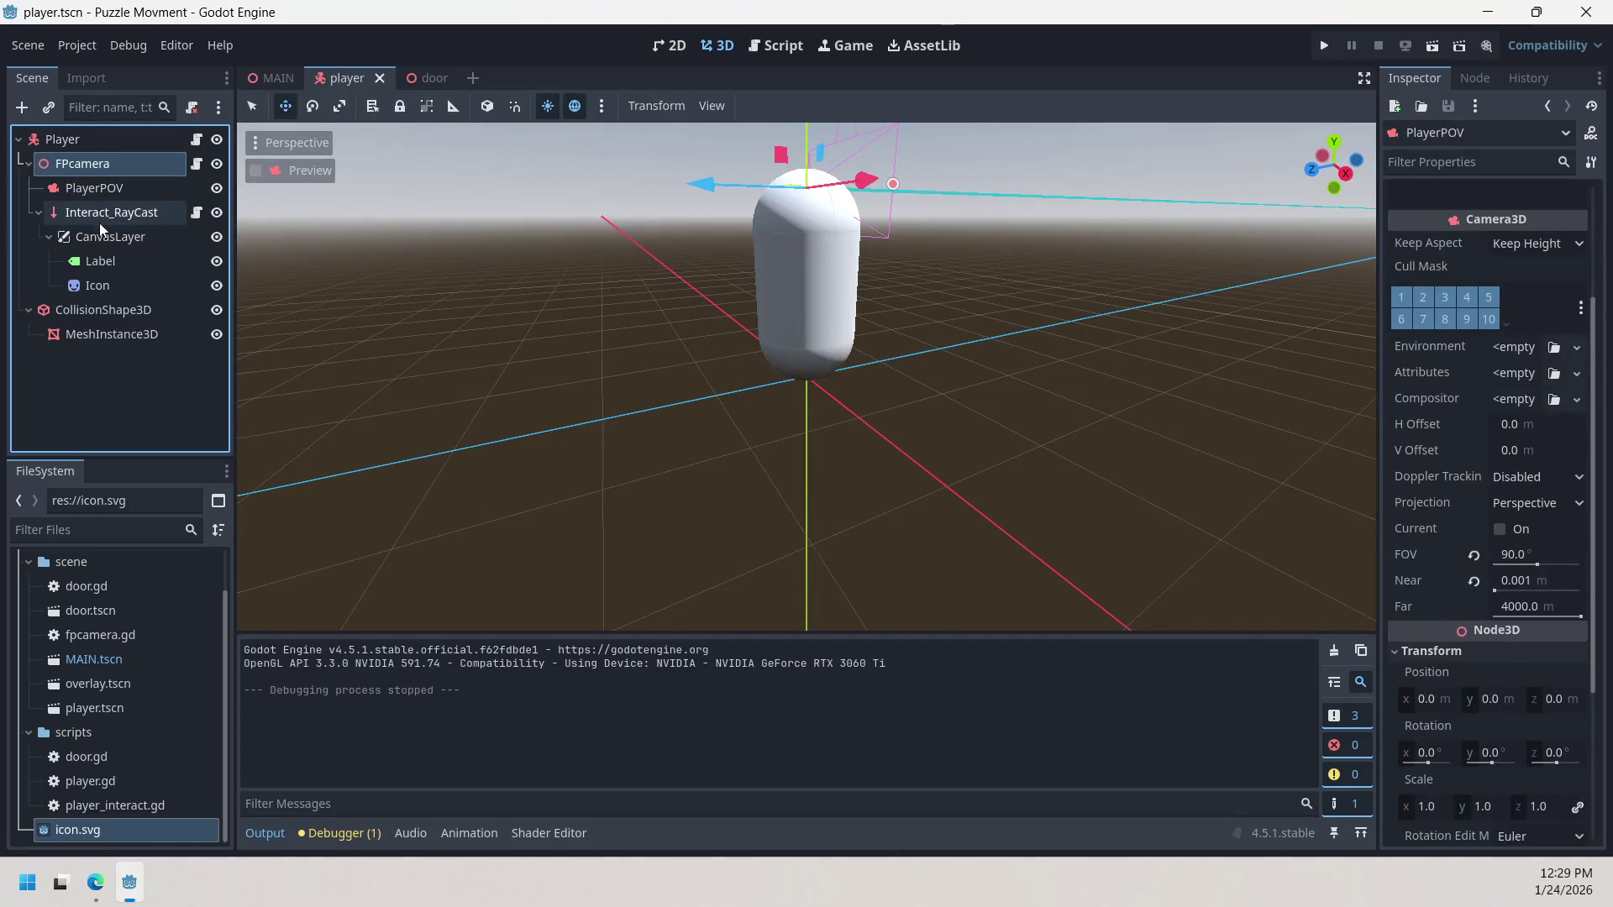
{"action": "left_click", "coordinate": [98, 262]}
Step: Flip through the MAIN, player and door scene tabs, settling on MAIN and the Script editor
{"action": "left_click", "coordinate": [272, 77]}
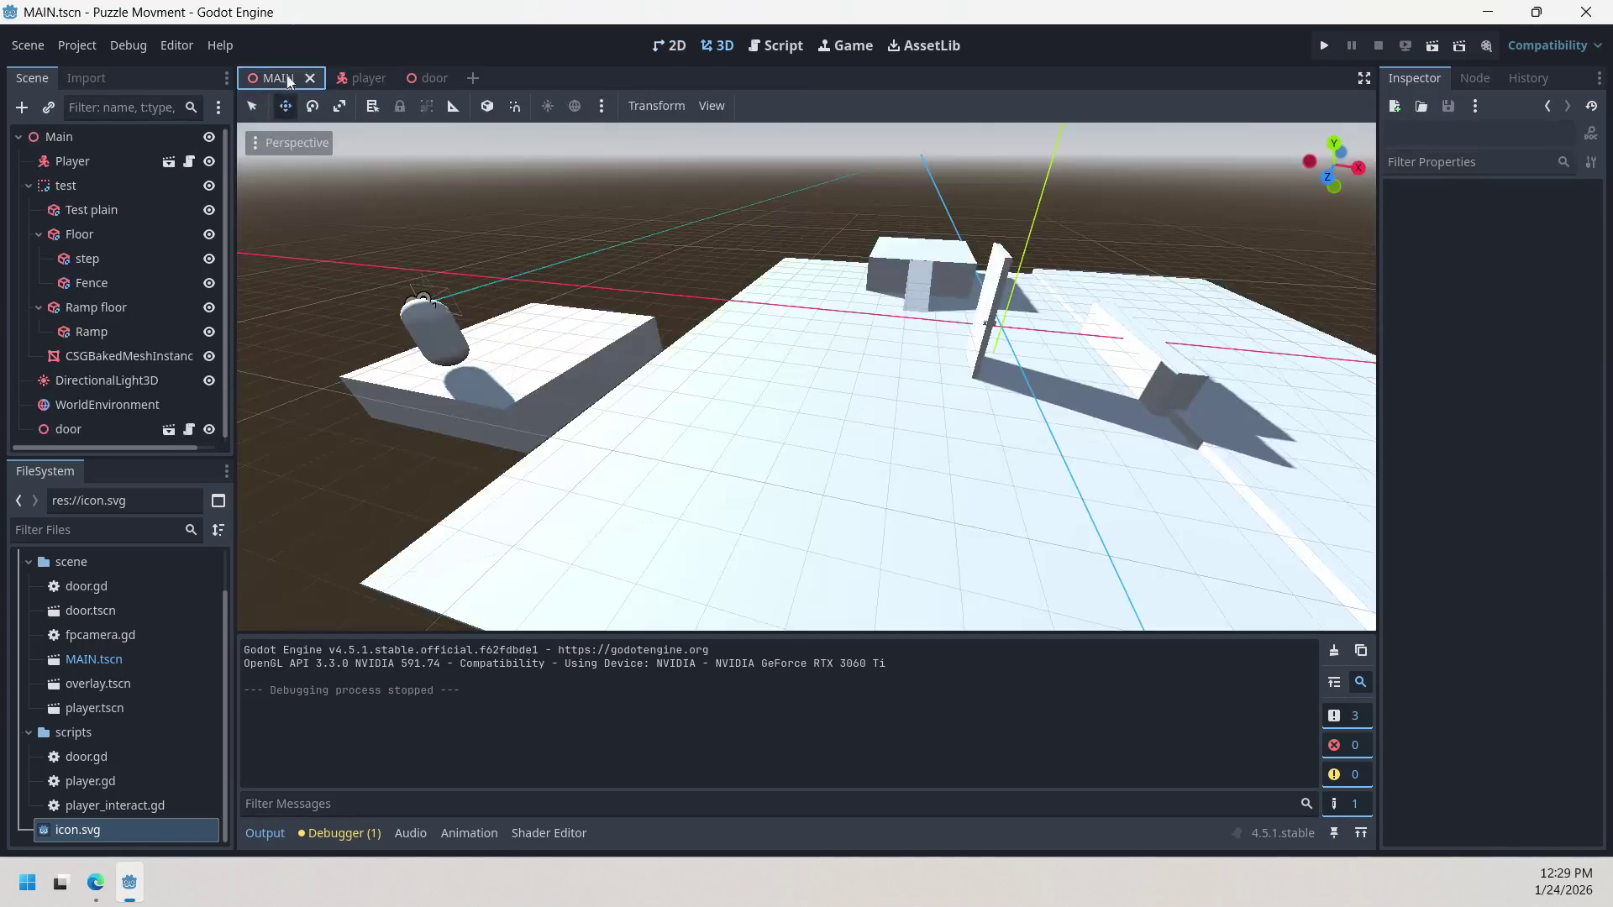
{"action": "left_click", "coordinate": [345, 78]}
{"action": "left_click", "coordinate": [424, 78]}
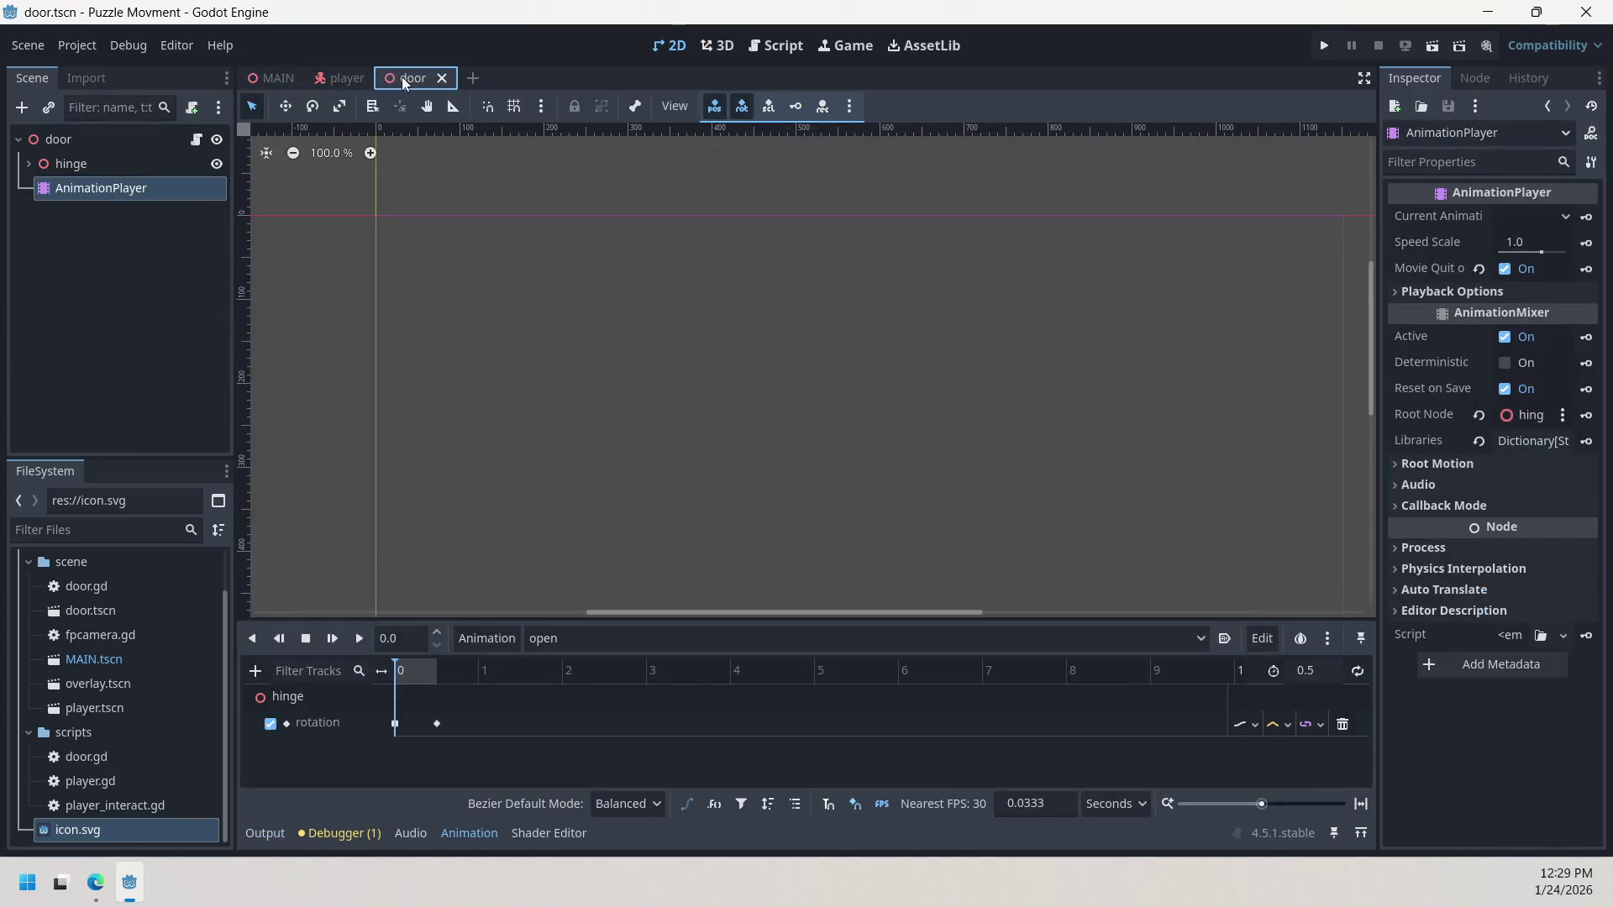
{"action": "left_click", "coordinate": [343, 77]}
{"action": "left_click", "coordinate": [269, 79]}
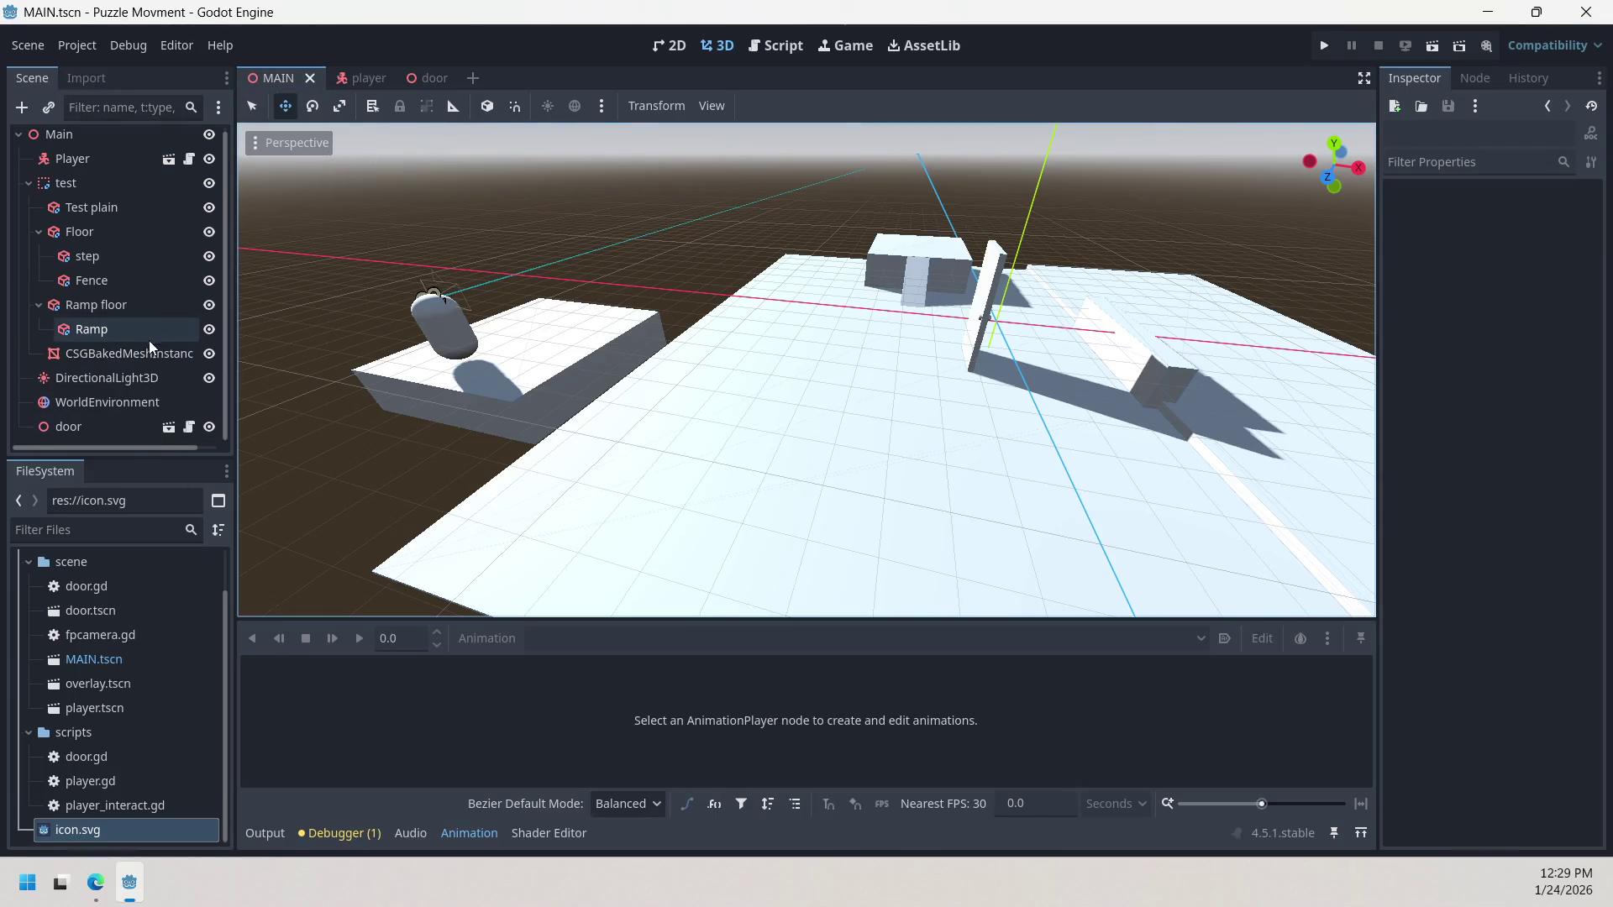
{"action": "scroll", "coordinate": [143, 345], "scroll_direction": "down", "scroll_amount": 1}
{"action": "scroll", "coordinate": [123, 334], "scroll_direction": "up", "scroll_amount": 1}
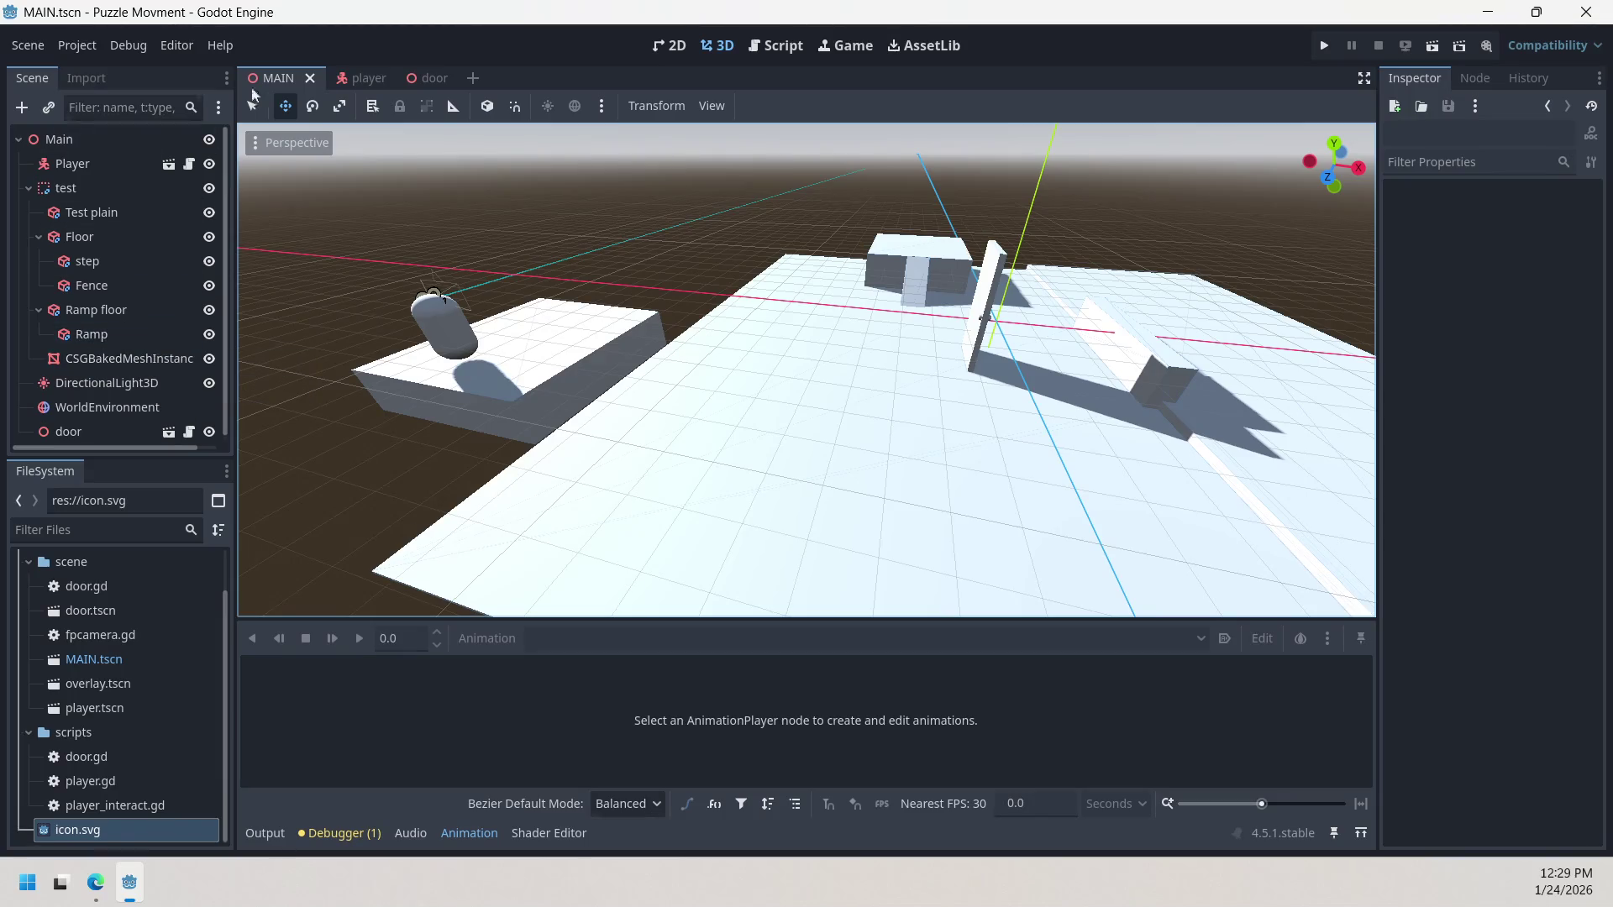
{"action": "left_click", "coordinate": [777, 46]}
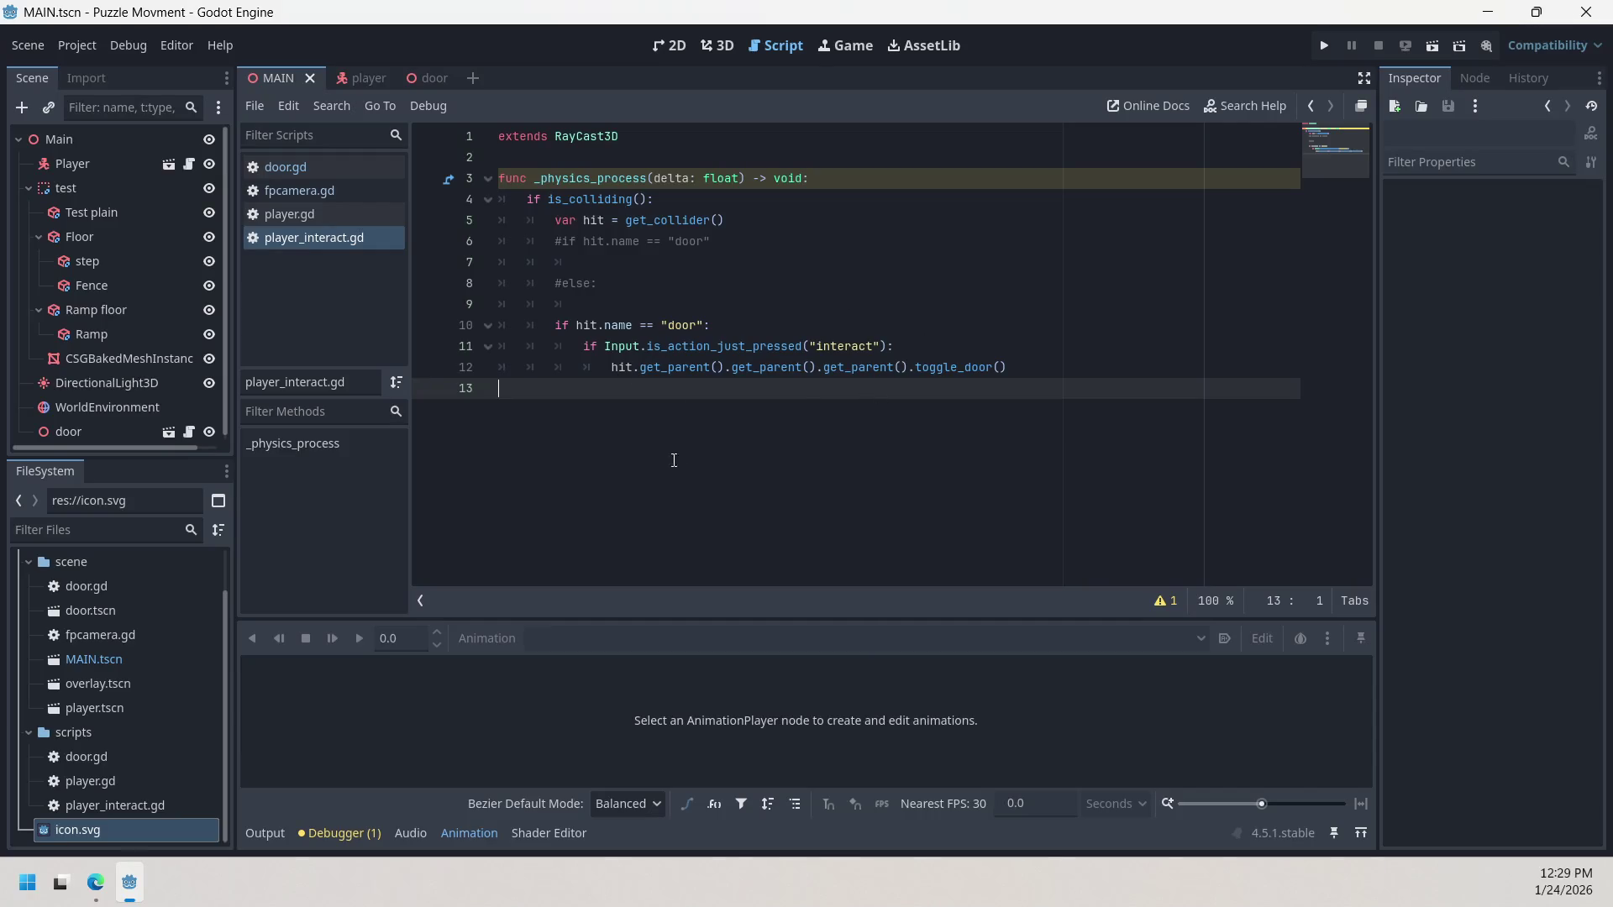
Step: Place the cursor on empty line 7 of player_interact.gd and show the player scene tree
{"action": "left_click", "coordinate": [720, 262]}
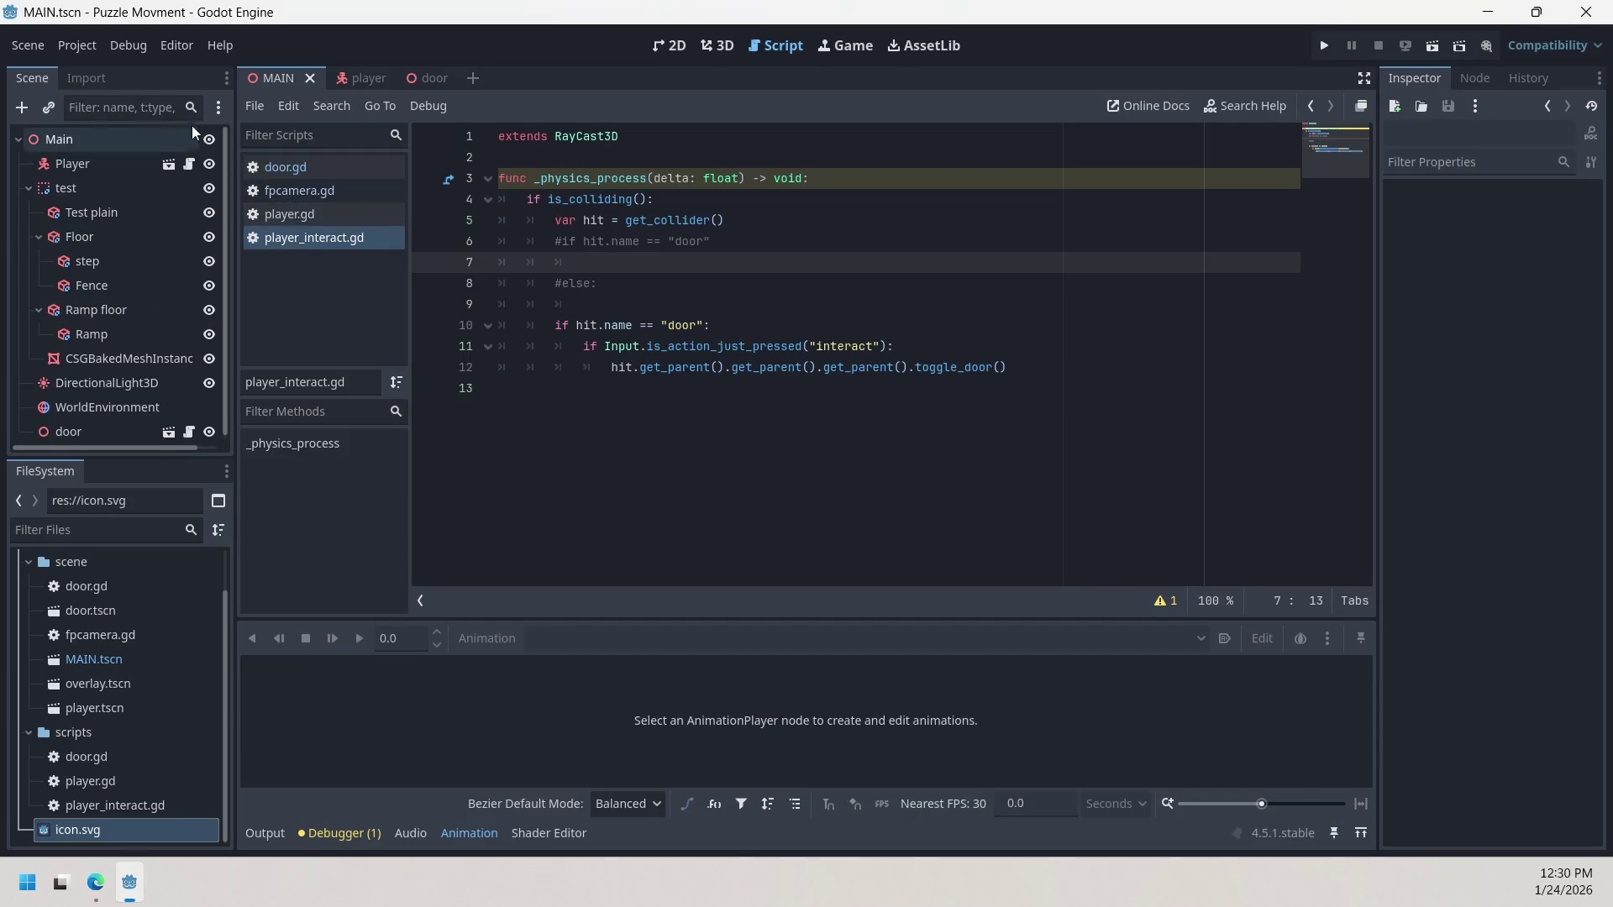
{"action": "left_click", "coordinate": [361, 78]}
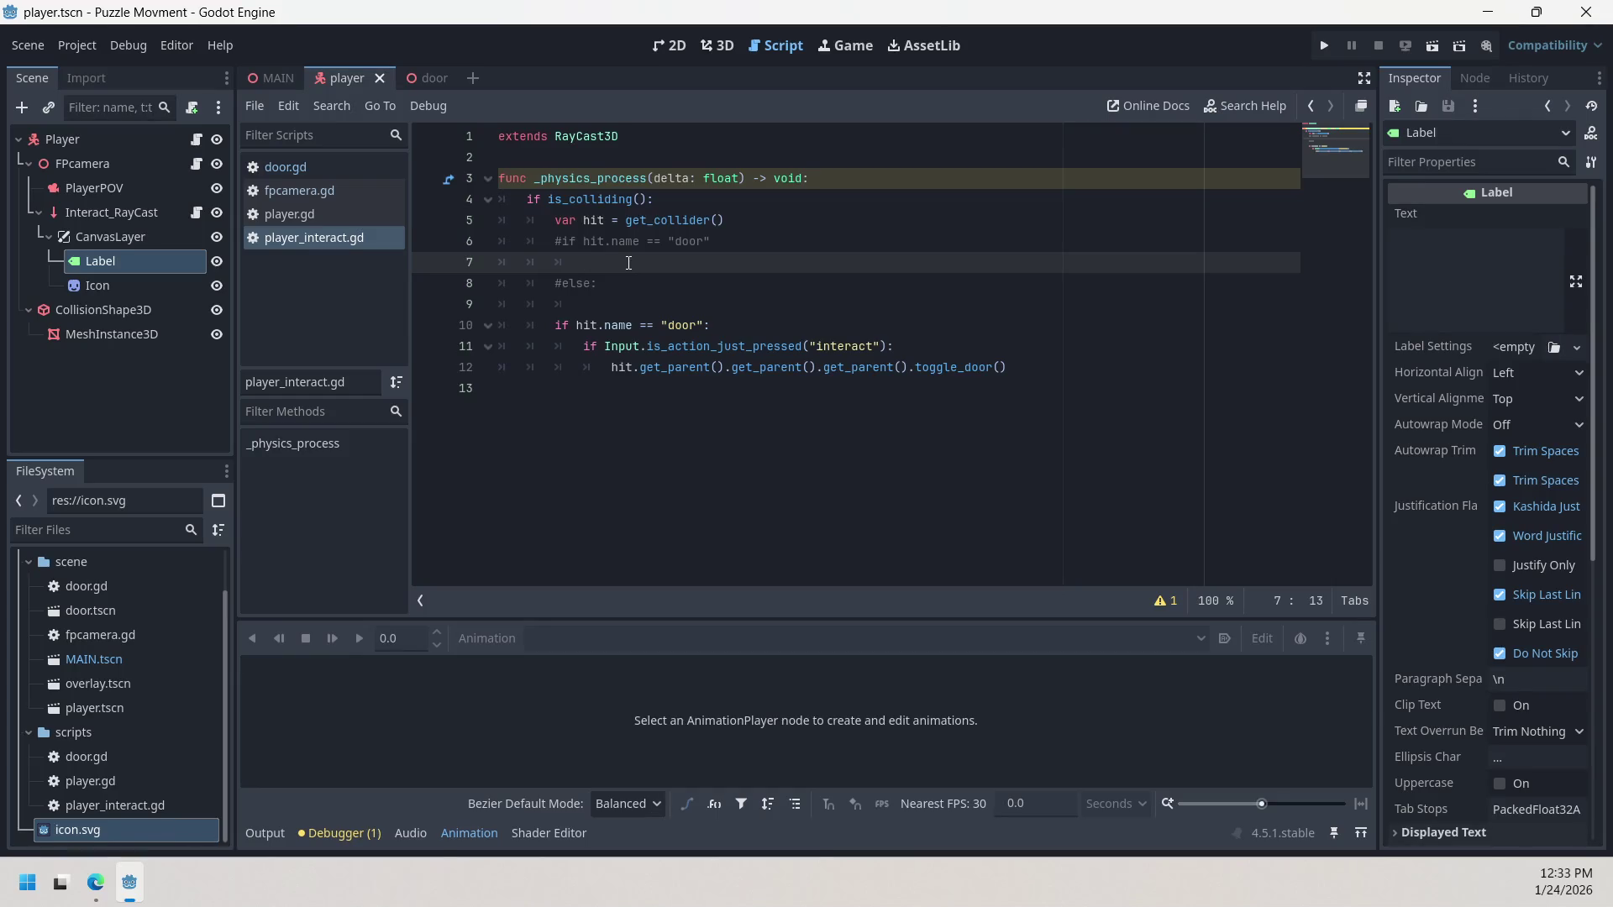
Step: Remove the # from line 6's if hit.name == "door" check and return to line 7
{"action": "key", "text": "Up"}
{"action": "key", "text": "BackSpace"}
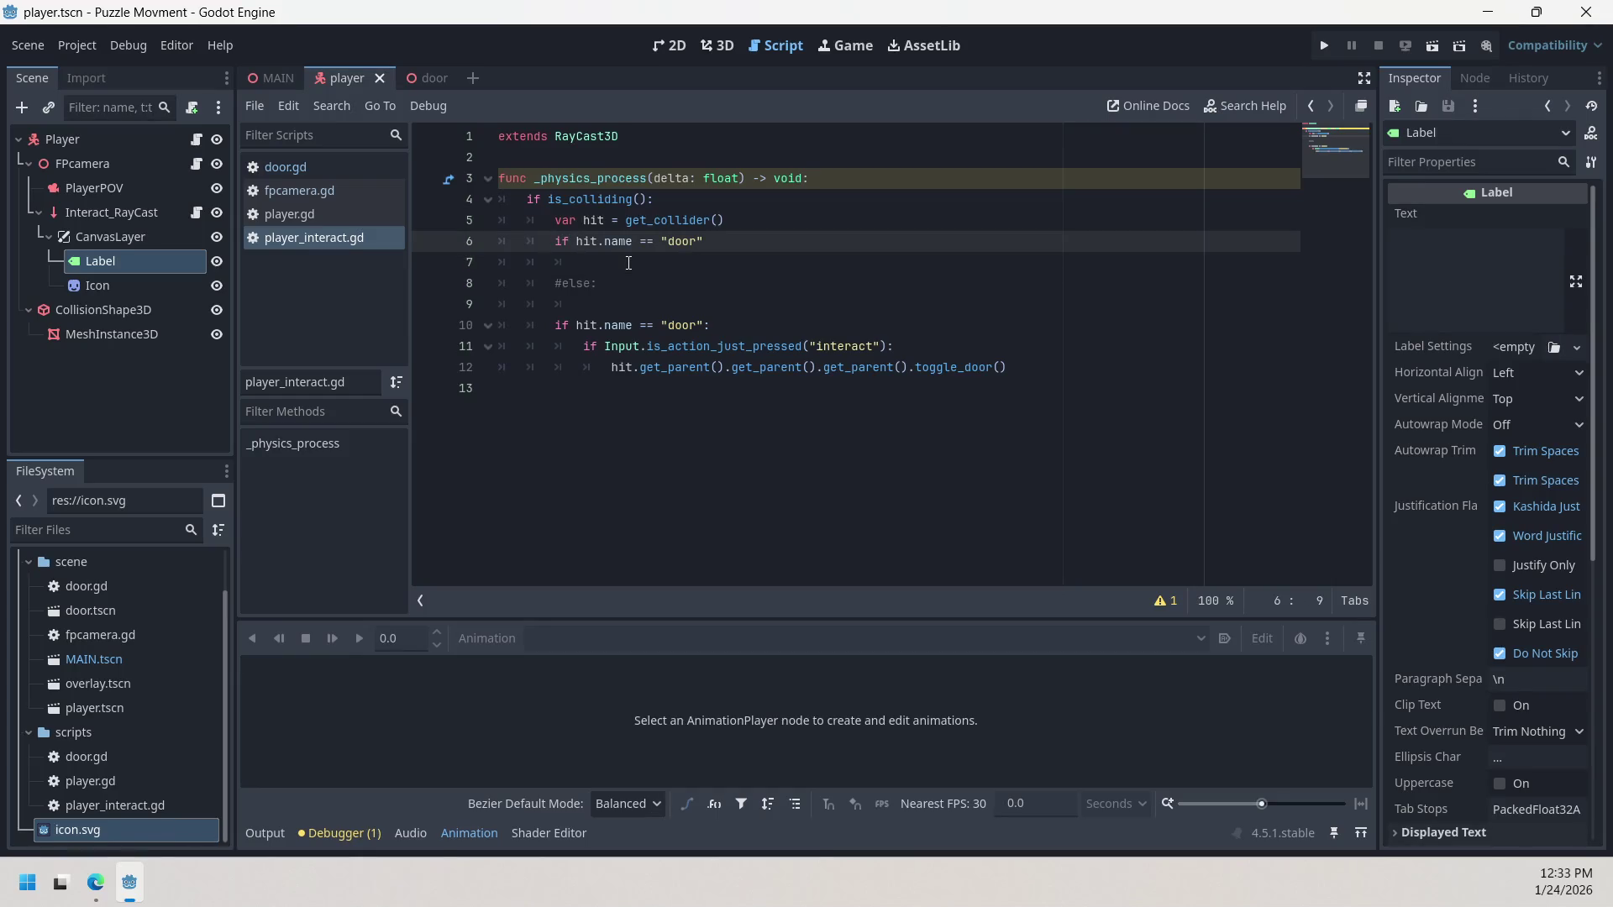
{"action": "key", "text": "Down"}
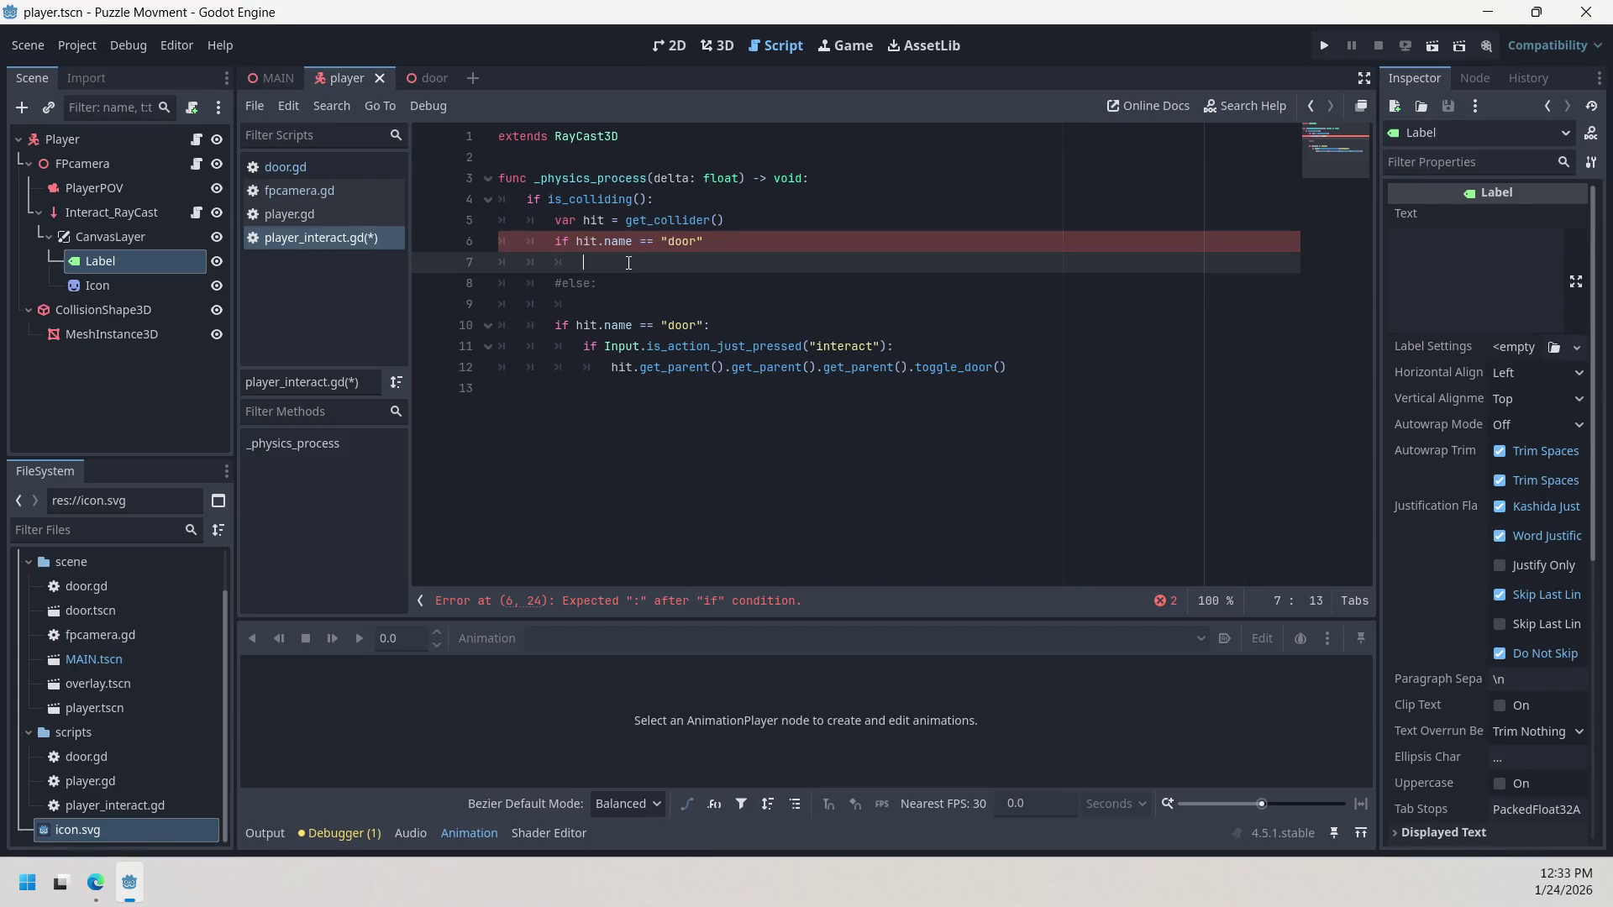
Step: Erase the mistyped text and enter 'Label.' on line 7 using autocomplete
{"action": "type", "text": "lAB"}
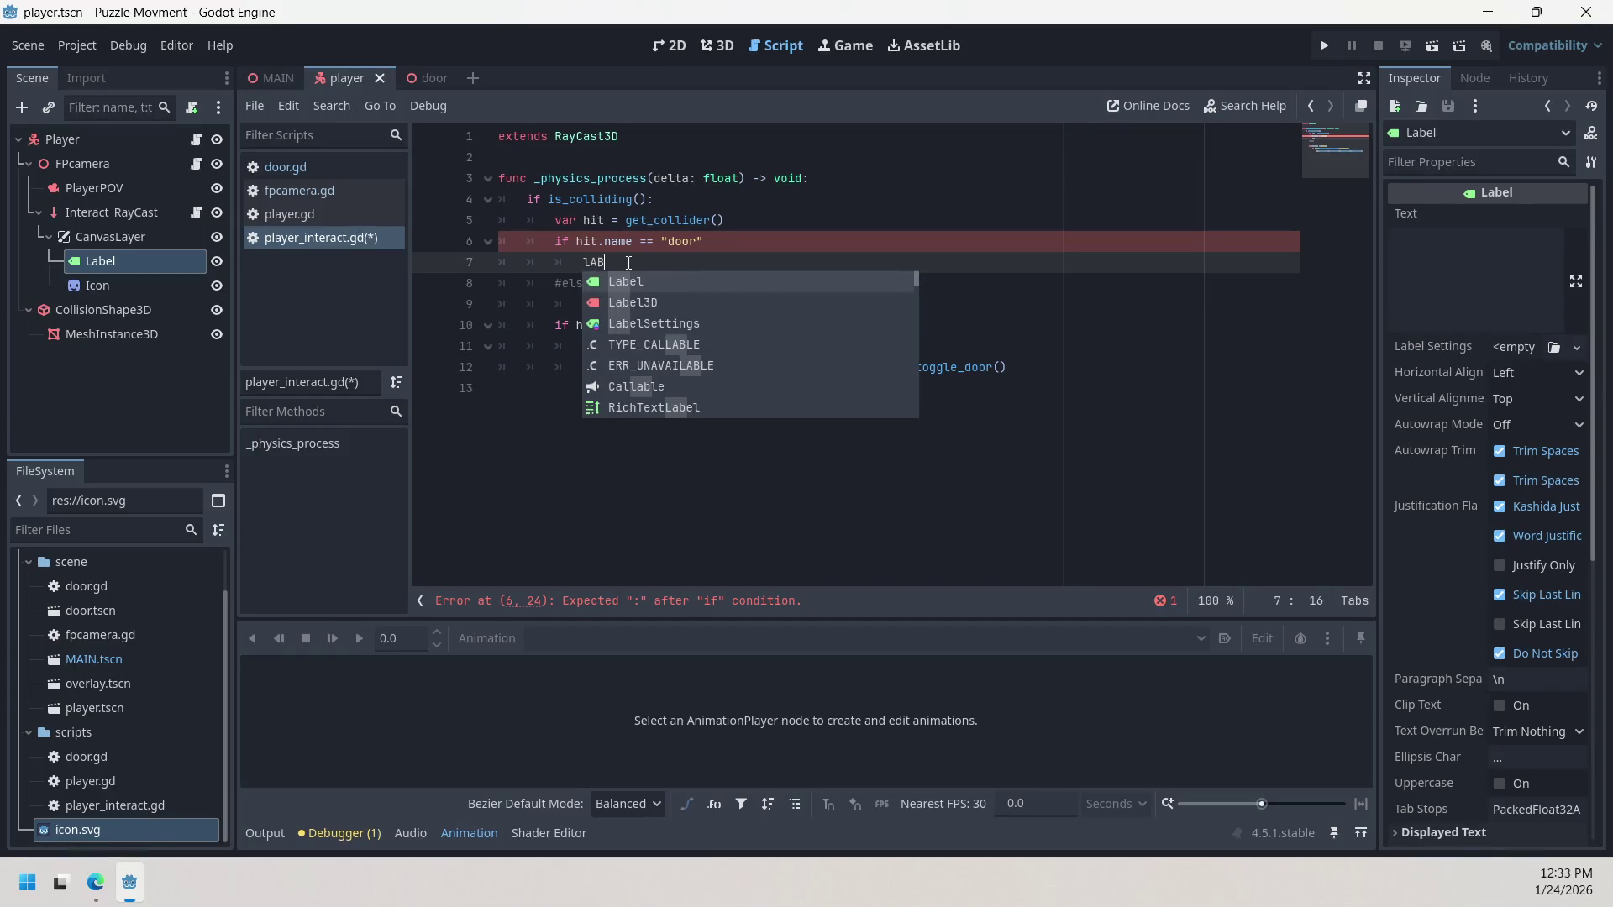
{"action": "key", "text": "Escape"}
{"action": "key", "text": "BackSpace"}
{"action": "key", "text": "BackSpace"}
{"action": "key", "text": "BackSpace"}
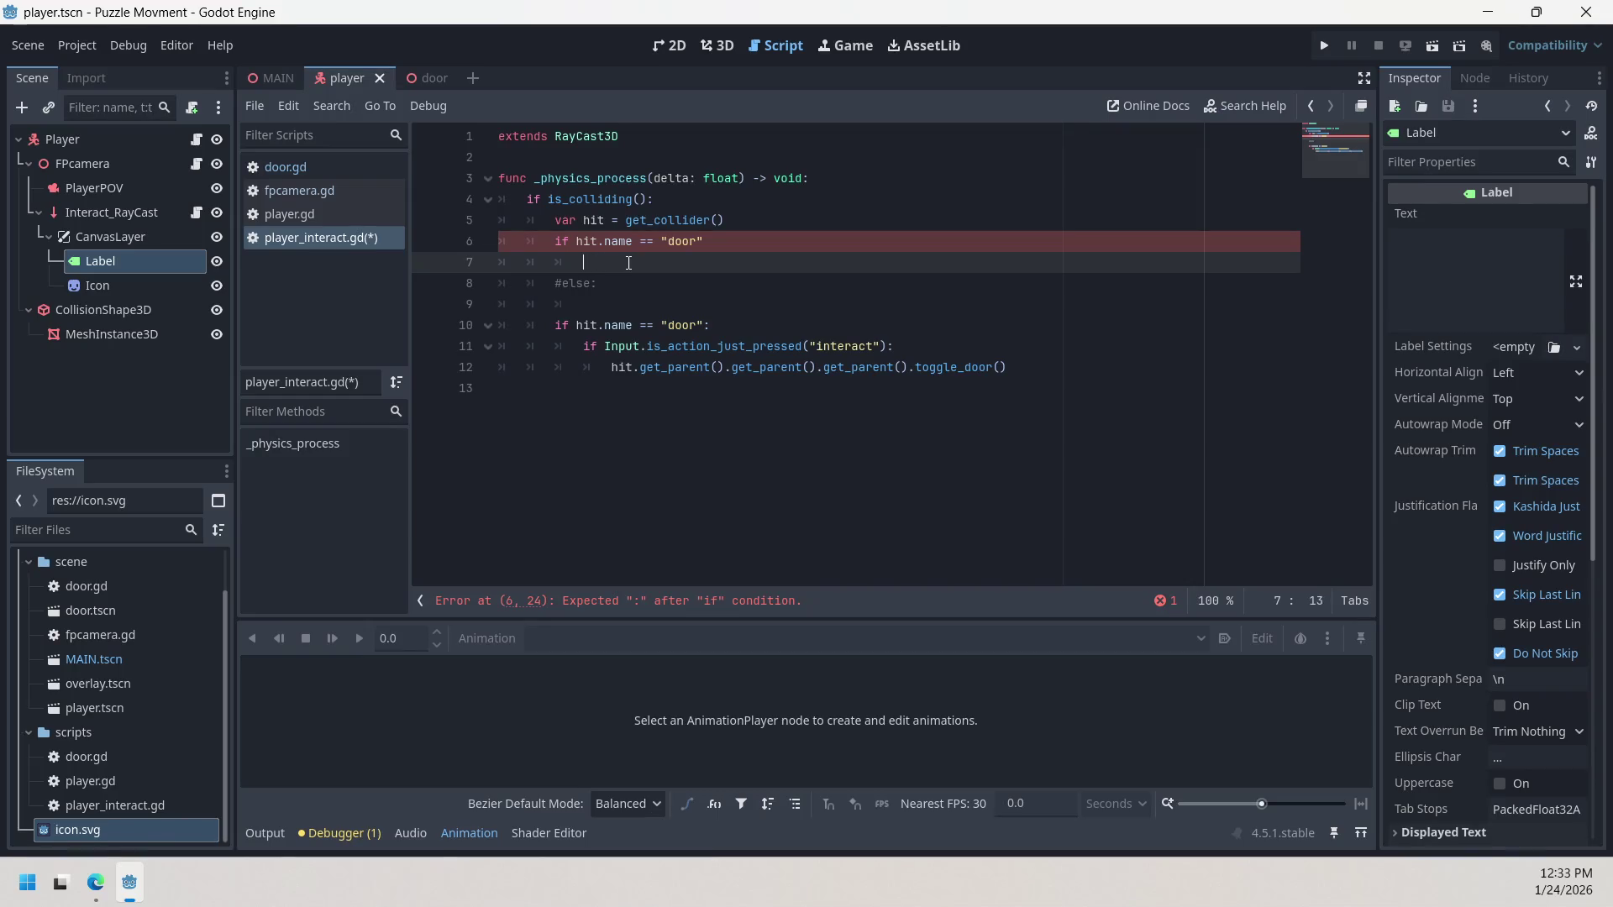
{"action": "type", "text": "LAB"}
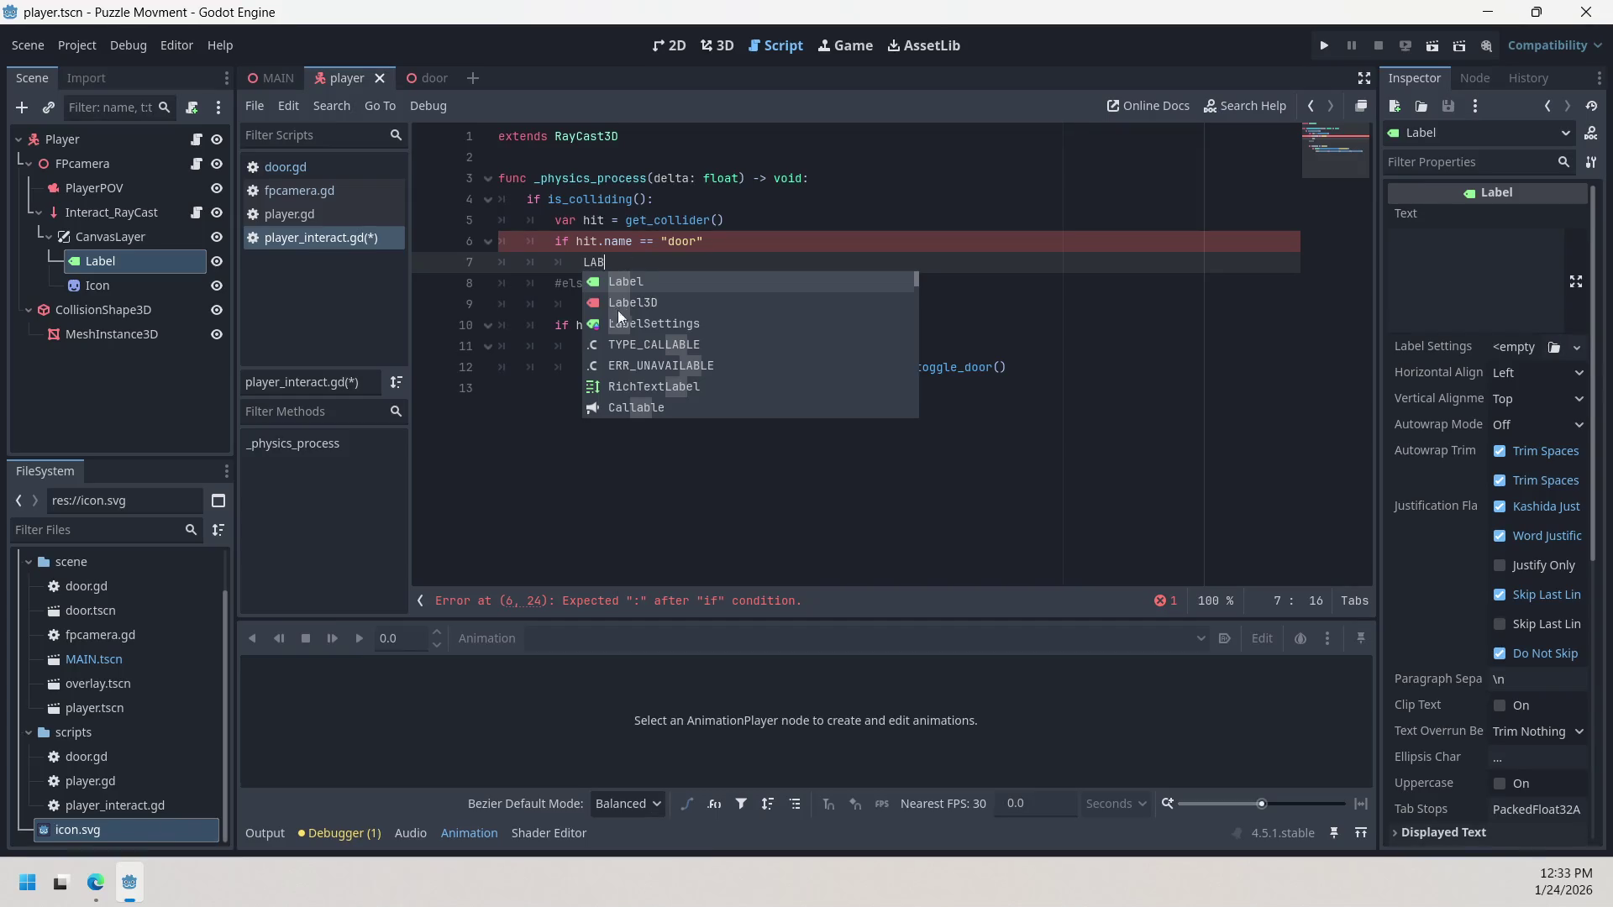
{"action": "double_click", "coordinate": [659, 282]}
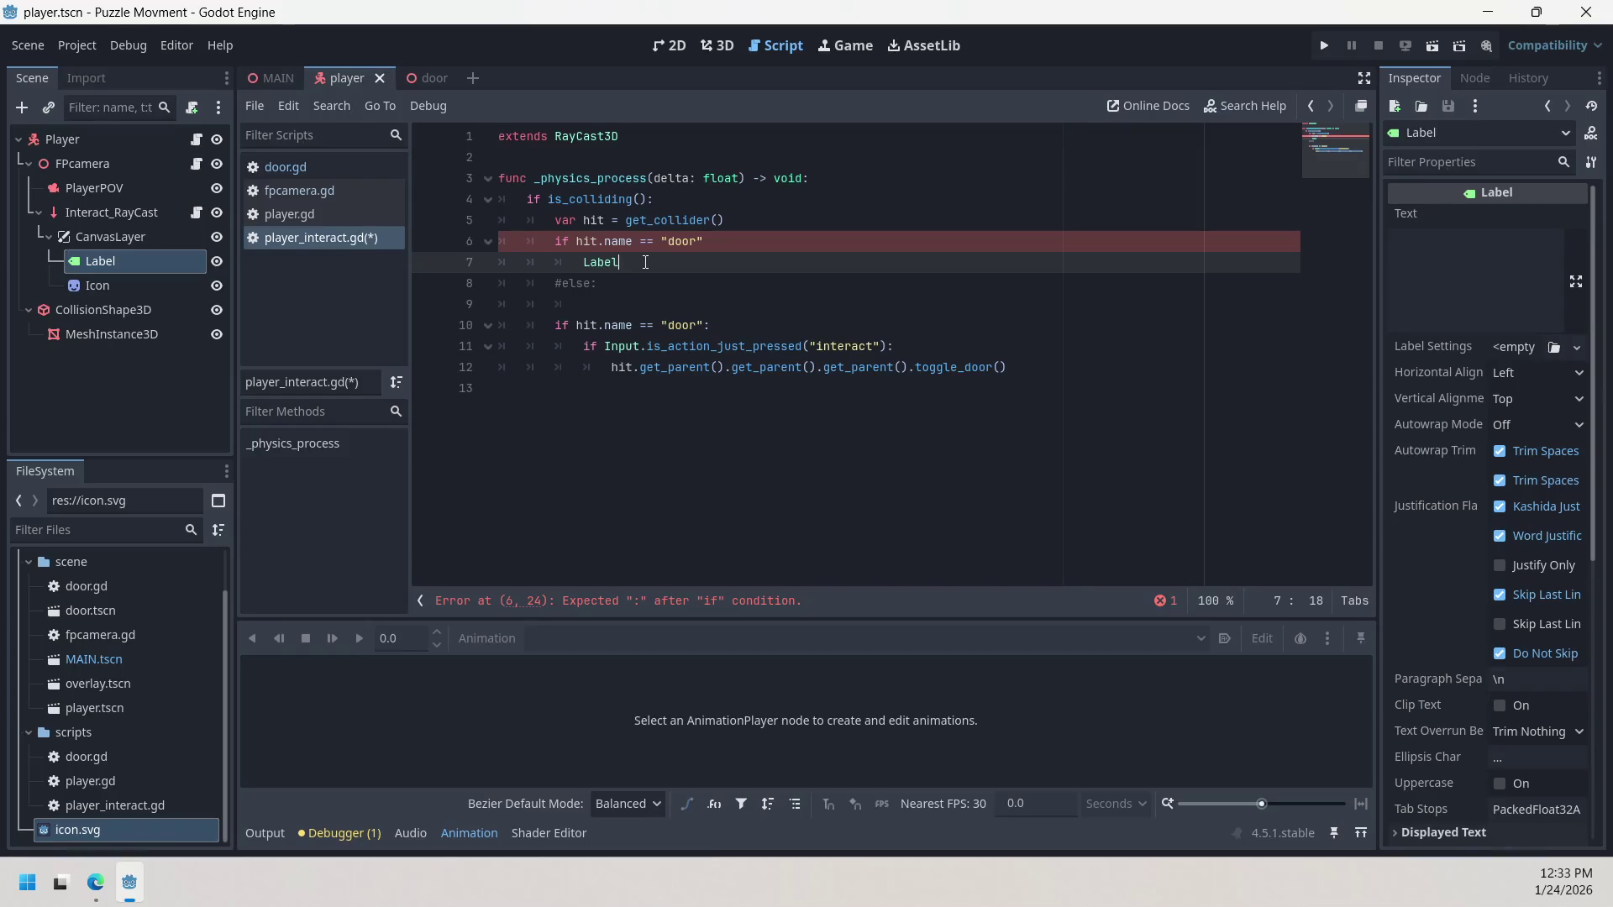
{"action": "type", "text": "."}
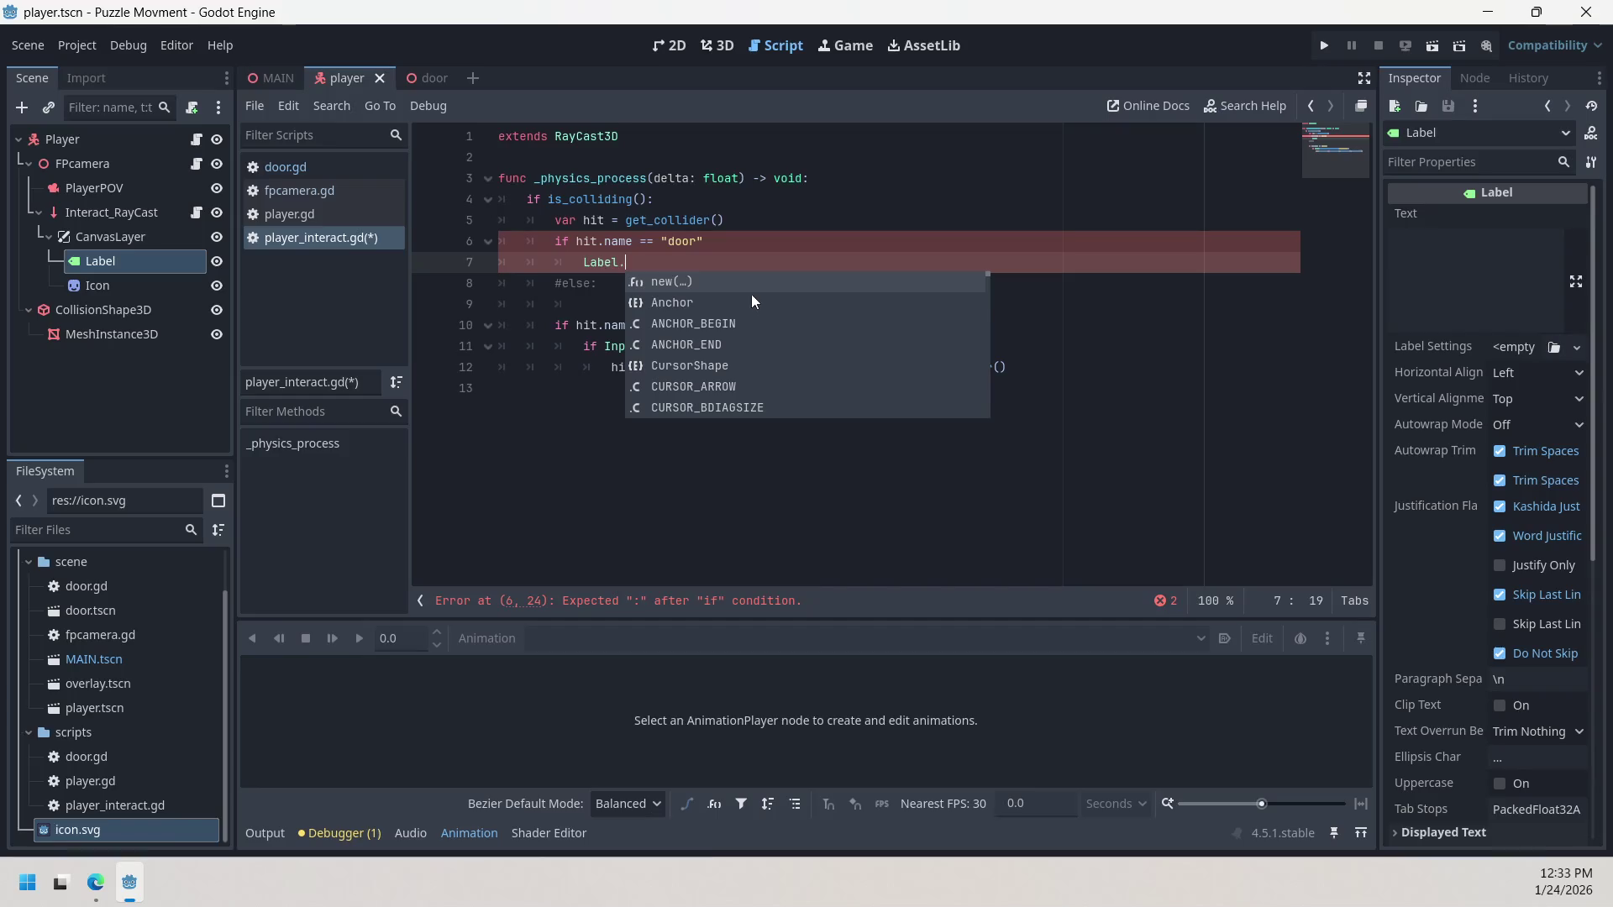
Step: Scroll through the Label member completion suggestions on line 7
{"action": "key", "text": "Down"}
{"action": "key", "text": "Down"}
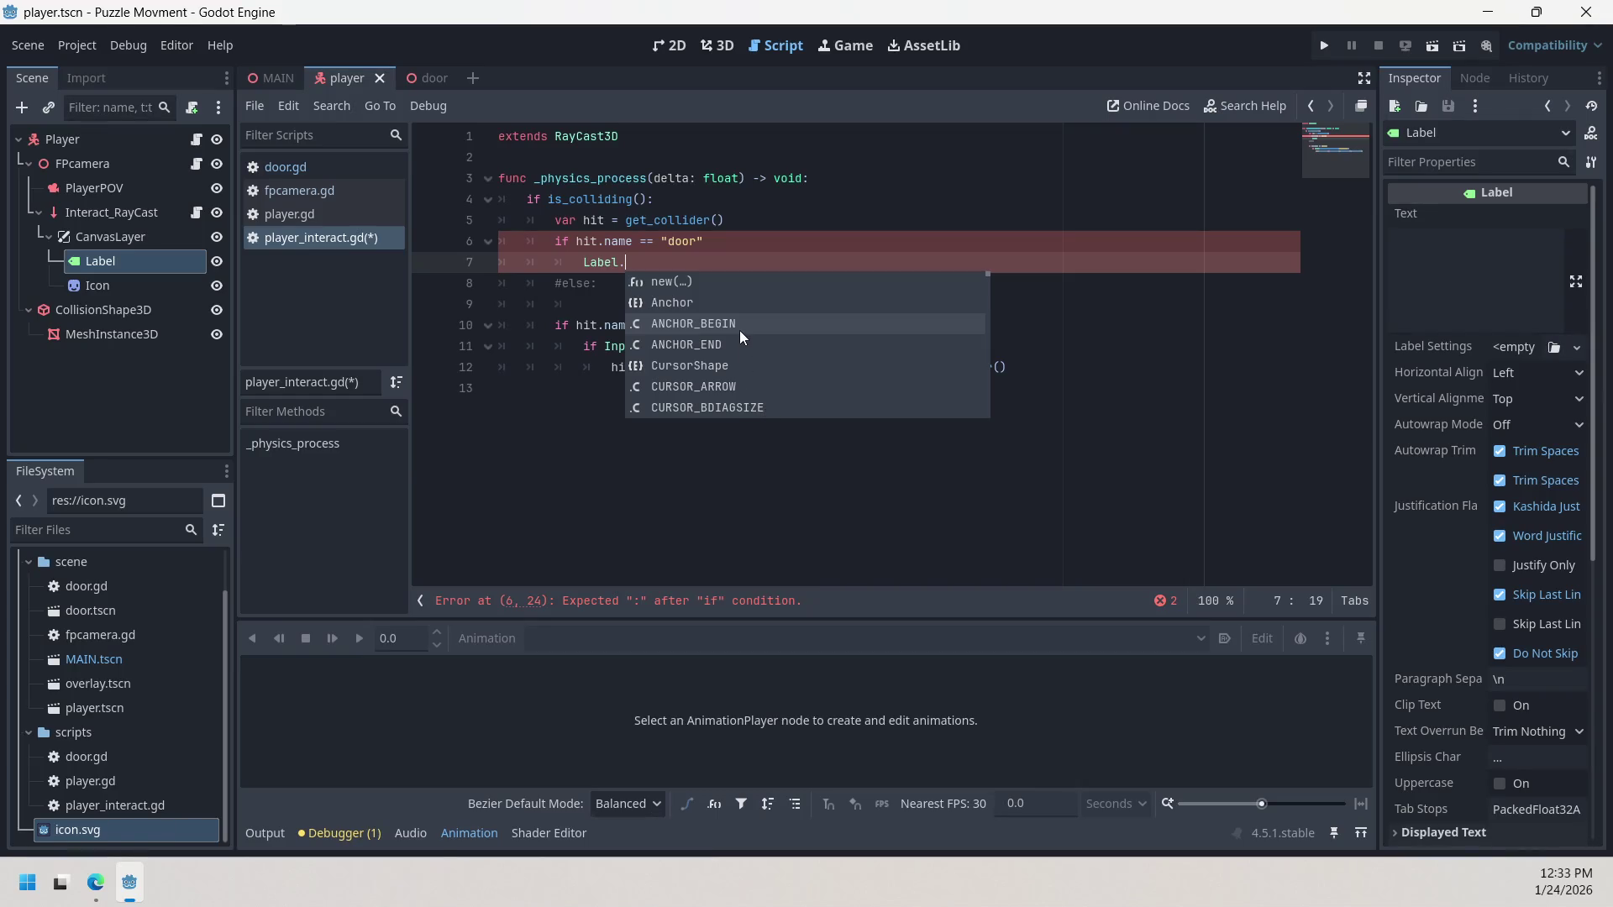
{"action": "scroll", "coordinate": [736, 371], "scroll_direction": "down", "scroll_amount": 7}
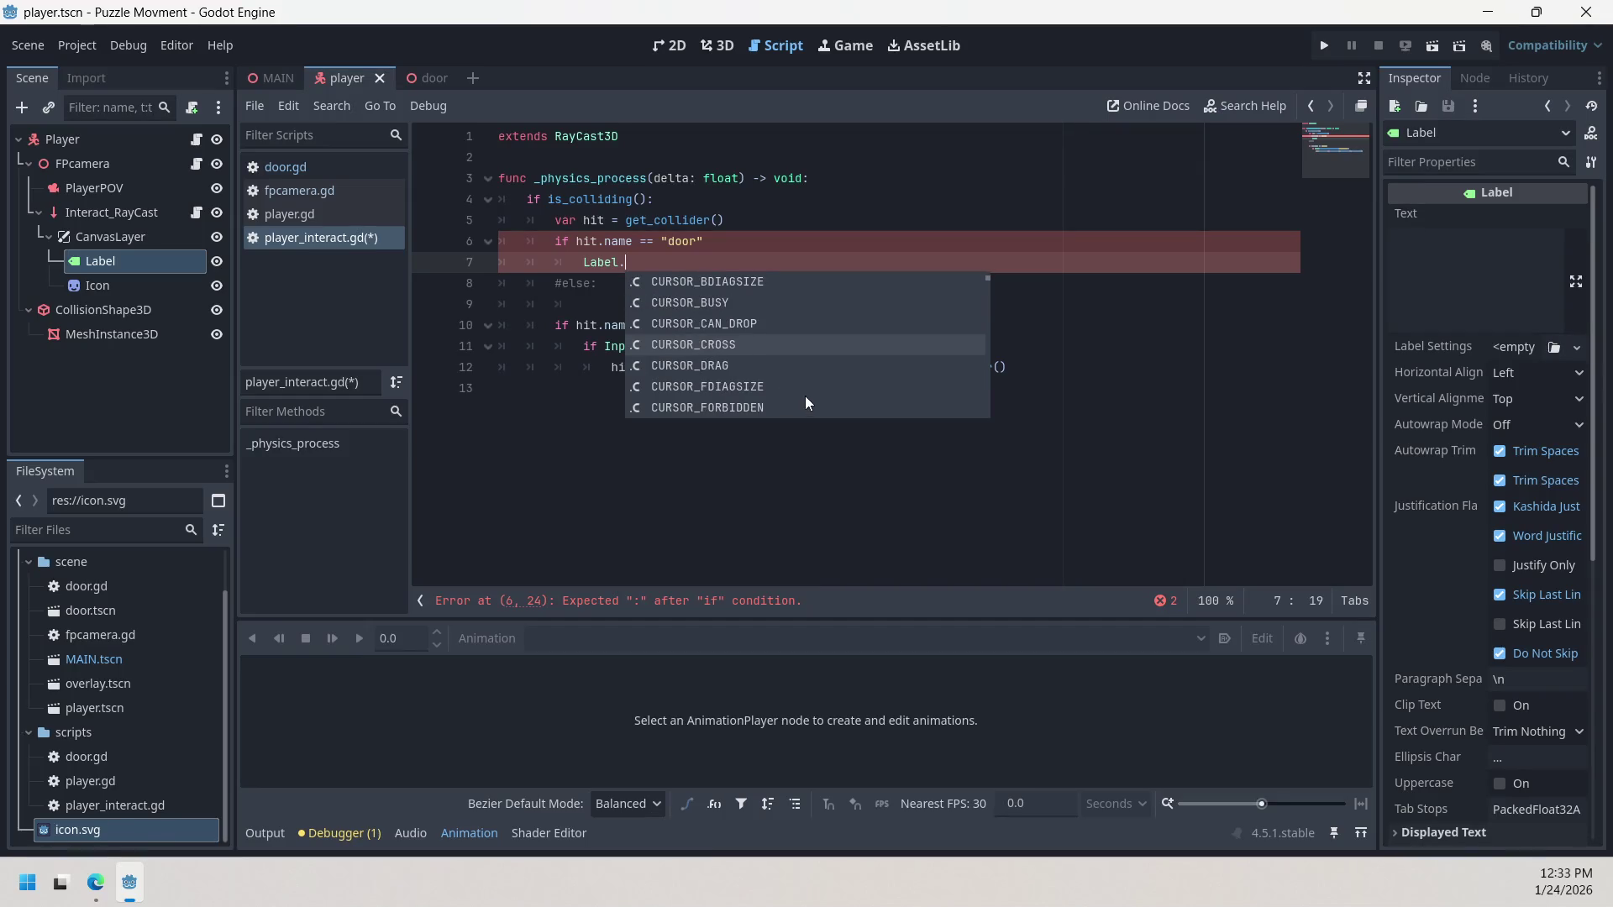
{"action": "scroll", "coordinate": [805, 404], "scroll_direction": "up", "scroll_amount": 1}
{"action": "mouse_move", "coordinate": [774, 351]}
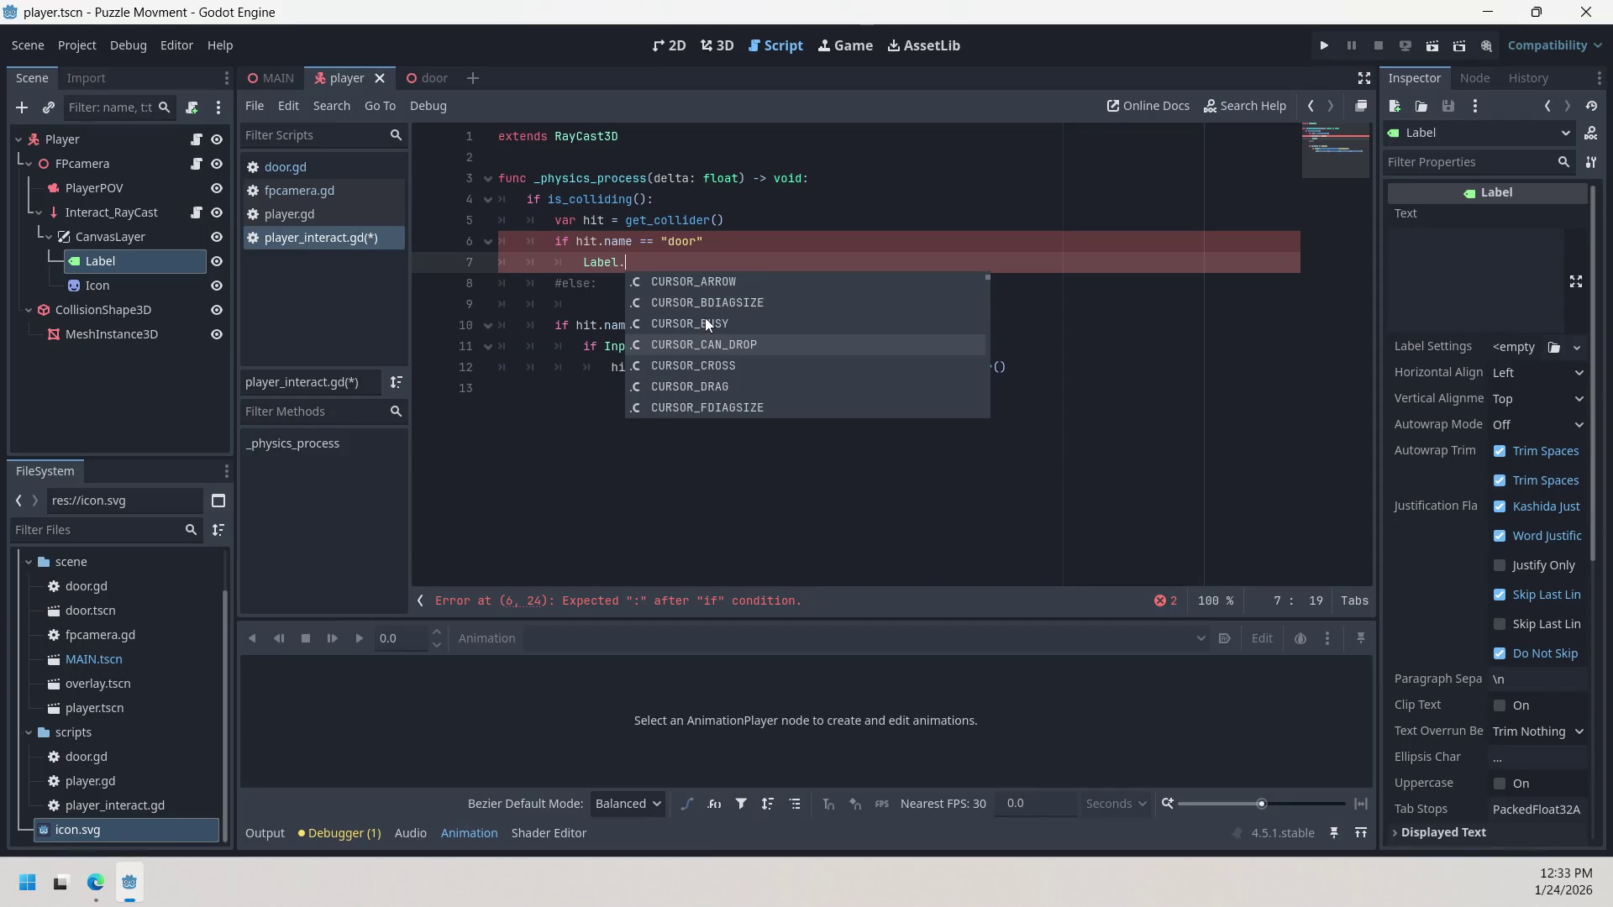
{"action": "scroll", "coordinate": [769, 343], "scroll_direction": "down", "scroll_amount": 1}
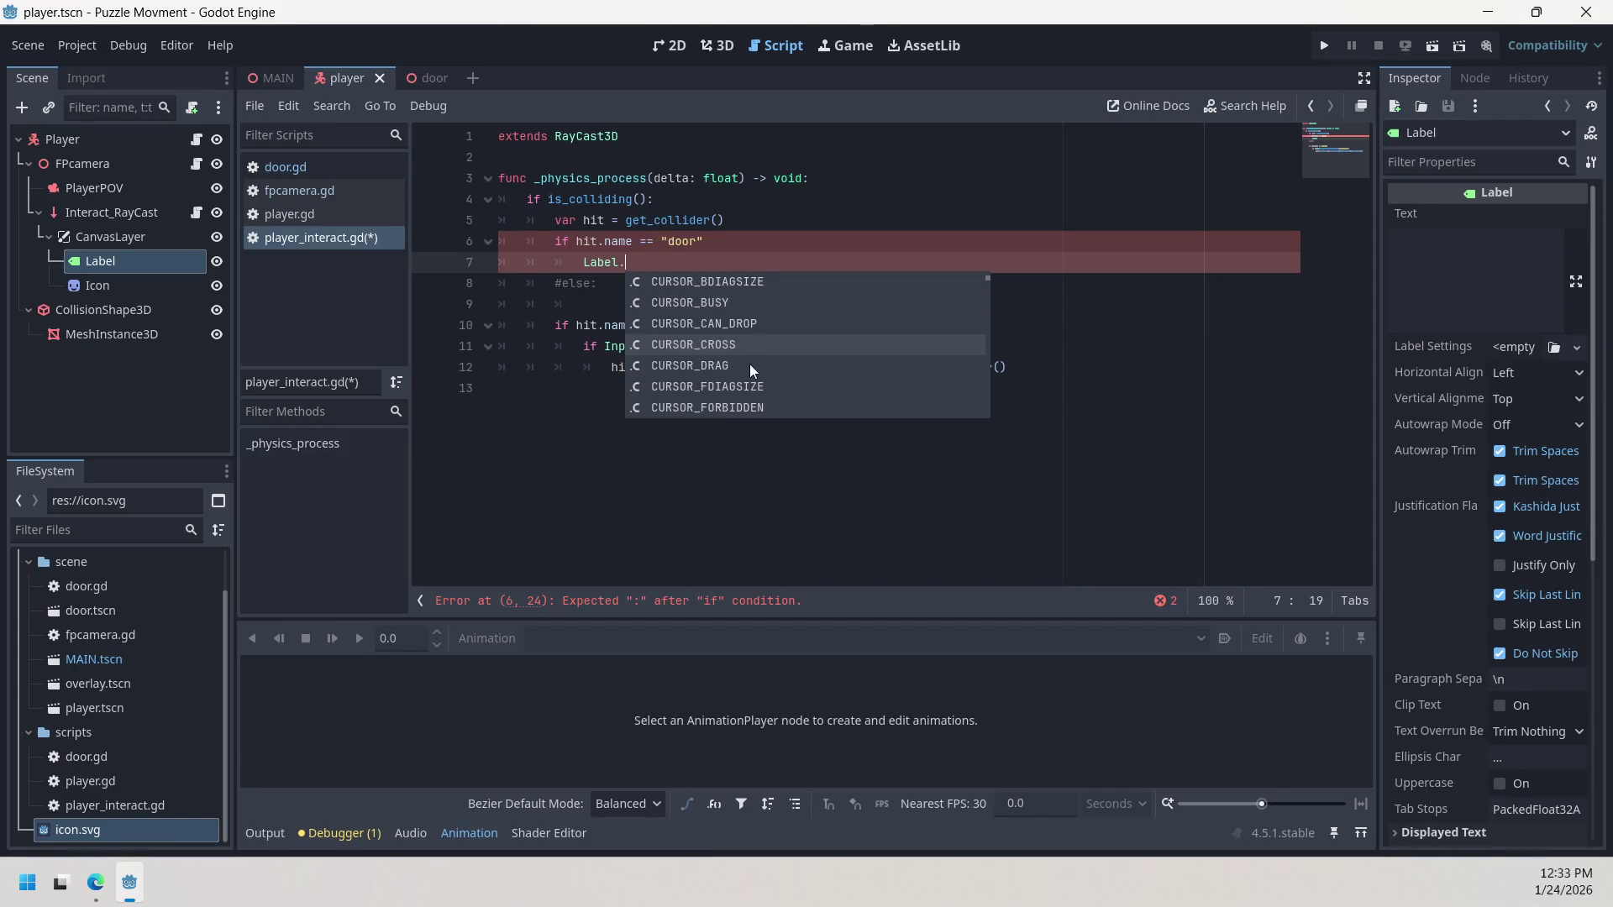
{"action": "scroll", "coordinate": [749, 365], "scroll_direction": "down", "scroll_amount": 4}
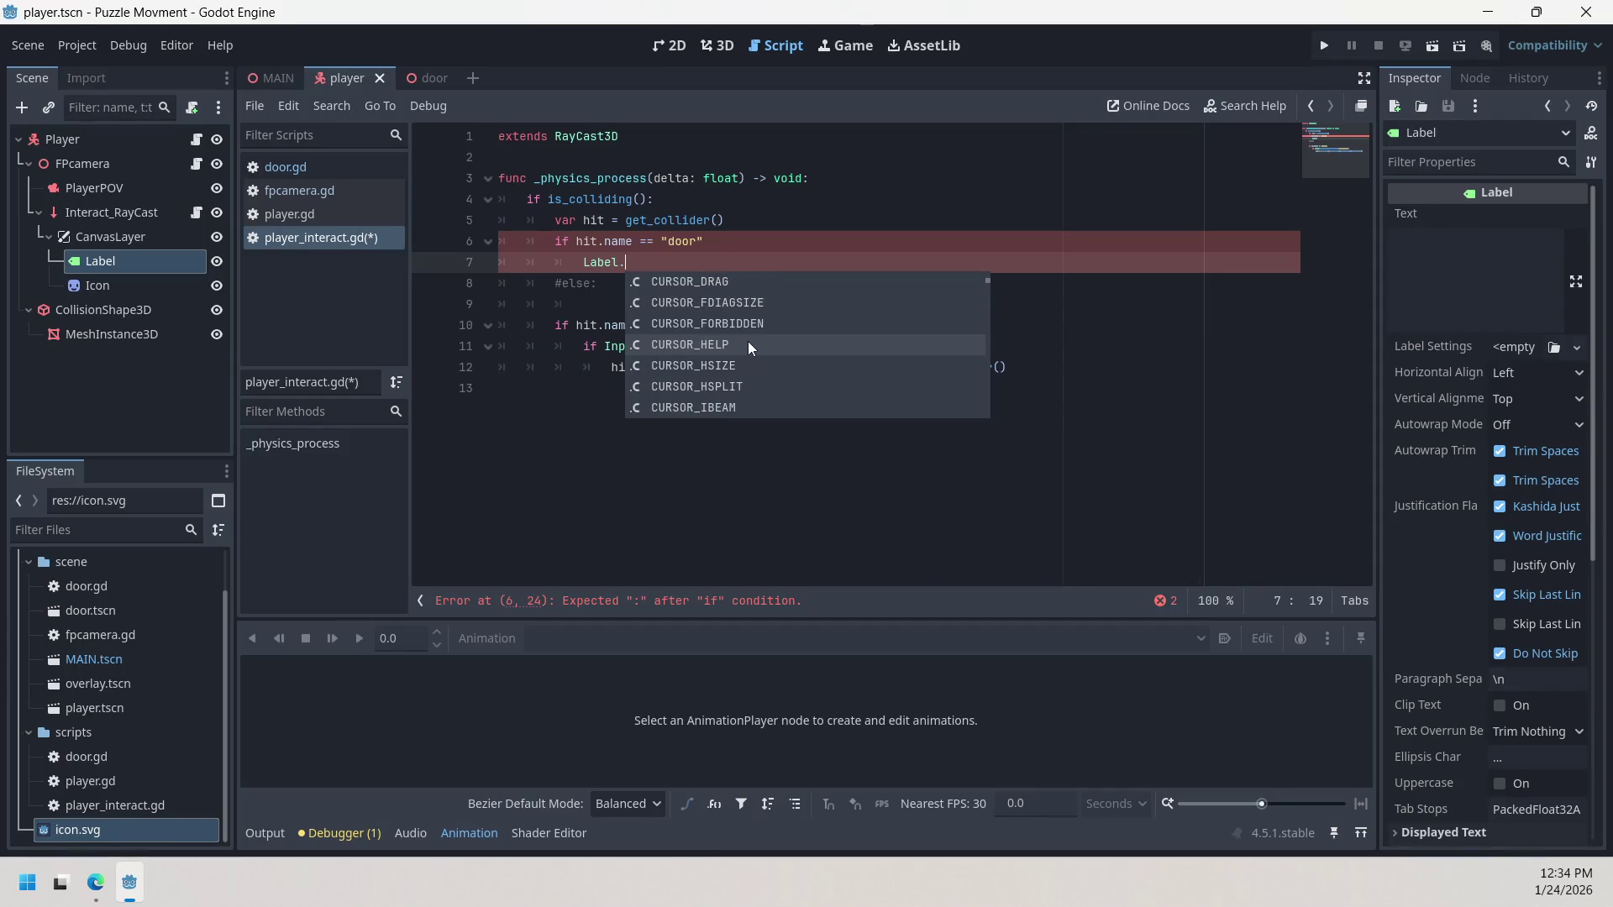
{"action": "scroll", "coordinate": [749, 346], "scroll_direction": "down", "scroll_amount": 4}
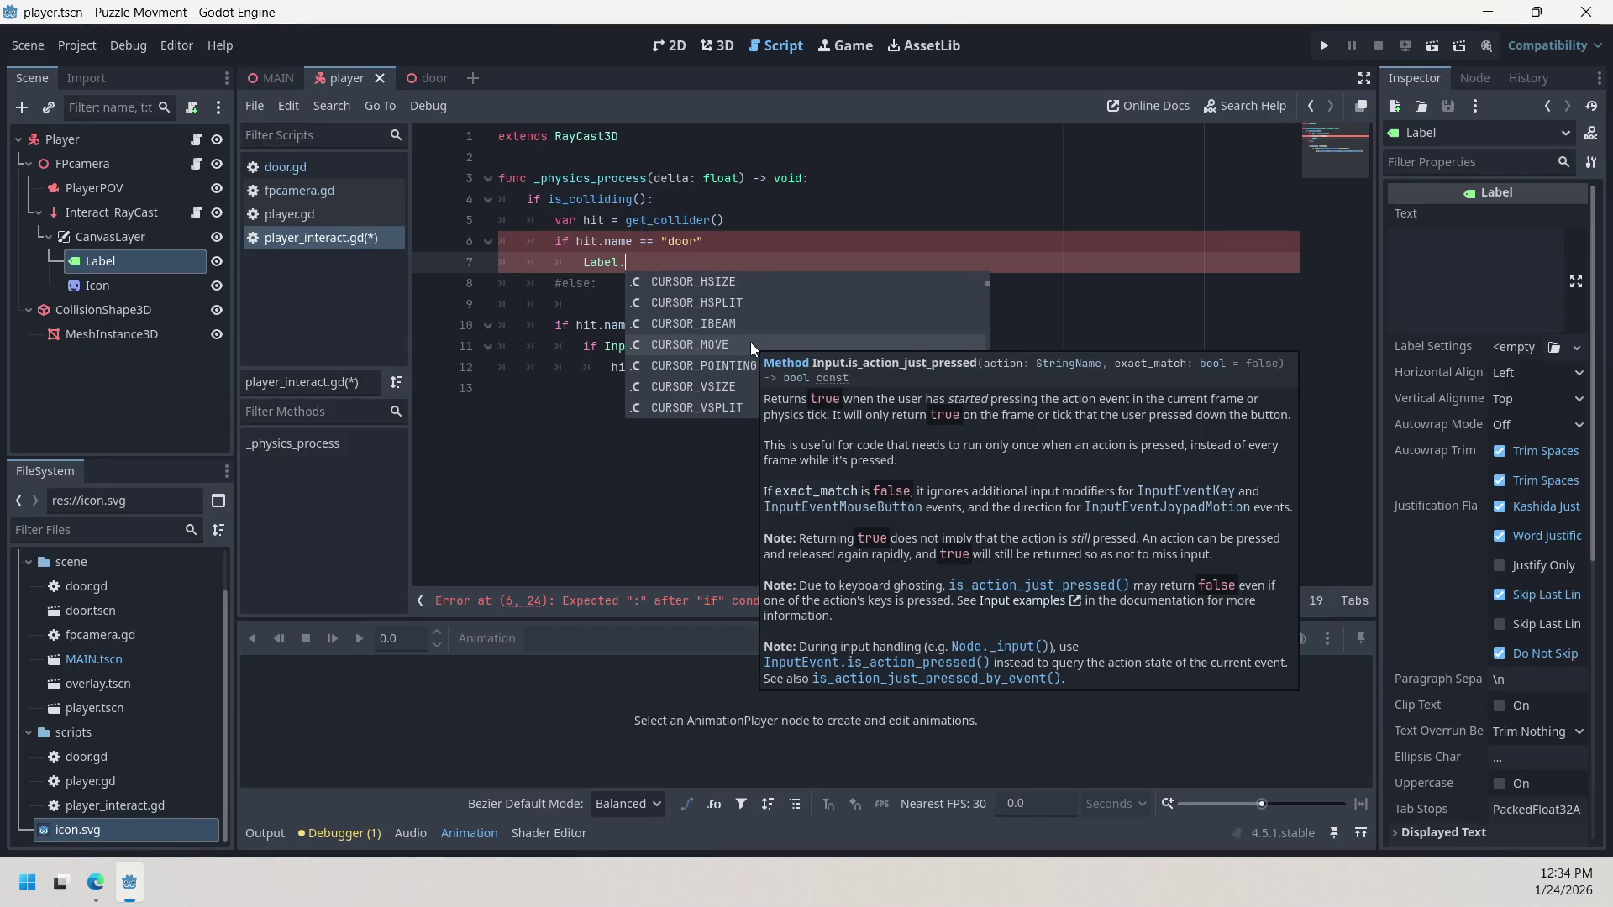
{"action": "scroll", "coordinate": [755, 328], "scroll_direction": "up", "scroll_amount": 8}
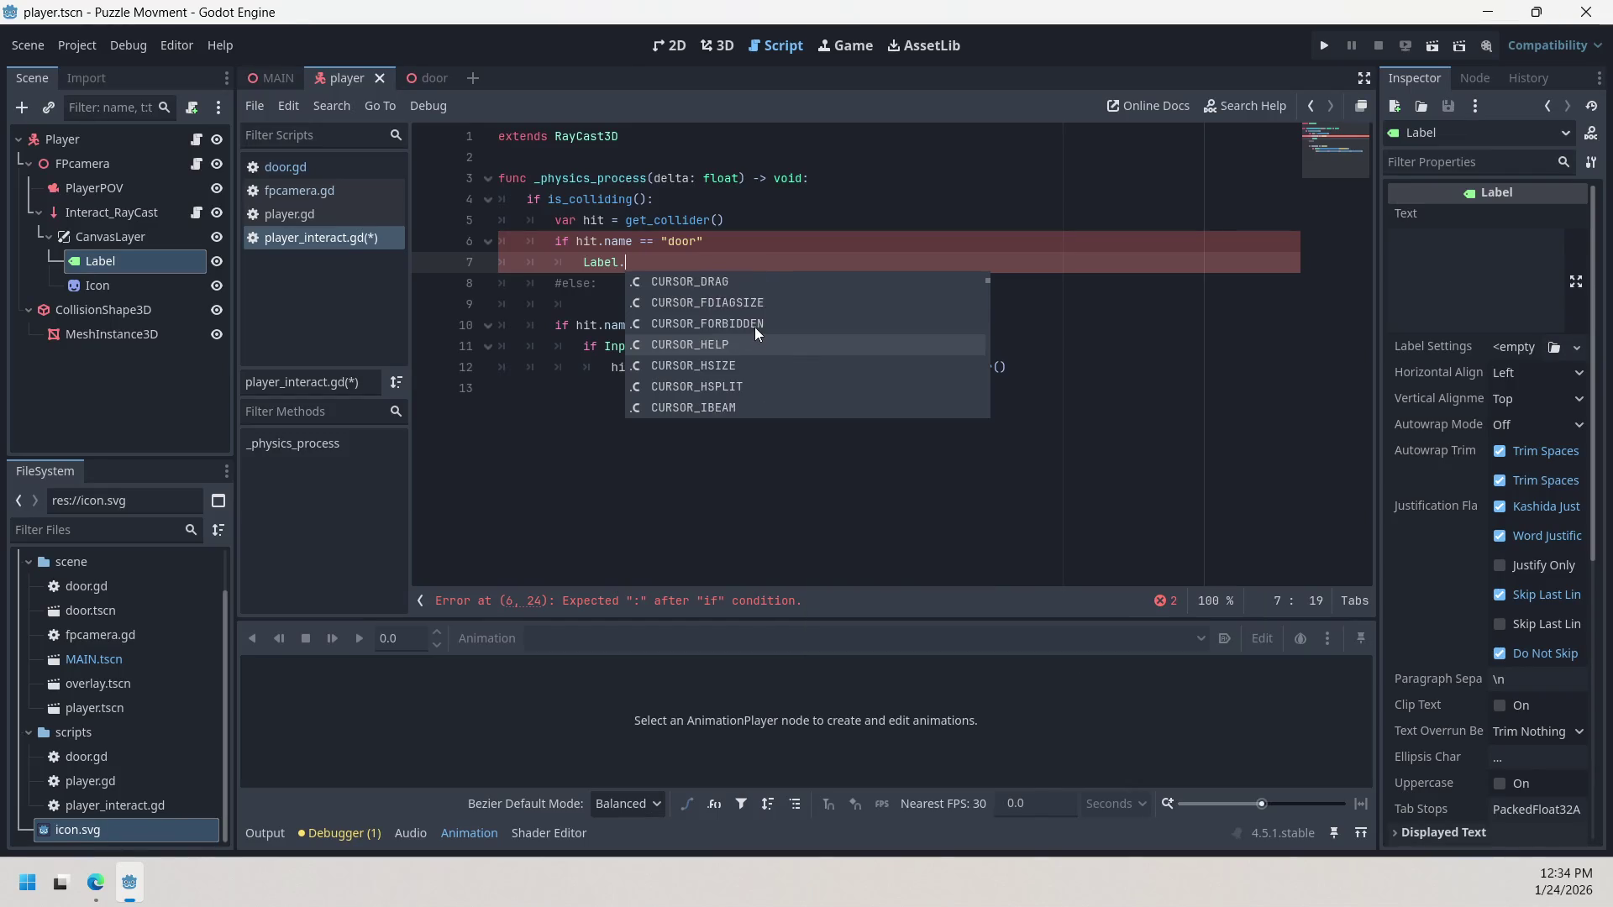
Step: Preview the CURSOR_BUSY and CURSOR_CROSS suggestions, then delete the dot after Label
{"action": "left_click", "coordinate": [739, 308]}
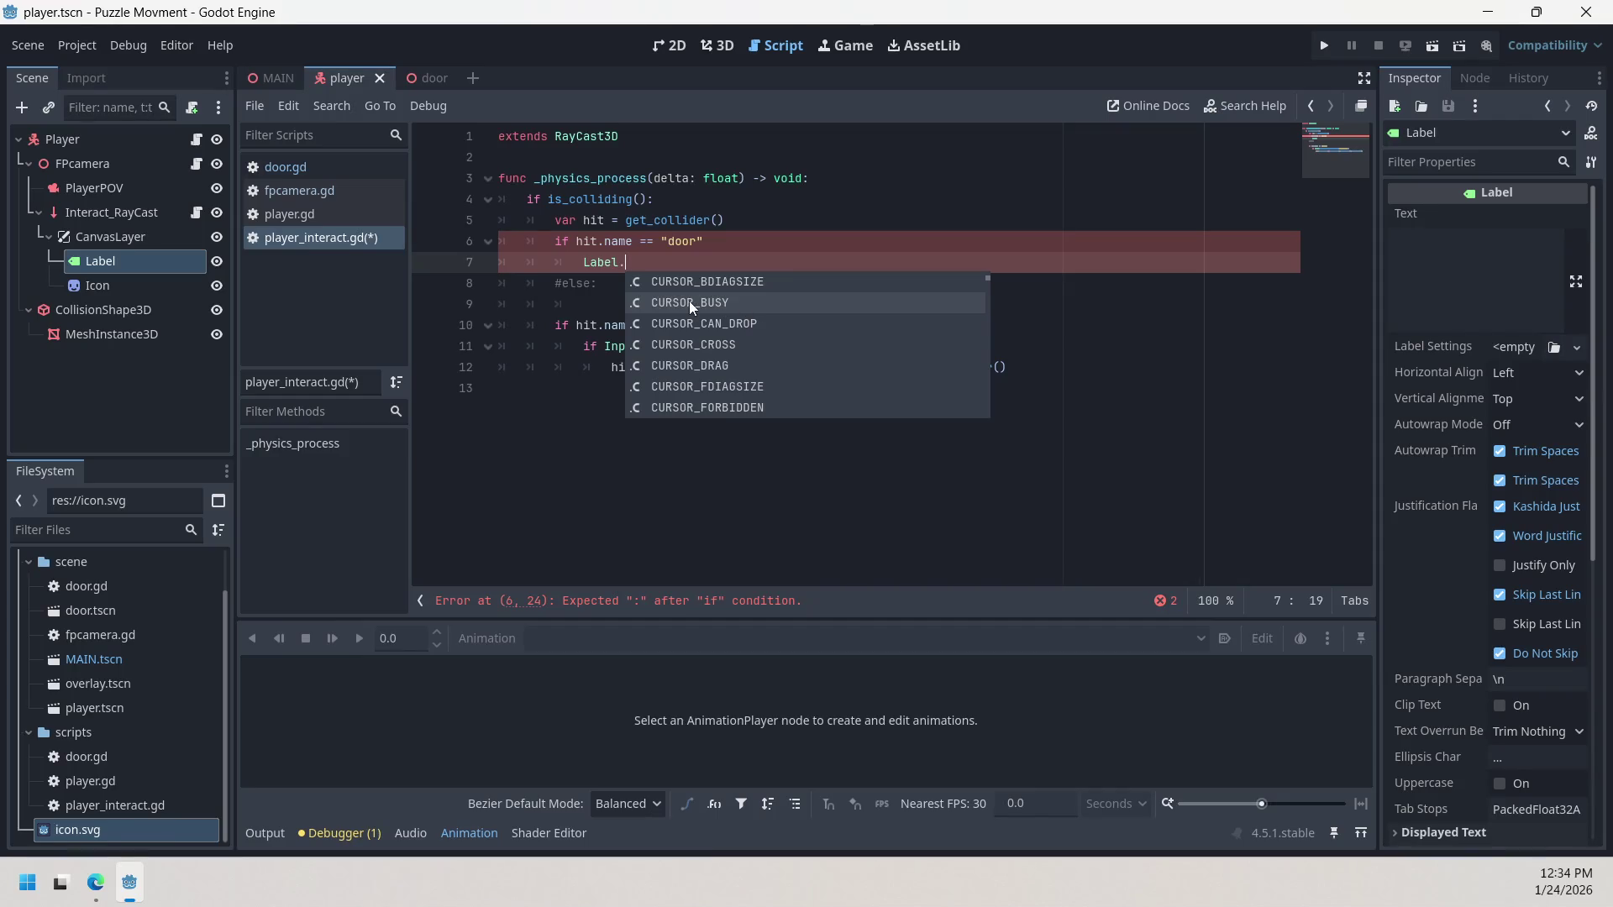
{"action": "left_click", "coordinate": [704, 344]}
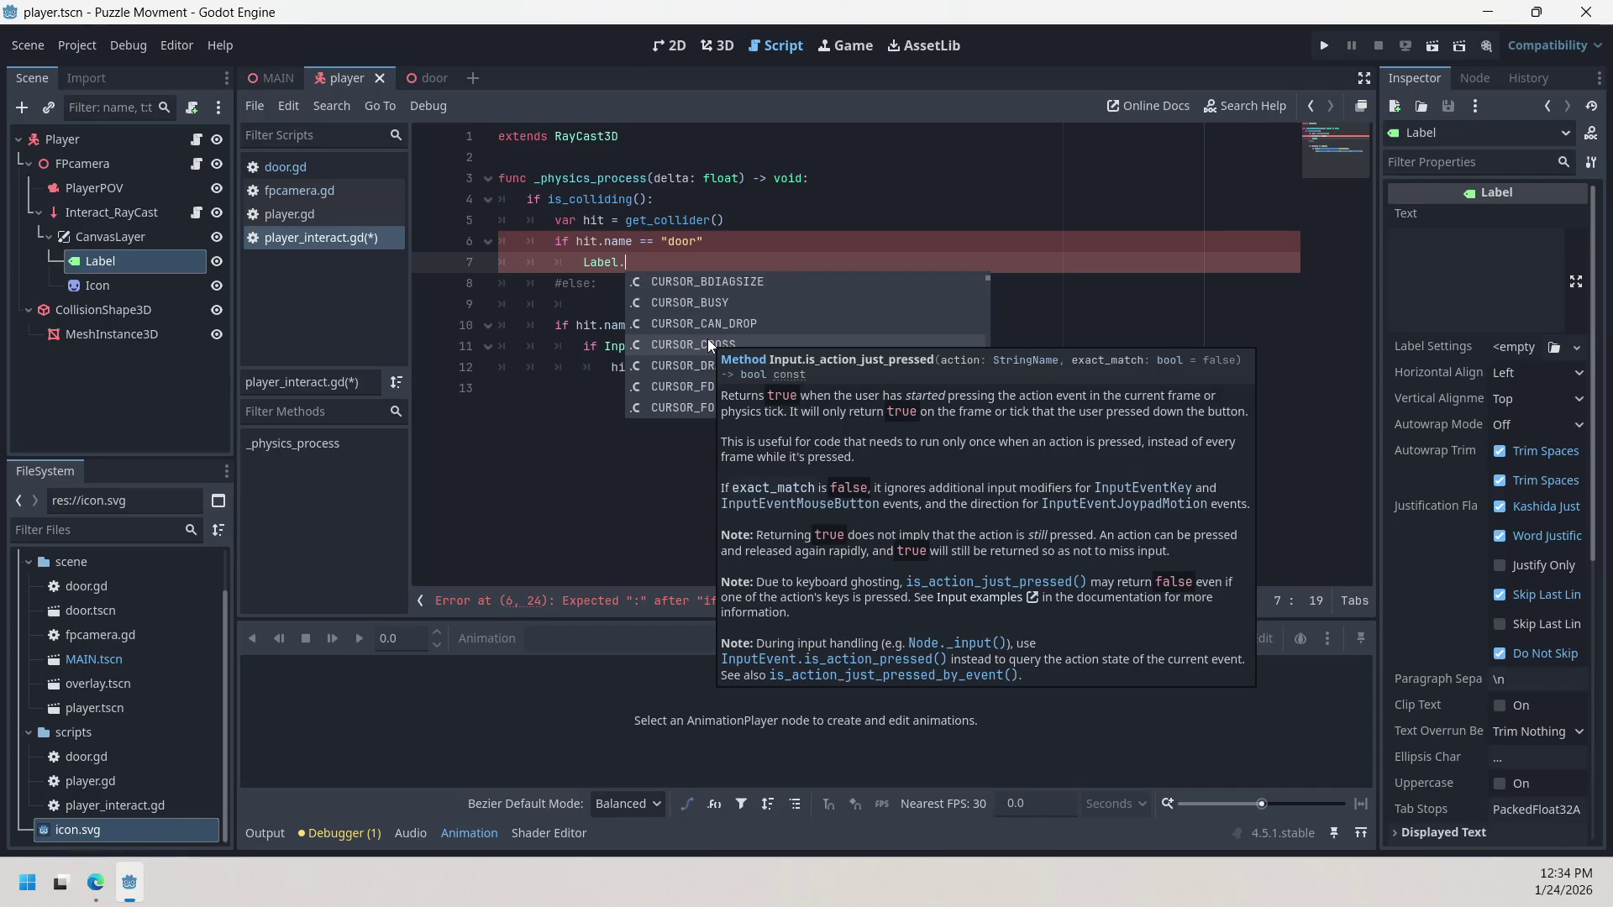
{"action": "scroll", "coordinate": [778, 349], "scroll_direction": "down", "scroll_amount": 3}
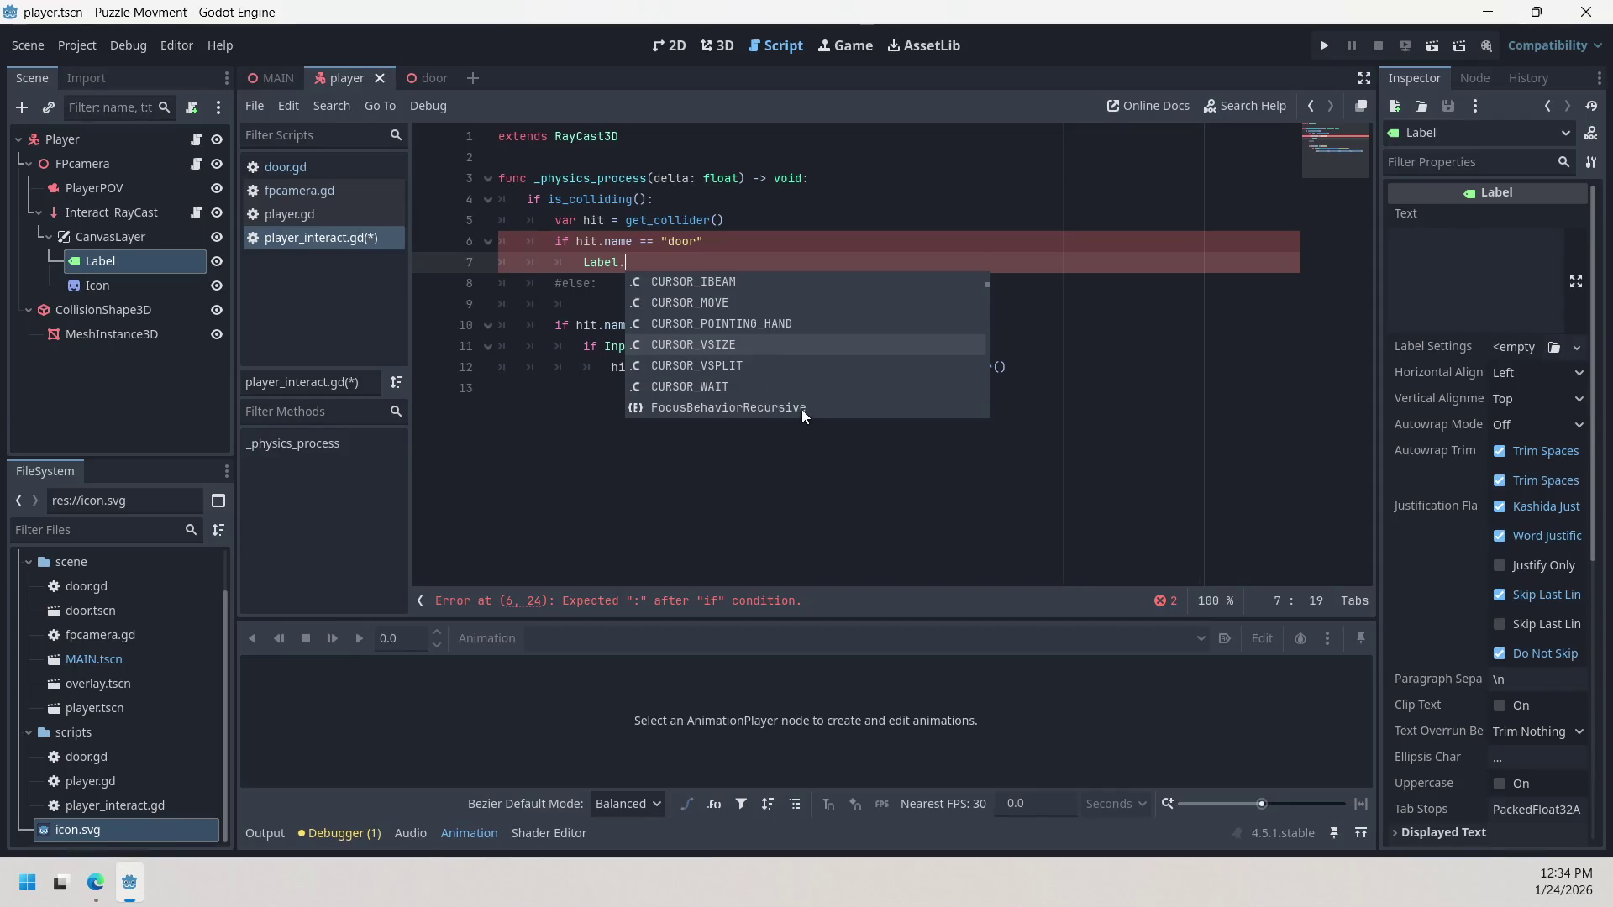
{"action": "scroll", "coordinate": [771, 369], "scroll_direction": "up", "scroll_amount": 1}
{"action": "scroll", "coordinate": [774, 353], "scroll_direction": "up", "scroll_amount": 3}
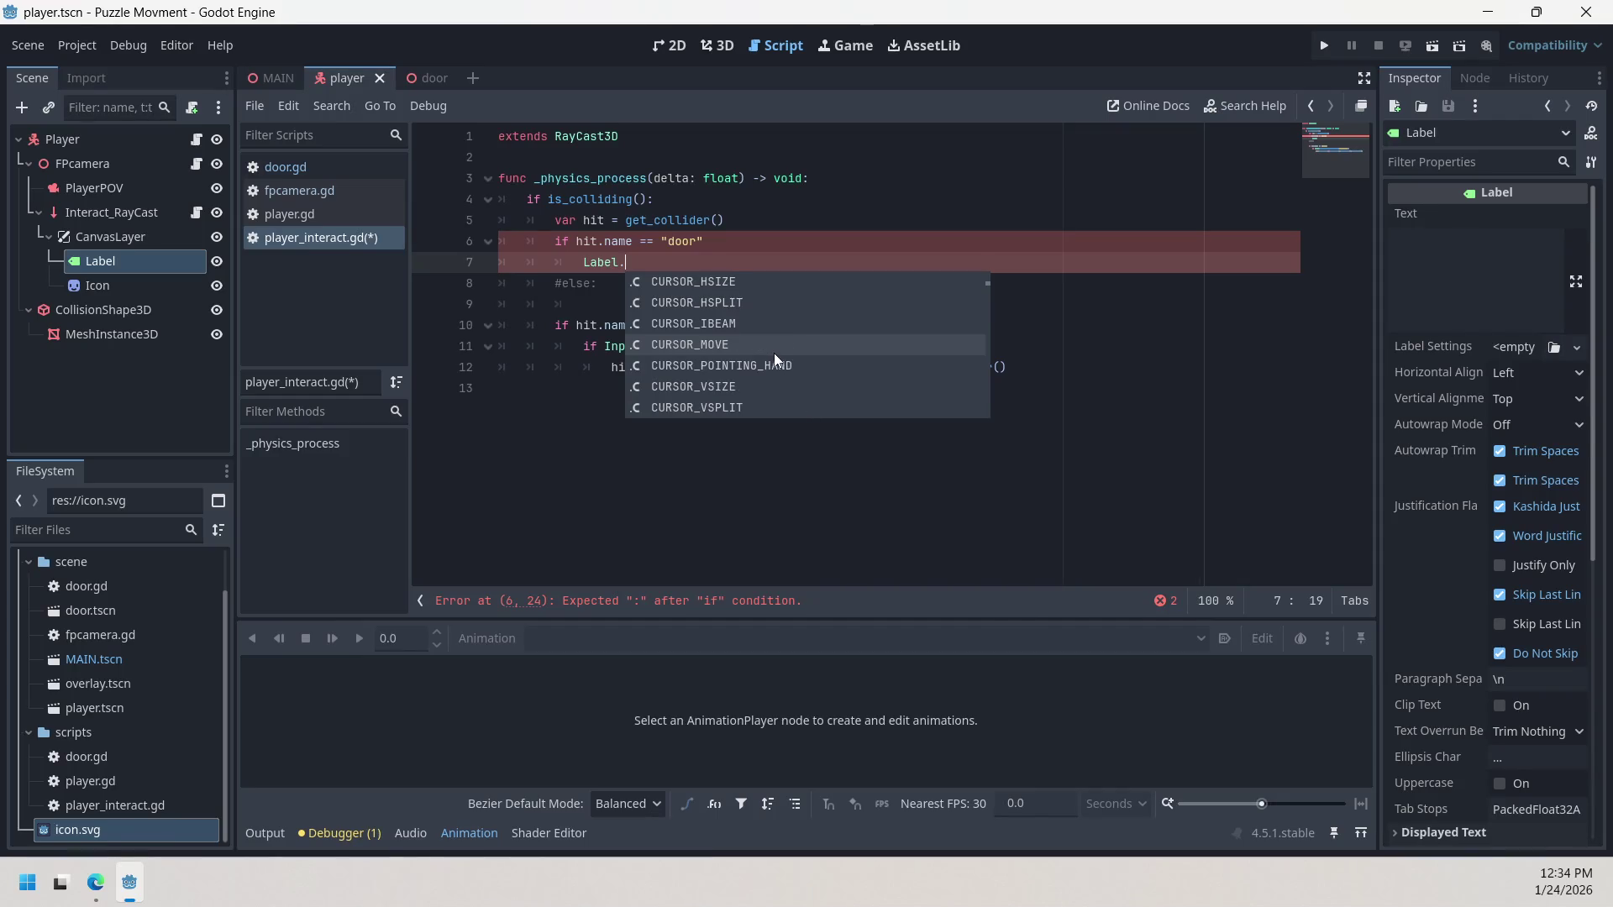
{"action": "scroll", "coordinate": [774, 355], "scroll_direction": "up", "scroll_amount": 2}
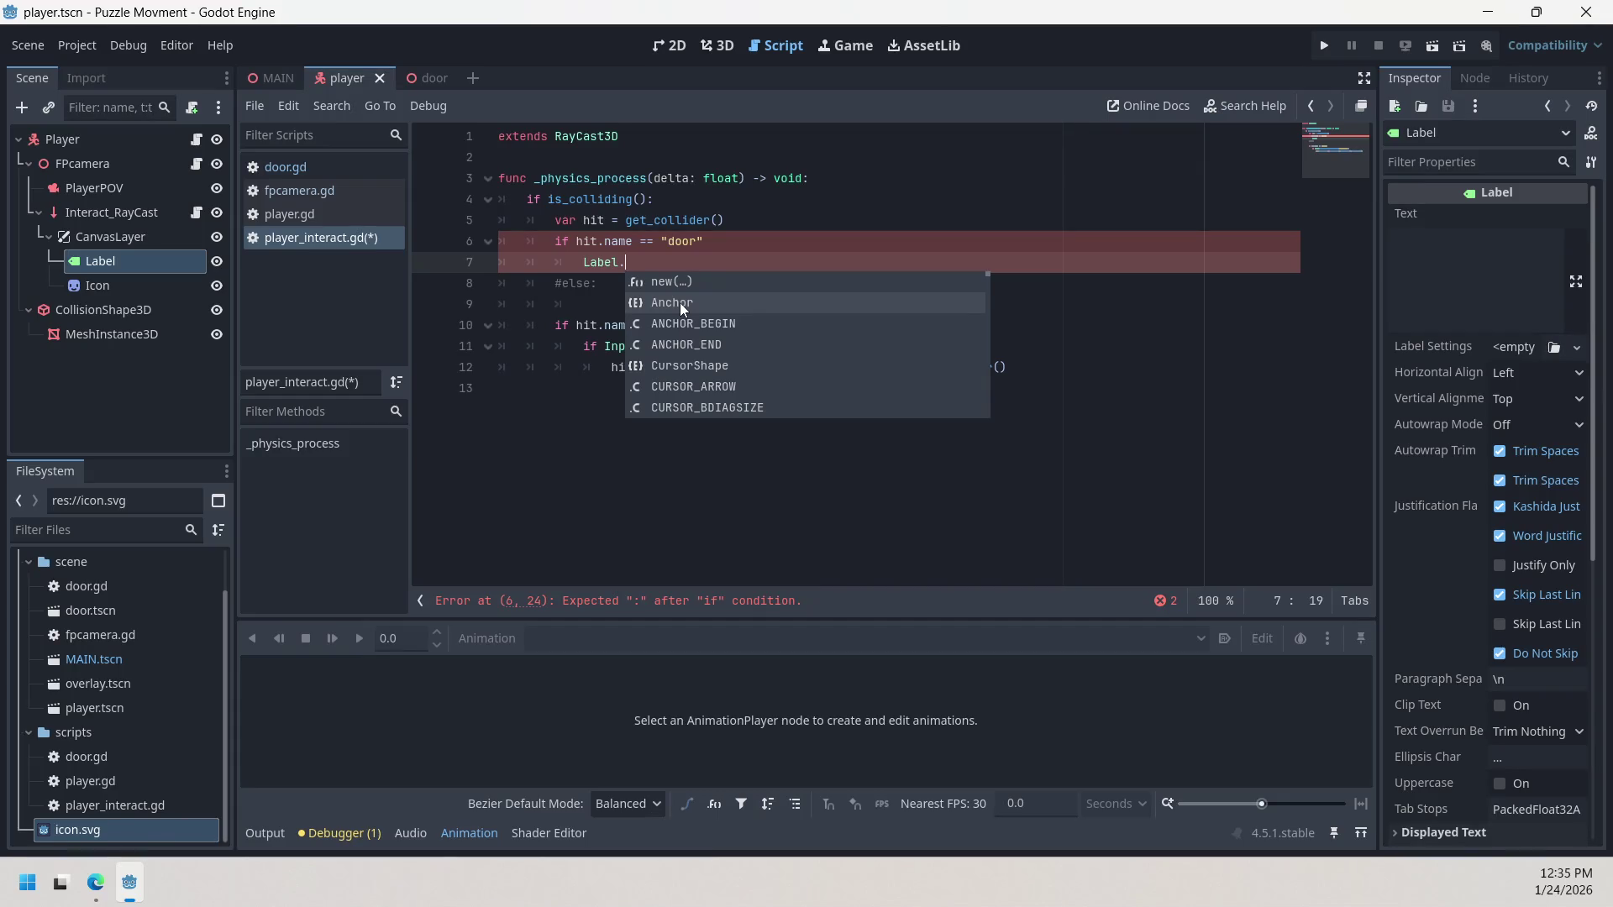
{"action": "key", "text": "BackSpace"}
{"action": "type", "text": "S"}
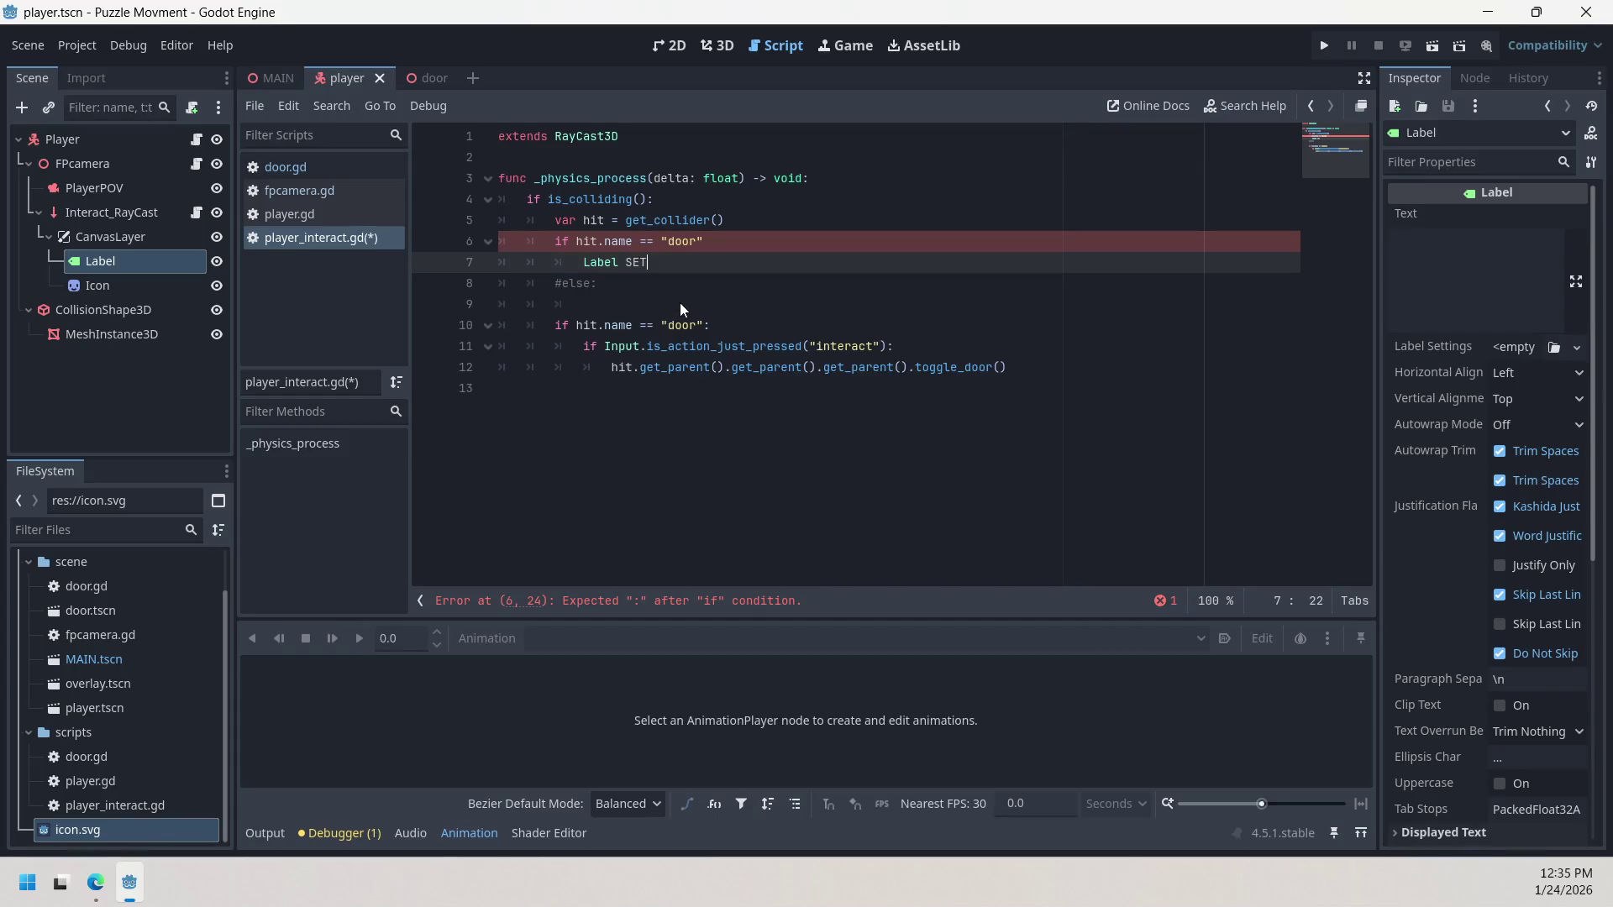
Step: Replace the uppercase text after Label with 'set' and browse the Label's setter method suggestions
{"action": "type", "text": "ET"}
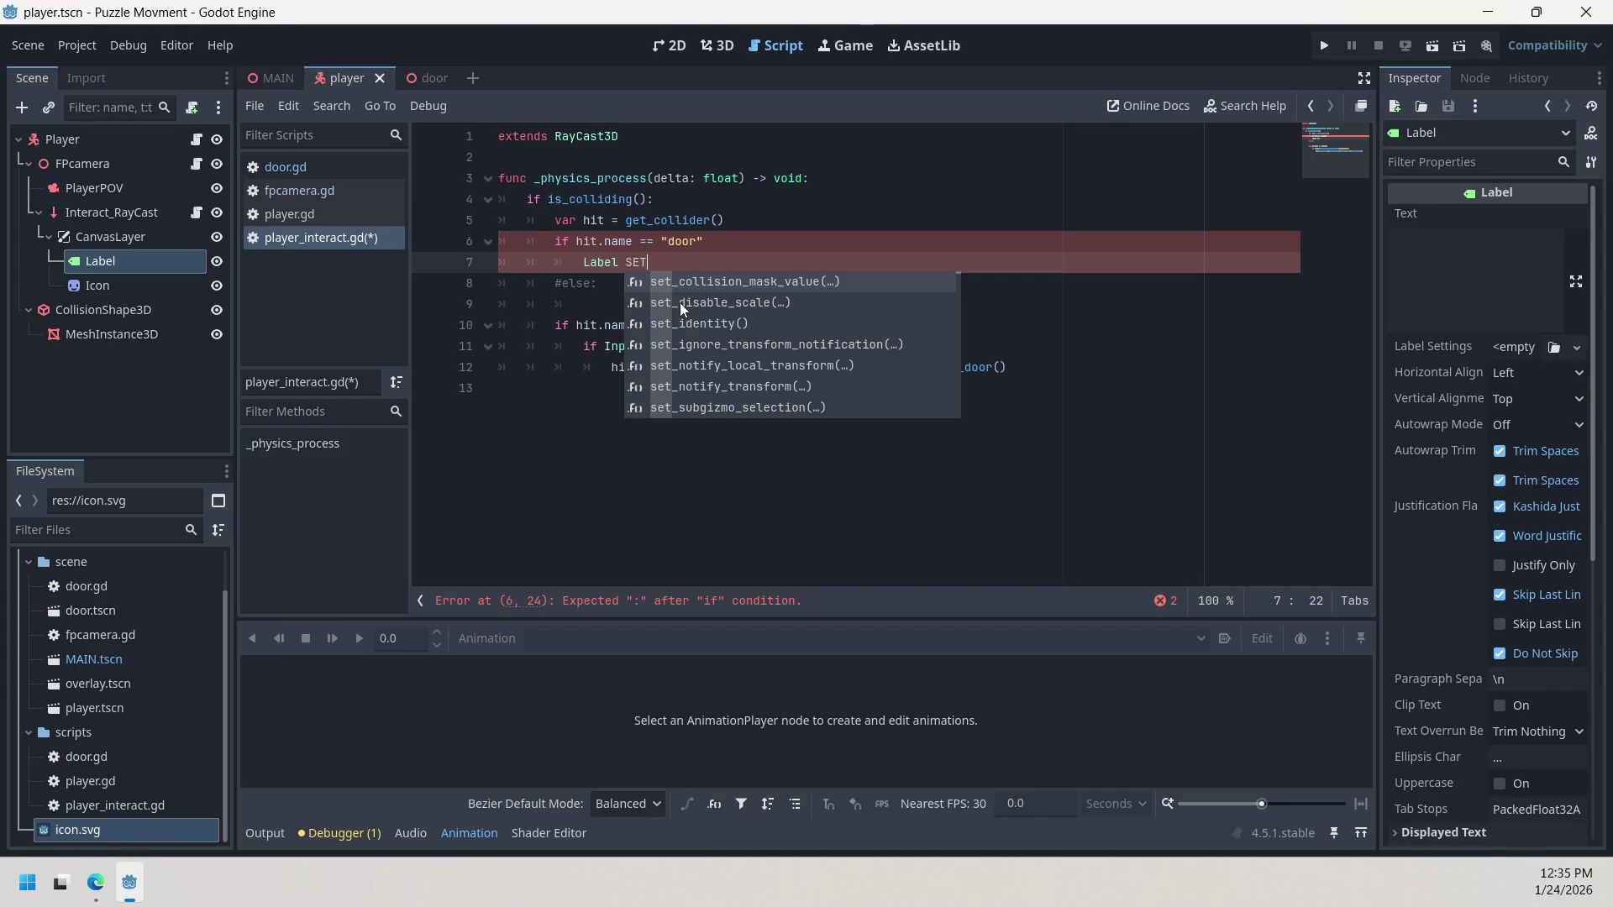
{"action": "key", "text": "BackSpace"}
{"action": "key", "text": "BackSpace"}
{"action": "key", "text": "BackSpace"}
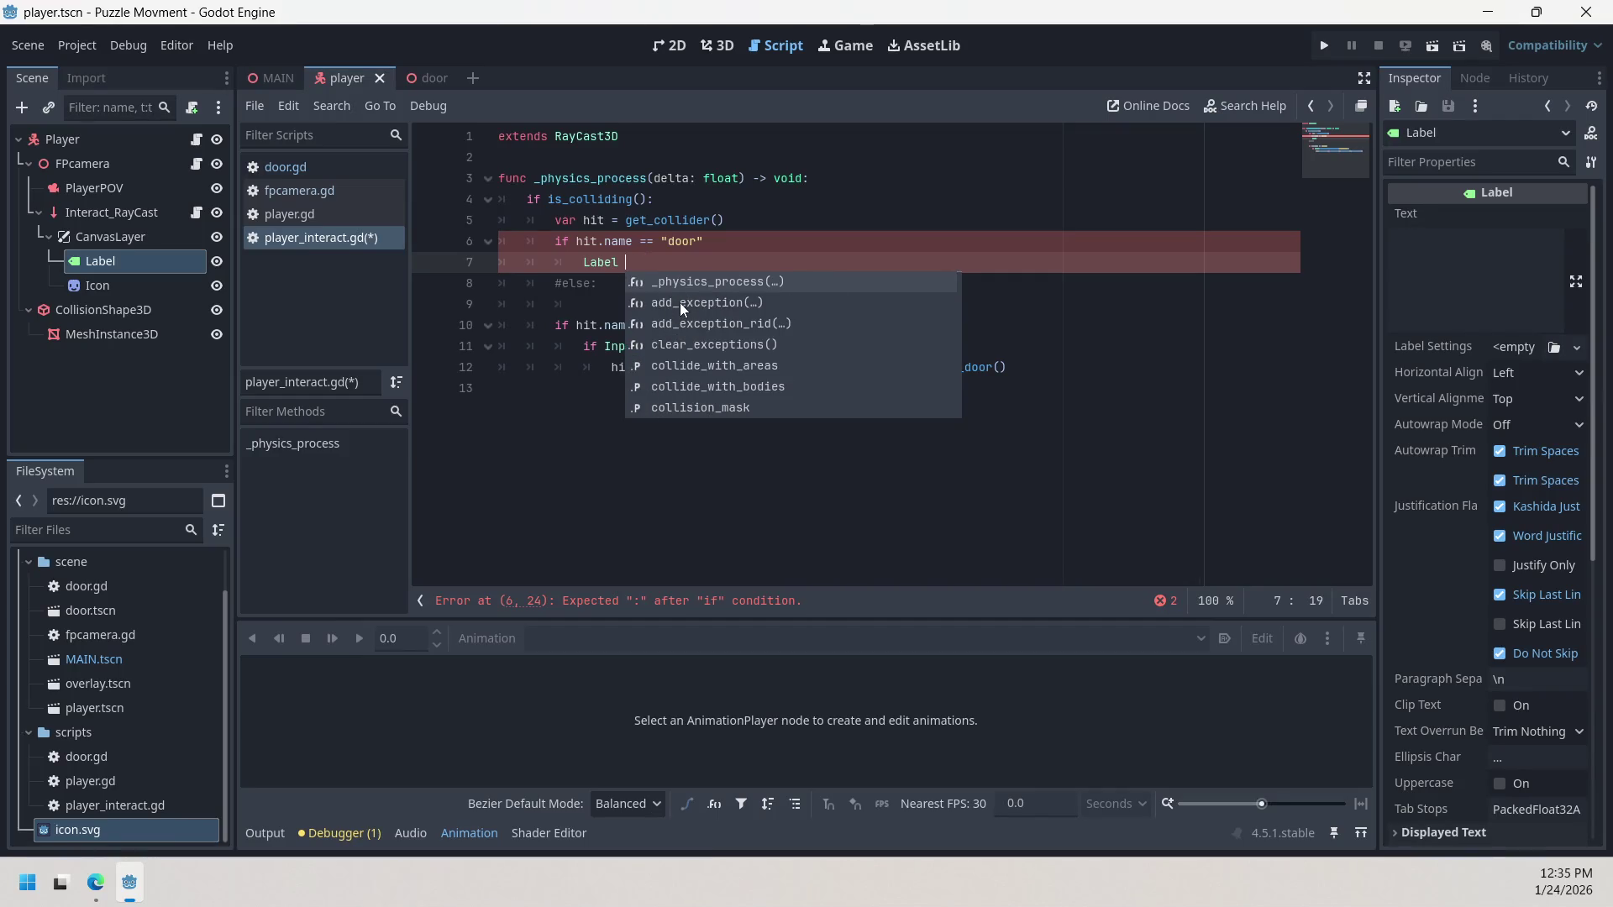
{"action": "type", "text": "set"}
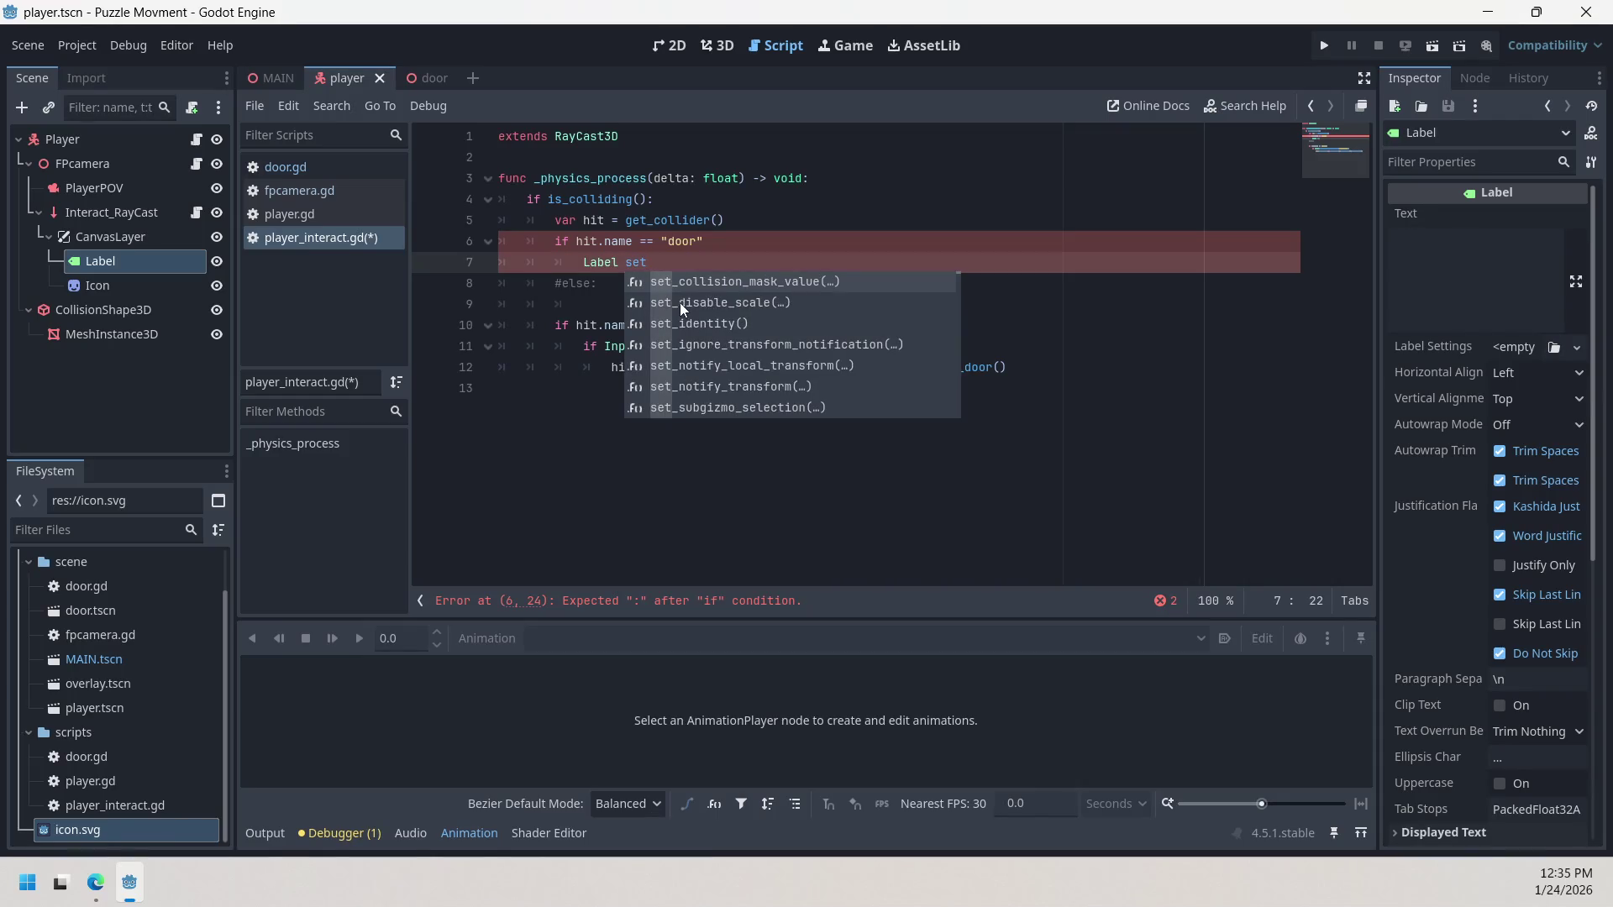
{"action": "key", "text": "Down"}
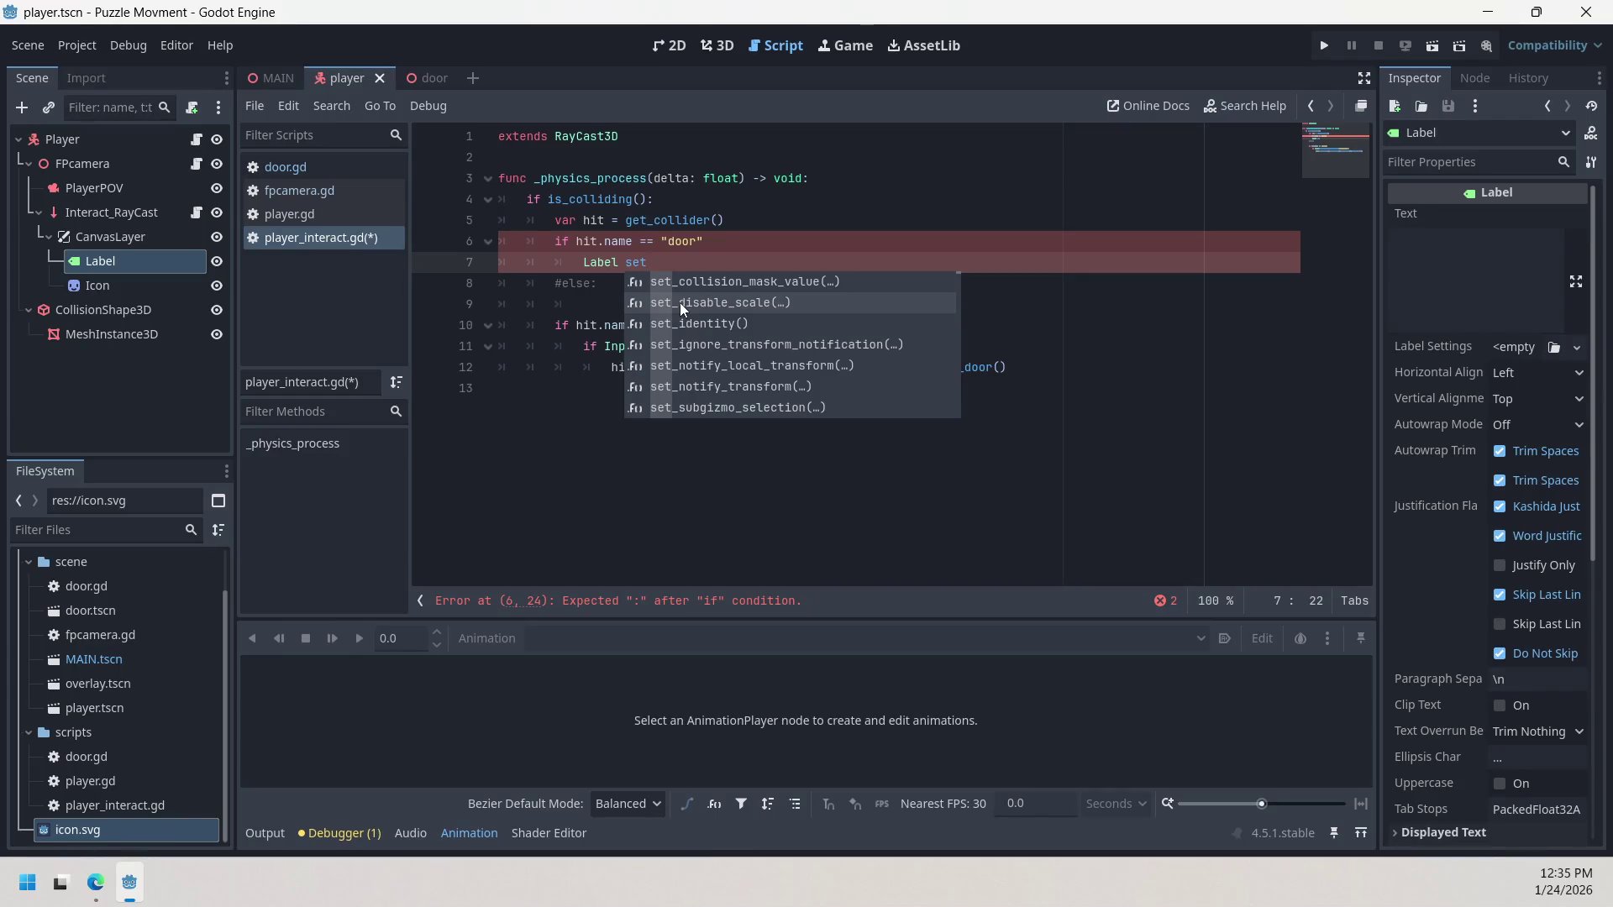
{"action": "key", "text": "Down"}
{"action": "key", "text": "Down"}
{"action": "key", "text": "Down"}
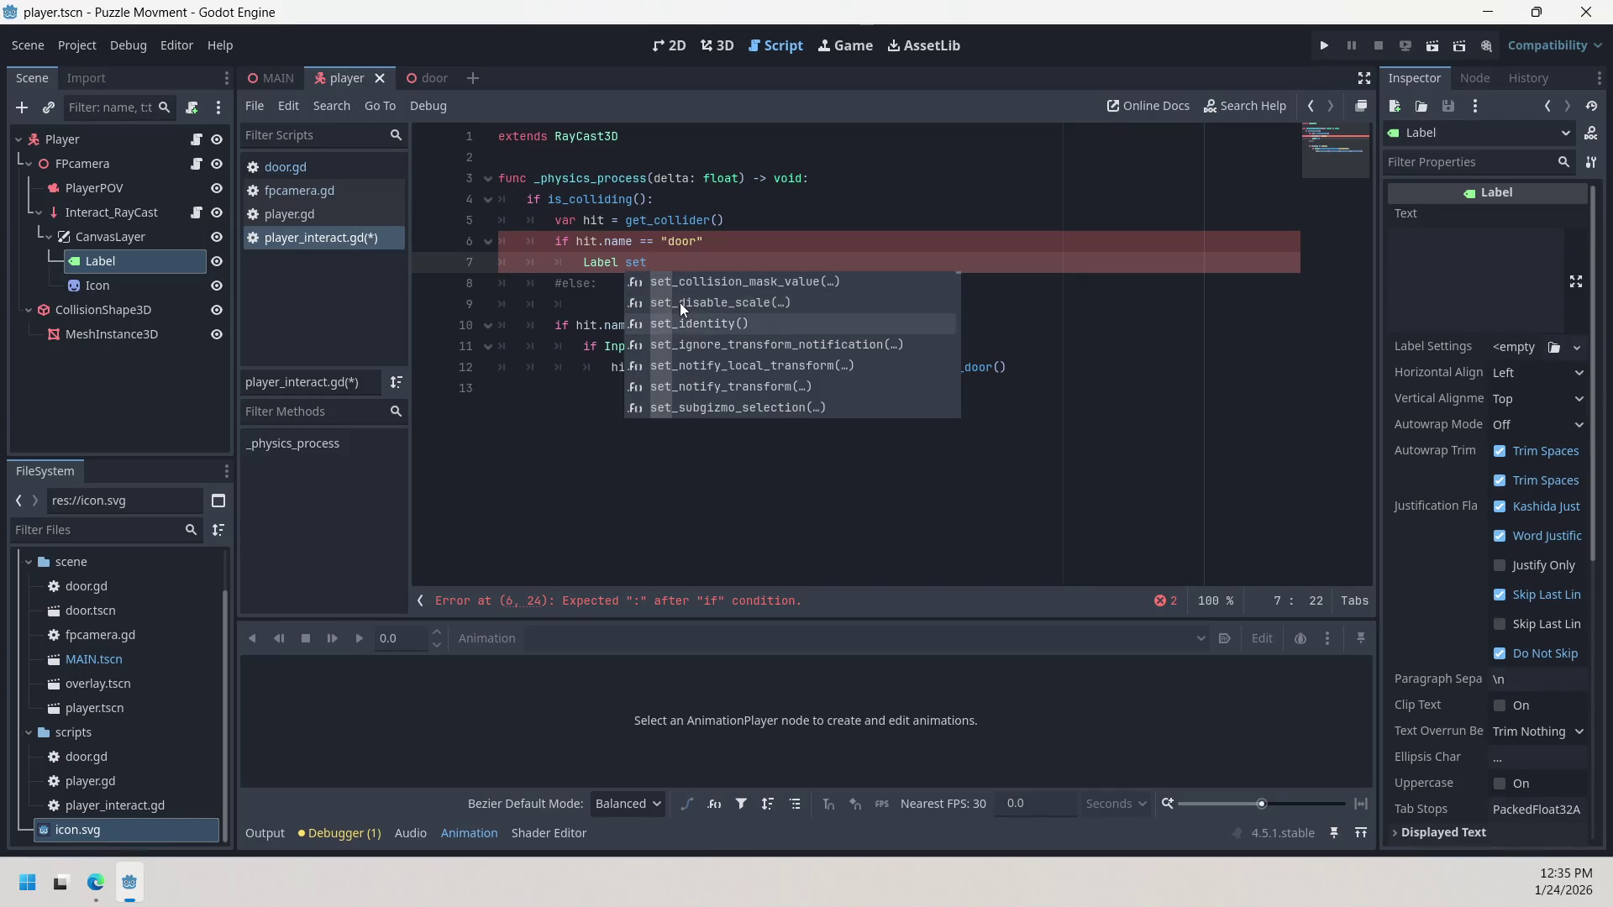
{"action": "key", "text": "Down"}
{"action": "key", "text": "Down"}
{"action": "key", "text": "Down"}
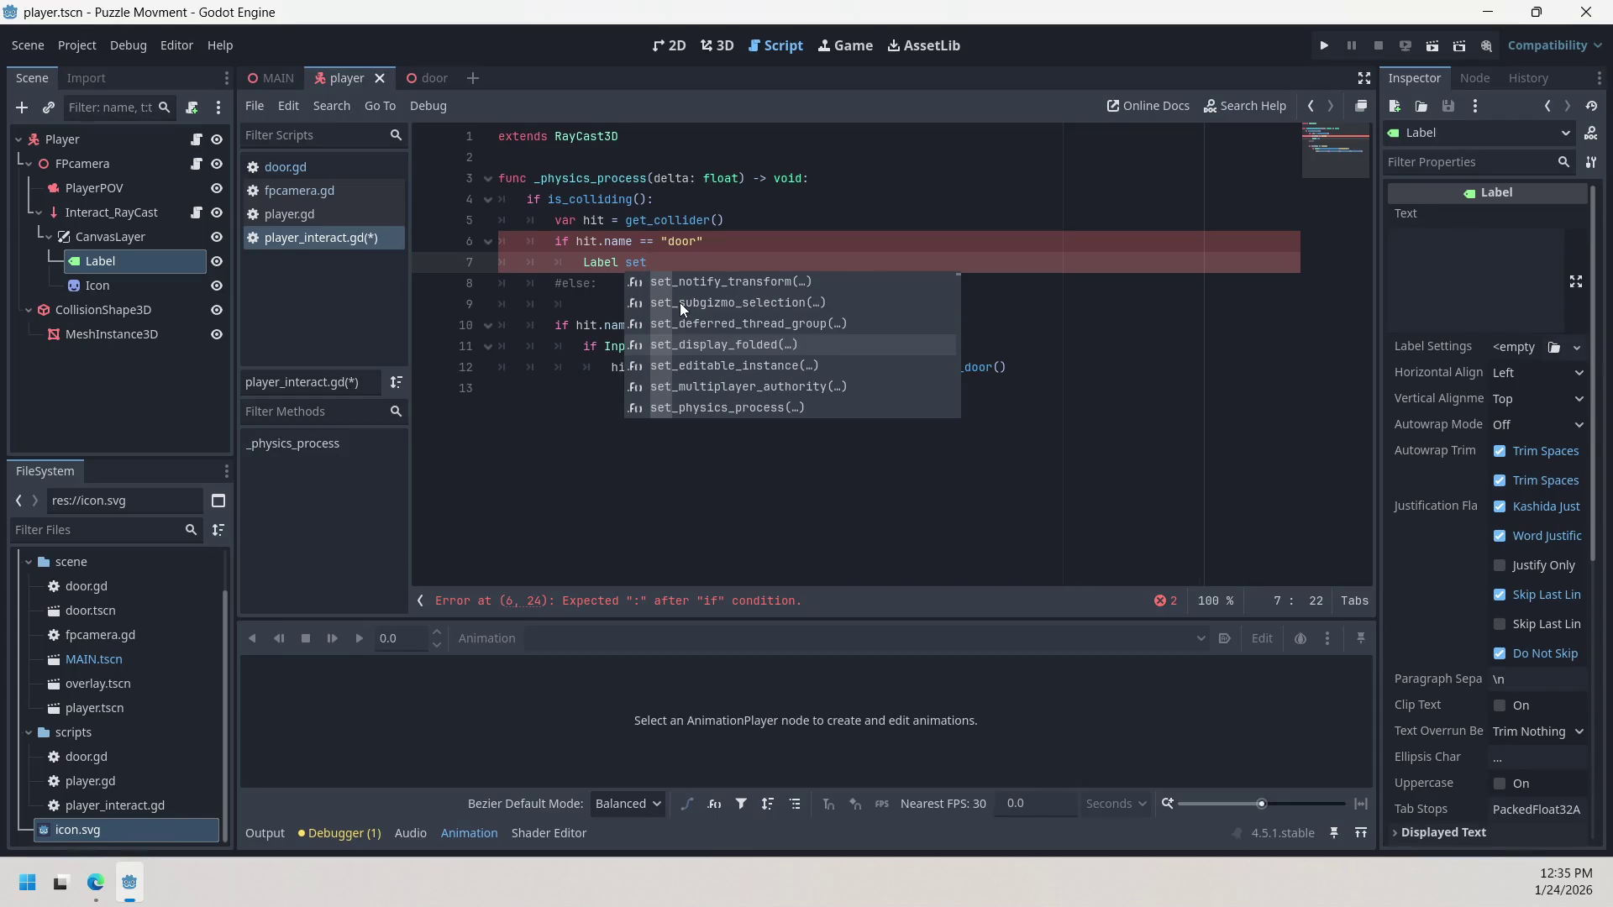
{"action": "key", "text": "Up"}
{"action": "key", "text": "Up"}
{"action": "key", "text": "Up"}
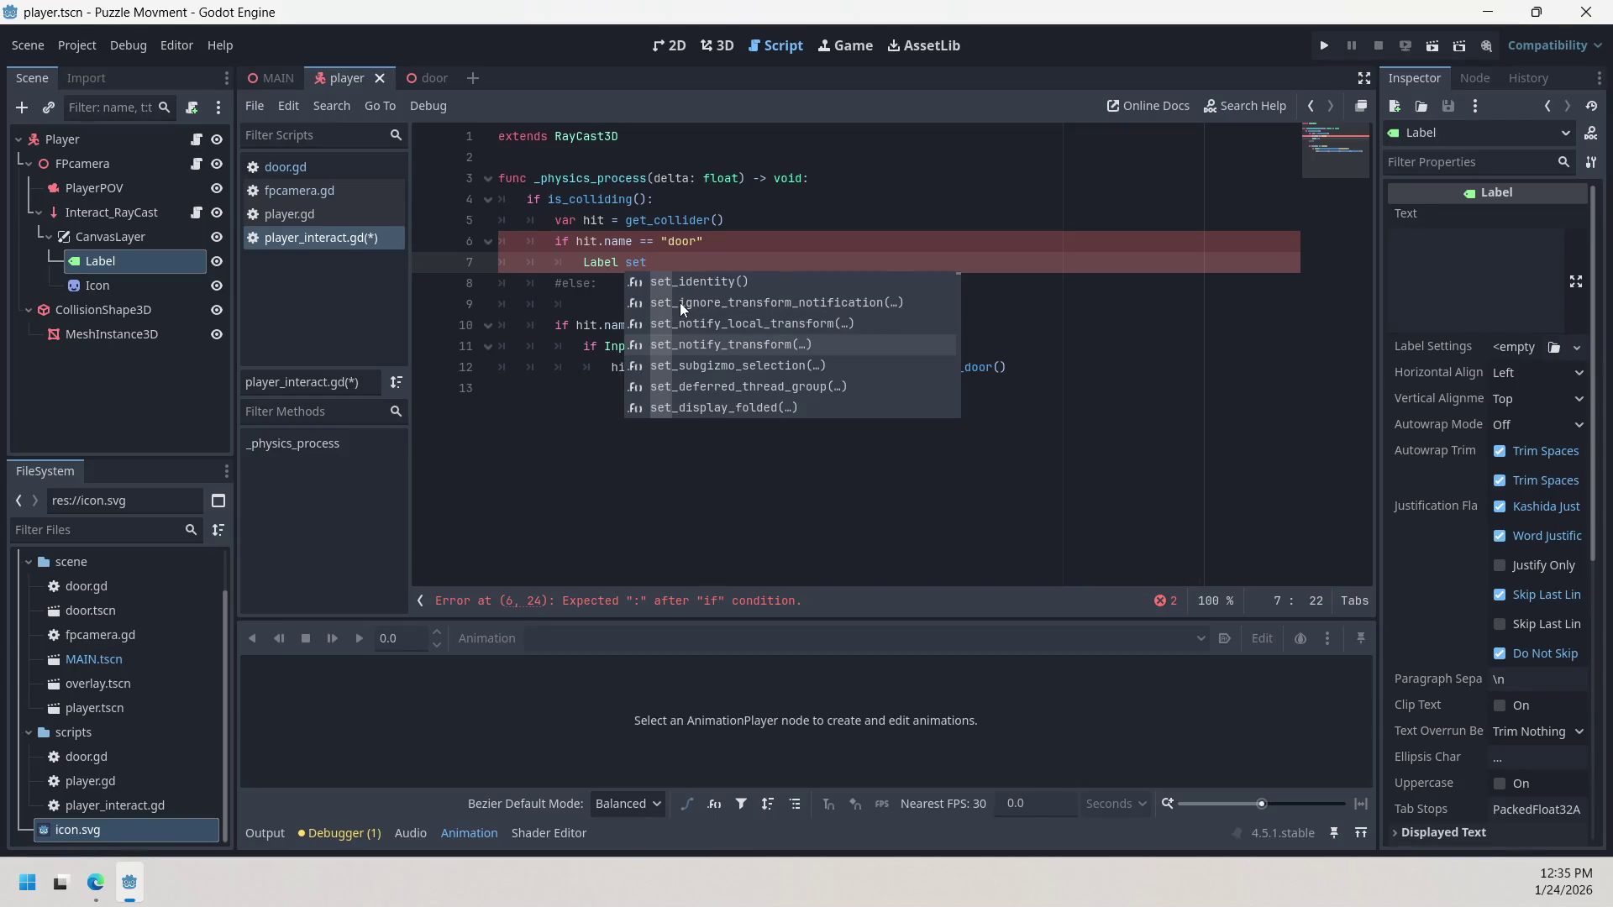
{"action": "key", "text": "Down"}
{"action": "key", "text": "Down"}
{"action": "key", "text": "Down"}
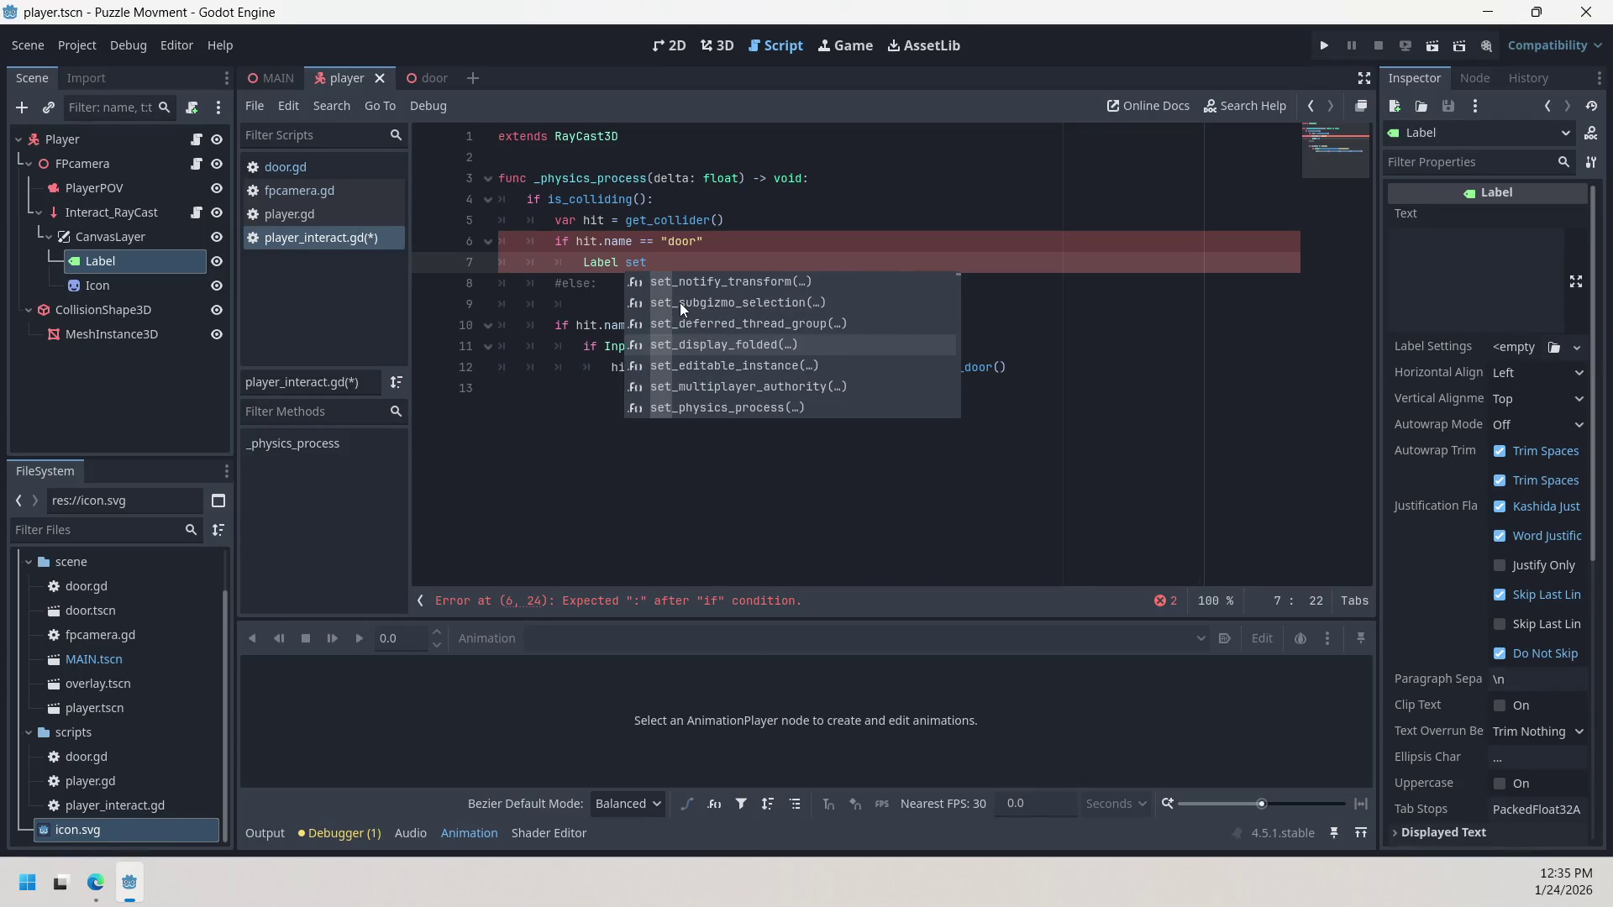
{"action": "key", "text": "Down"}
{"action": "key", "text": "Down"}
{"action": "key", "text": "Down"}
{"action": "key", "text": "Down"}
{"action": "key", "text": "Down"}
{"action": "key", "text": "Down"}
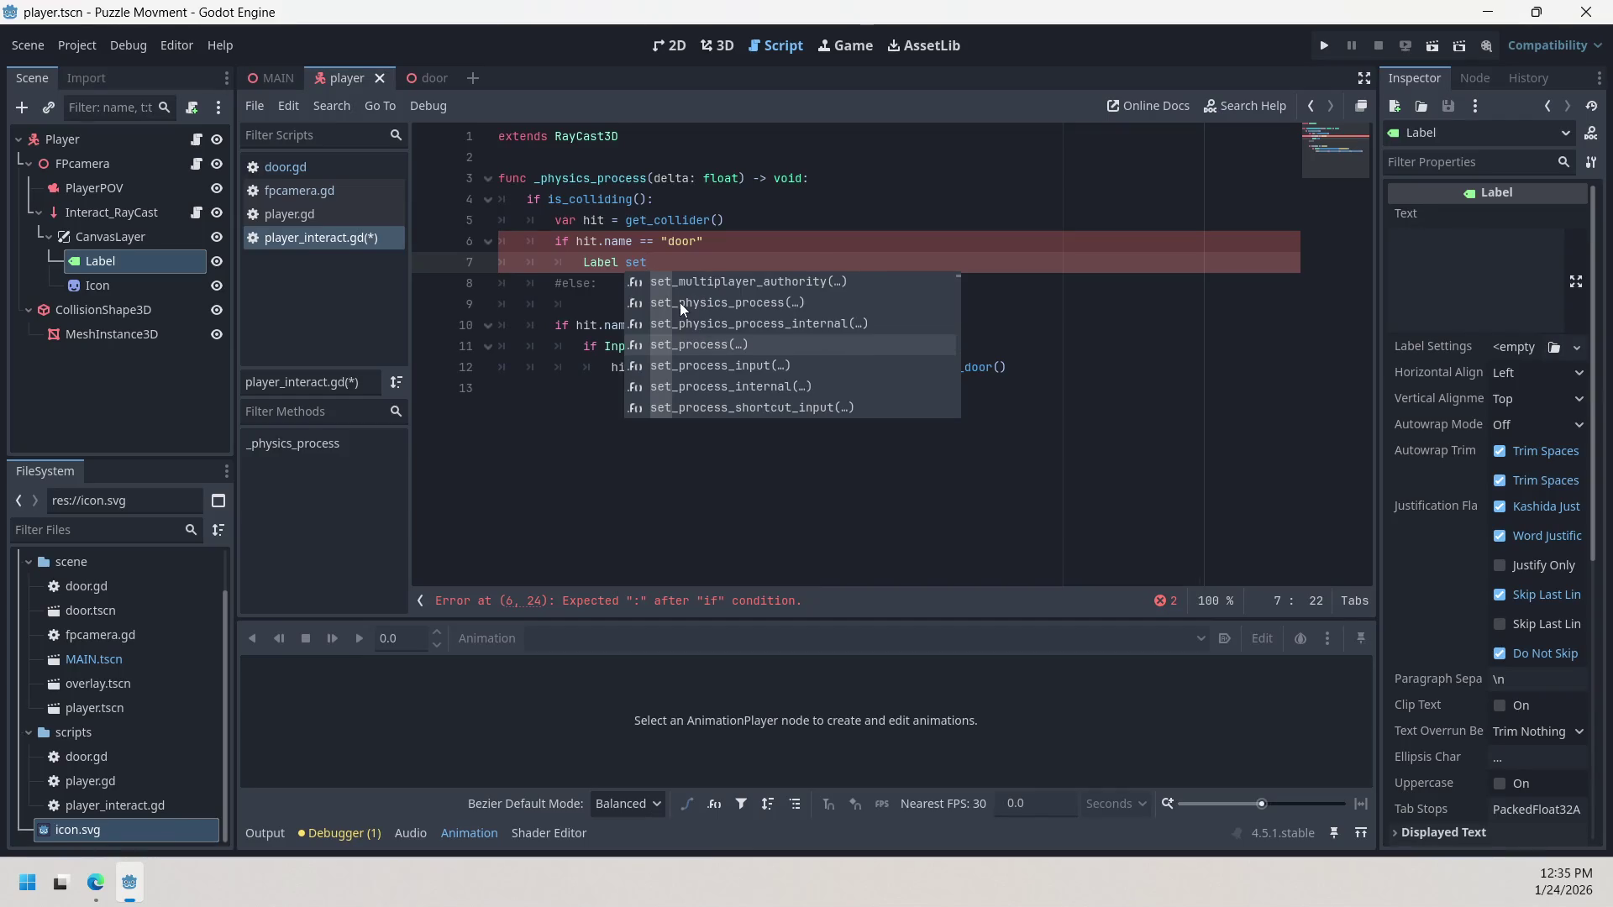
{"action": "key", "text": "Down"}
{"action": "key", "text": "Down"}
{"action": "key", "text": "Down"}
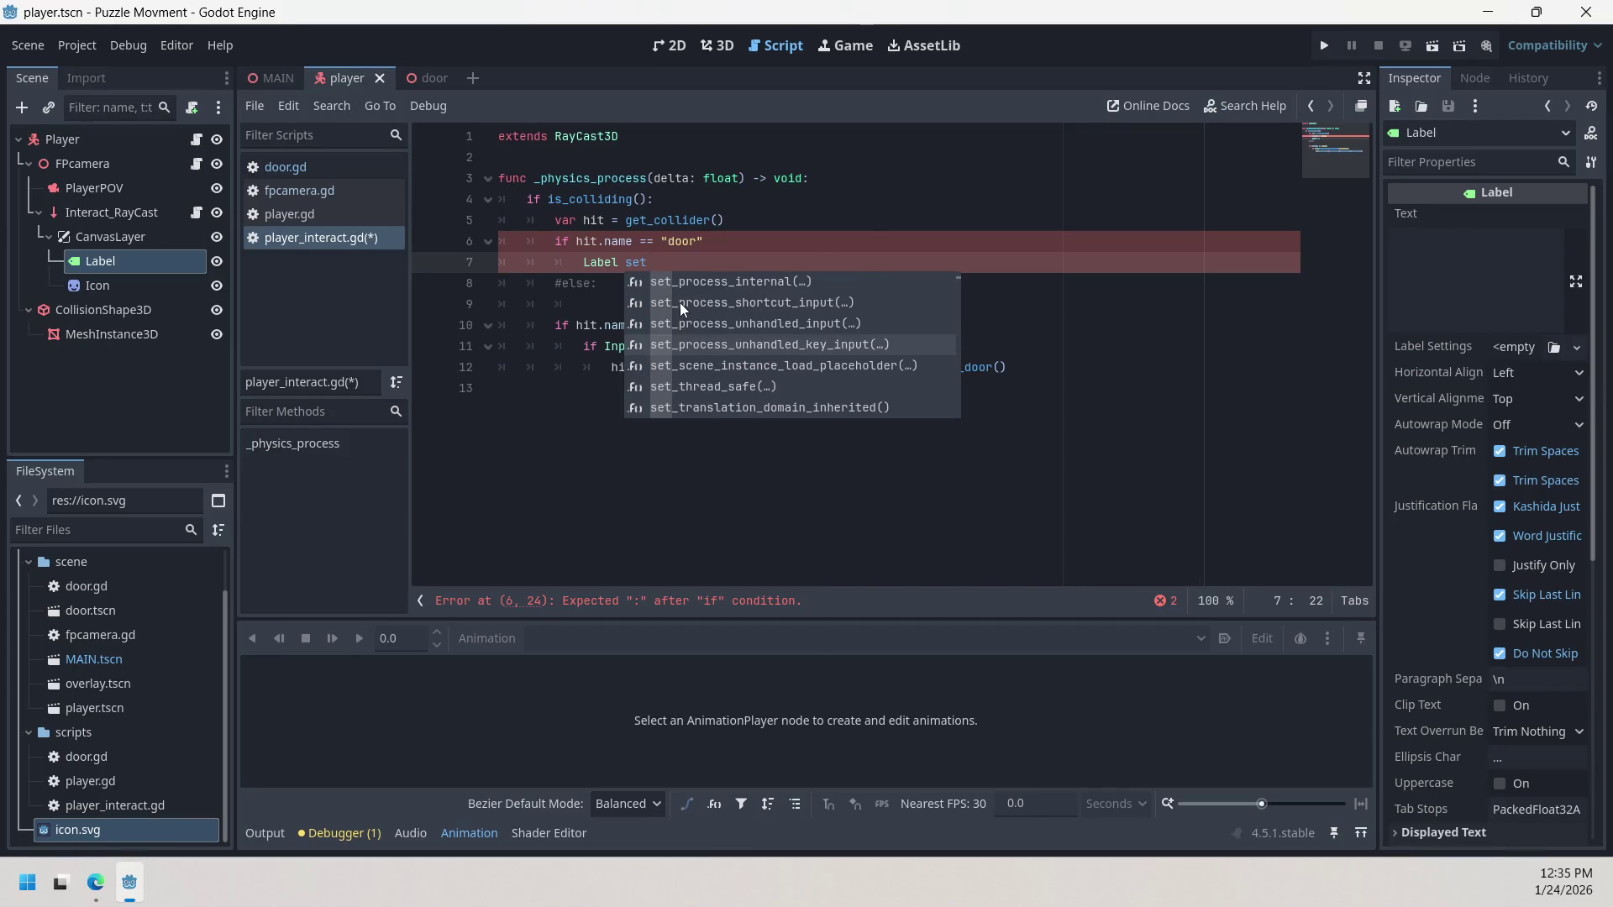
{"action": "scroll", "coordinate": [679, 302], "scroll_direction": "down", "scroll_amount": 2}
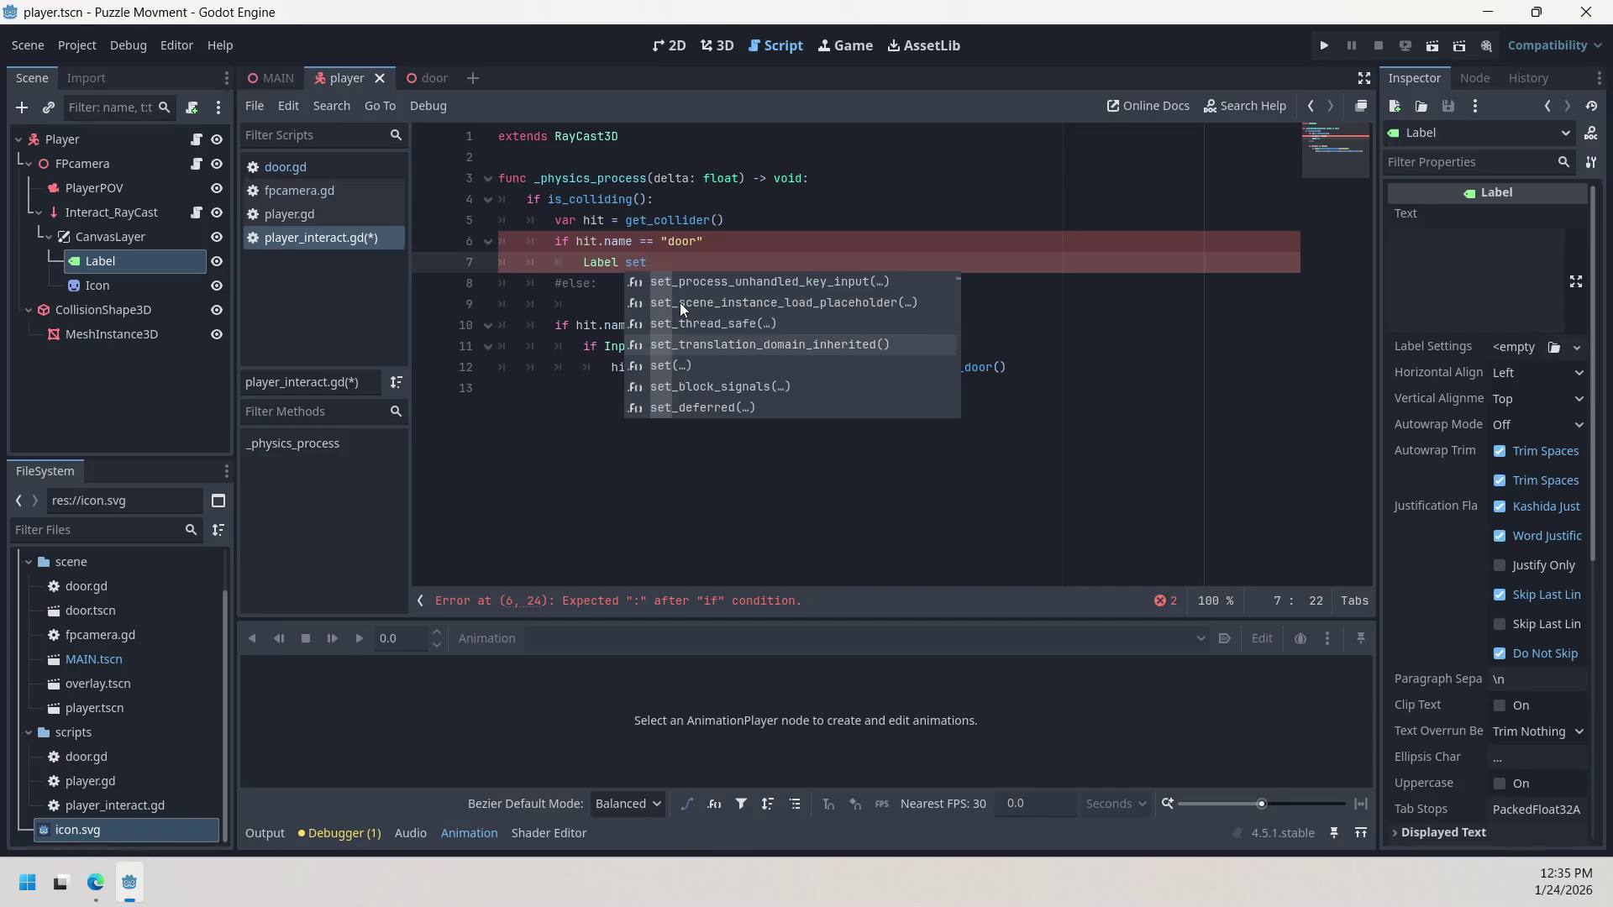
{"action": "scroll", "coordinate": [679, 302], "scroll_direction": "down", "scroll_amount": 4}
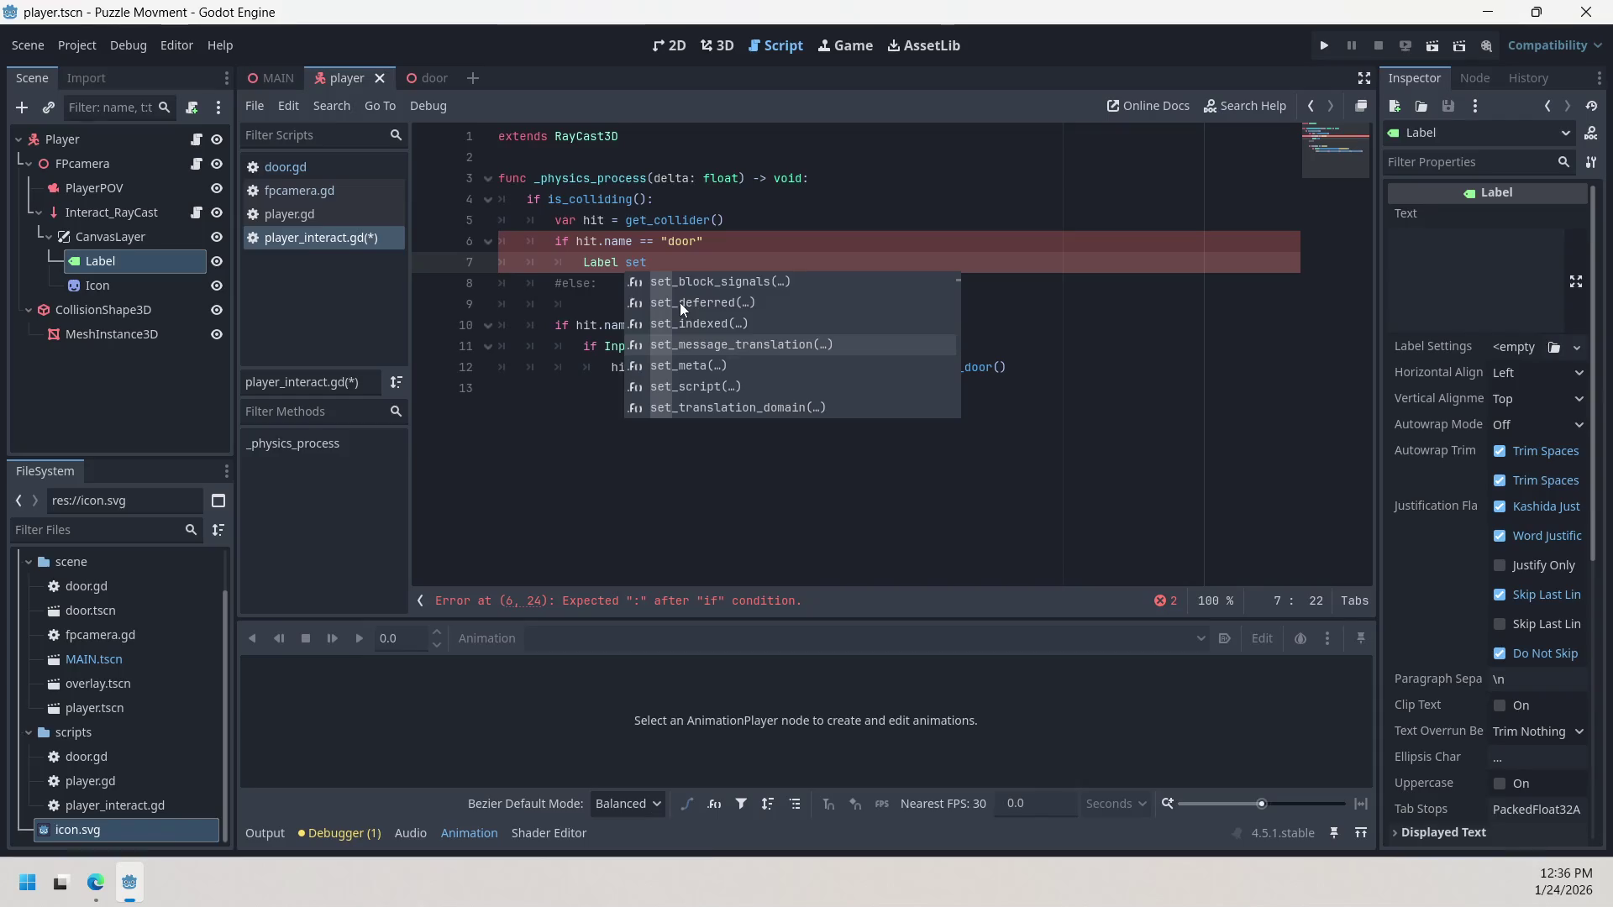
Step: Clear the trial setter text and type 'vis' to filter suggestions for the visible property
{"action": "type", "text": "vis"}
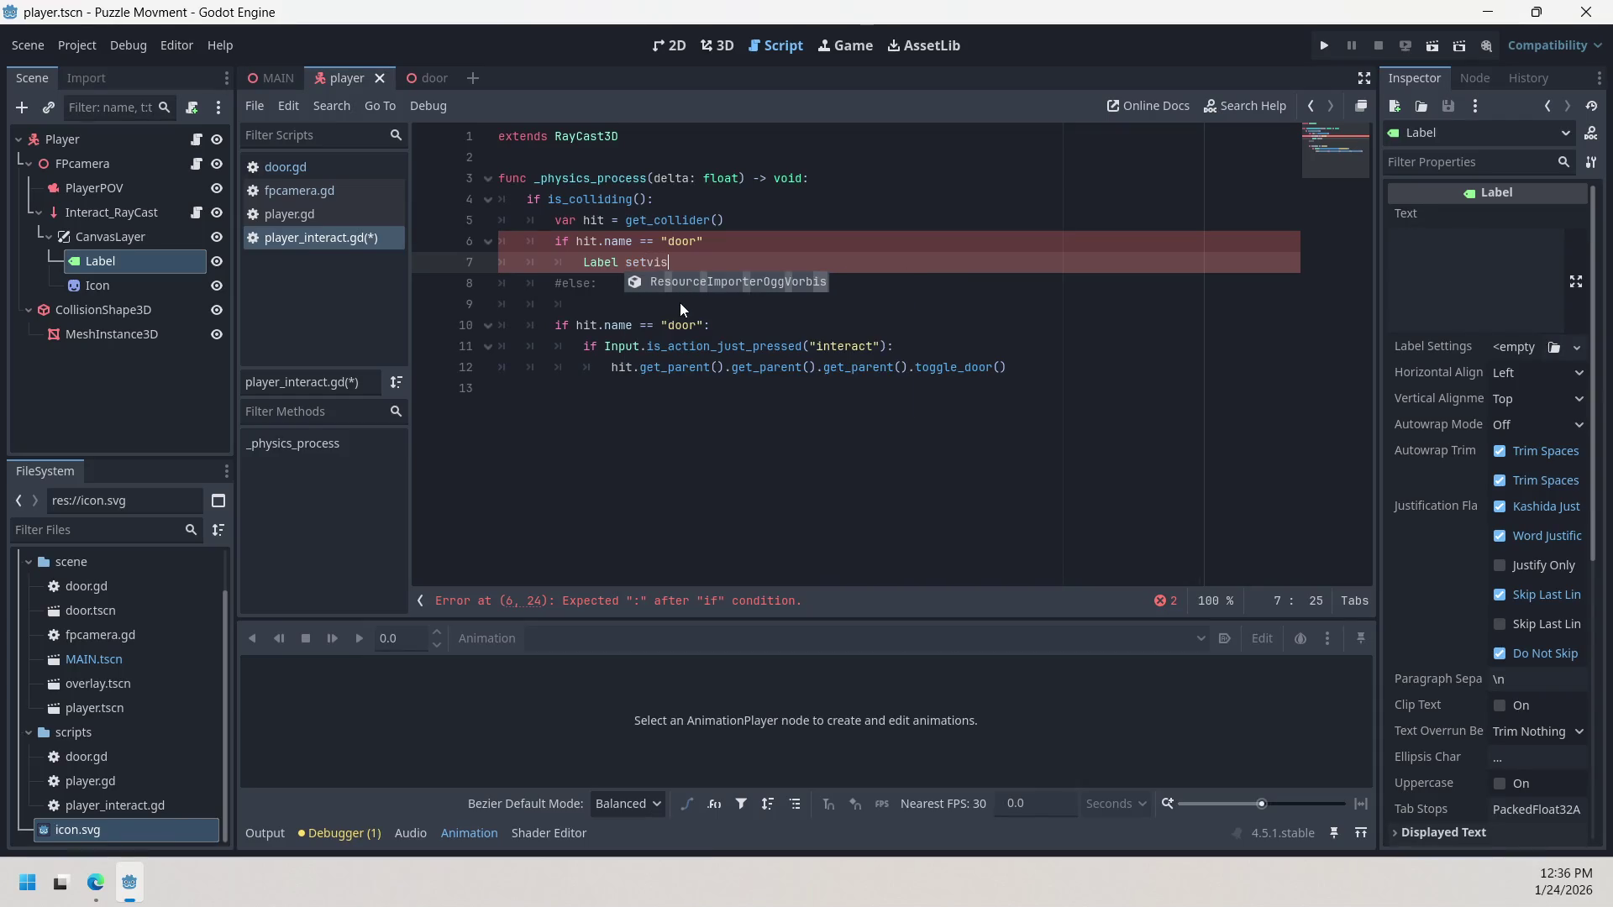
{"action": "key", "text": "BackSpace"}
{"action": "key", "text": "BackSpace"}
{"action": "key", "text": "BackSpace"}
{"action": "type", "text": "_"}
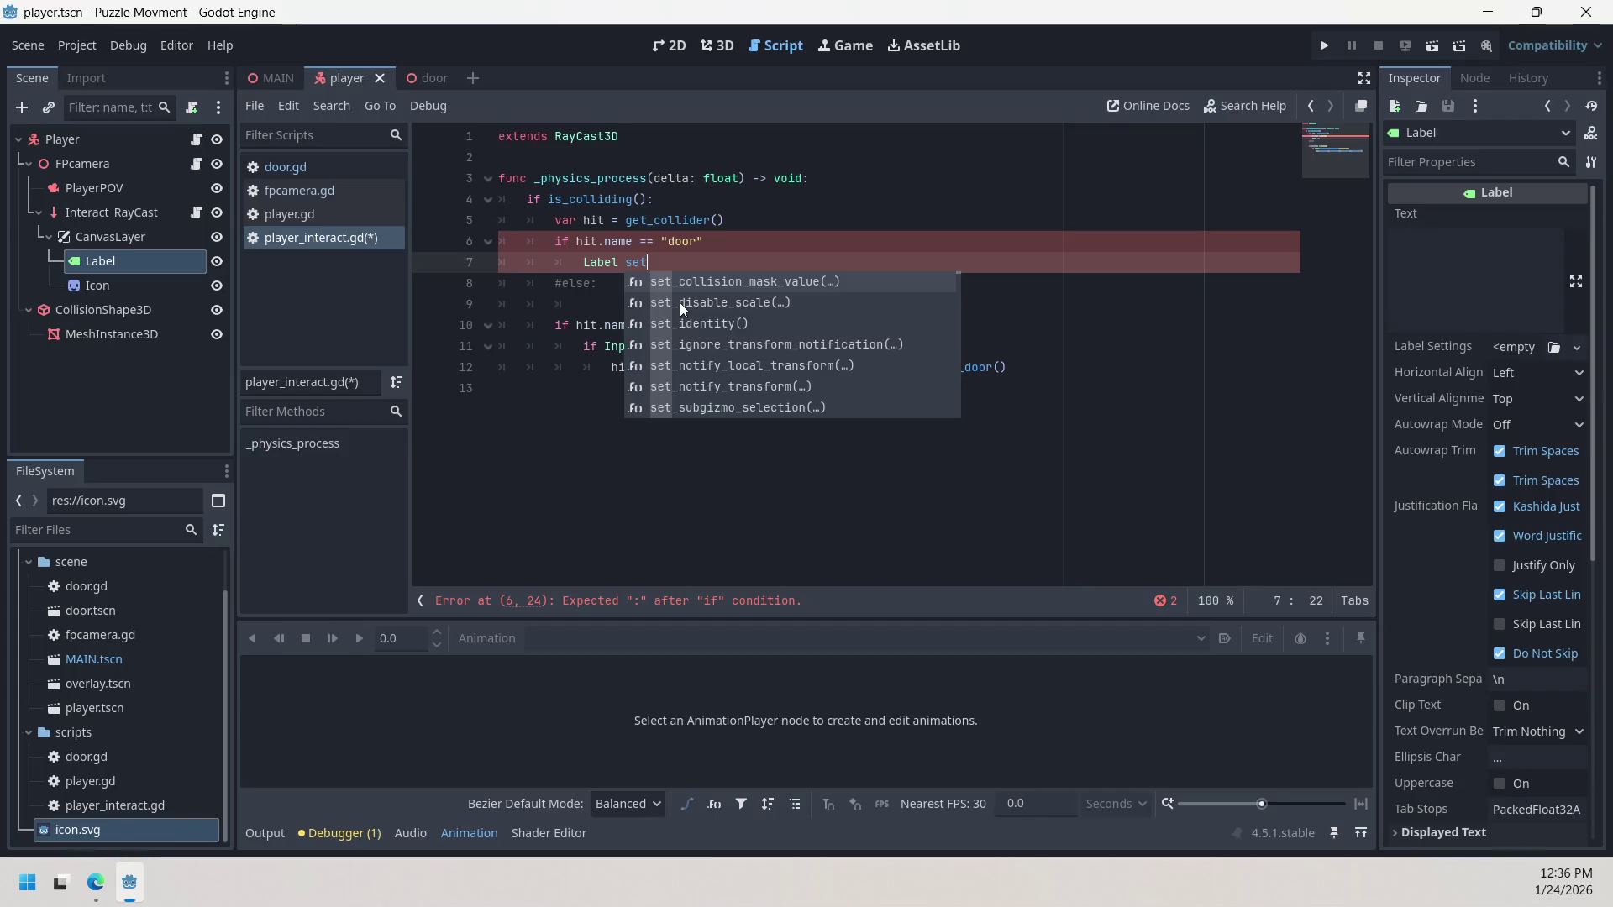
{"action": "type", "text": "vi"}
{"action": "key", "text": "BackSpace"}
{"action": "key", "text": "BackSpace"}
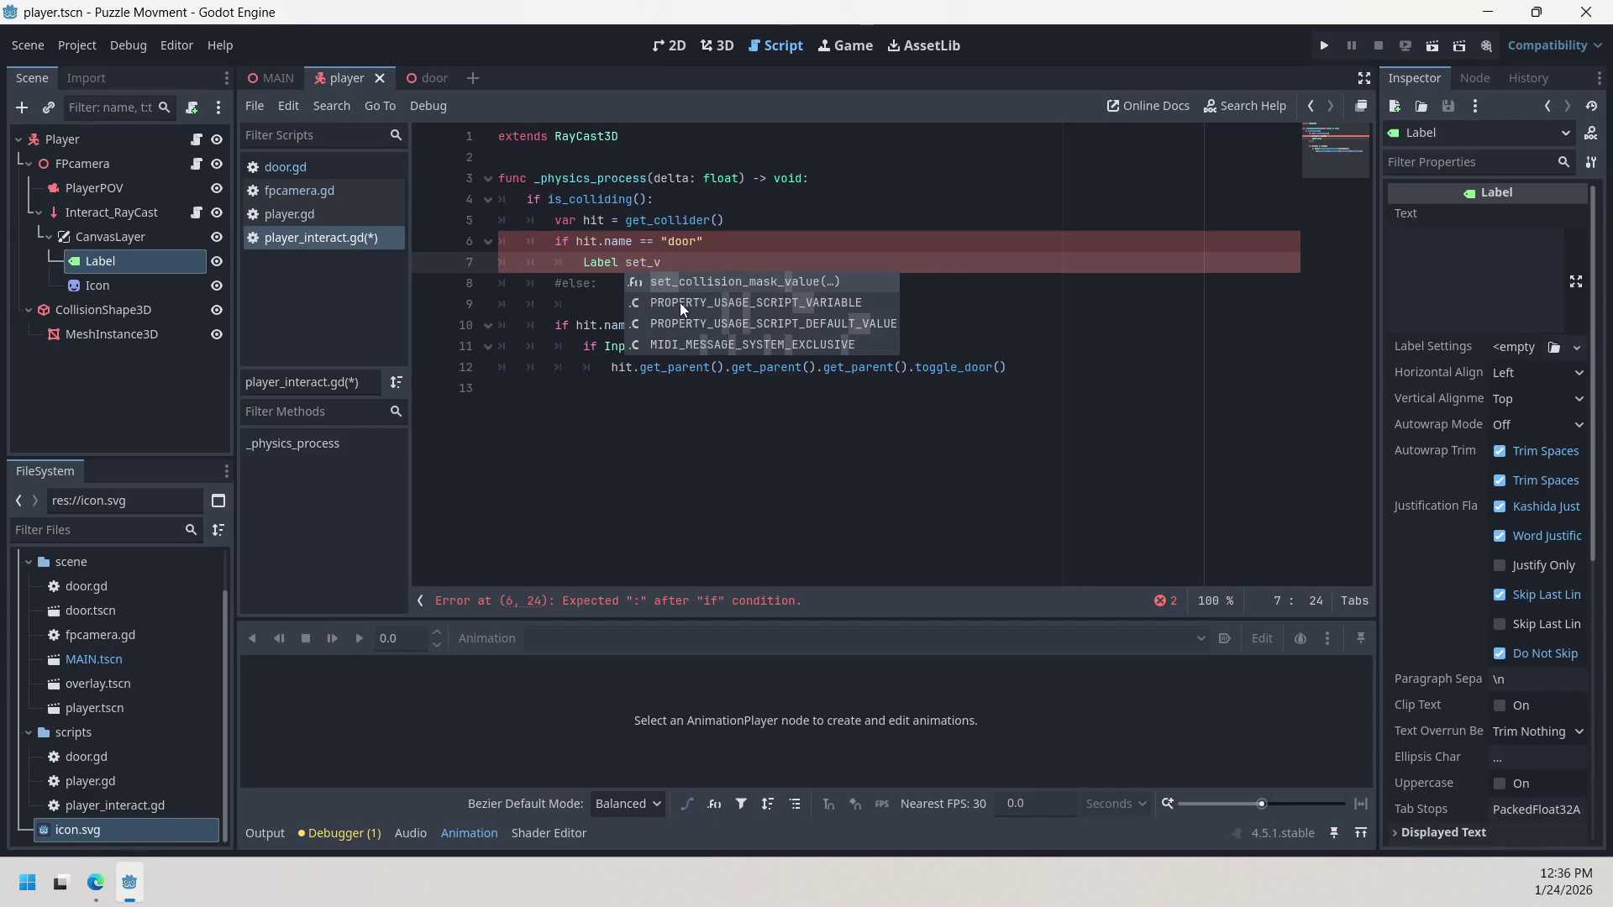
{"action": "key", "text": "BackSpace"}
{"action": "key", "text": "BackSpace"}
{"action": "key", "text": "BackSpace"}
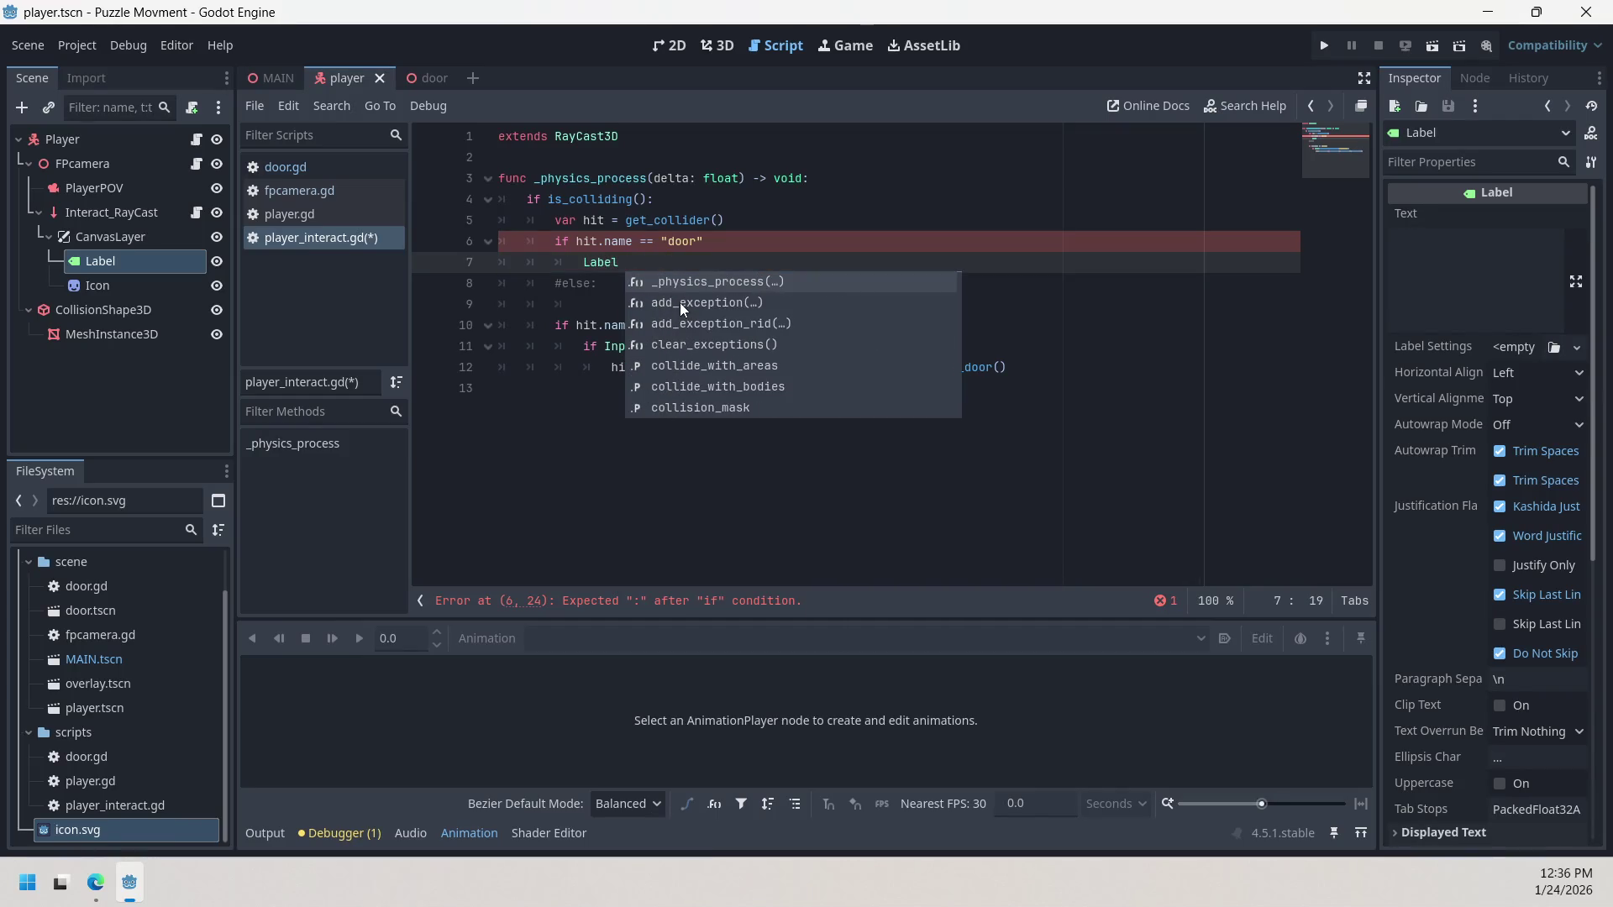
{"action": "type", "text": "vis"}
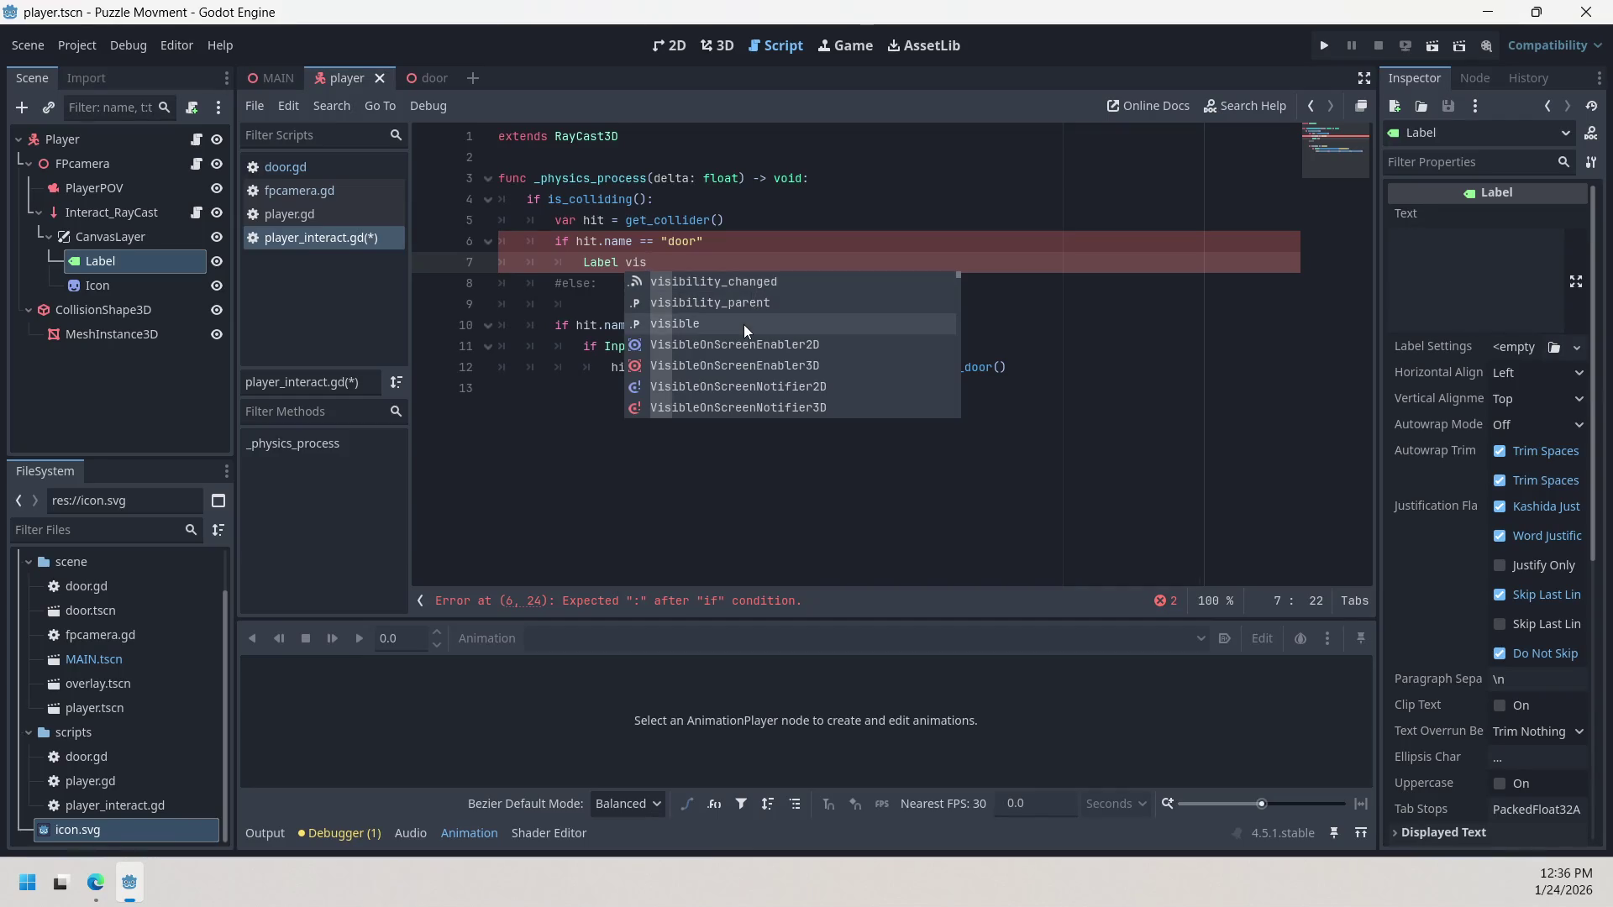
Step: Complete 'visible' from the suggestions and add 'false' so line 7 reads Label visible false
{"action": "left_click", "coordinate": [744, 324]}
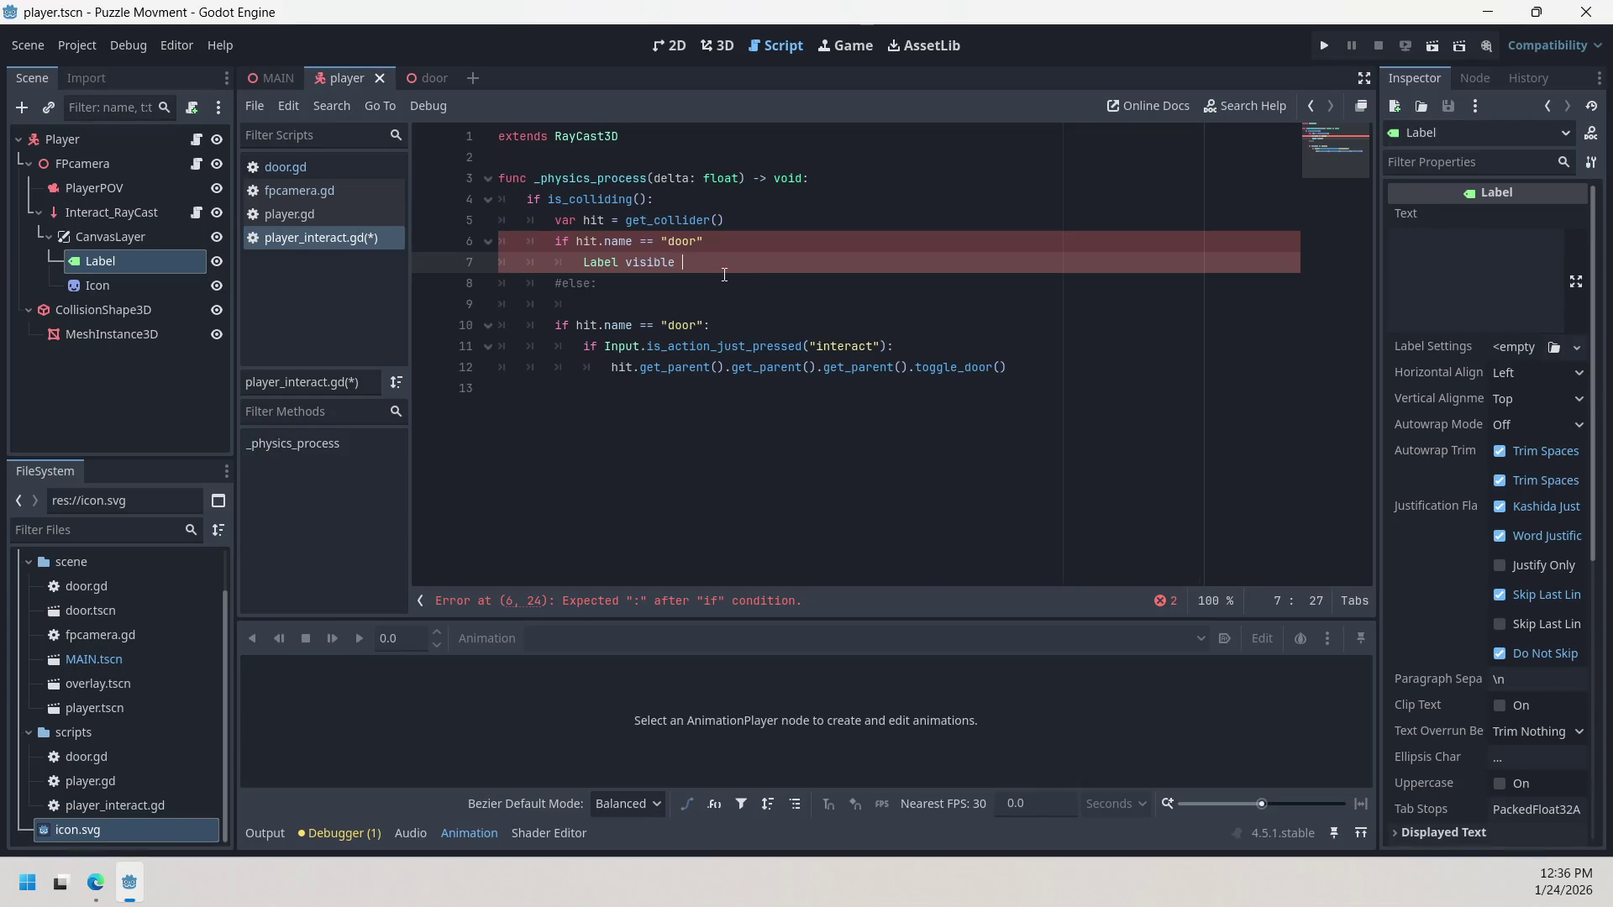
{"action": "type", "text": "false"}
{"action": "left_click", "coordinate": [730, 286]}
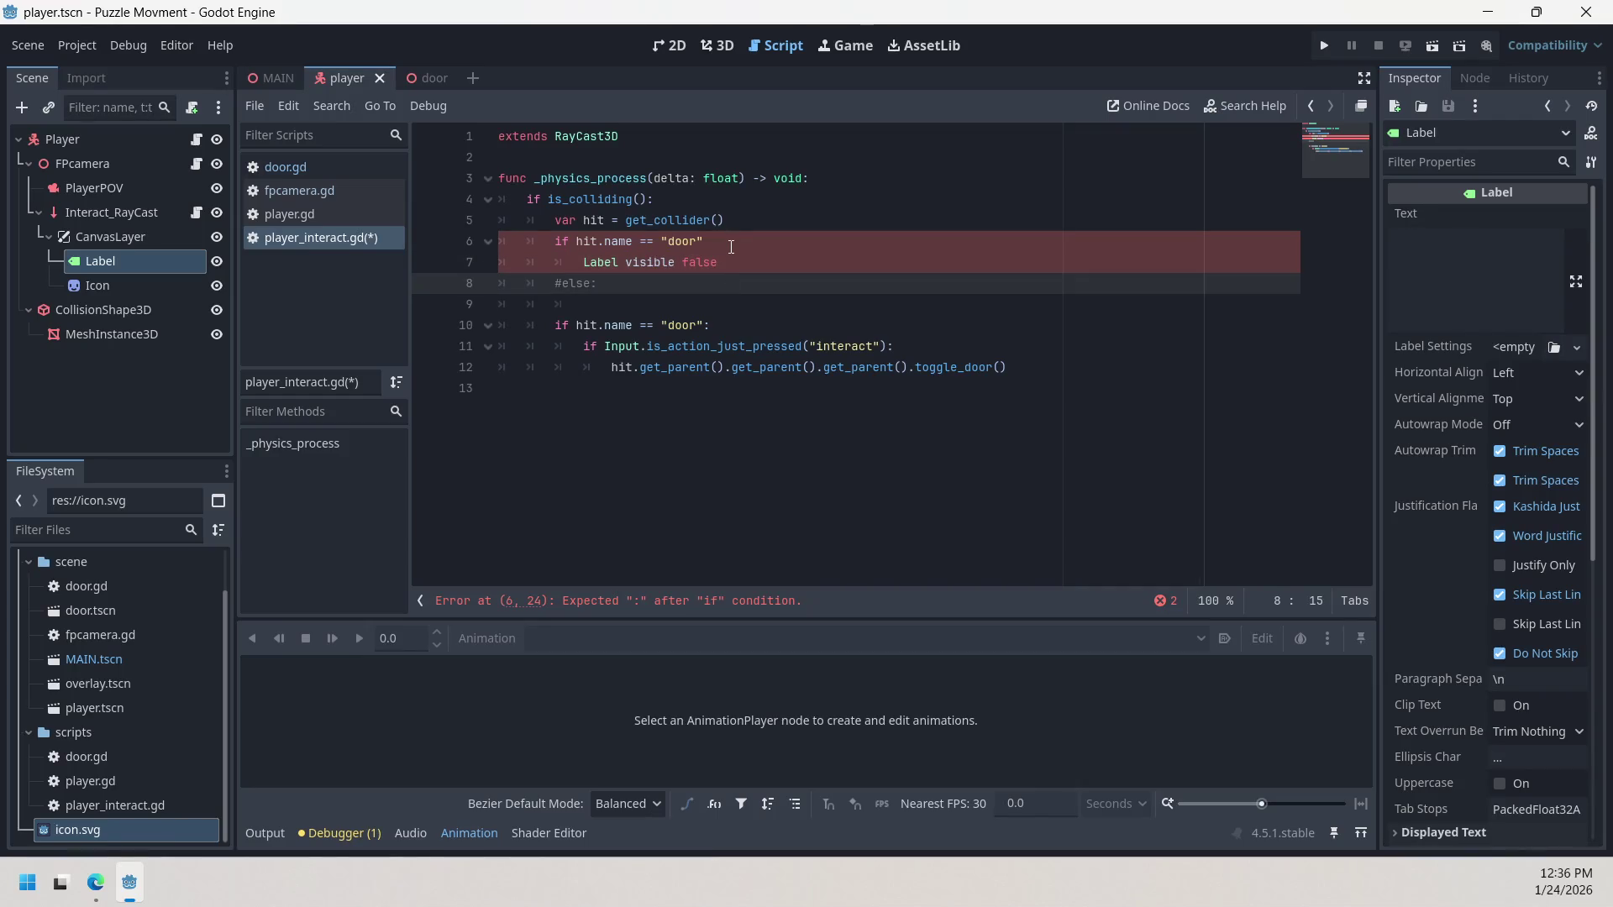
{"action": "left_click", "coordinate": [623, 263]}
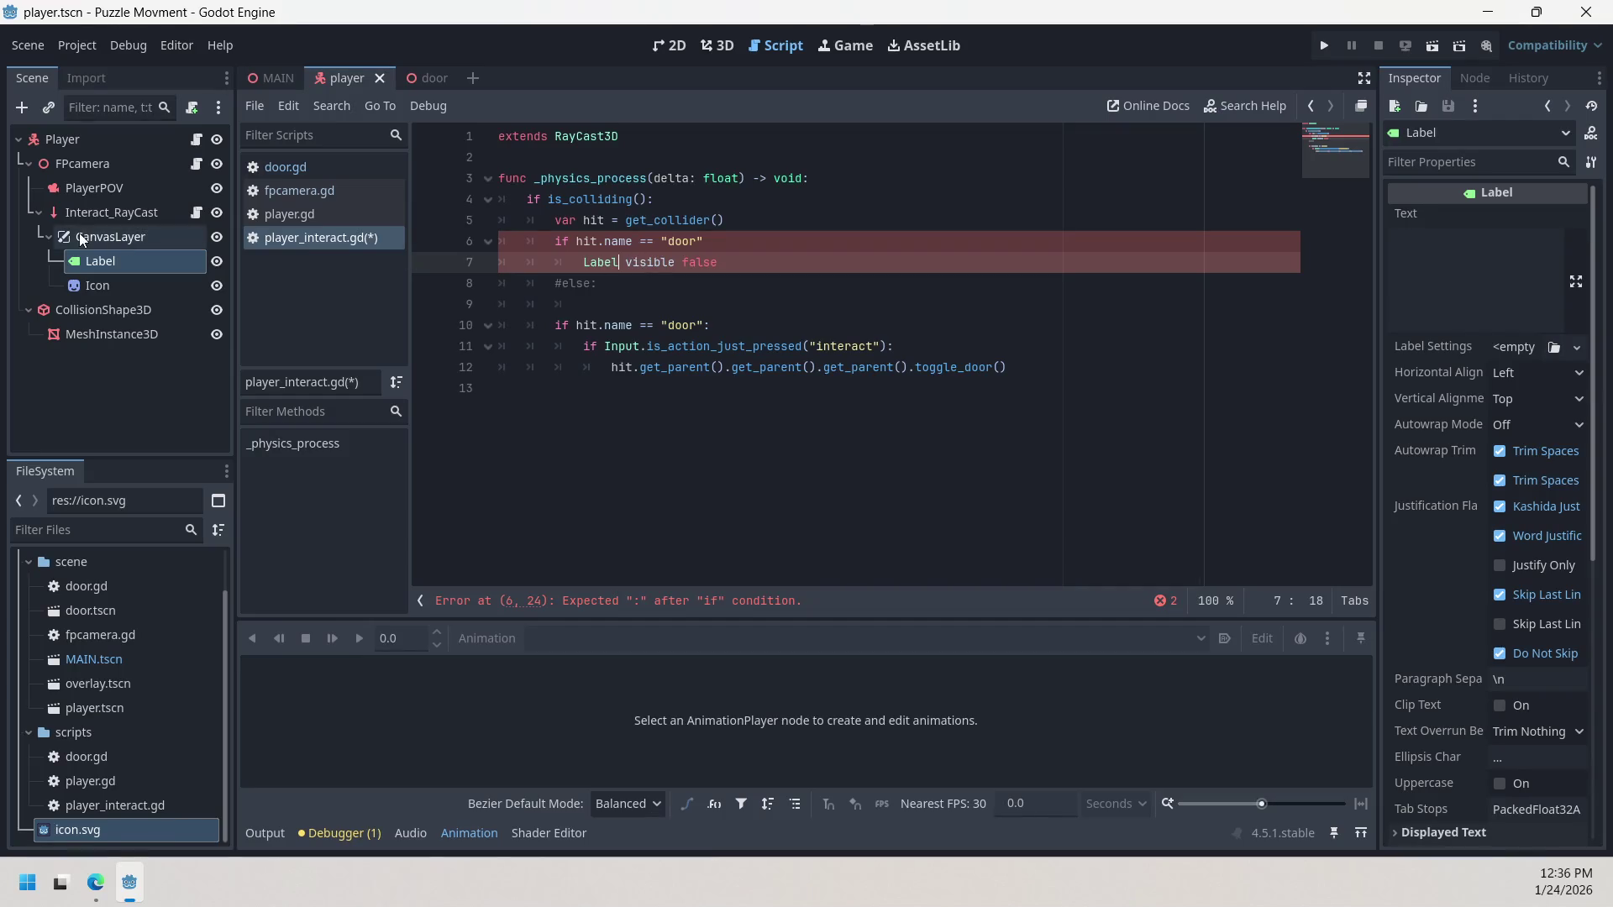
Step: Replace Label with the dragged-in $CanvasLayer/Label path and insert '=' before false on line 7
{"action": "mouse_move", "coordinate": [100, 261]}
{"action": "left_mouse_down"}
{"action": "mouse_move", "coordinate": [622, 263]}
{"action": "mouse_move", "coordinate": [586, 263]}
{"action": "left_mouse_up"}
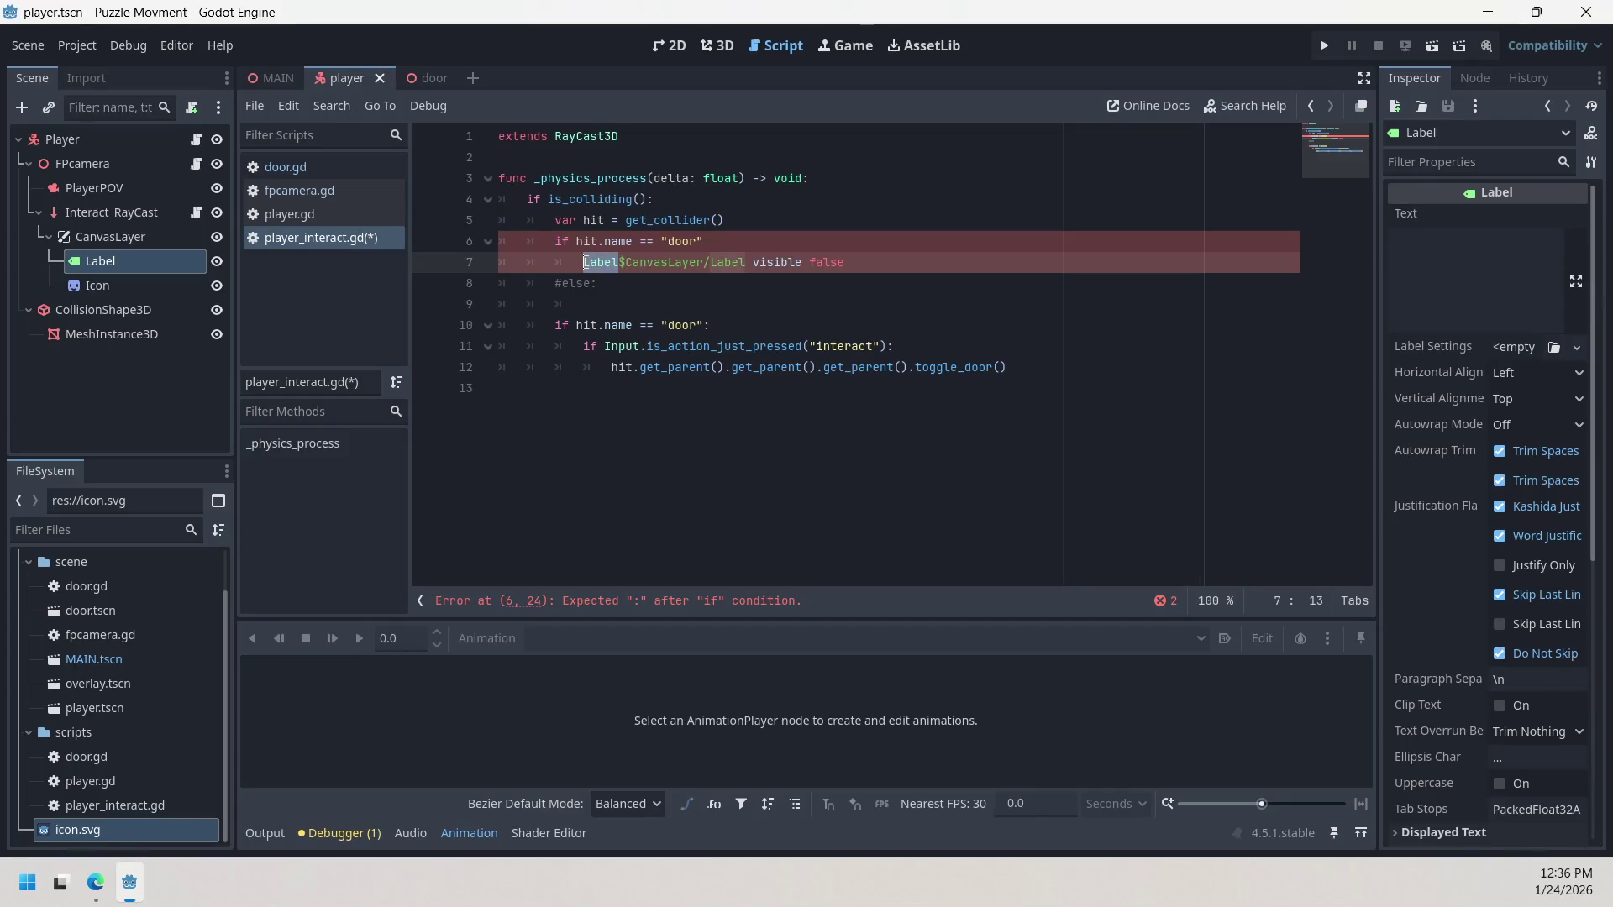
{"action": "key", "text": "BackSpace"}
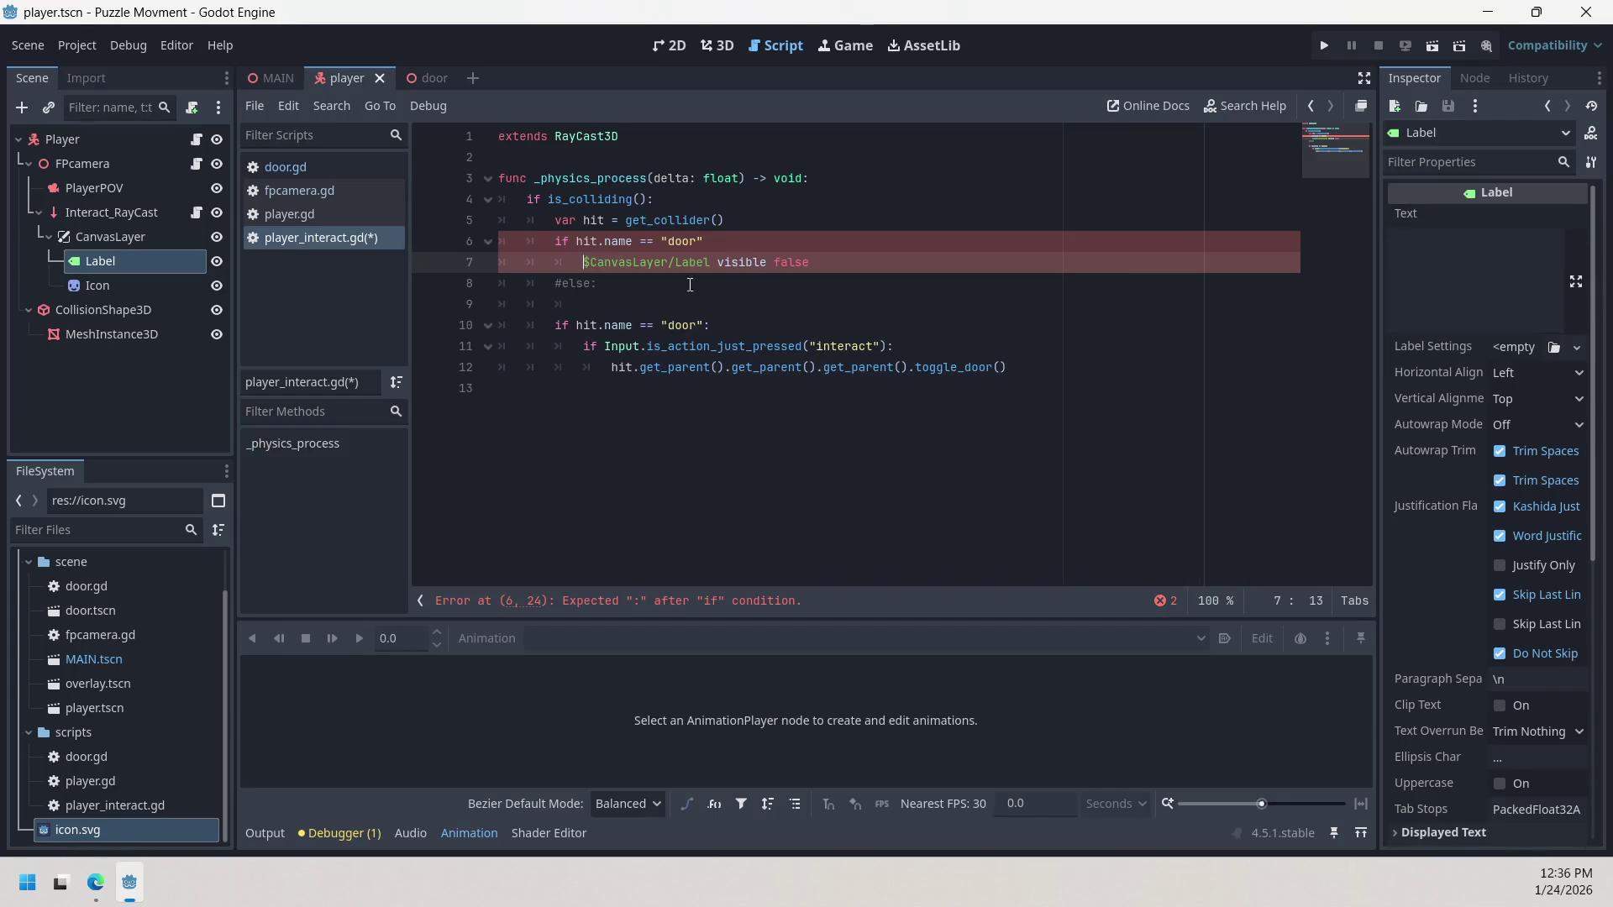
{"action": "left_click", "coordinate": [806, 262]}
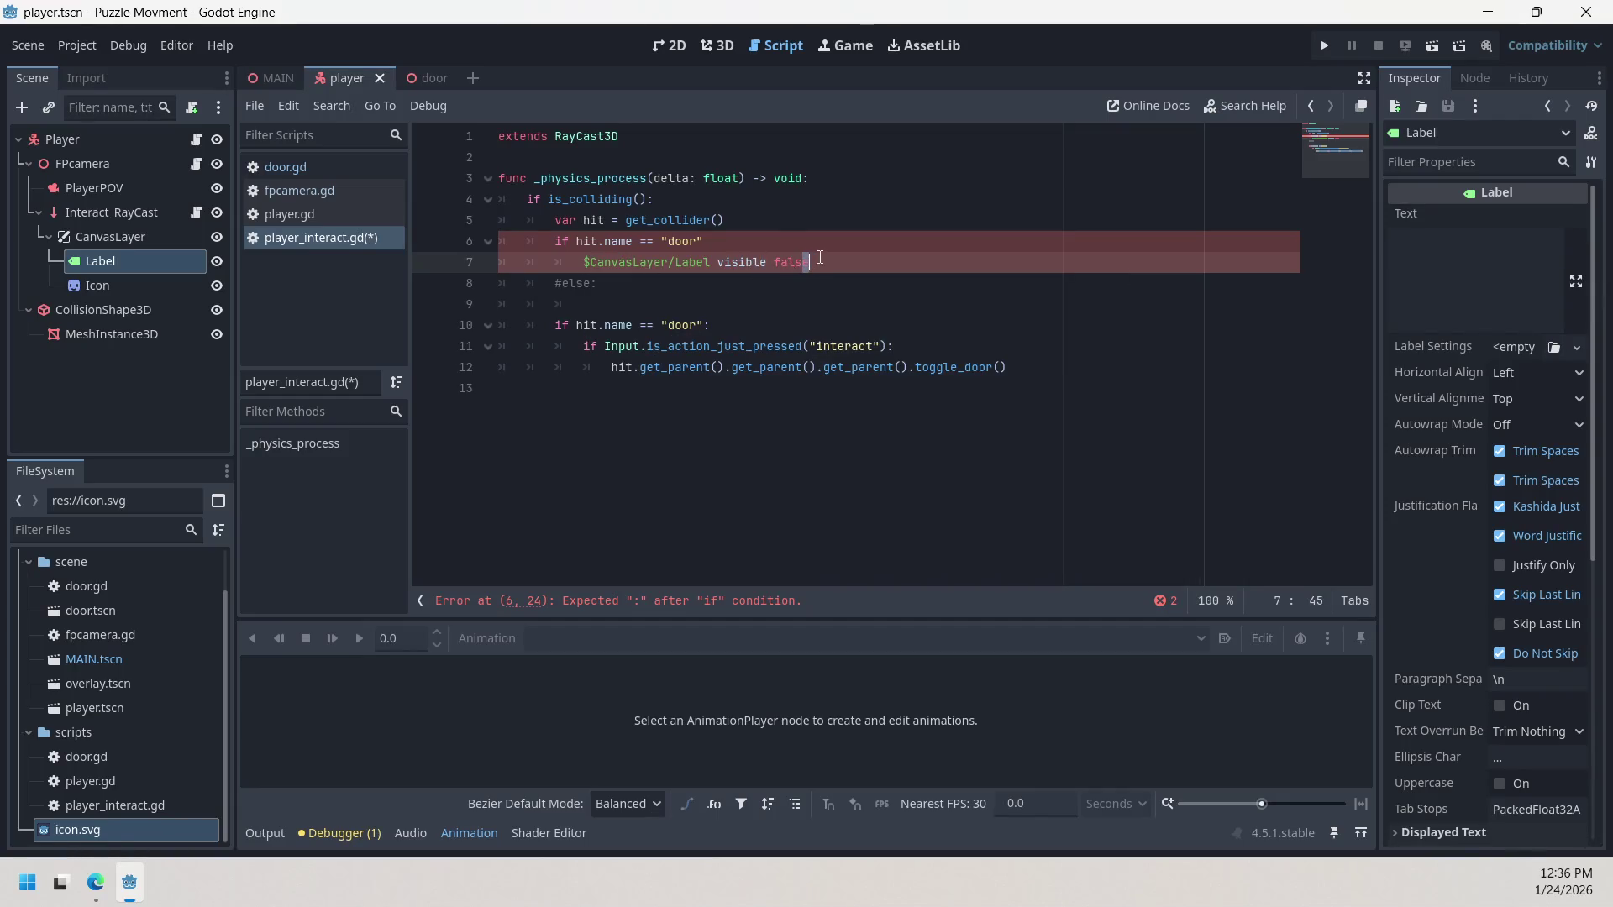
{"action": "left_click", "coordinate": [776, 262]}
{"action": "type", "text": "="}
{"action": "left_click", "coordinate": [742, 287]}
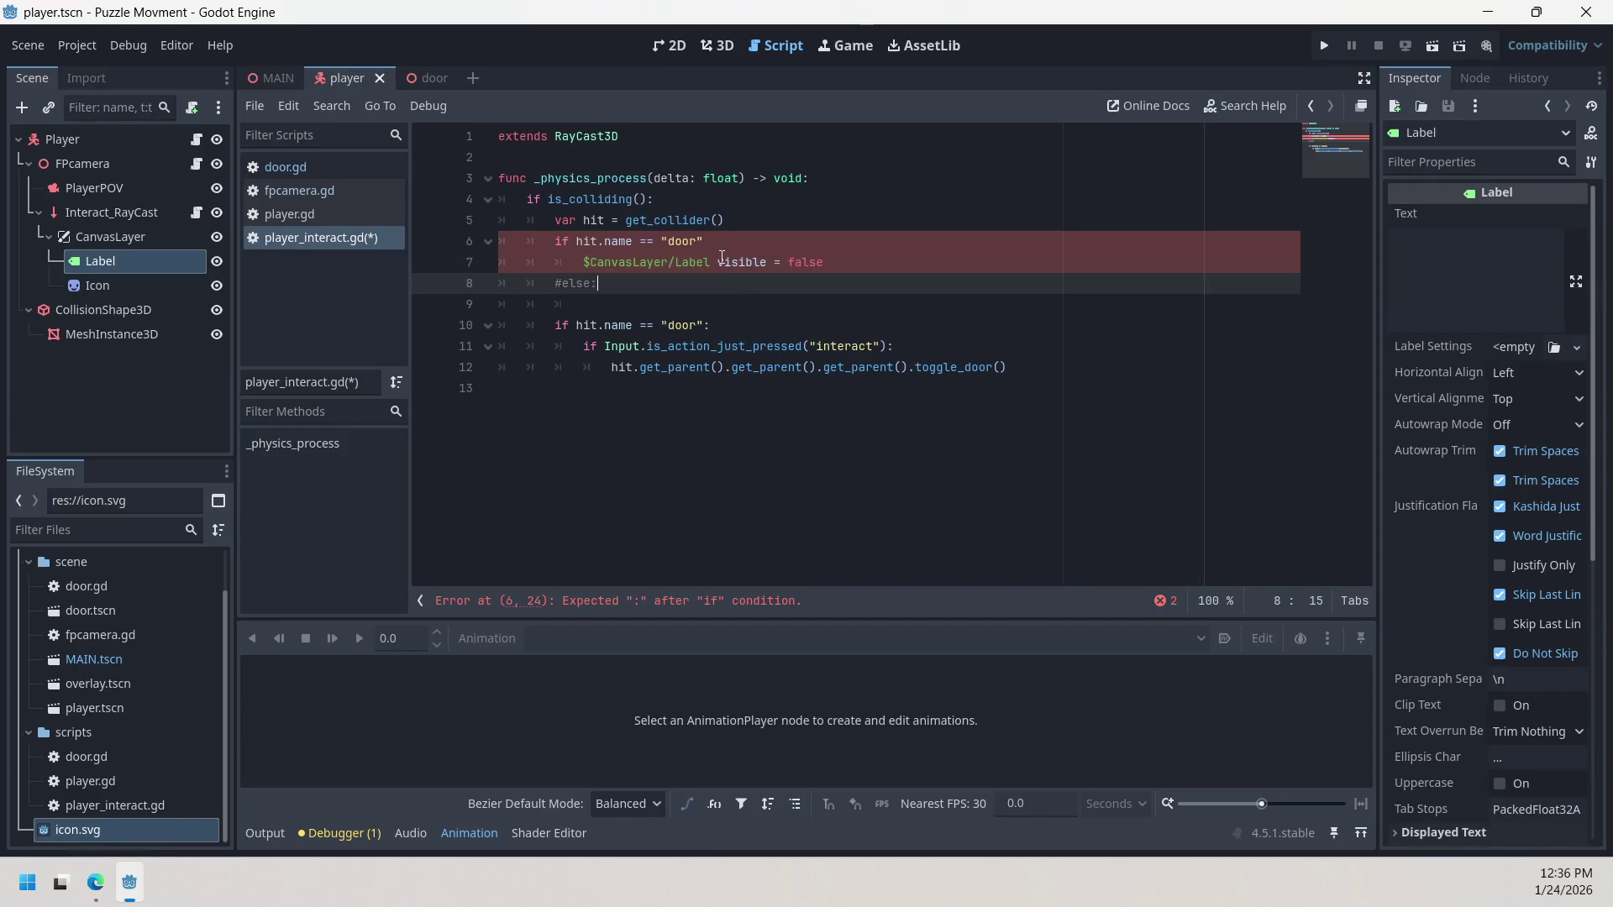
{"action": "left_click", "coordinate": [739, 265]}
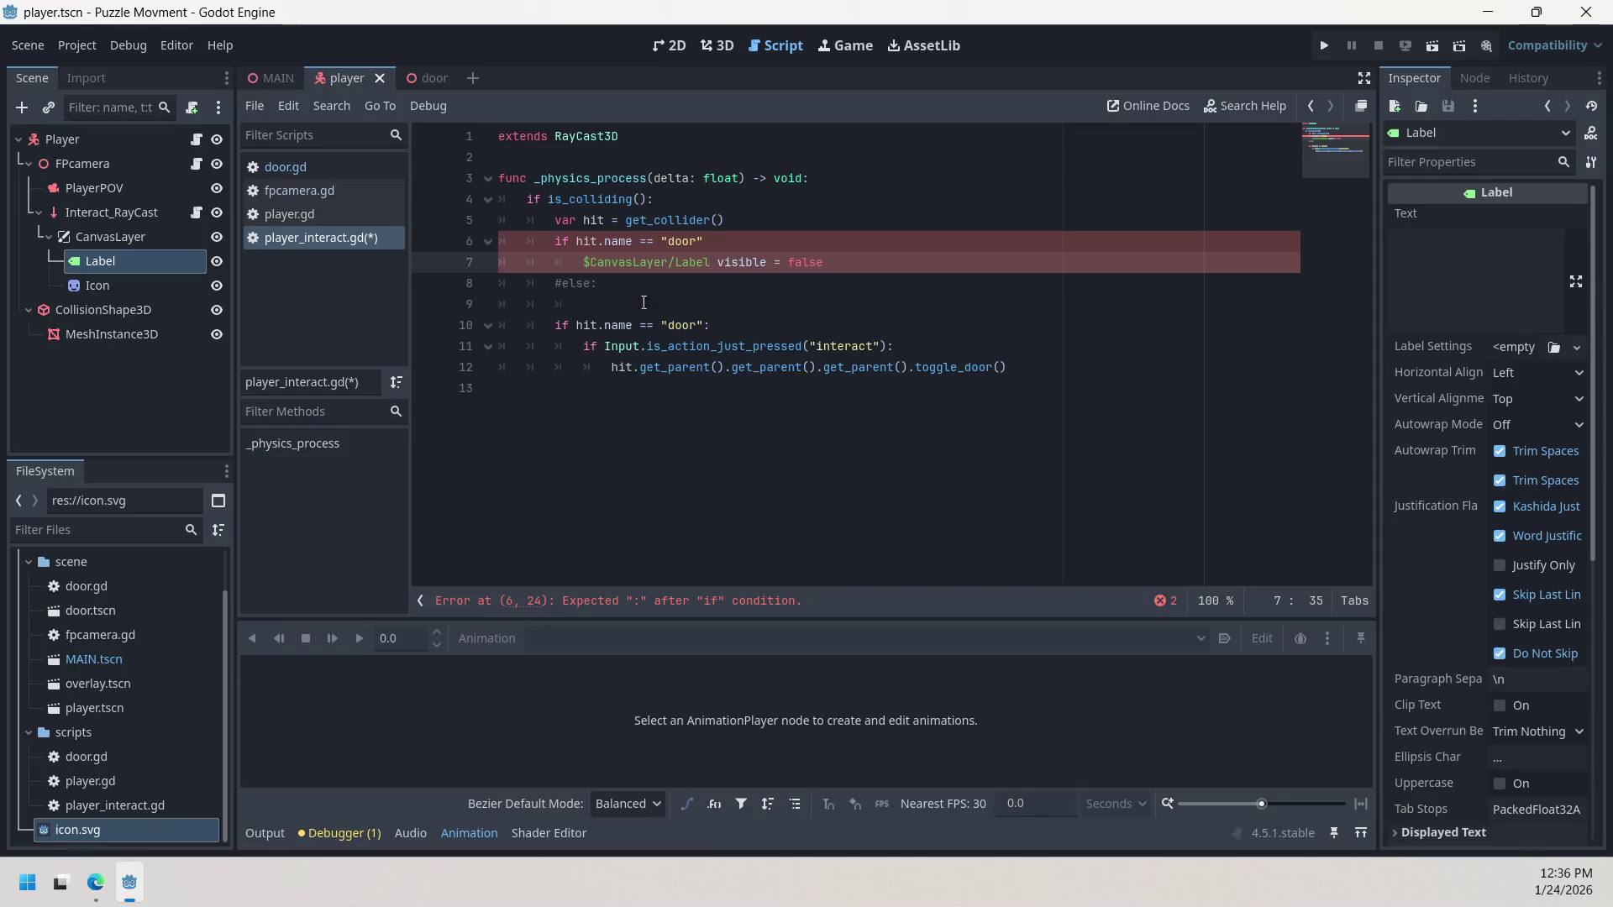
{"action": "left_click", "coordinate": [563, 284]}
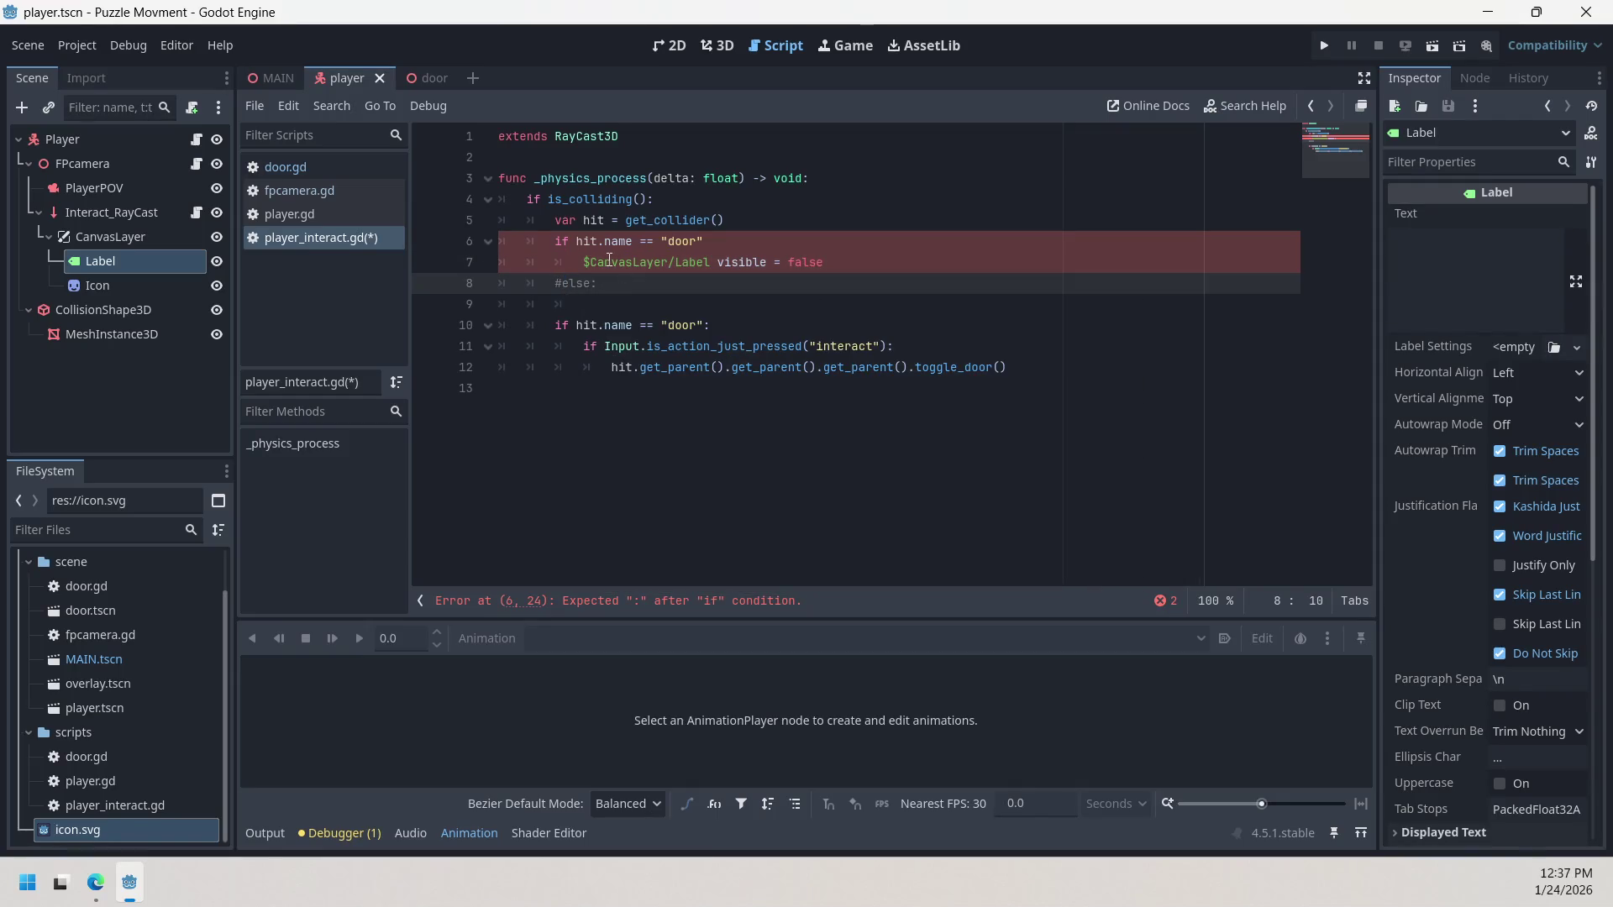
{"action": "mouse_move", "coordinate": [609, 260]}
{"action": "key", "text": "BackSpace"}
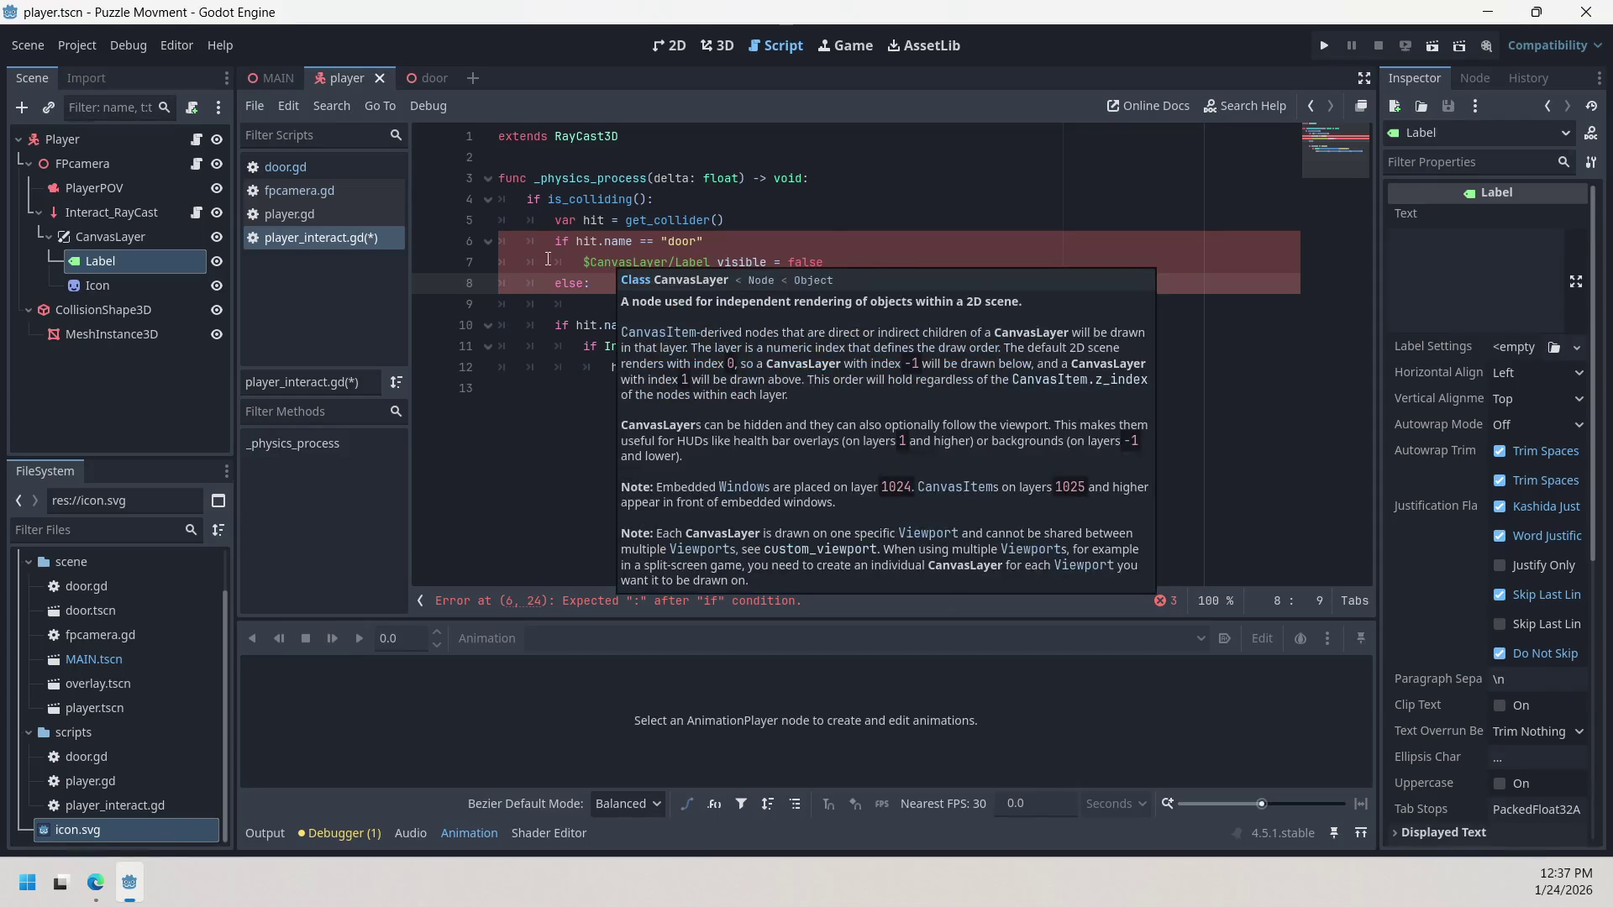
{"action": "left_click", "coordinate": [573, 309]}
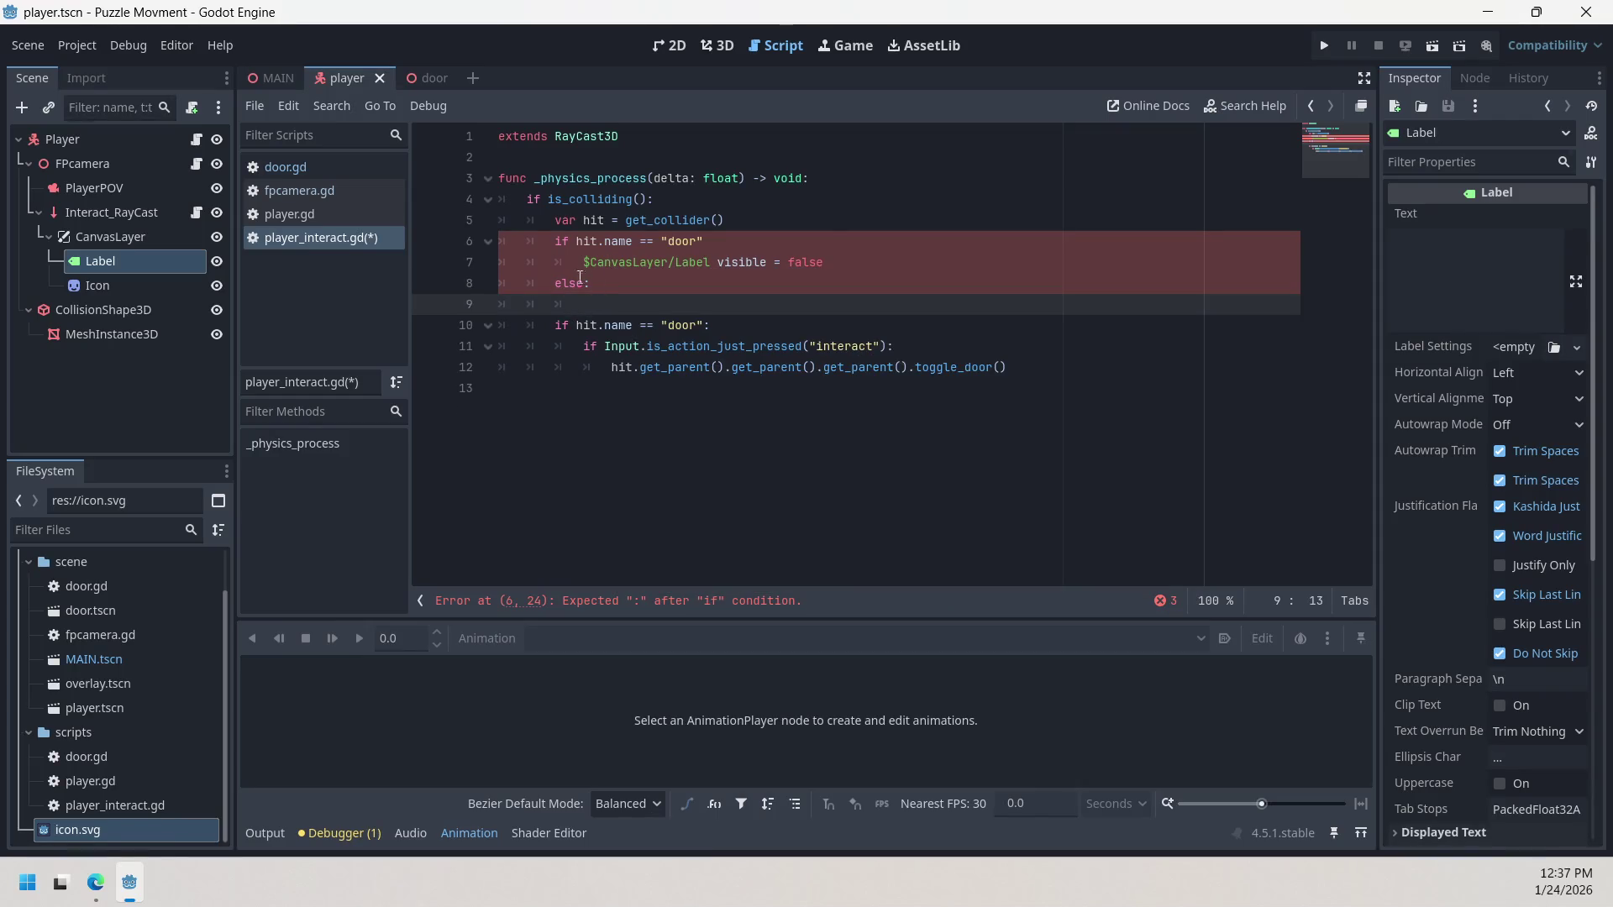
{"action": "left_click", "coordinate": [557, 289]}
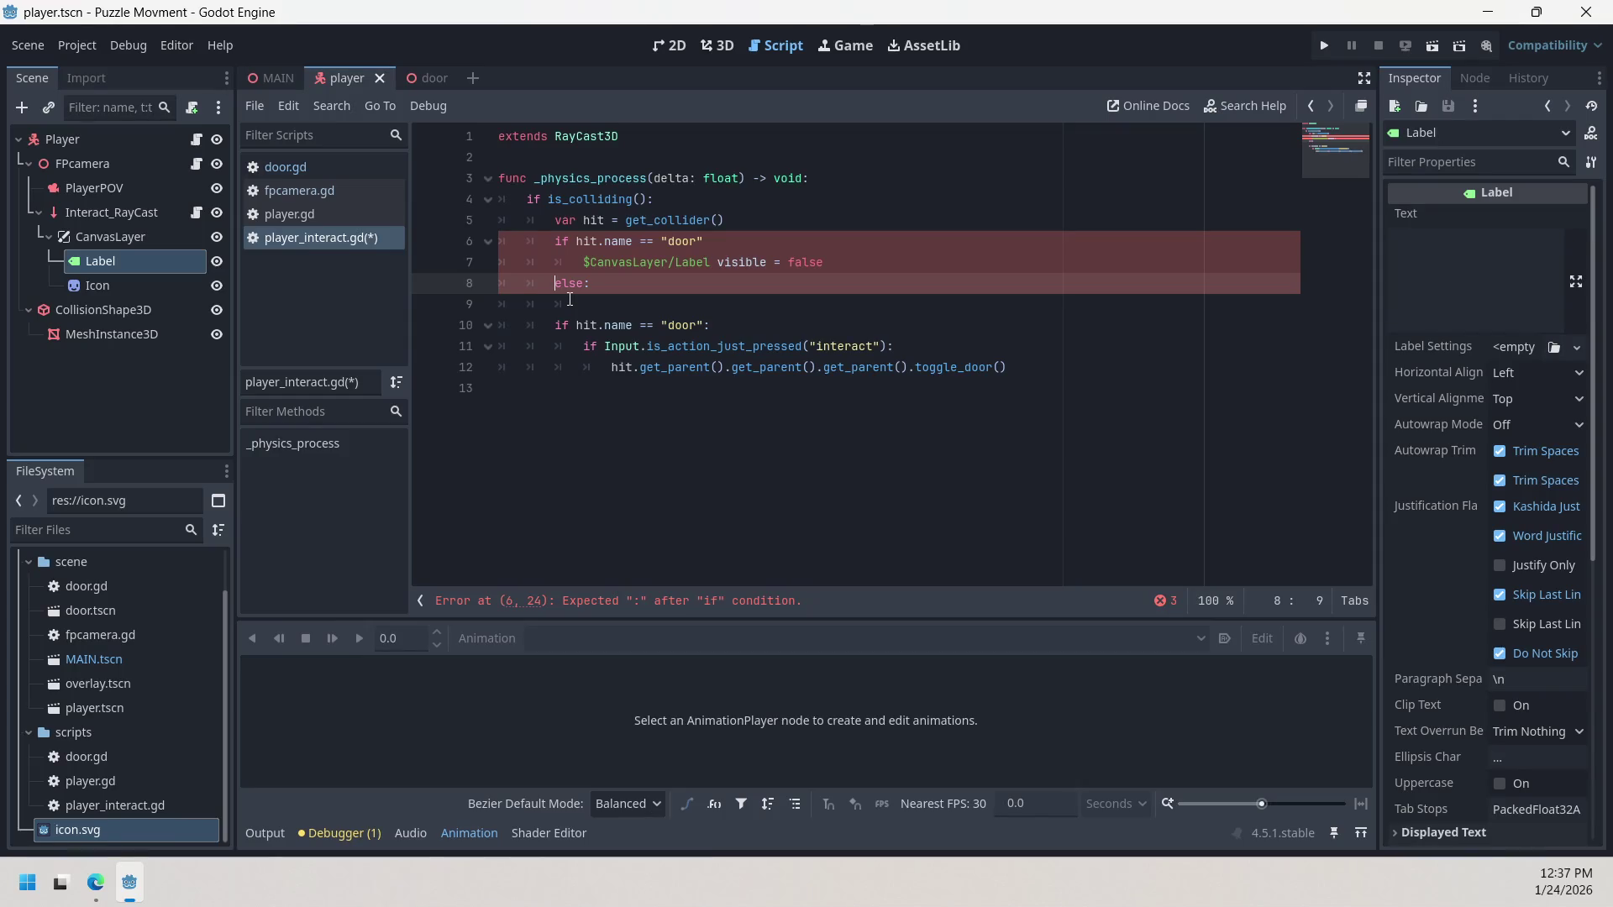
{"action": "type", "text": "#"}
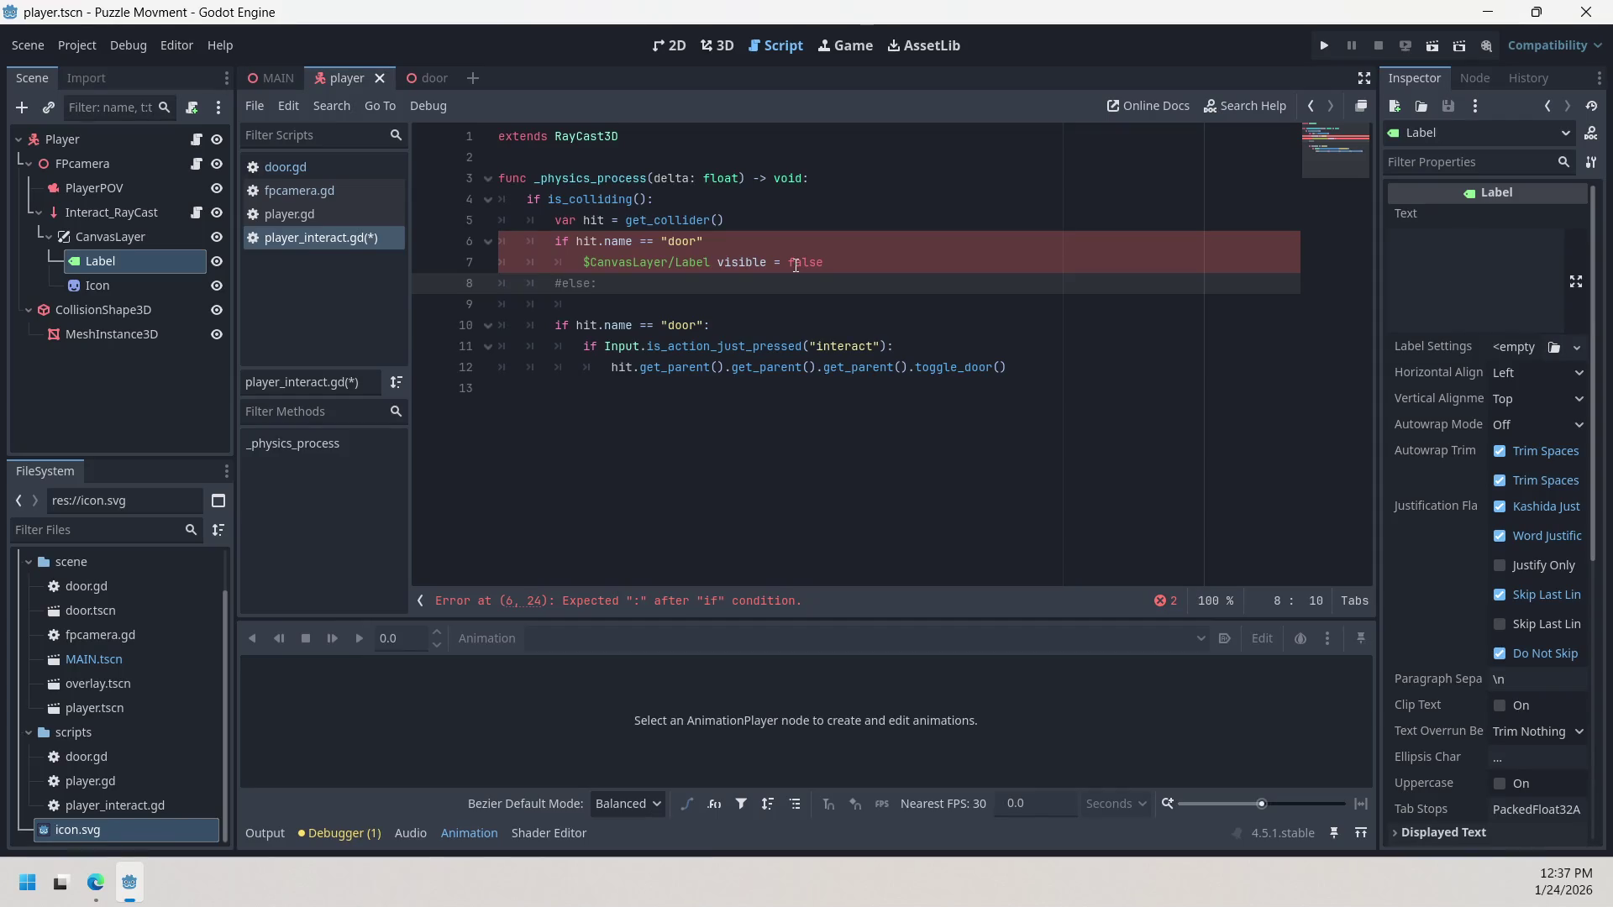
Step: Change line 7 to $CanvasLayer/Label.set_visible = false
{"action": "left_click", "coordinate": [839, 268]}
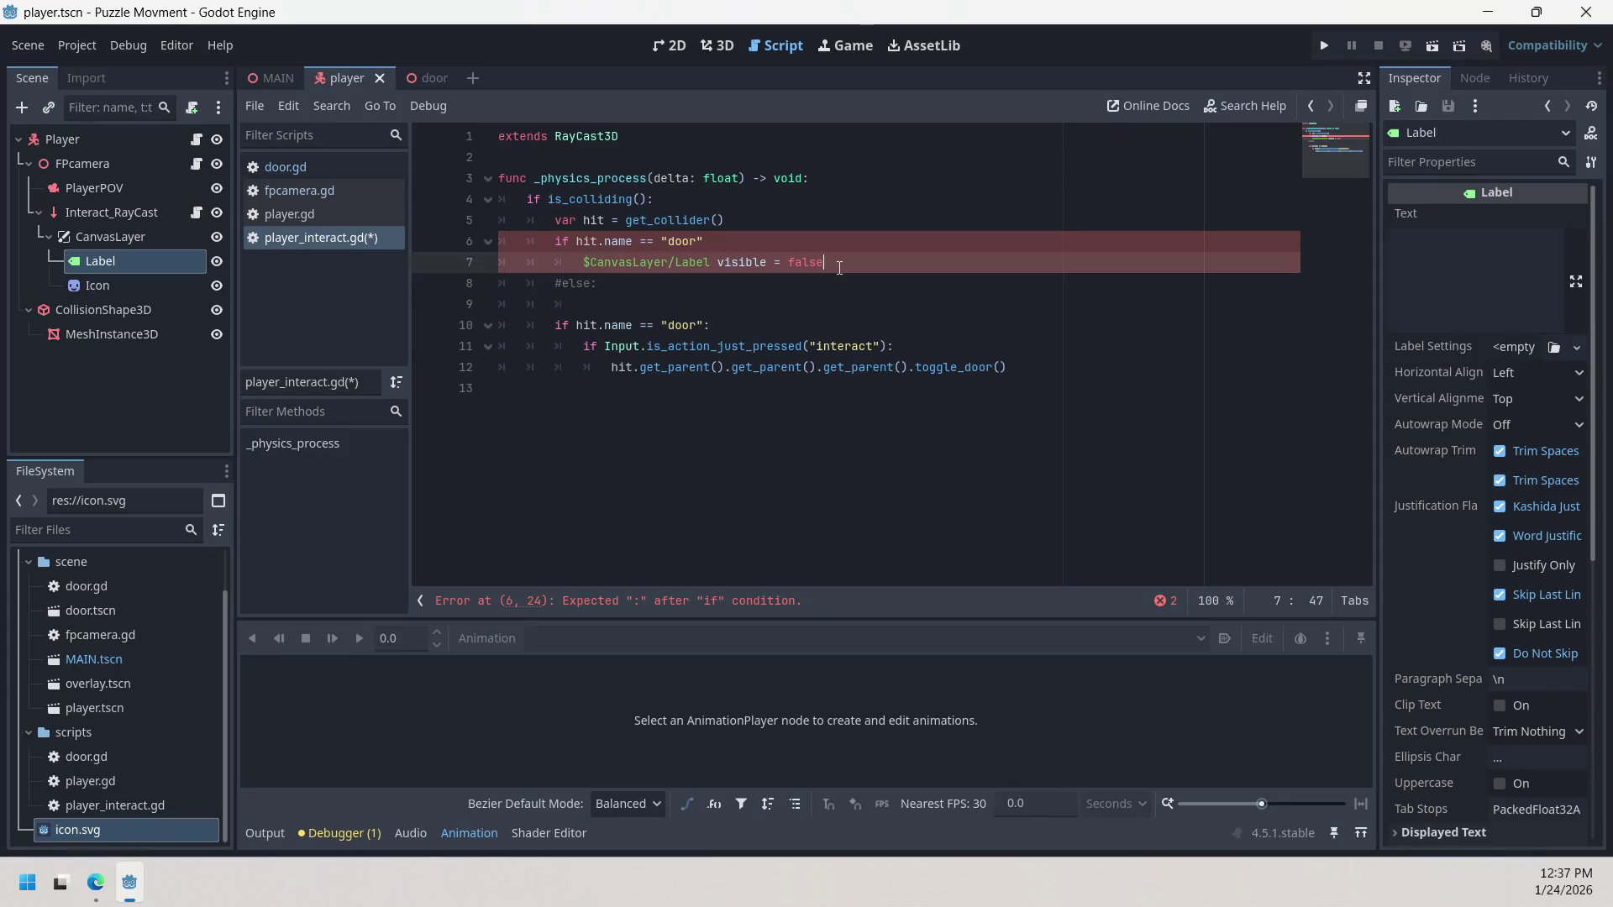
{"action": "left_click_drag", "start_coordinate": [716, 260], "coordinate": [828, 256]}
{"action": "left_click", "coordinate": [719, 269]}
{"action": "key", "text": "BackSpace"}
{"action": "type", "text": ".set_"}
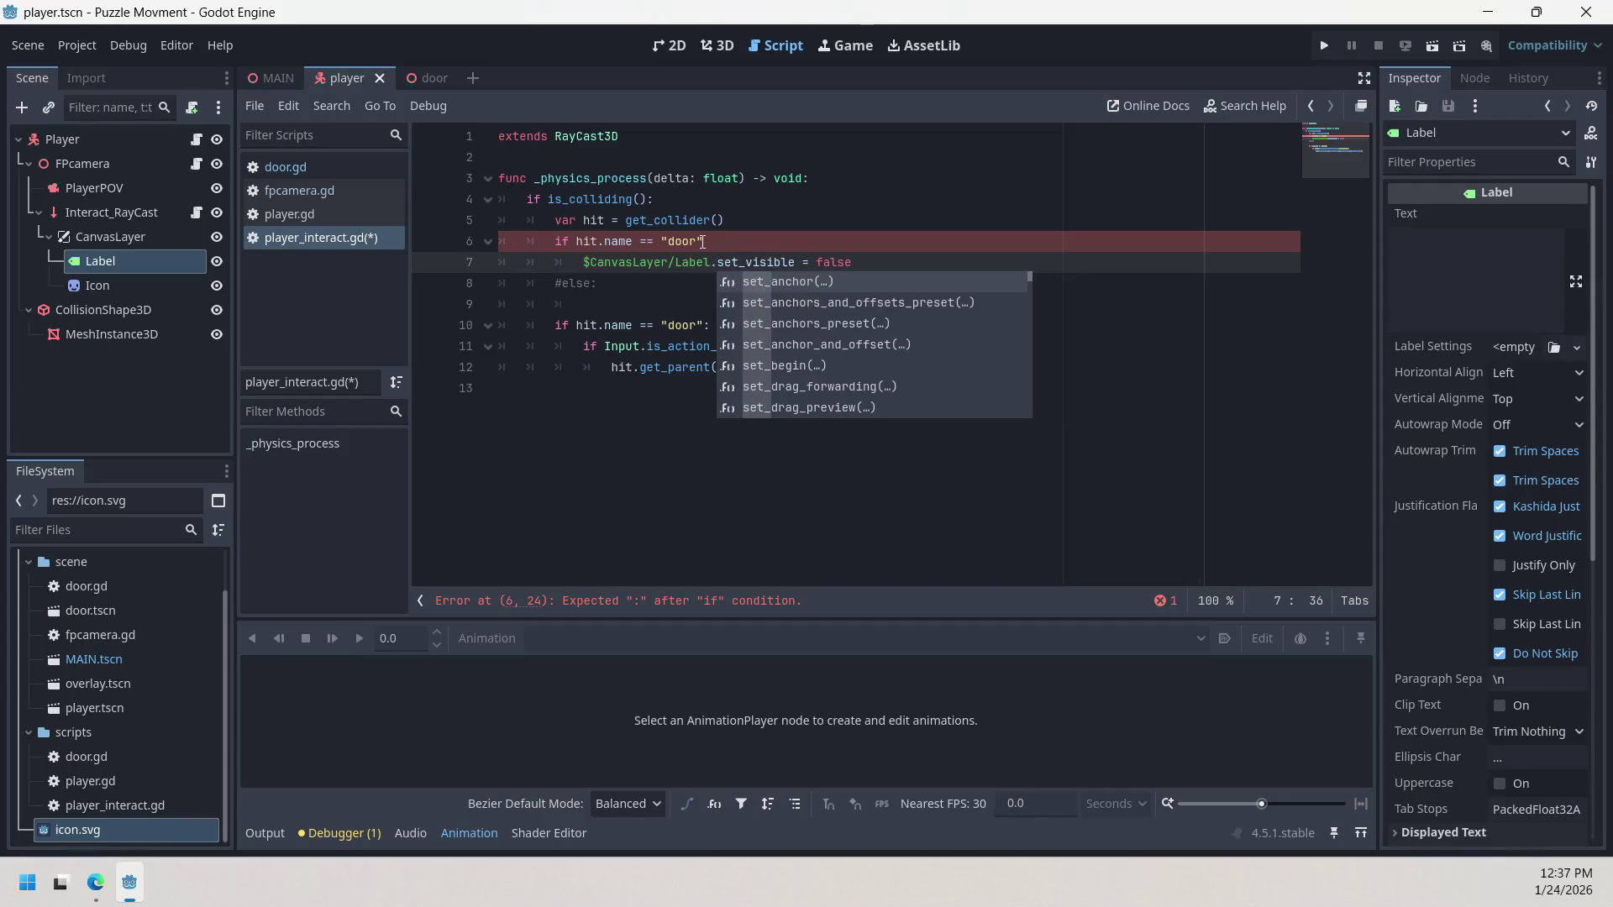
{"action": "left_click", "coordinate": [1025, 438]}
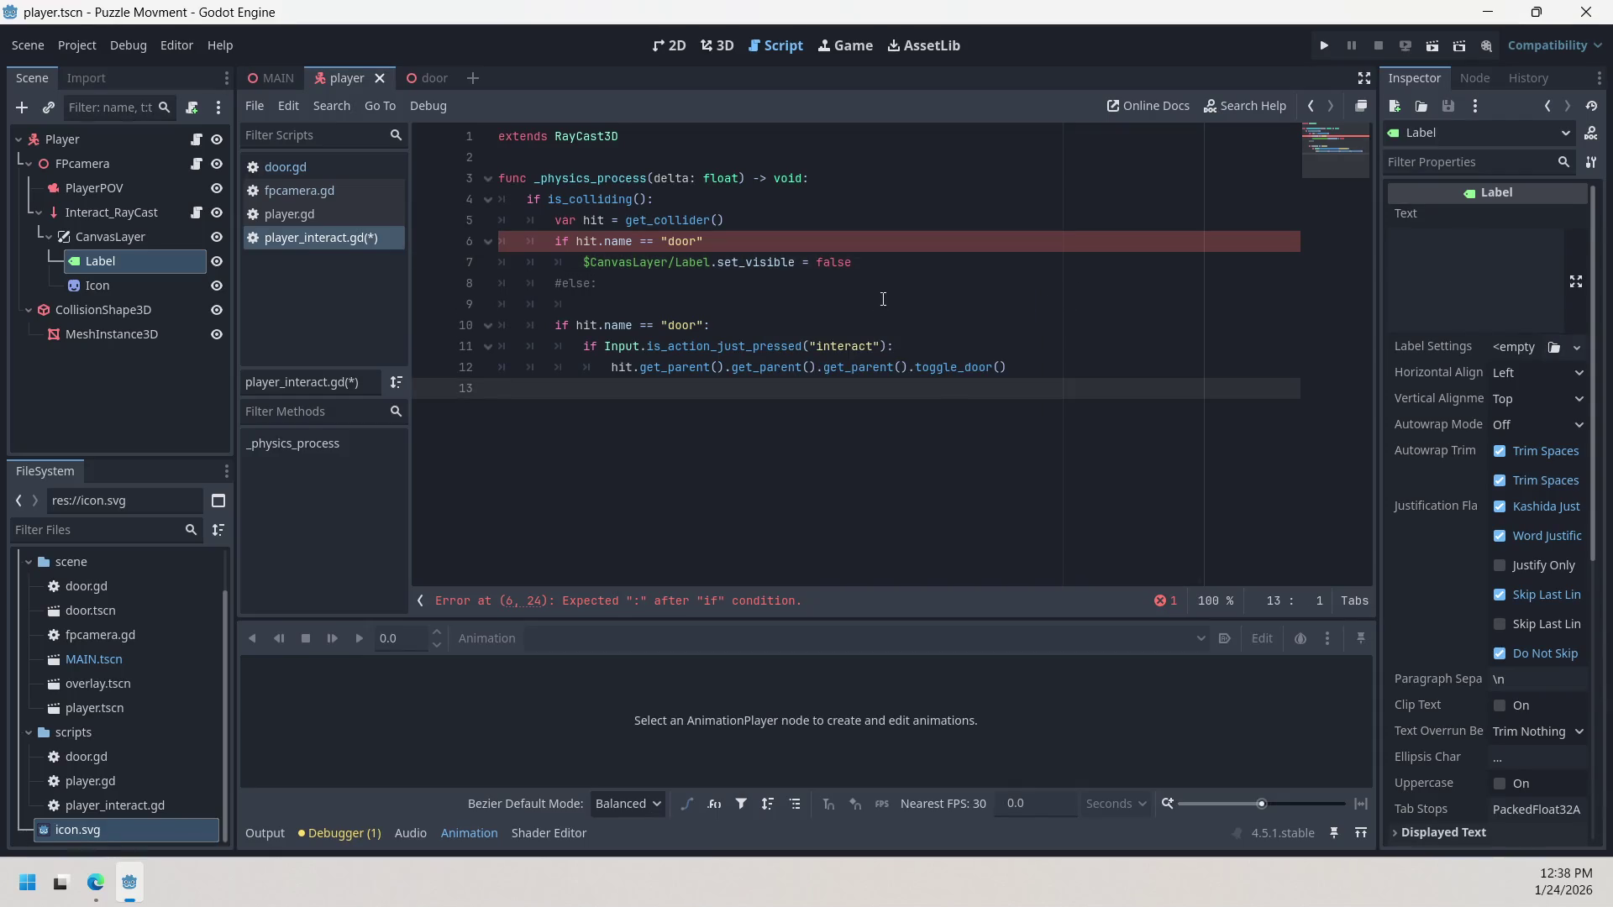
{"action": "left_click", "coordinate": [911, 254]}
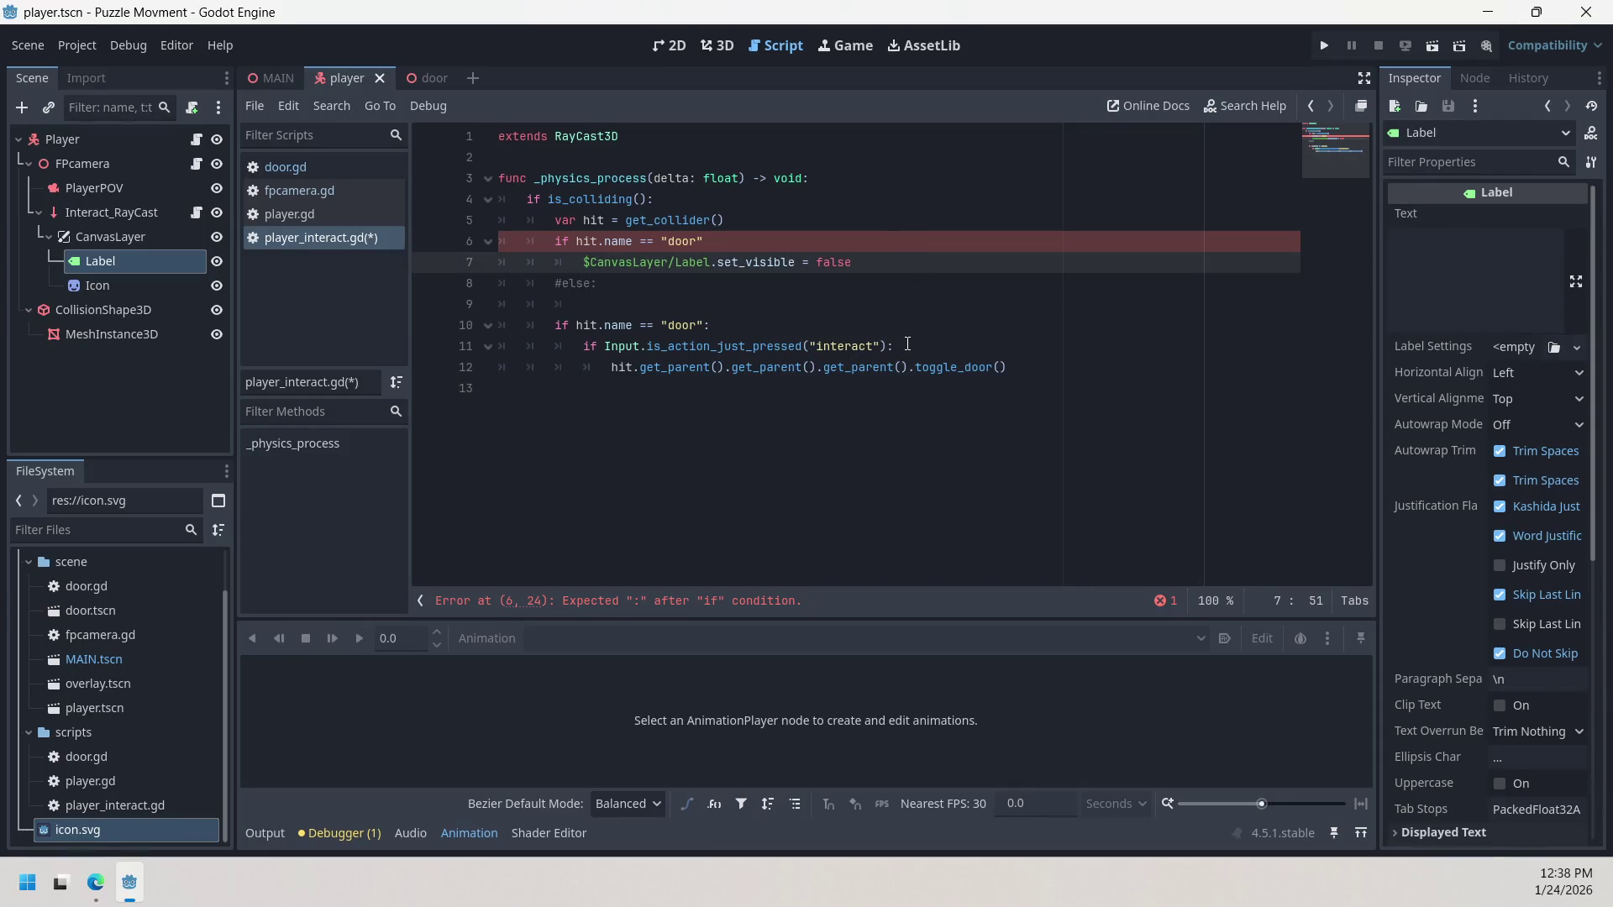
Step: Add the missing colon after the door check on line 6, comparing with line 11's condition
{"action": "left_click", "coordinate": [835, 308]}
{"action": "left_click", "coordinate": [810, 291]}
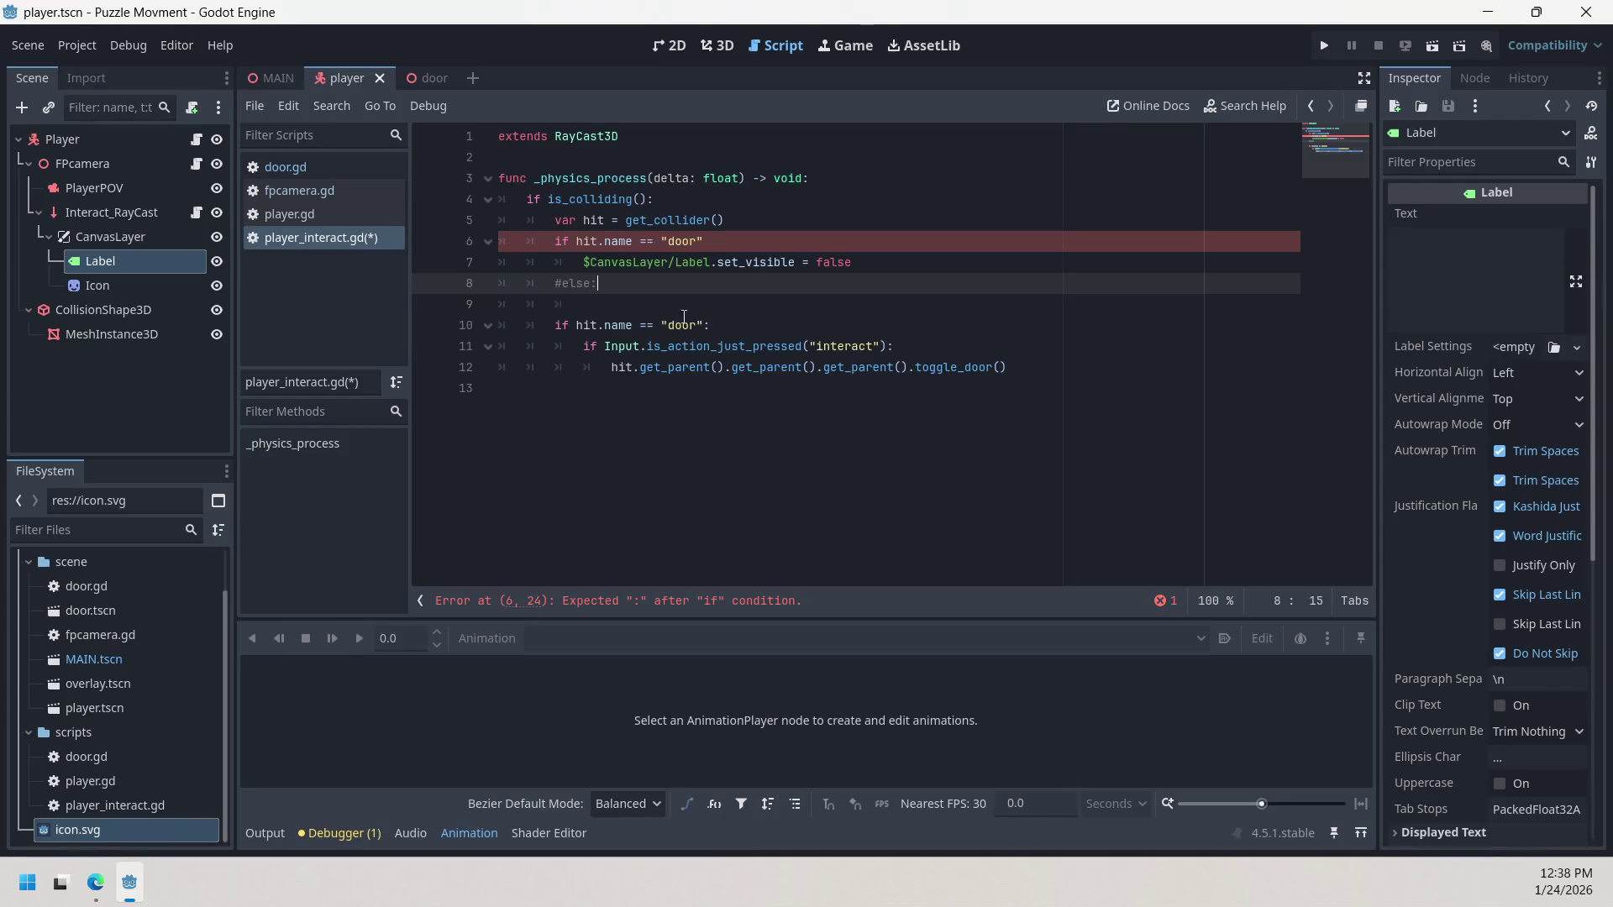
{"action": "left_click", "coordinate": [735, 242]}
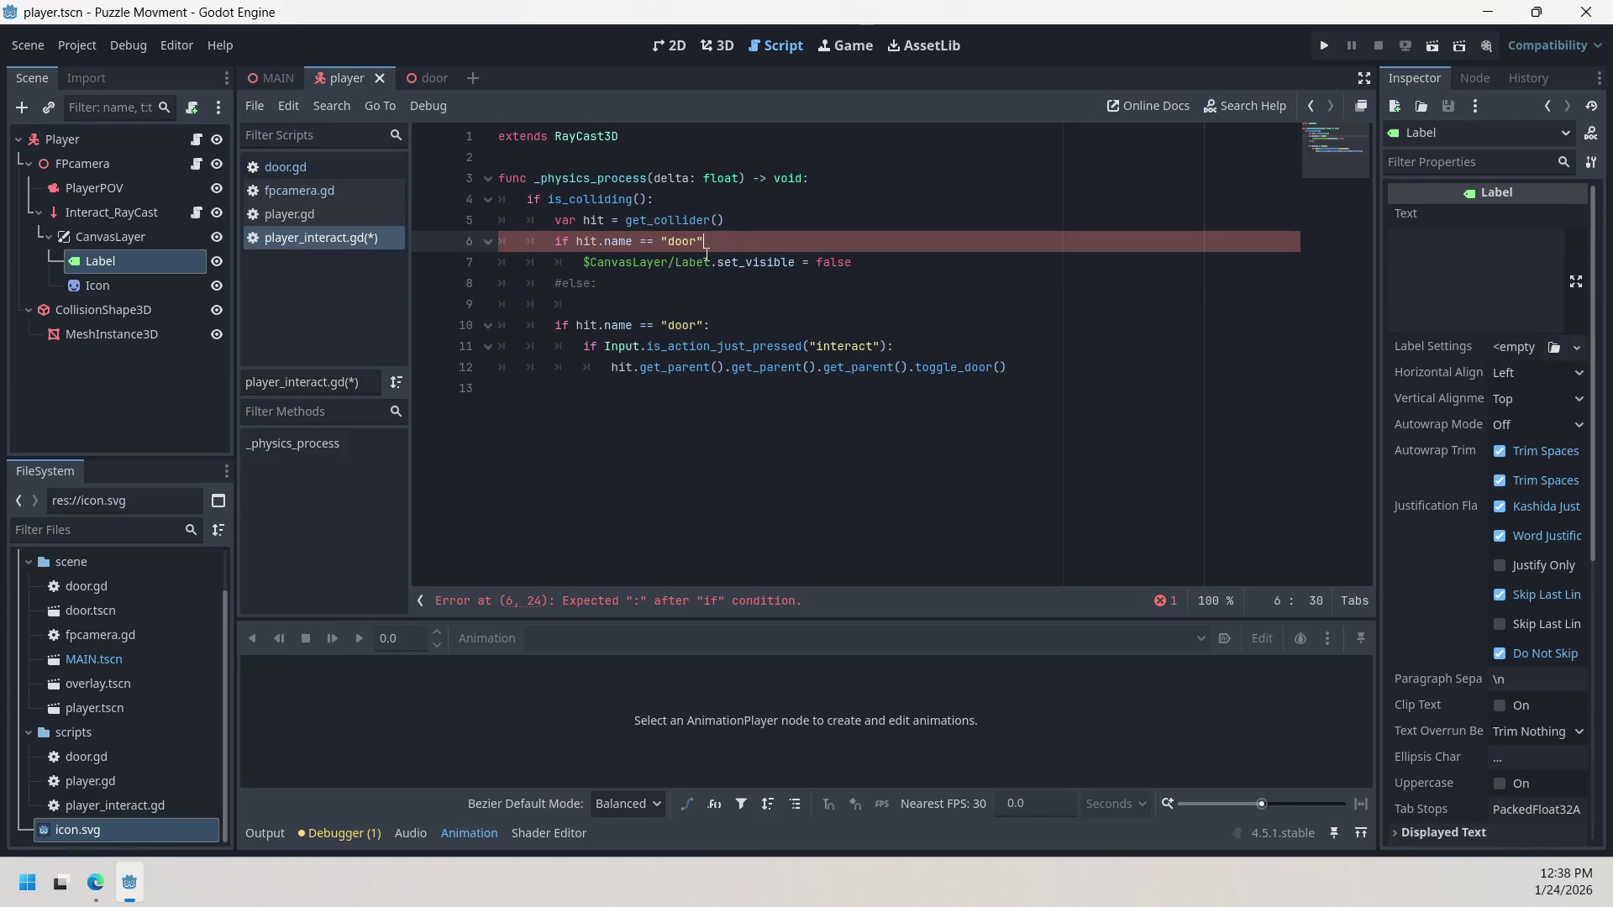
{"action": "mouse_move", "coordinate": [707, 270]}
{"action": "left_click", "coordinate": [669, 346]}
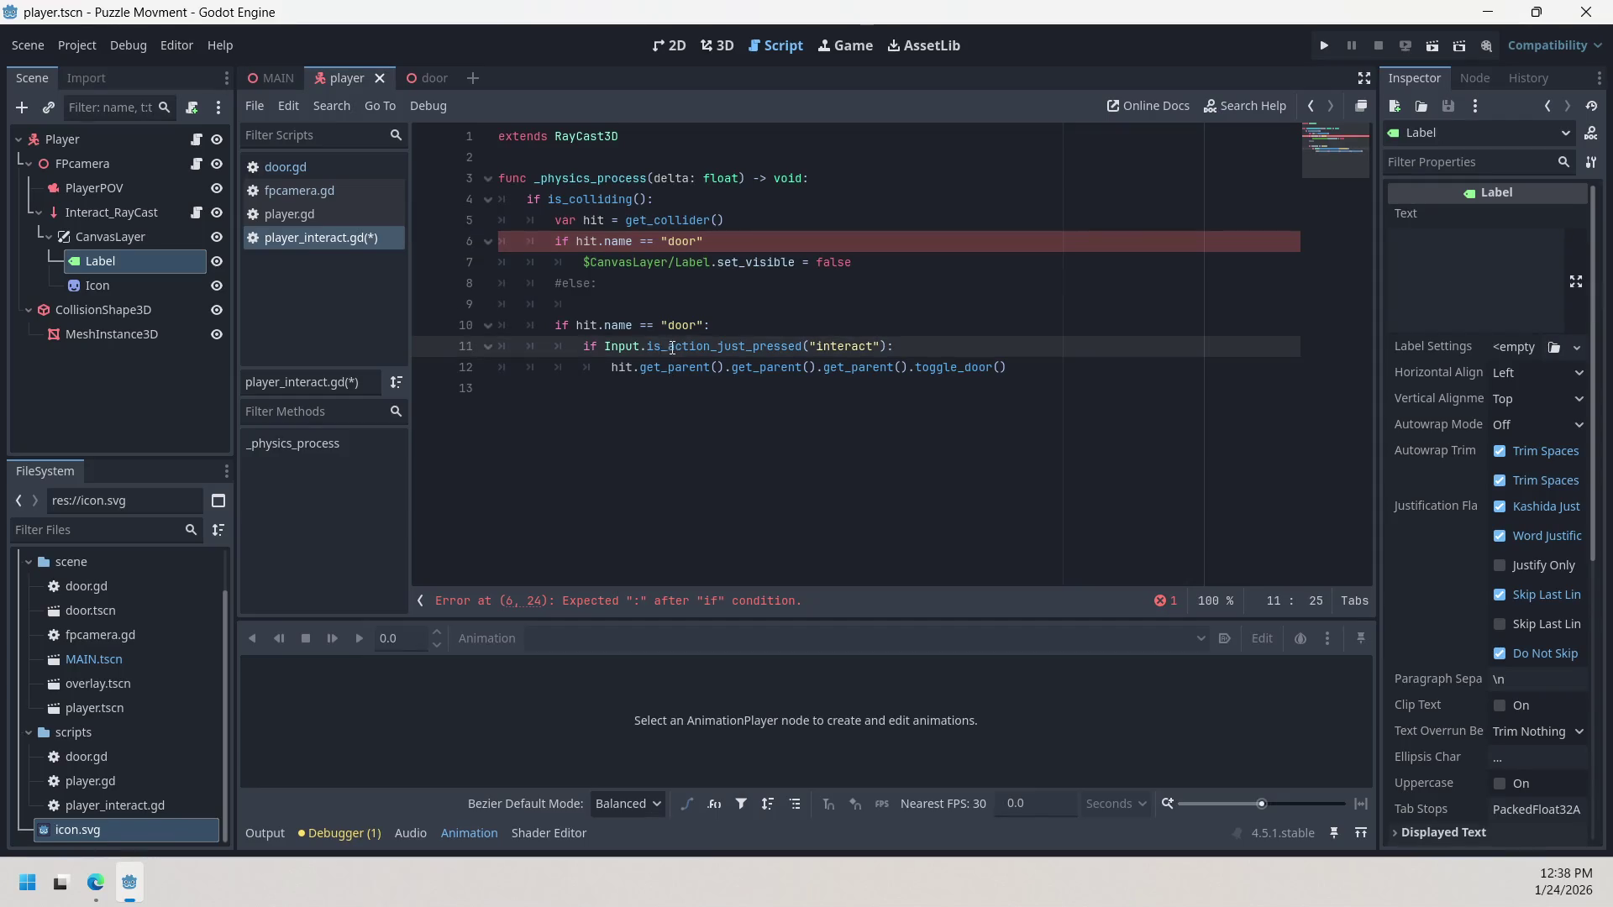
{"action": "left_click", "coordinate": [725, 241]}
{"action": "type", "text": ":"}
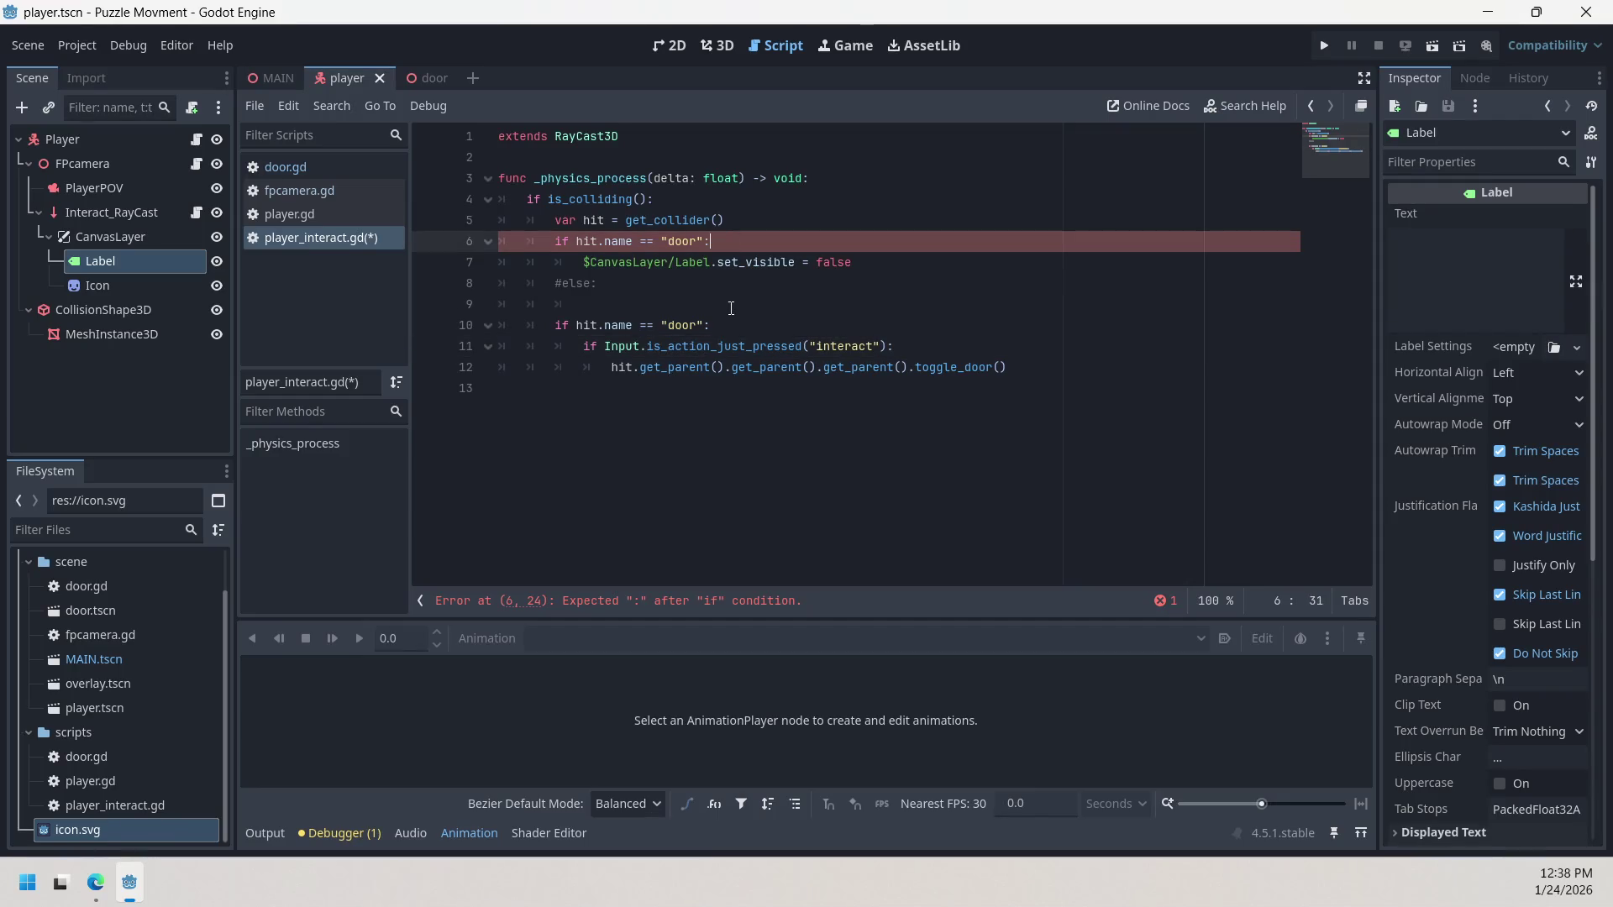
{"action": "left_click", "coordinate": [554, 284]}
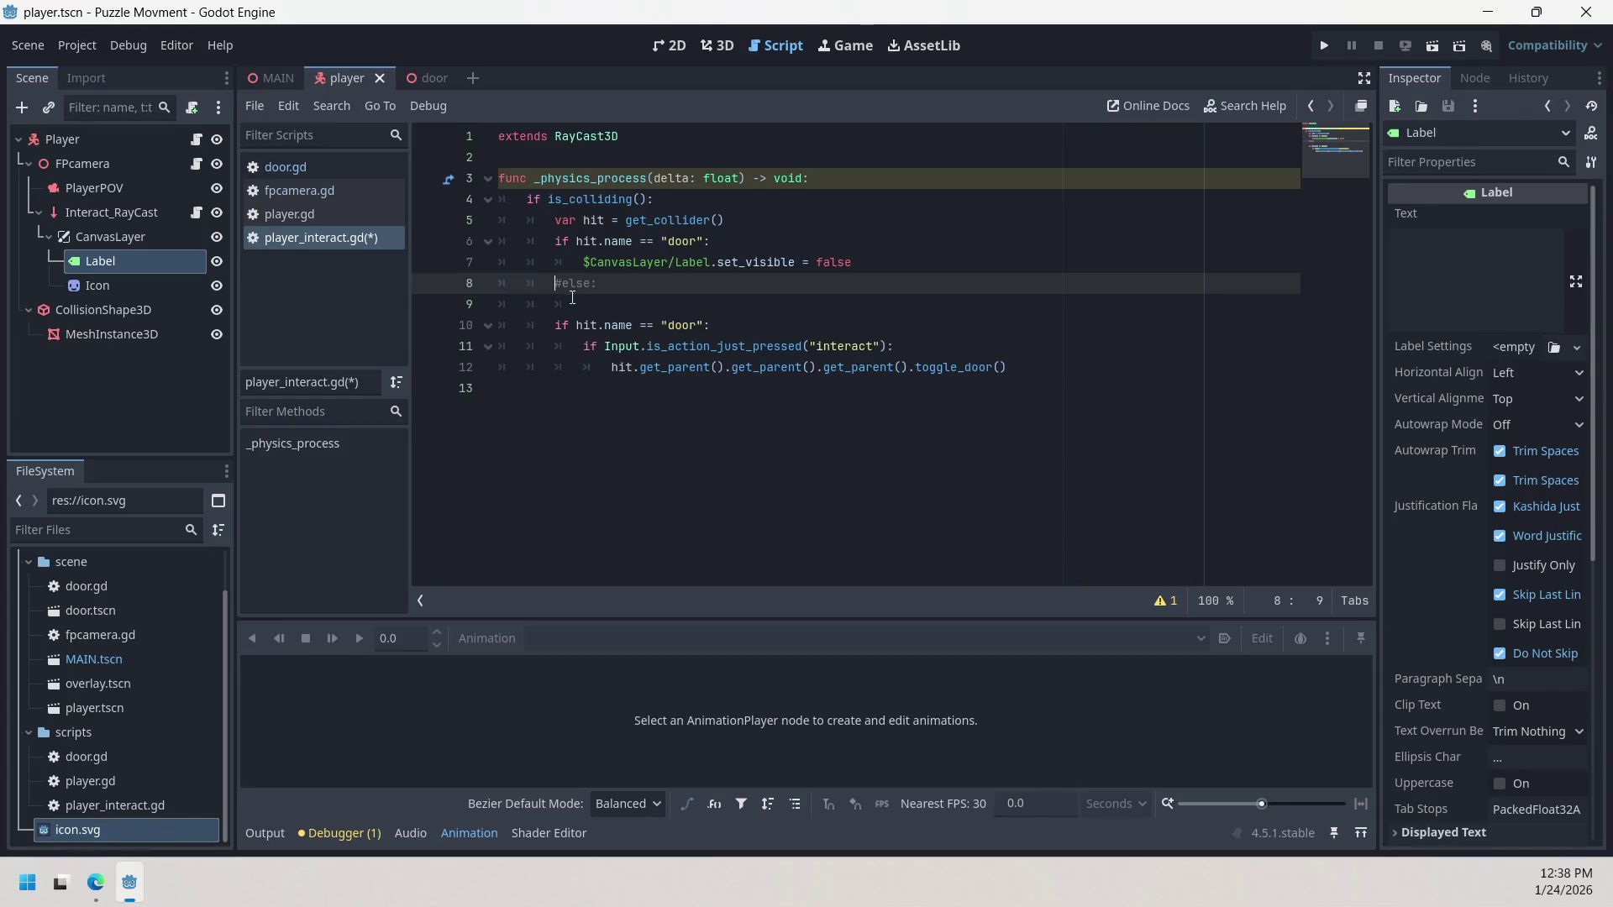
Step: Uncomment else on line 8 and paste the label statement onto line 9, changing false to true
{"action": "key", "text": "Right"}
{"action": "key", "text": "BackSpace"}
{"action": "left_click_drag", "start_coordinate": [581, 263], "coordinate": [852, 262]}
{"action": "right_click", "coordinate": [823, 264]}
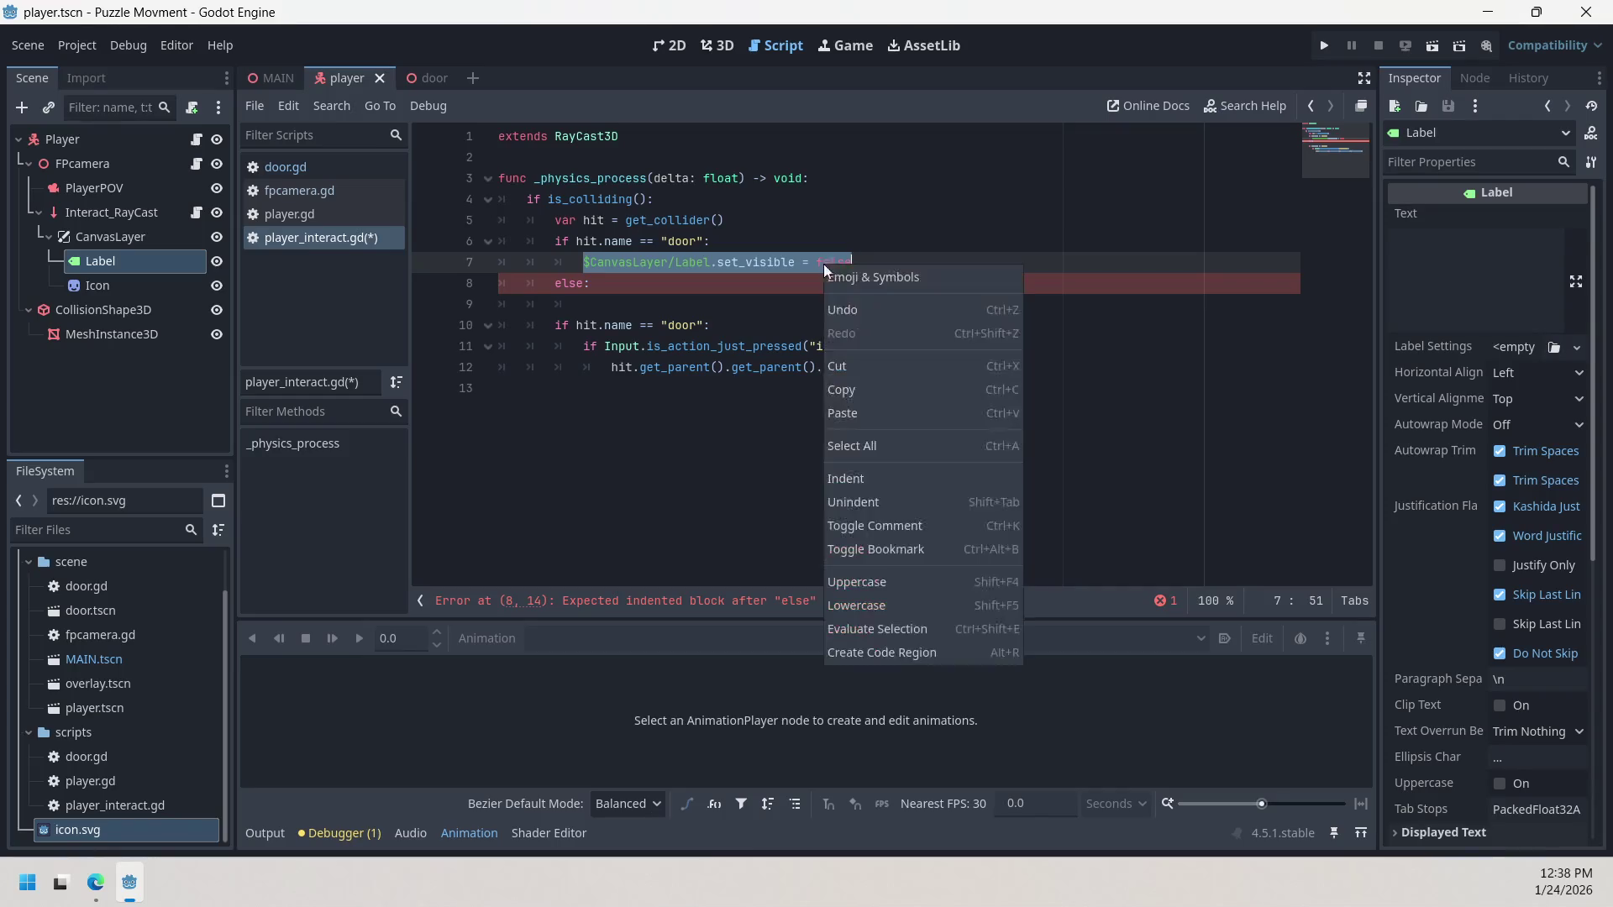
{"action": "left_click", "coordinate": [865, 390]}
{"action": "right_click", "coordinate": [824, 309]}
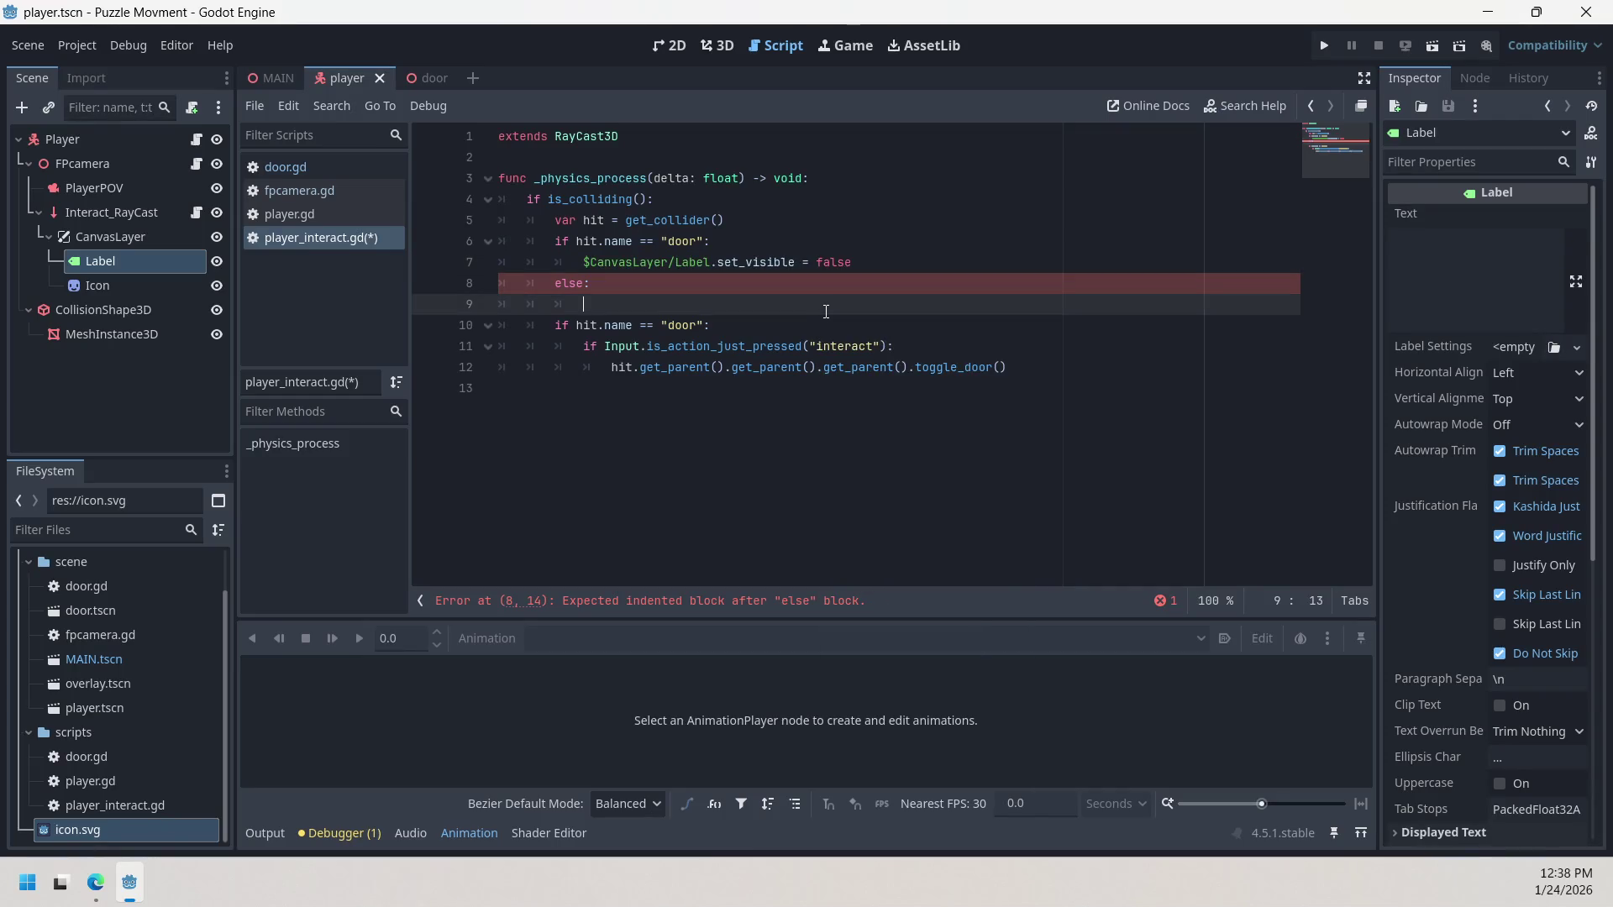
{"action": "left_click", "coordinate": [874, 459]}
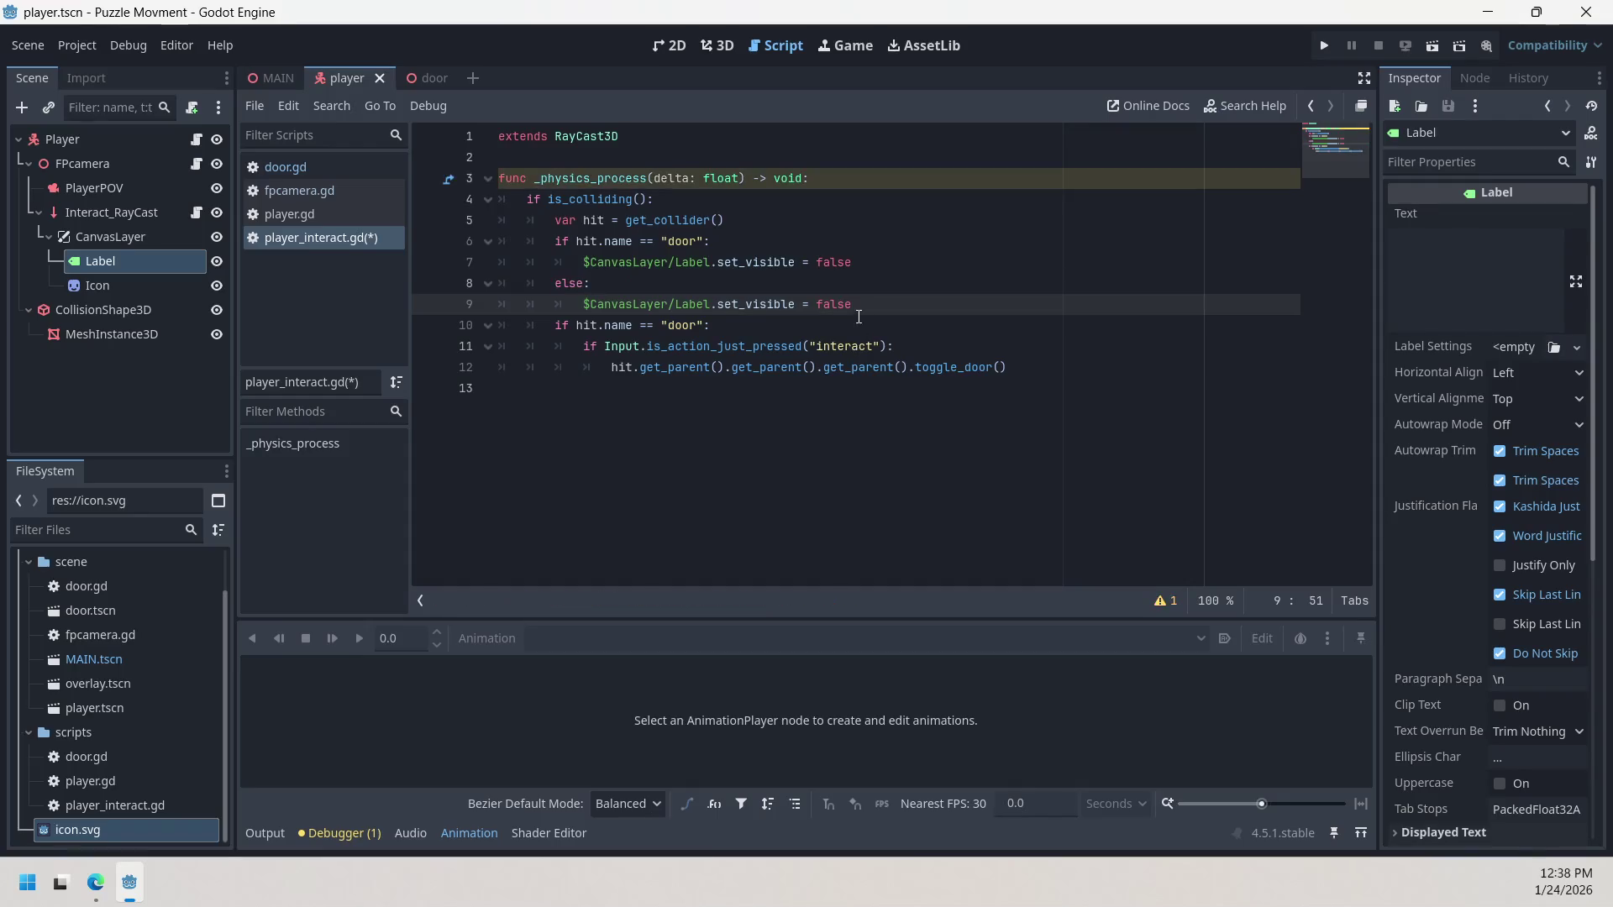
{"action": "key", "text": "BackSpace"}
{"action": "key", "text": "BackSpace"}
{"action": "key", "text": "BackSpace"}
{"action": "key", "text": "BackSpace"}
{"action": "type", "text": "tru"}
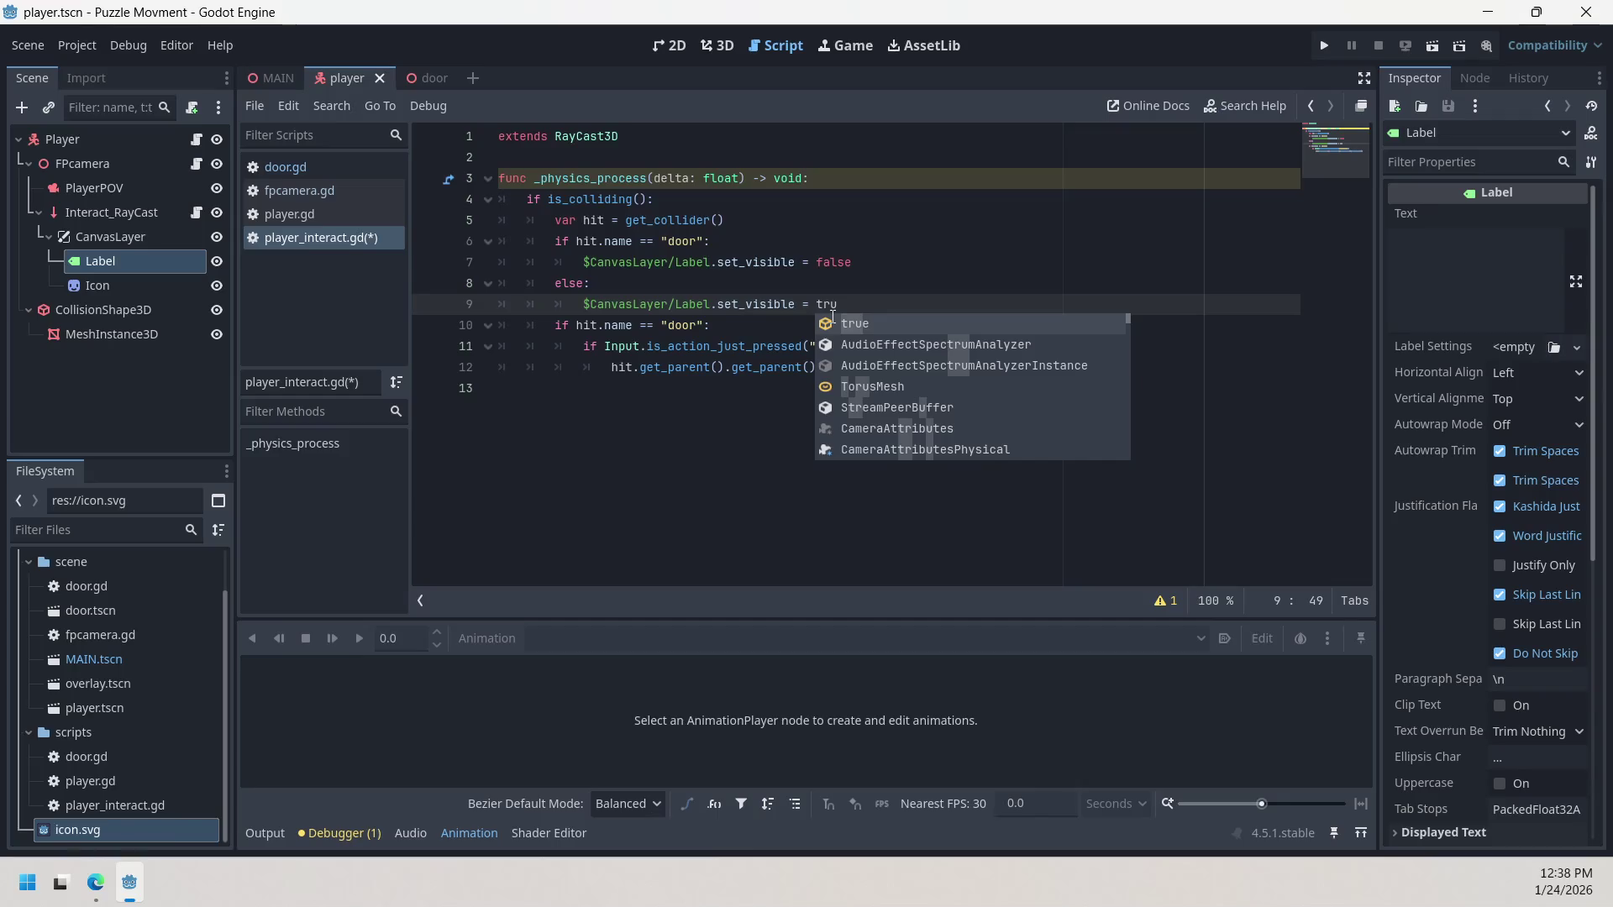
{"action": "type", "text": "e"}
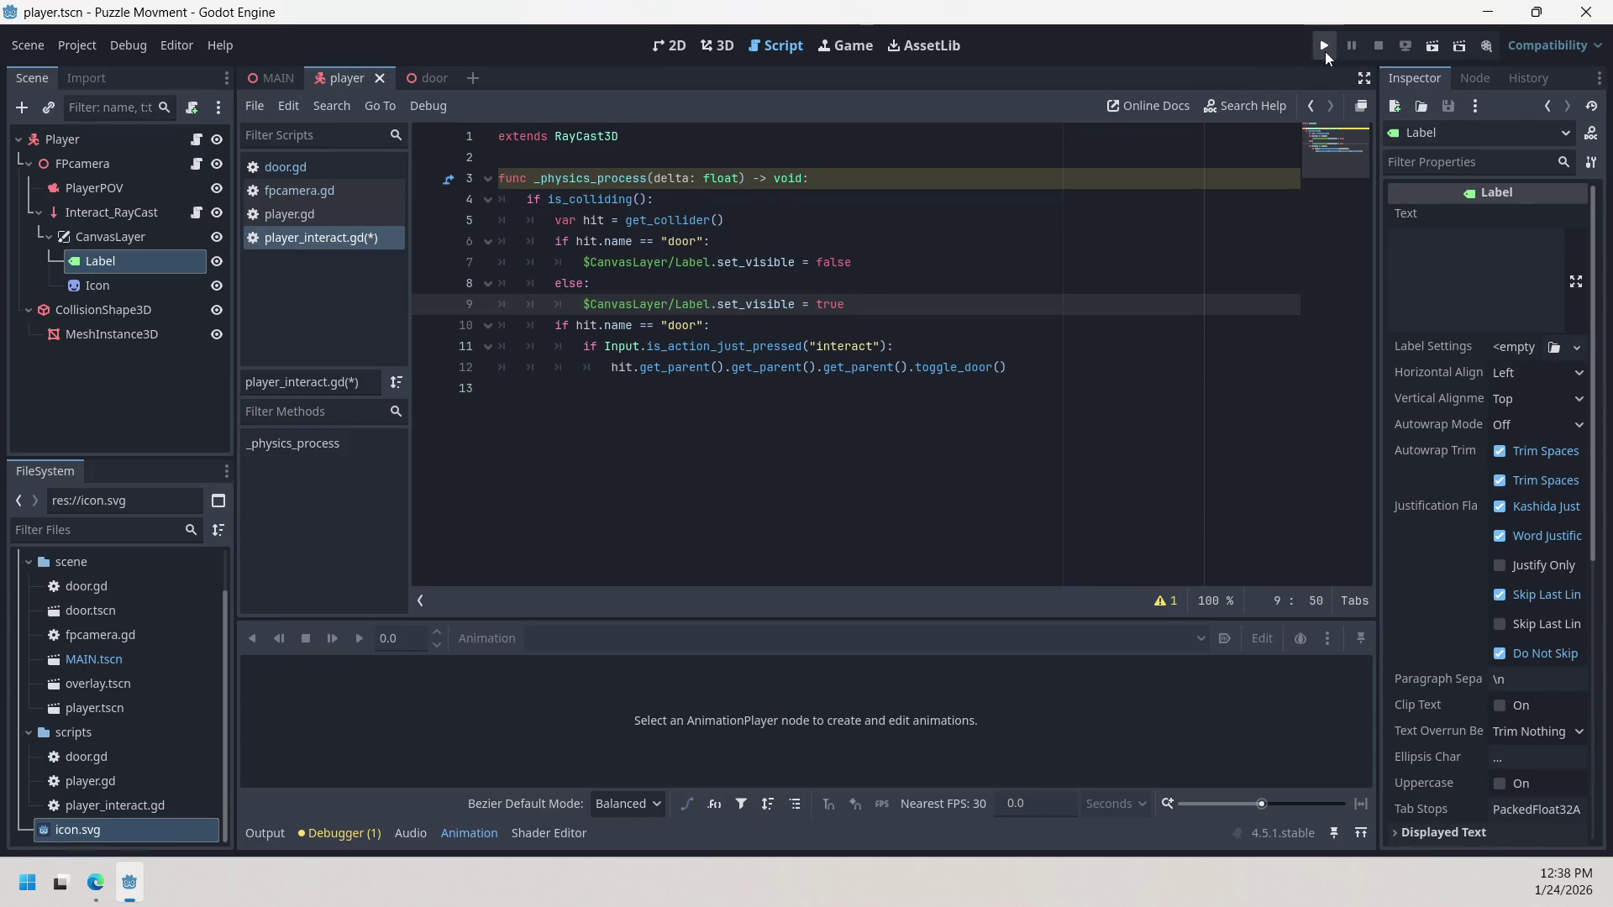
Step: Run the project and read the invalid set_visible assignment error at line 9
{"action": "left_click", "coordinate": [1325, 55]}
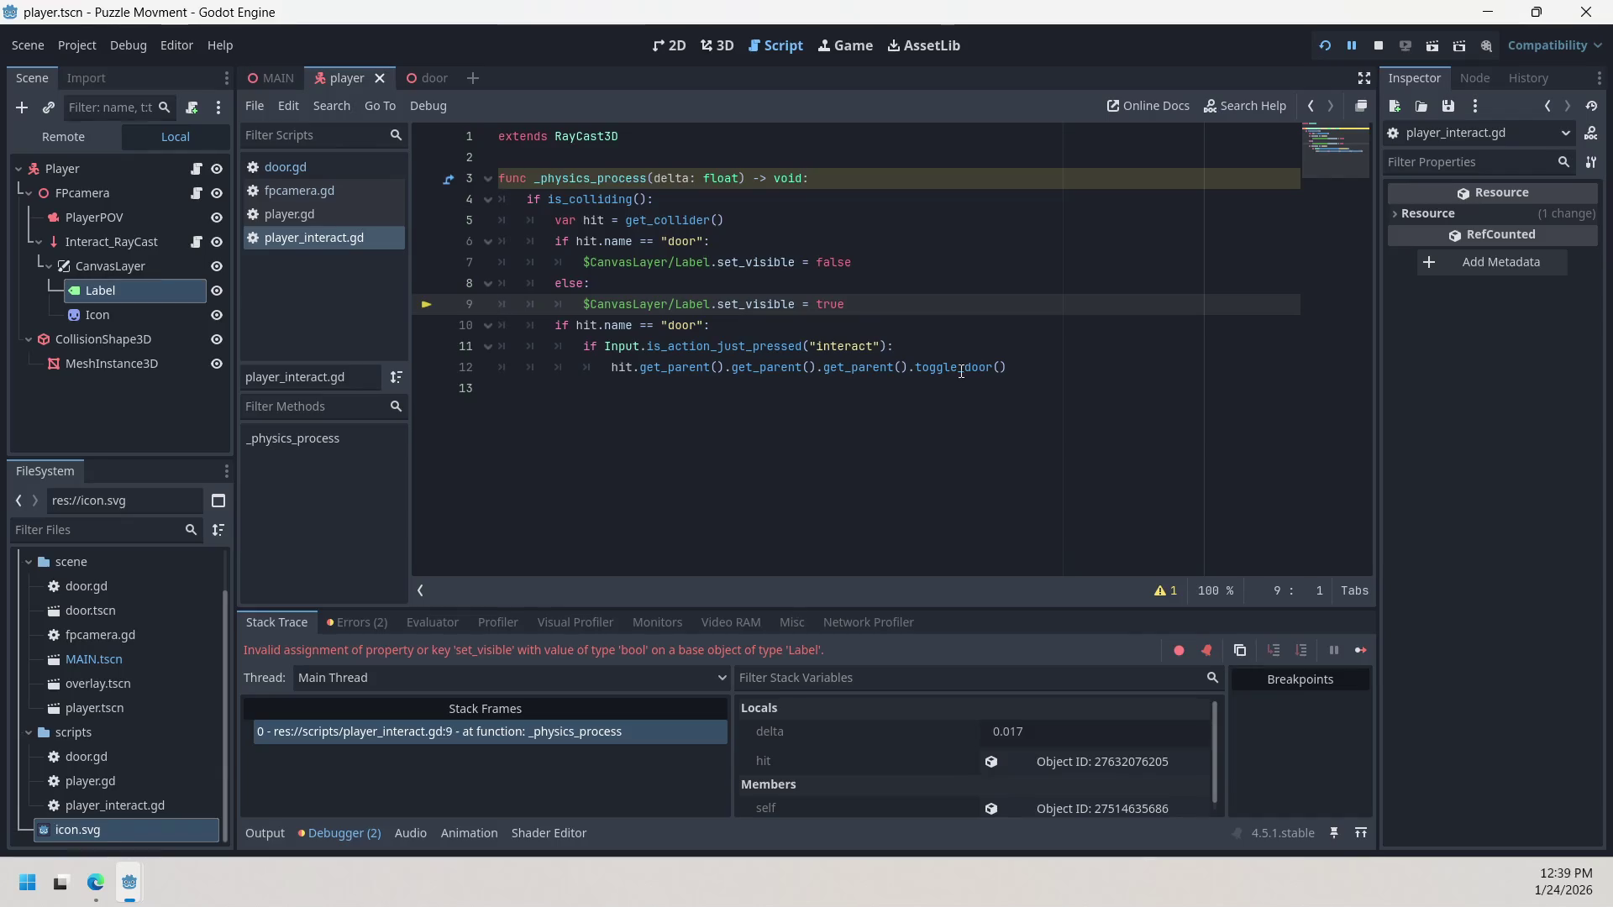
Step: Insert the comment '#allows you to interact' on a new line below line 9
{"action": "mouse_move", "coordinate": [755, 352]}
{"action": "left_click", "coordinate": [737, 333]}
{"action": "key", "text": "Up"}
{"action": "key", "text": "End"}
{"action": "key", "text": "Return"}
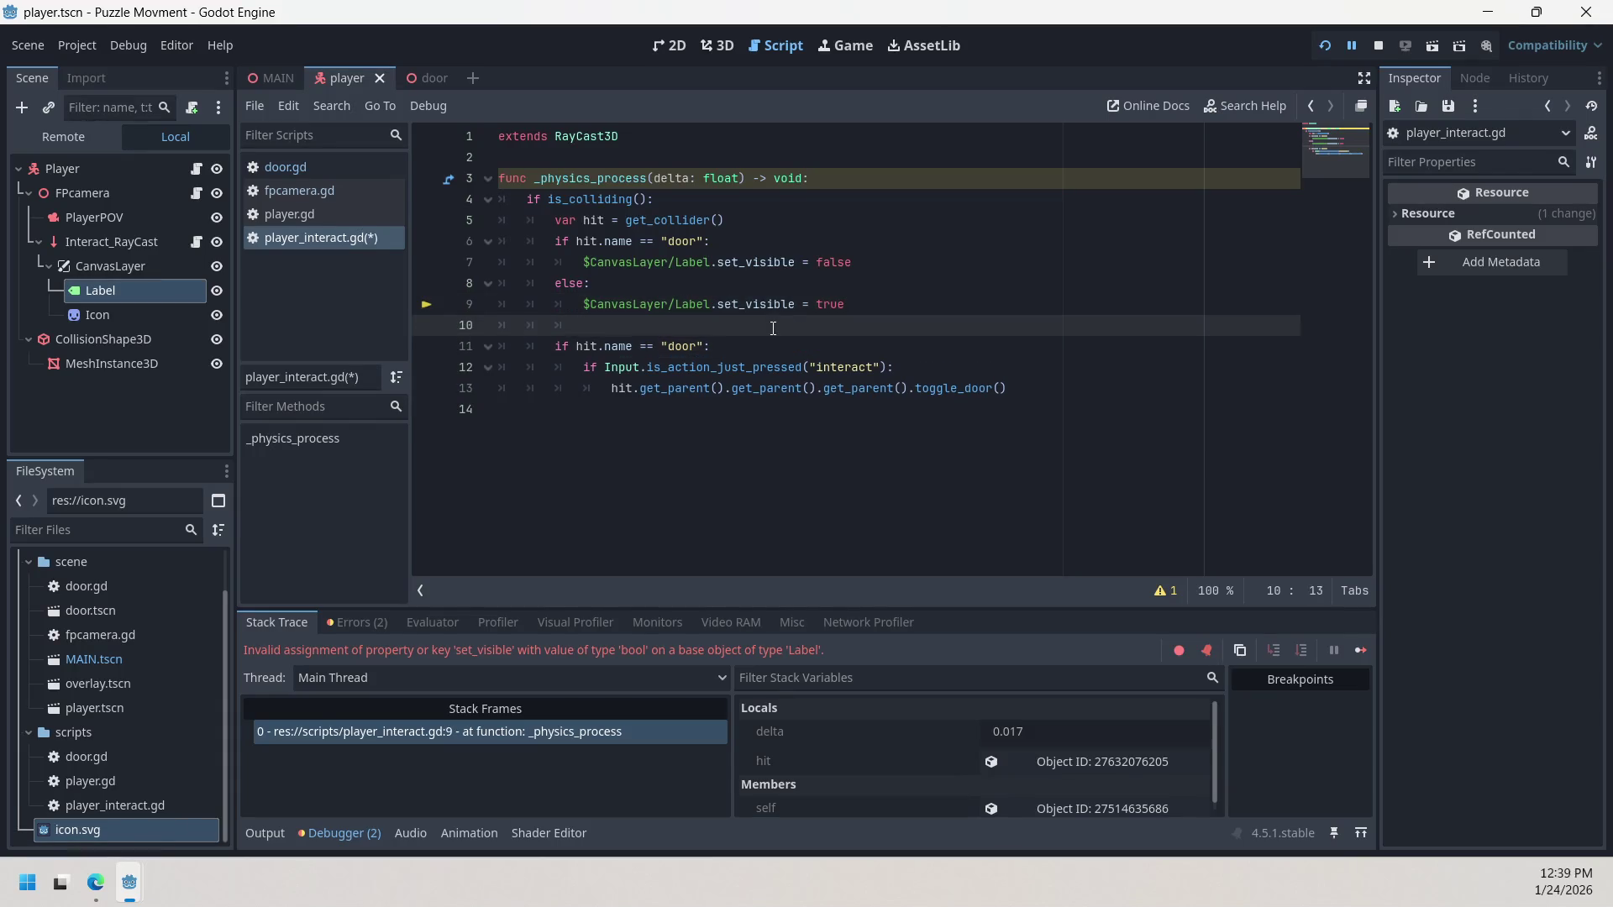
{"action": "type", "text": "#"}
{"action": "type", "text": "allows "}
{"action": "type", "text": "you to "}
{"action": "type", "text": "interact"}
Step: Review the visibility statements on lines 7–9 and stop the running game
{"action": "left_click", "coordinate": [868, 297]}
{"action": "left_click", "coordinate": [723, 282]}
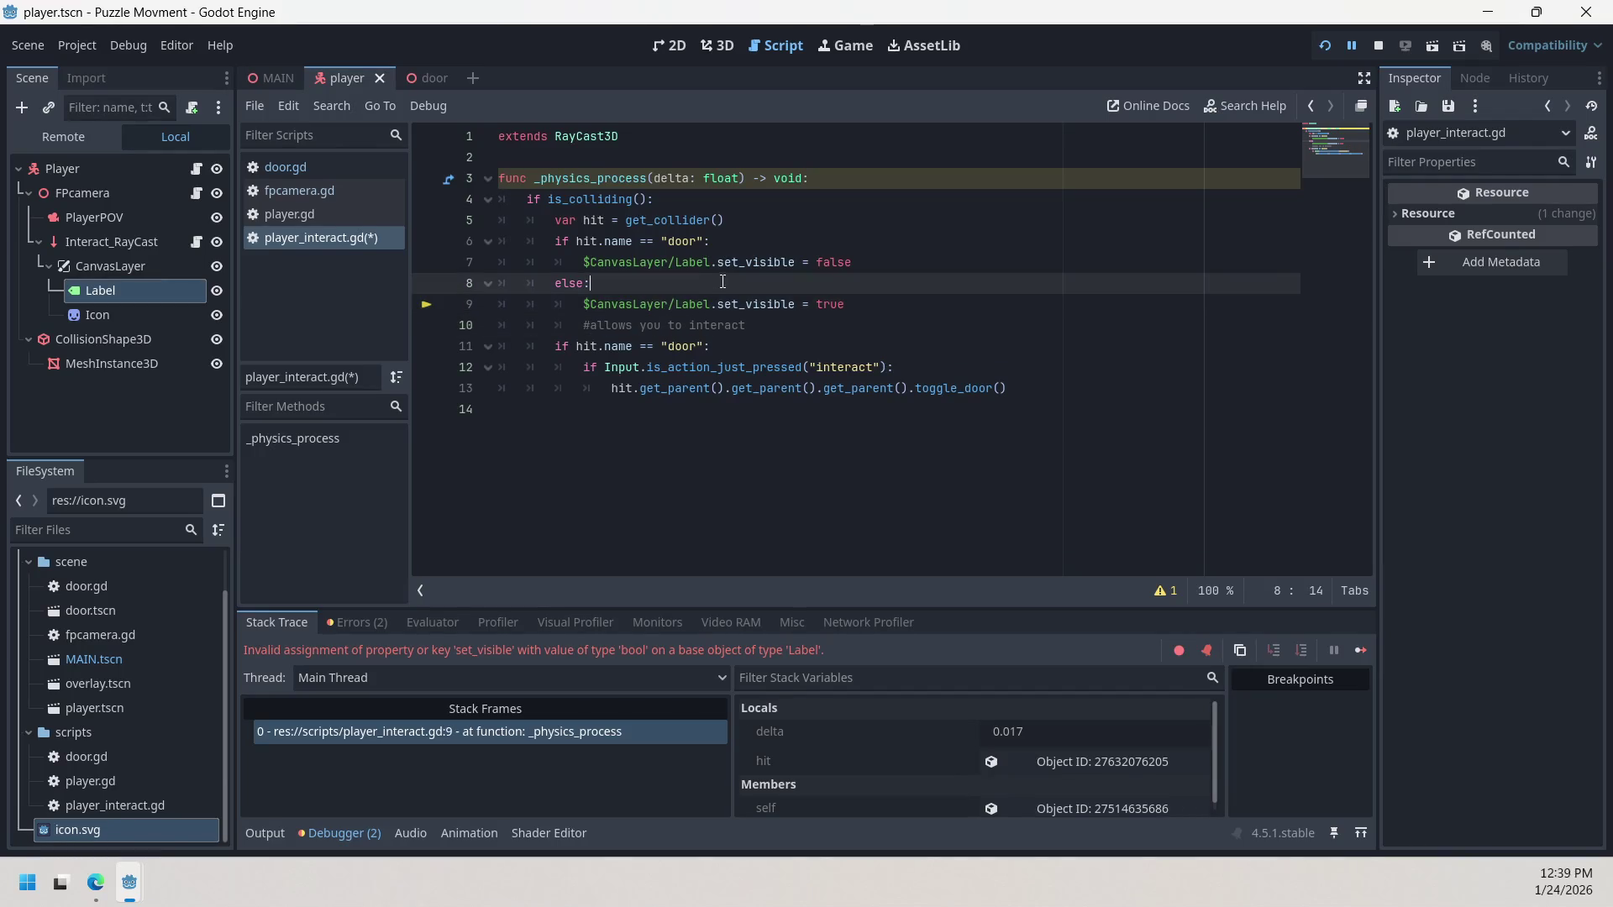
{"action": "left_click", "coordinate": [888, 307]}
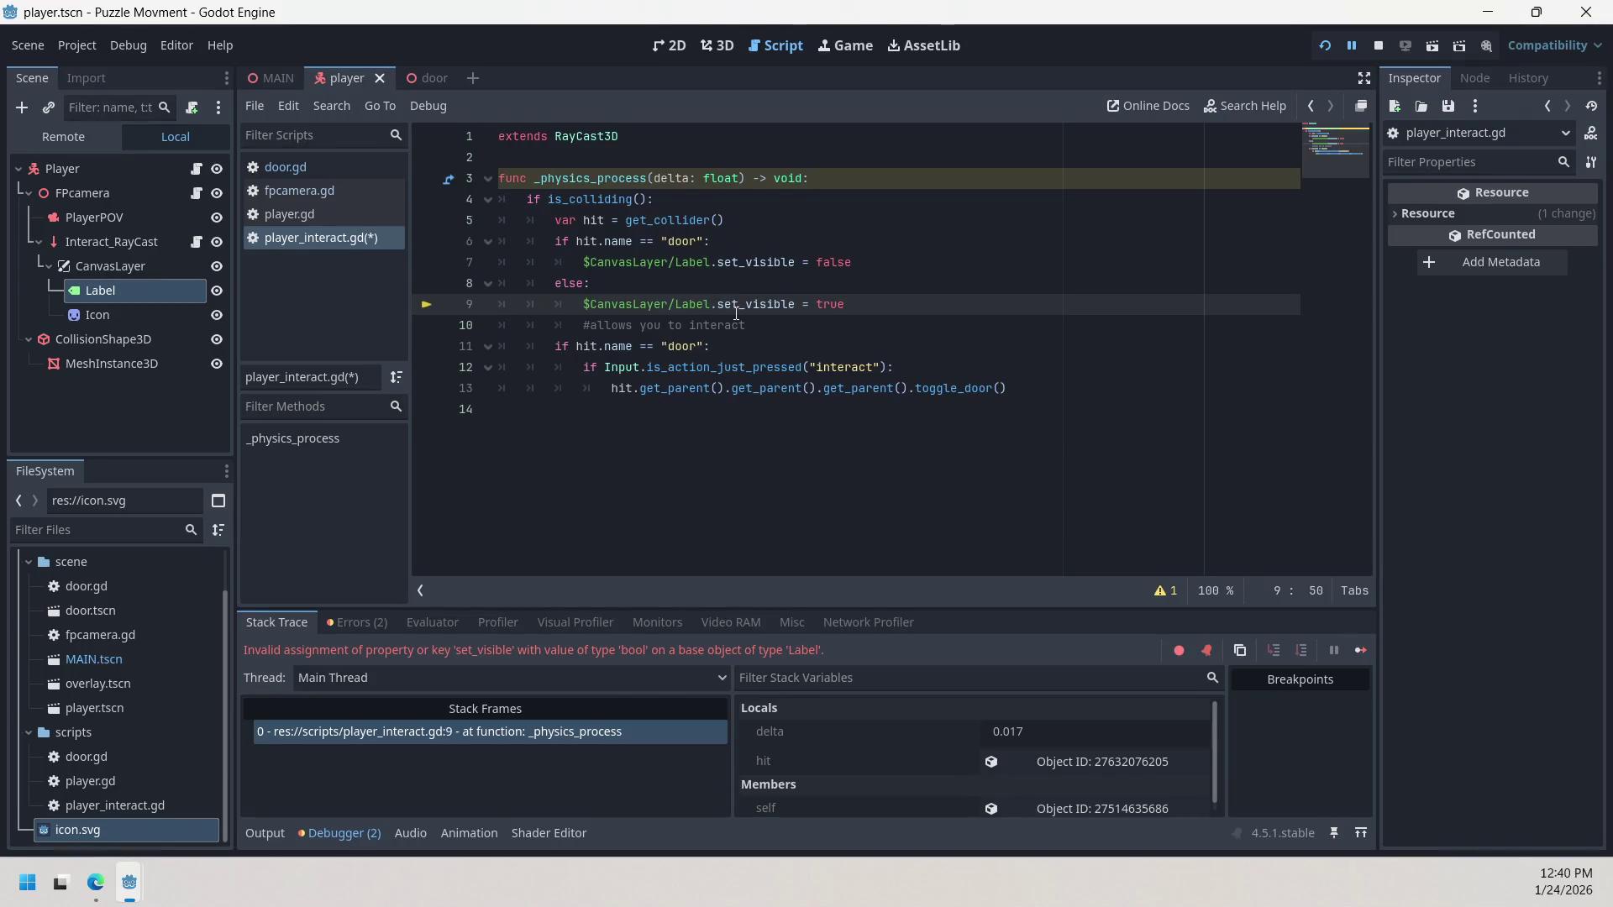
{"action": "mouse_move", "coordinate": [882, 308]}
{"action": "left_mouse_down"}
{"action": "mouse_move", "coordinate": [529, 202]}
{"action": "mouse_move", "coordinate": [588, 264]}
{"action": "mouse_move", "coordinate": [559, 270]}
{"action": "left_mouse_up"}
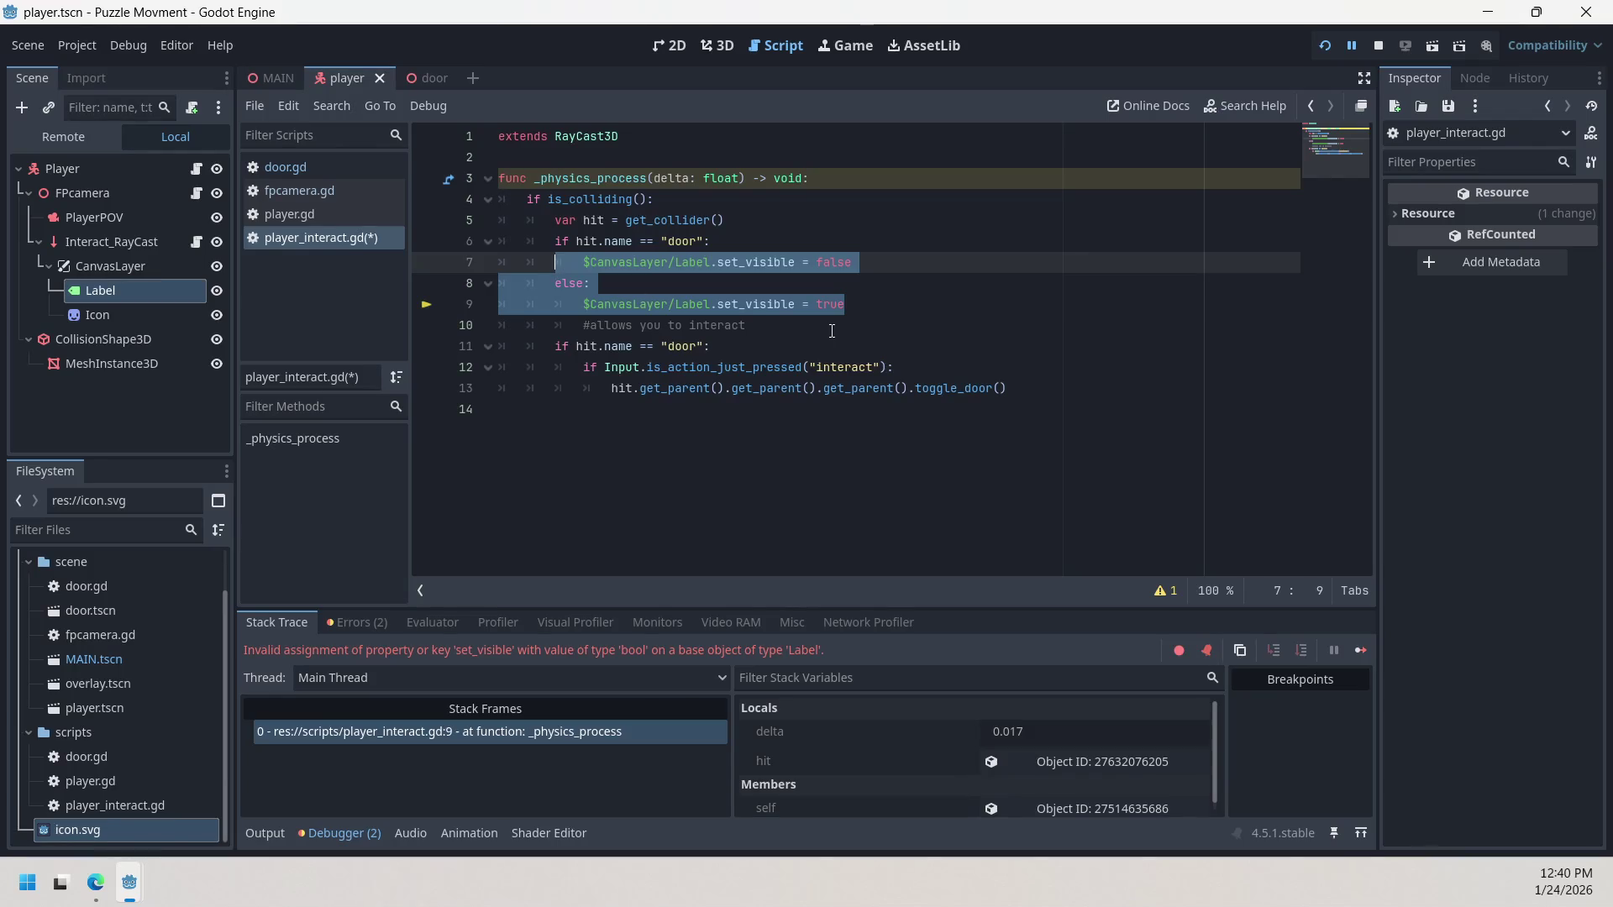
{"action": "left_click", "coordinate": [848, 311]}
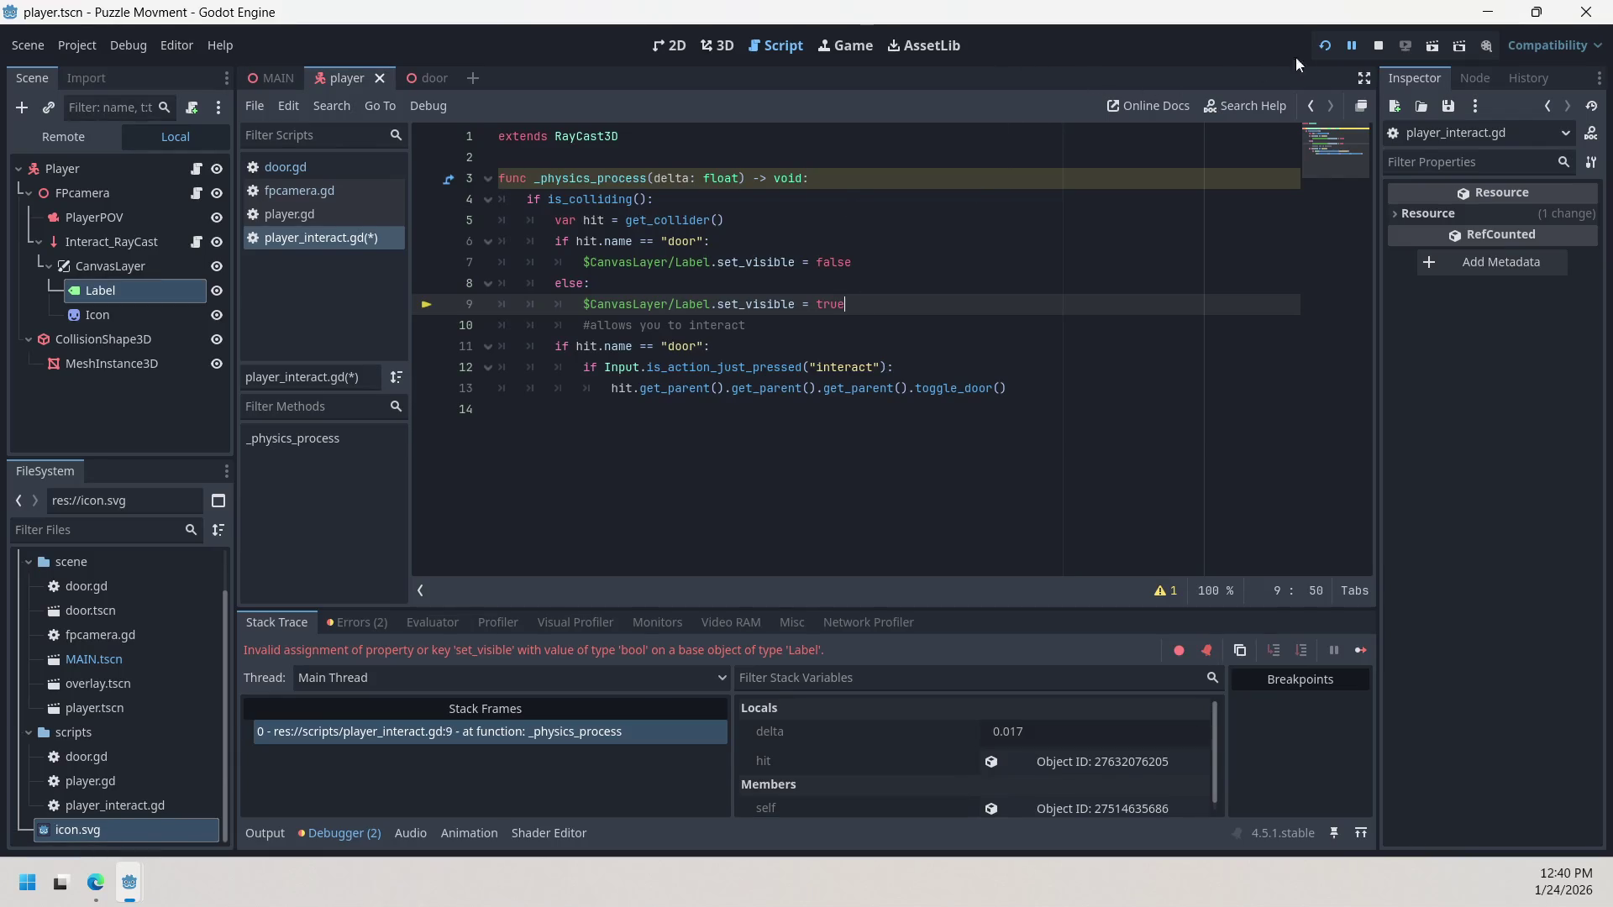
{"action": "left_click", "coordinate": [1378, 46]}
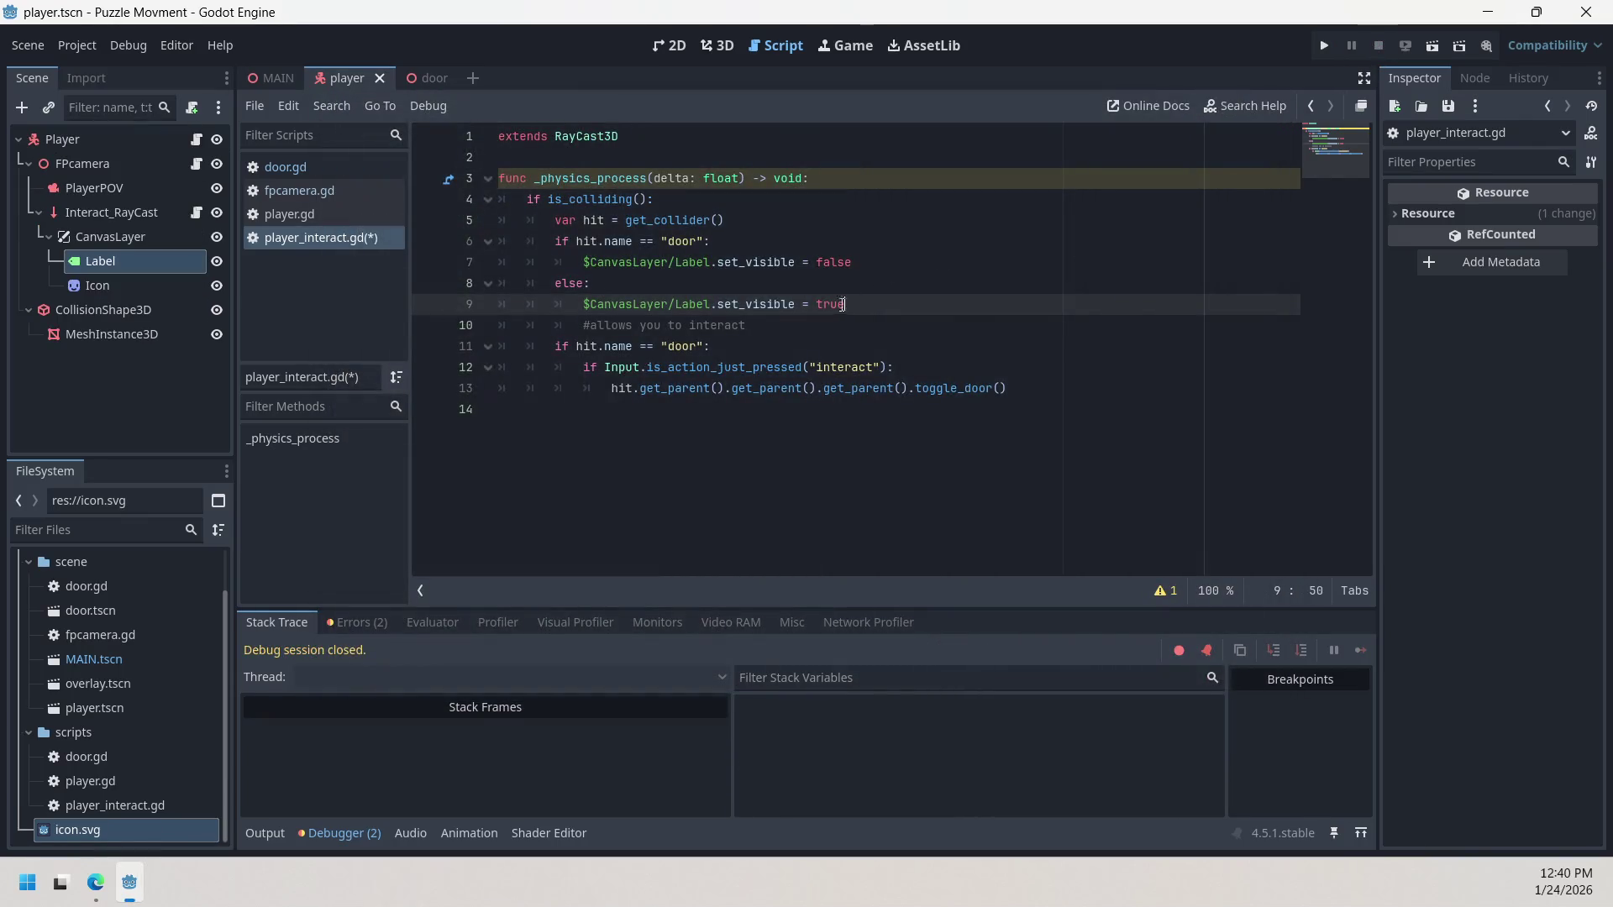
Step: Look over the _physics_process code, including the get_parent chain on line 13
{"action": "left_click", "coordinate": [343, 333]}
{"action": "left_click", "coordinate": [335, 444]}
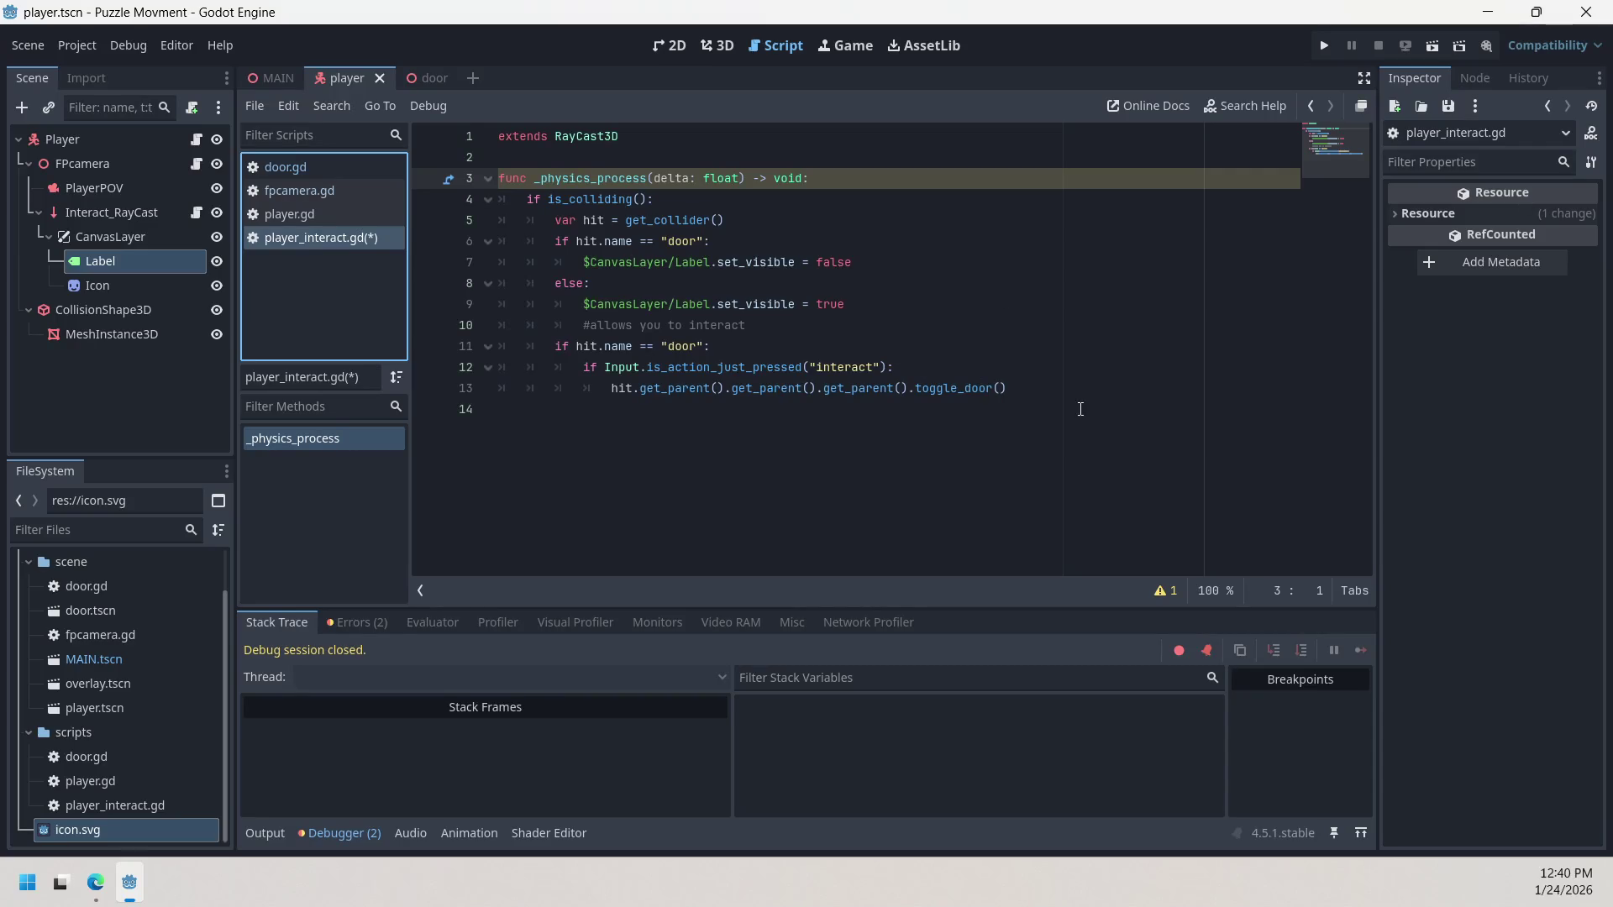
{"action": "left_click_drag", "start_coordinate": [1012, 387], "coordinate": [643, 397]}
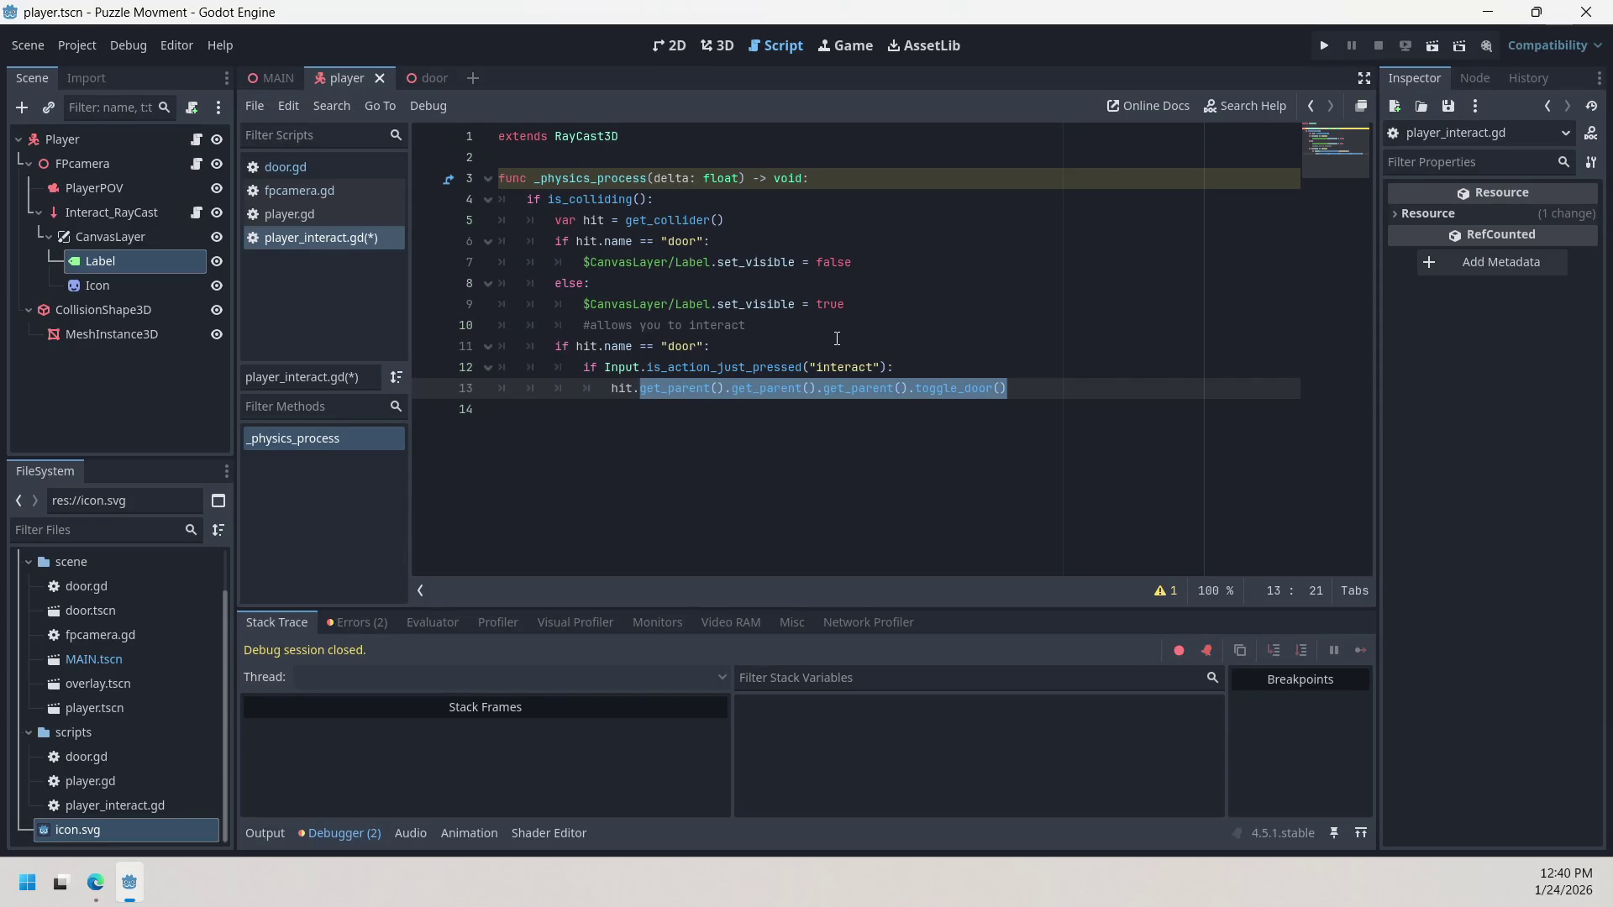
{"action": "left_click", "coordinate": [837, 338]}
{"action": "left_click", "coordinate": [760, 327]}
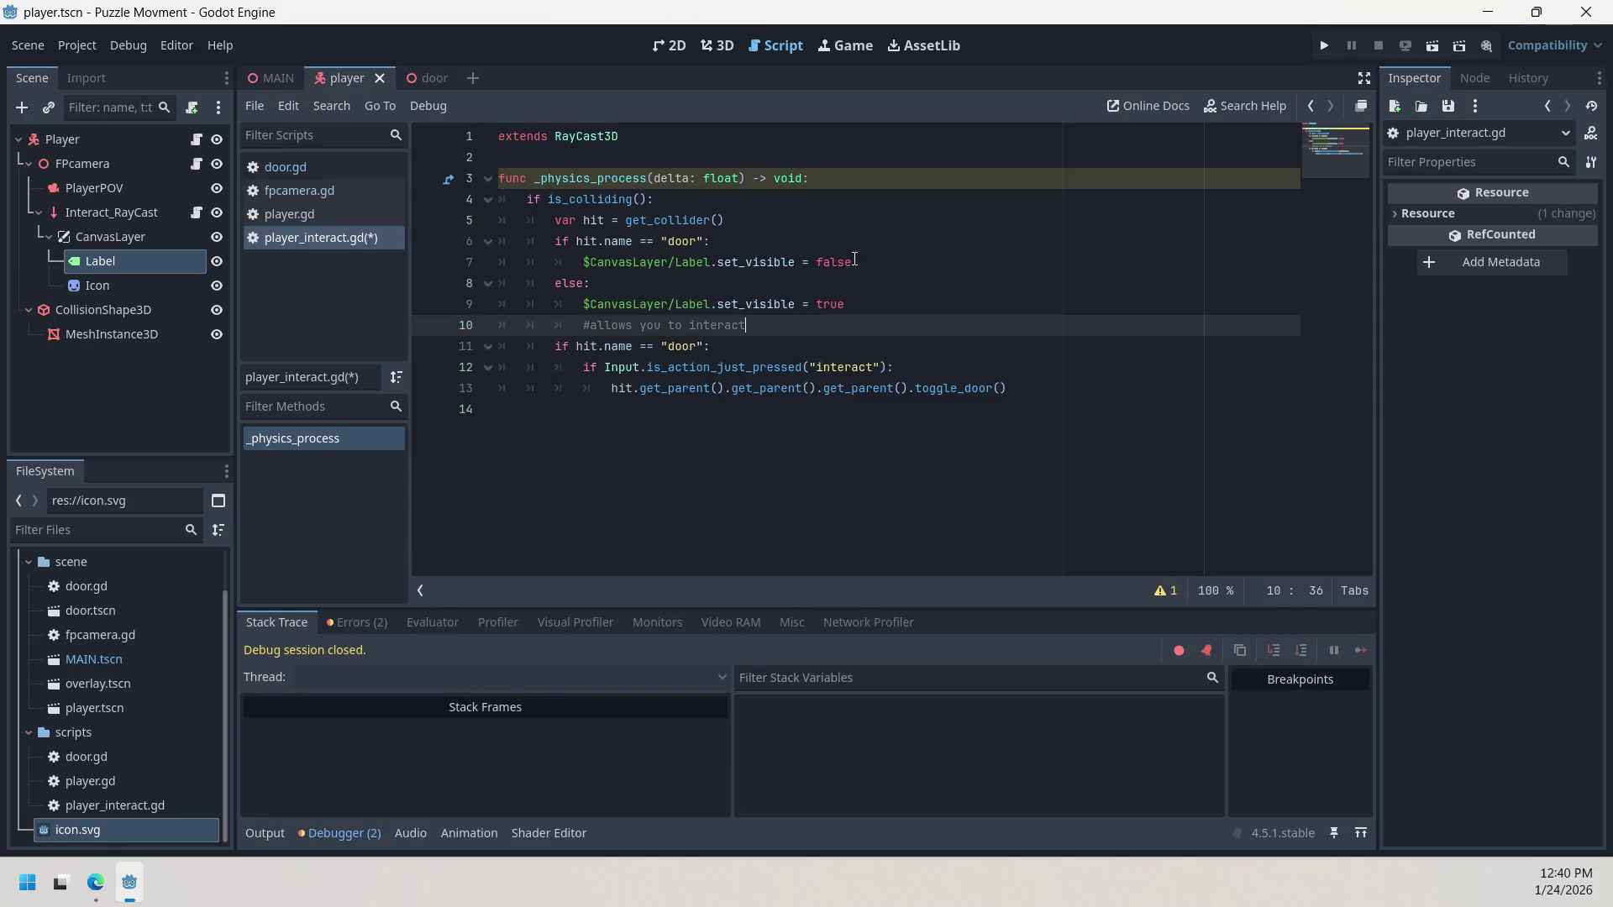
{"action": "left_click", "coordinate": [805, 222]}
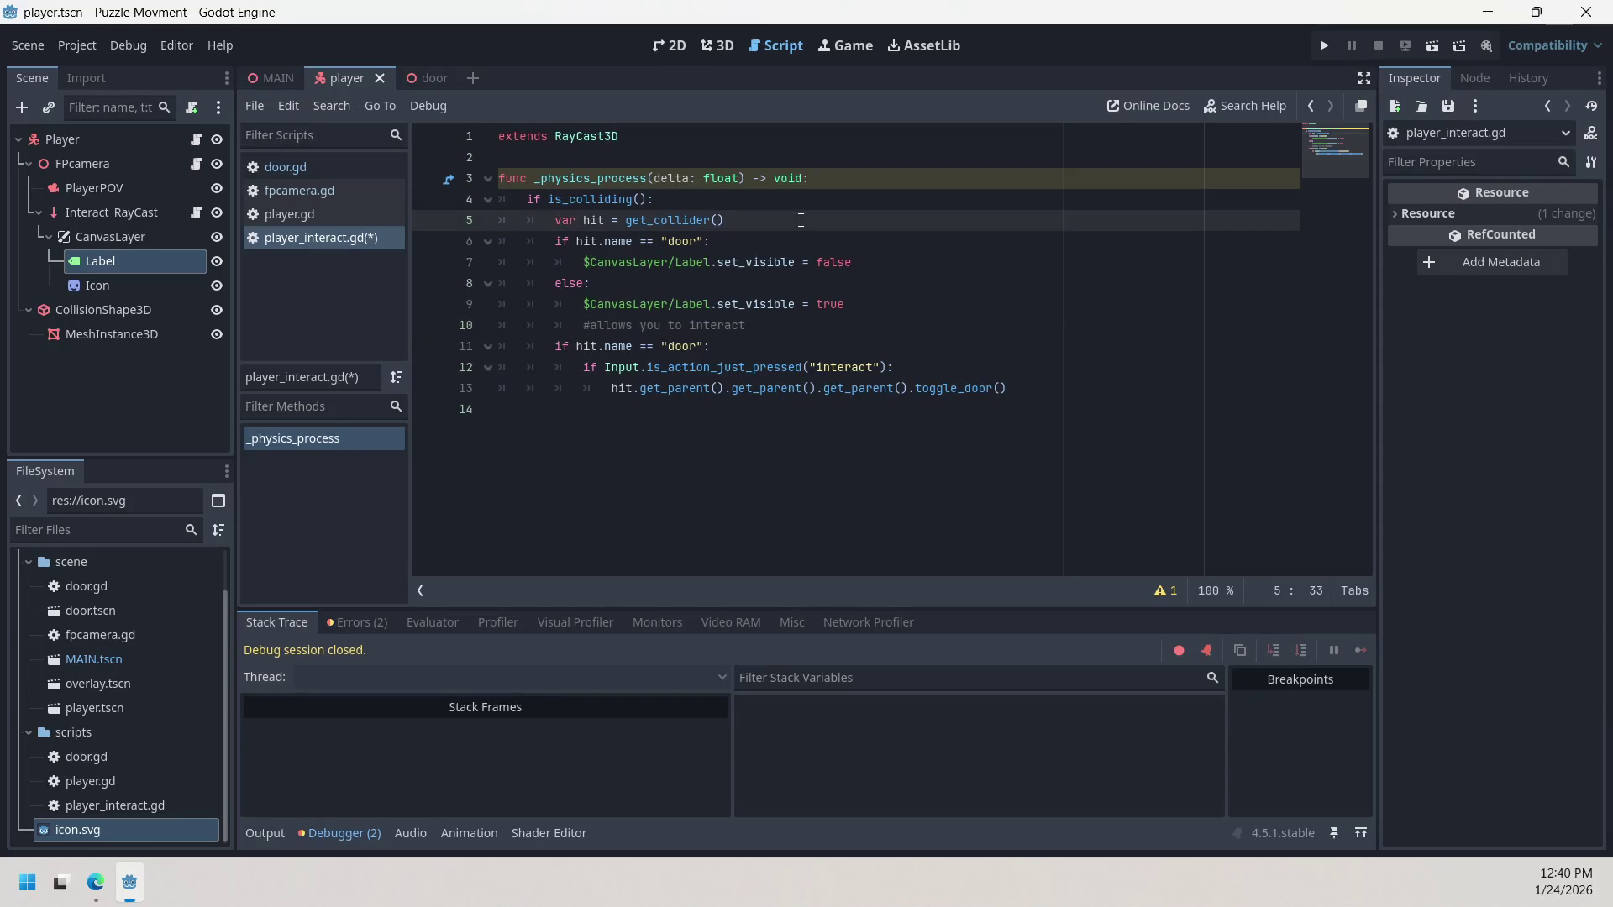
{"action": "left_click", "coordinate": [708, 201]}
{"action": "left_click", "coordinate": [758, 221]}
Step: Add '#this attempts to hide the curser when hovering over a clickable thing' below line 5
{"action": "key", "text": "Return"}
{"action": "type", "text": "#"}
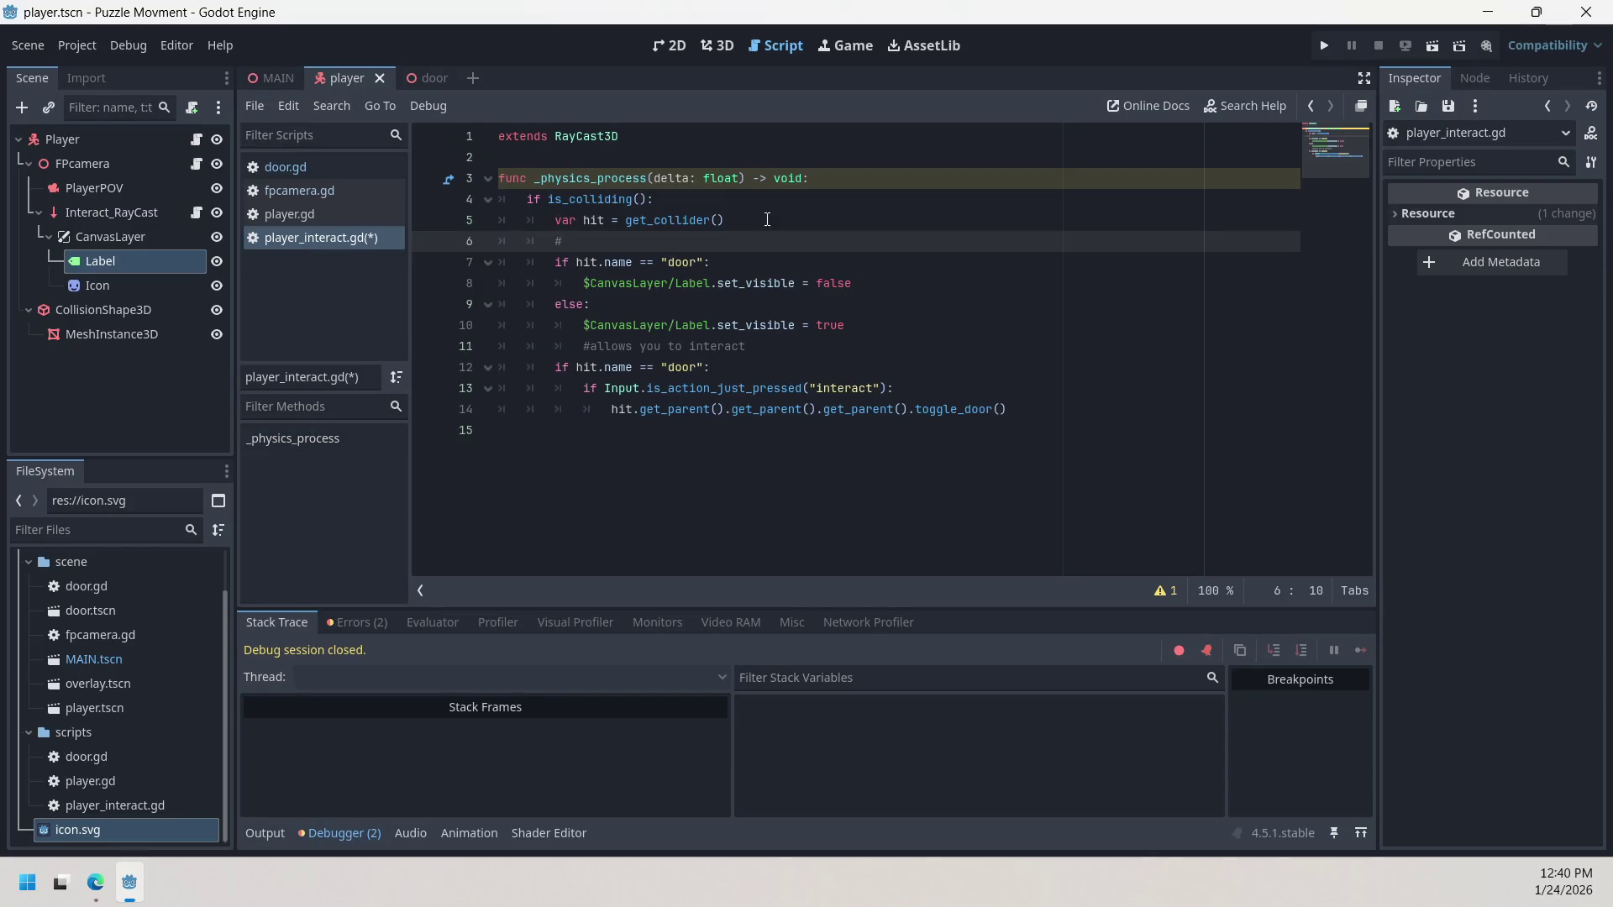
{"action": "type", "text": "tyhis"}
{"action": "key", "text": "BackSpace"}
{"action": "key", "text": "BackSpace"}
{"action": "key", "text": "BackSpace"}
{"action": "type", "text": "his a"}
{"action": "type", "text": "ttemp"}
{"action": "type", "text": "ts to "}
{"action": "type", "text": "hide"}
{"action": "type", "text": " the "}
{"action": "type", "text": "curser "}
{"action": "type", "text": "when "}
{"action": "type", "text": "hov"}
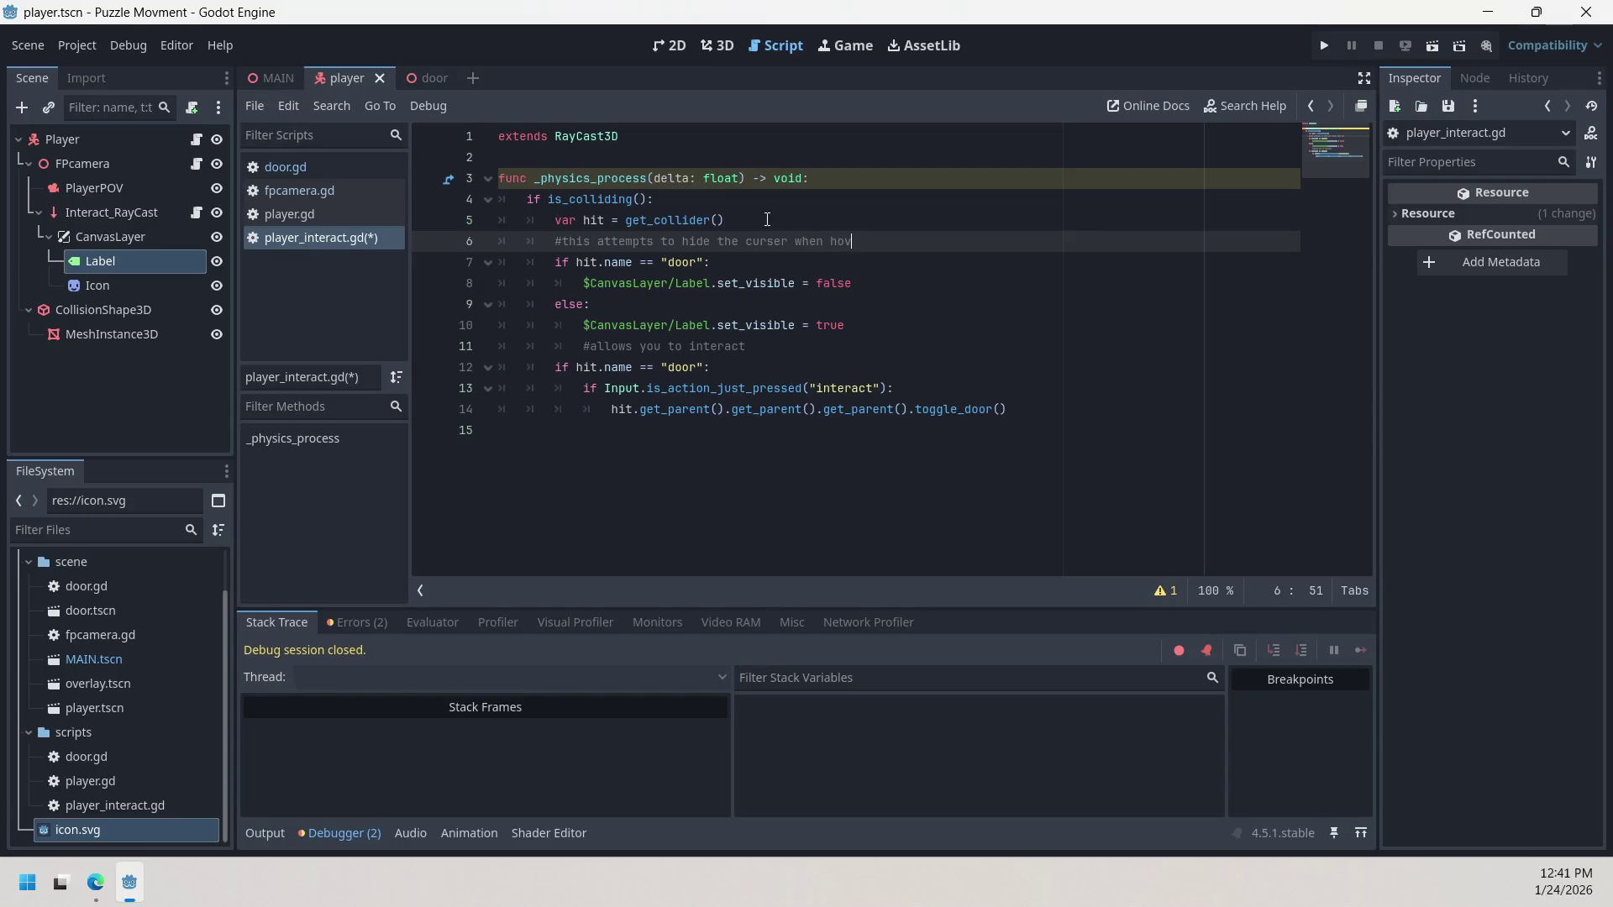
{"action": "type", "text": "ering "}
{"action": "type", "text": "over"}
{"action": "type", "text": " a "}
{"action": "type", "text": "click"}
{"action": "type", "text": "able "}
{"action": "type", "text": "this"}
{"action": "key", "text": "BackSpace"}
{"action": "type", "text": "ng"}
{"action": "mouse_move", "coordinate": [718, 284]}
{"action": "left_mouse_down"}
{"action": "mouse_move", "coordinate": [805, 287]}
{"action": "mouse_move", "coordinate": [787, 306]}
{"action": "mouse_move", "coordinate": [793, 291]}
{"action": "left_mouse_up"}
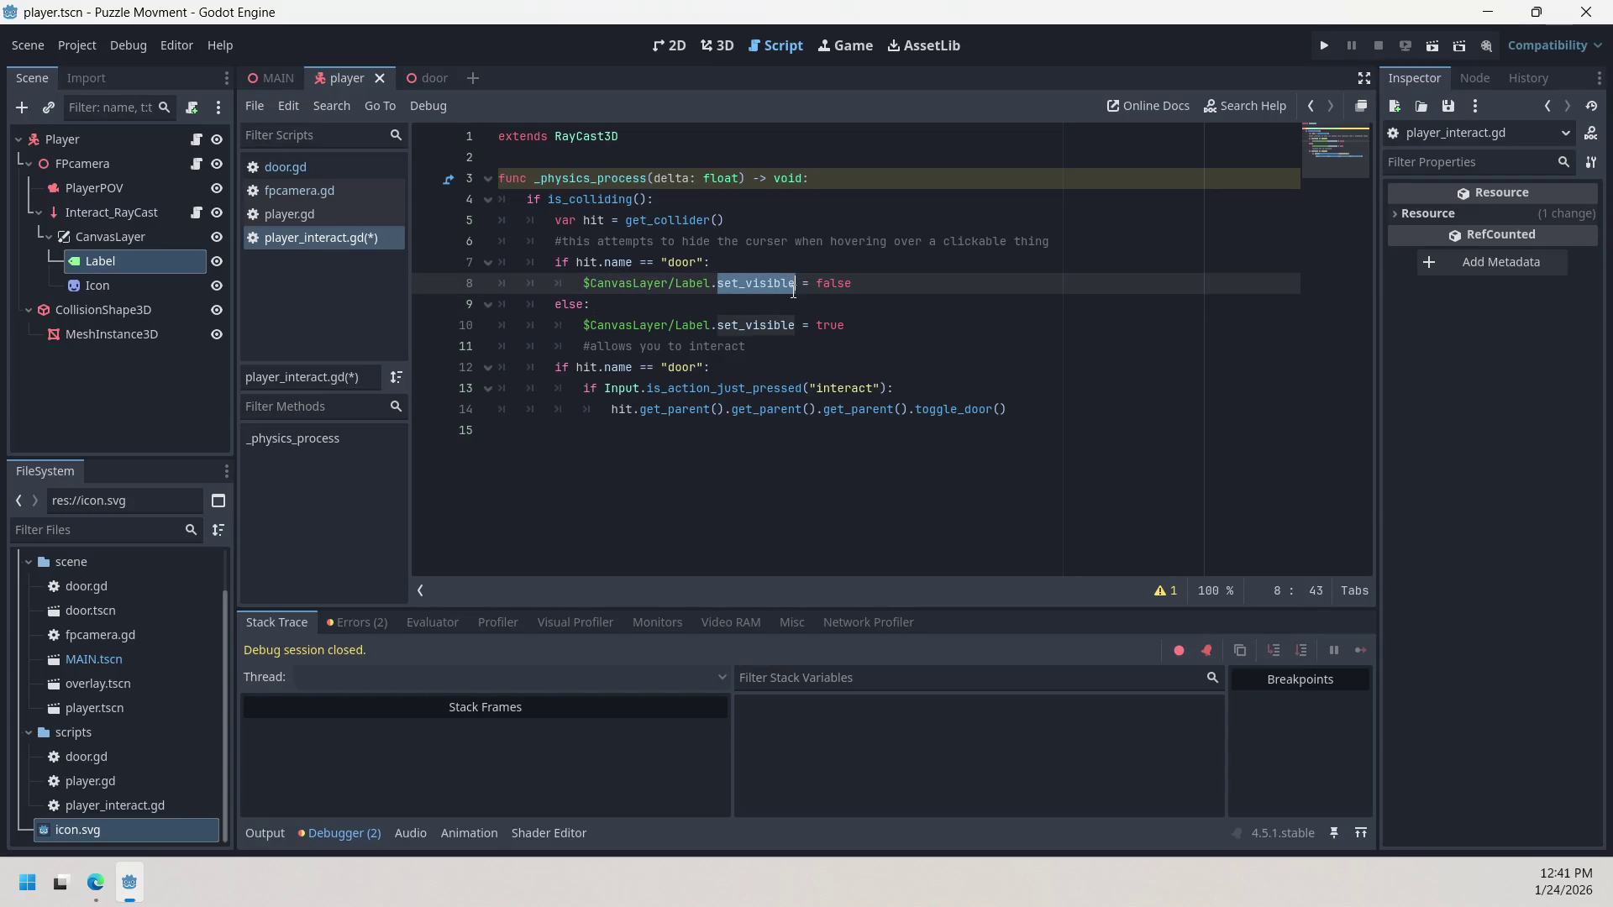
Step: Review the label hide/show statements and the else branch on lines 8–10
{"action": "left_click", "coordinate": [857, 313]}
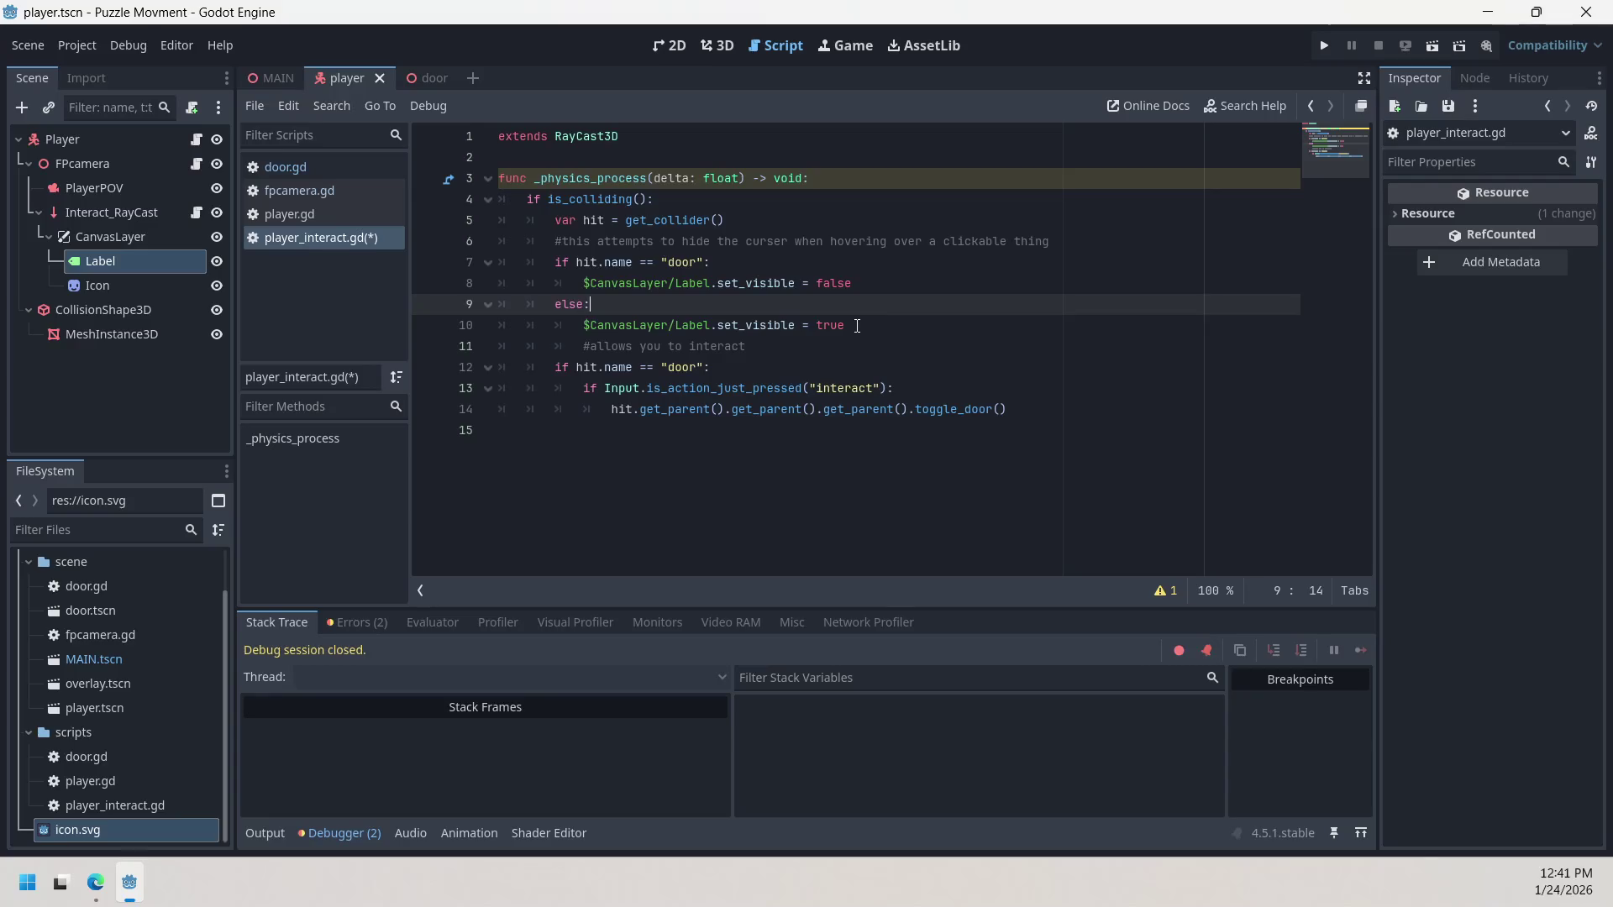
{"action": "left_click", "coordinate": [857, 326]}
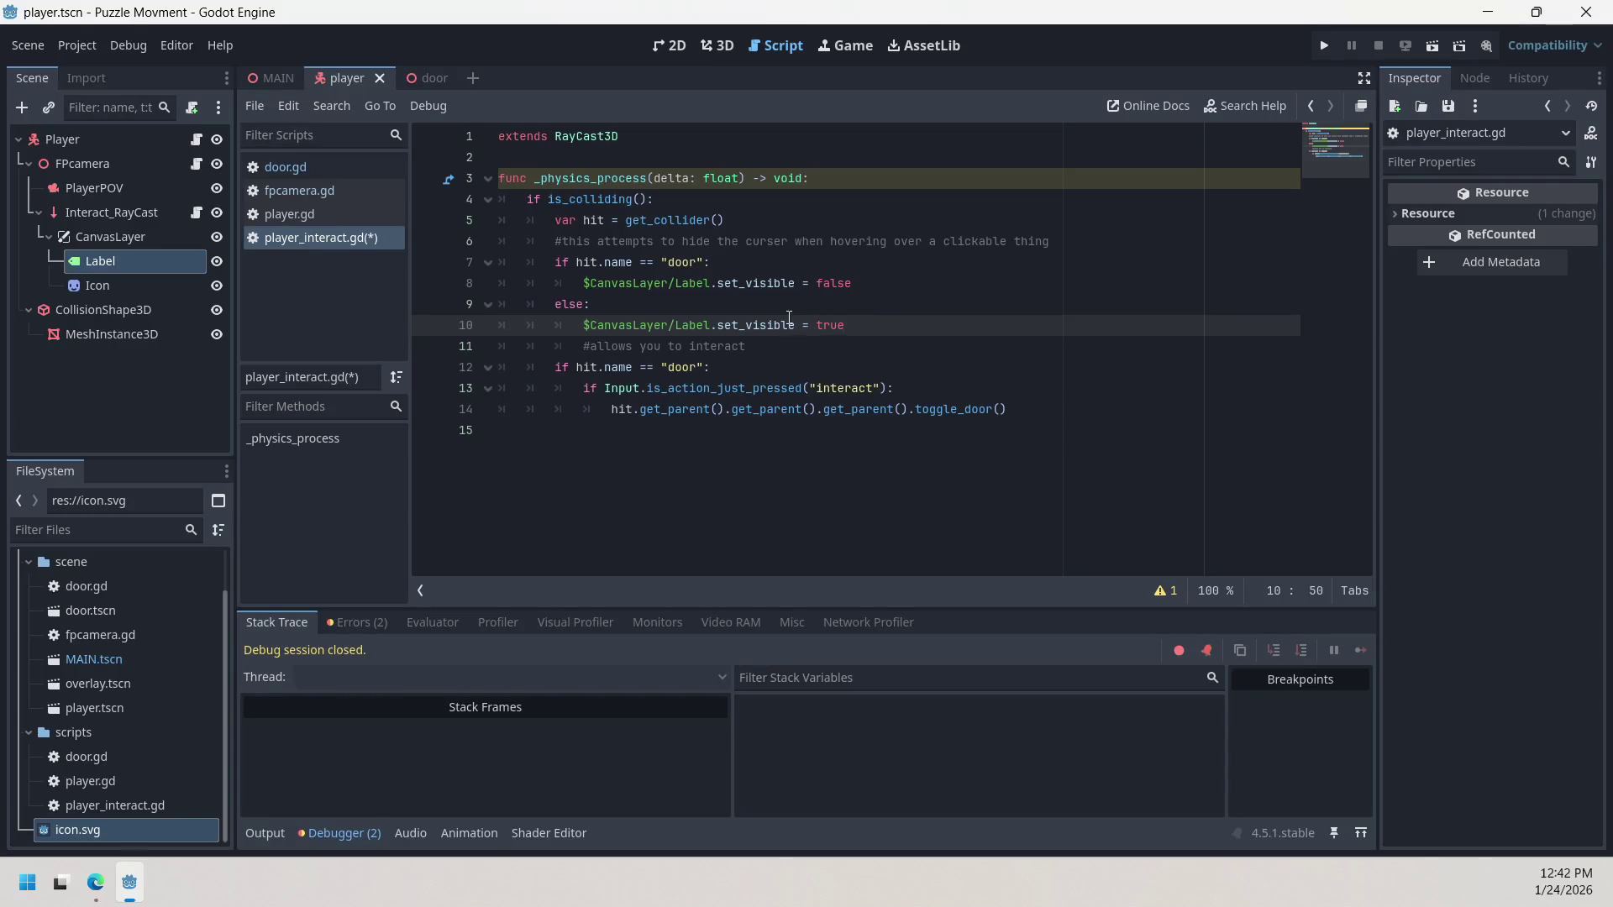
{"action": "mouse_move", "coordinate": [845, 326]}
{"action": "left_mouse_down"}
{"action": "mouse_move", "coordinate": [586, 327]}
{"action": "mouse_move", "coordinate": [538, 311]}
{"action": "mouse_move", "coordinate": [816, 328]}
{"action": "mouse_move", "coordinate": [585, 327]}
{"action": "mouse_move", "coordinate": [980, 266]}
{"action": "mouse_move", "coordinate": [900, 295]}
{"action": "left_mouse_up"}
{"action": "left_click", "coordinate": [879, 299]}
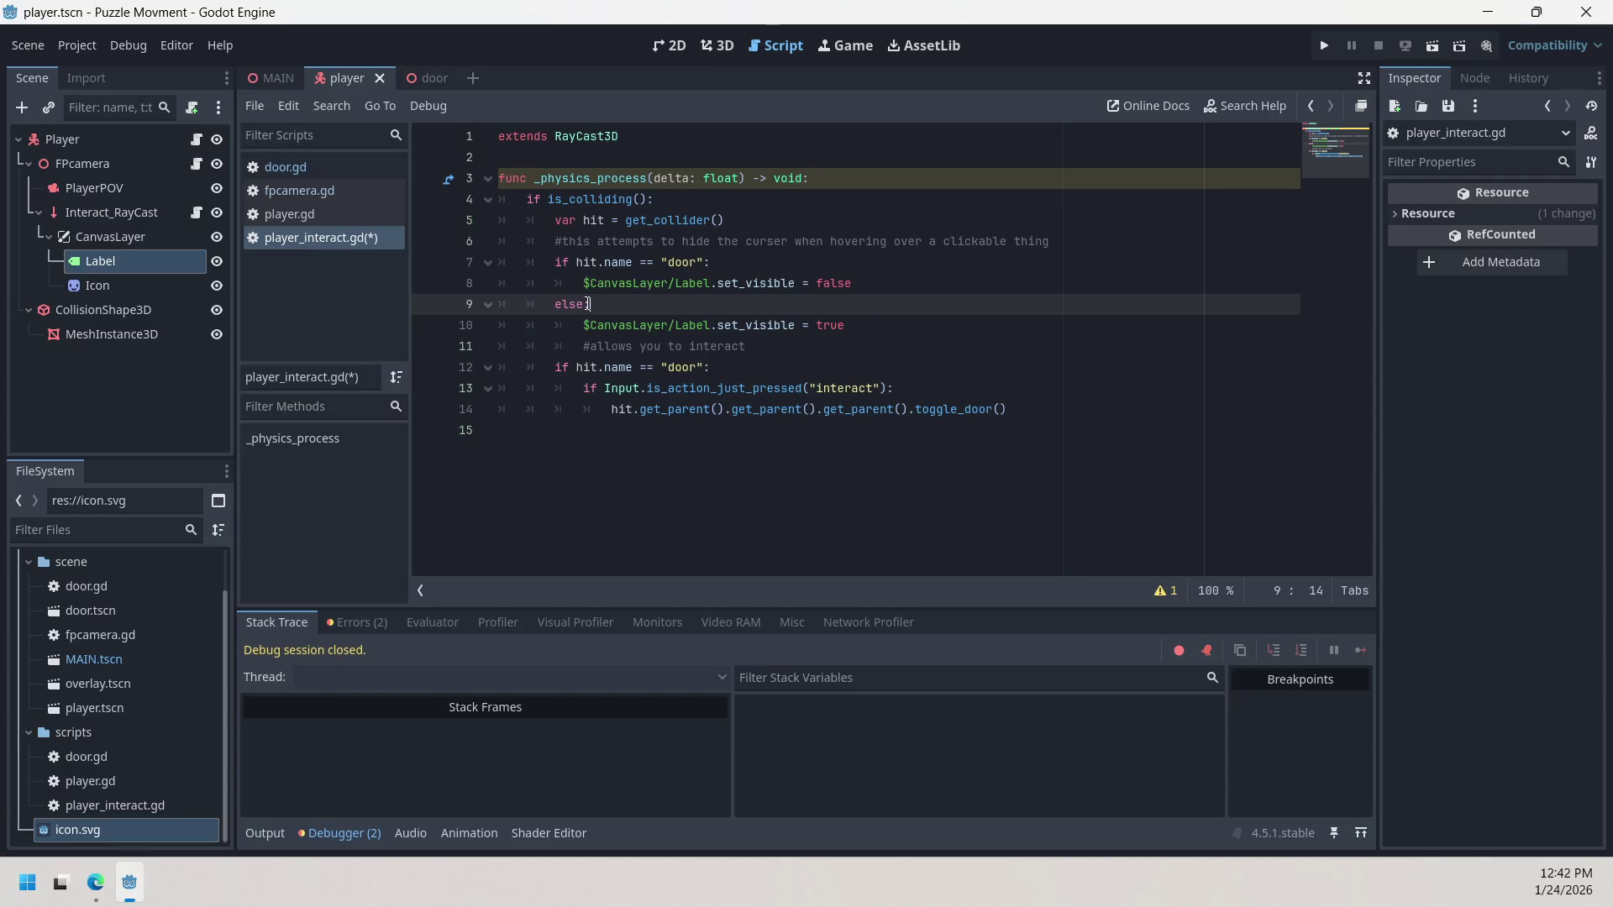
{"action": "mouse_move", "coordinate": [591, 303]}
{"action": "left_mouse_down"}
{"action": "mouse_move", "coordinate": [527, 303]}
{"action": "mouse_move", "coordinate": [614, 300]}
{"action": "left_mouse_up"}
{"action": "left_click", "coordinate": [557, 304]}
{"action": "mouse_move", "coordinate": [609, 320]}
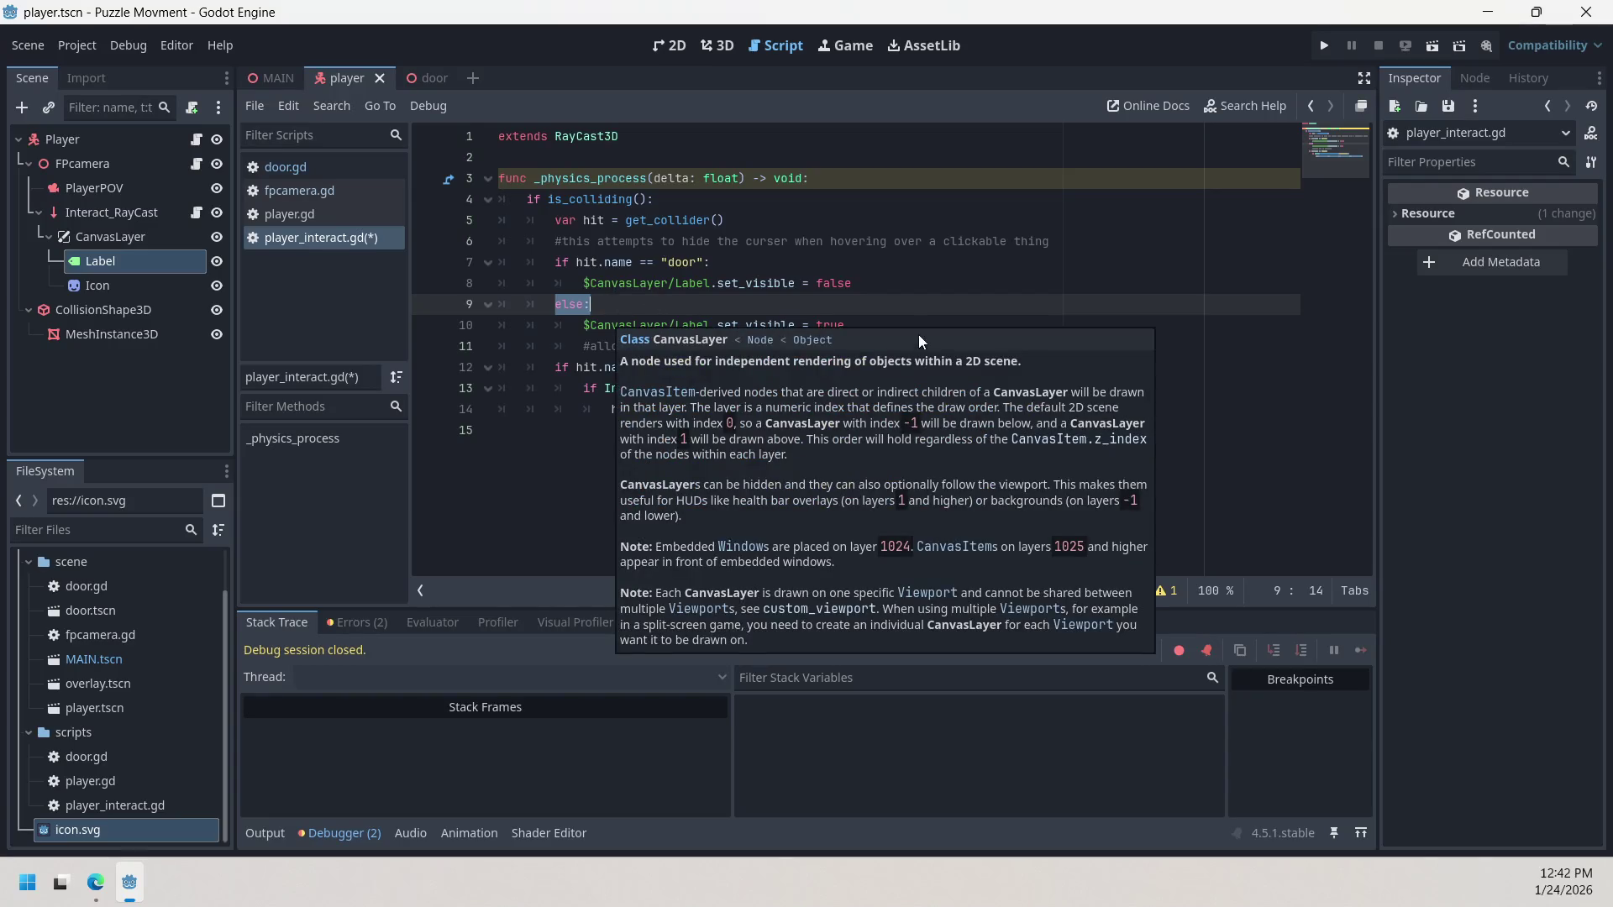
{"action": "mouse_move", "coordinate": [852, 284]}
{"action": "left_mouse_down"}
{"action": "mouse_move", "coordinate": [583, 283]}
{"action": "mouse_move", "coordinate": [591, 305]}
{"action": "mouse_move", "coordinate": [524, 310]}
{"action": "mouse_move", "coordinate": [556, 305]}
{"action": "left_mouse_up"}
{"action": "left_click", "coordinate": [804, 320]}
{"action": "mouse_move", "coordinate": [847, 325]}
{"action": "left_mouse_down"}
{"action": "mouse_move", "coordinate": [566, 325]}
{"action": "mouse_move", "coordinate": [584, 326]}
{"action": "left_mouse_up"}
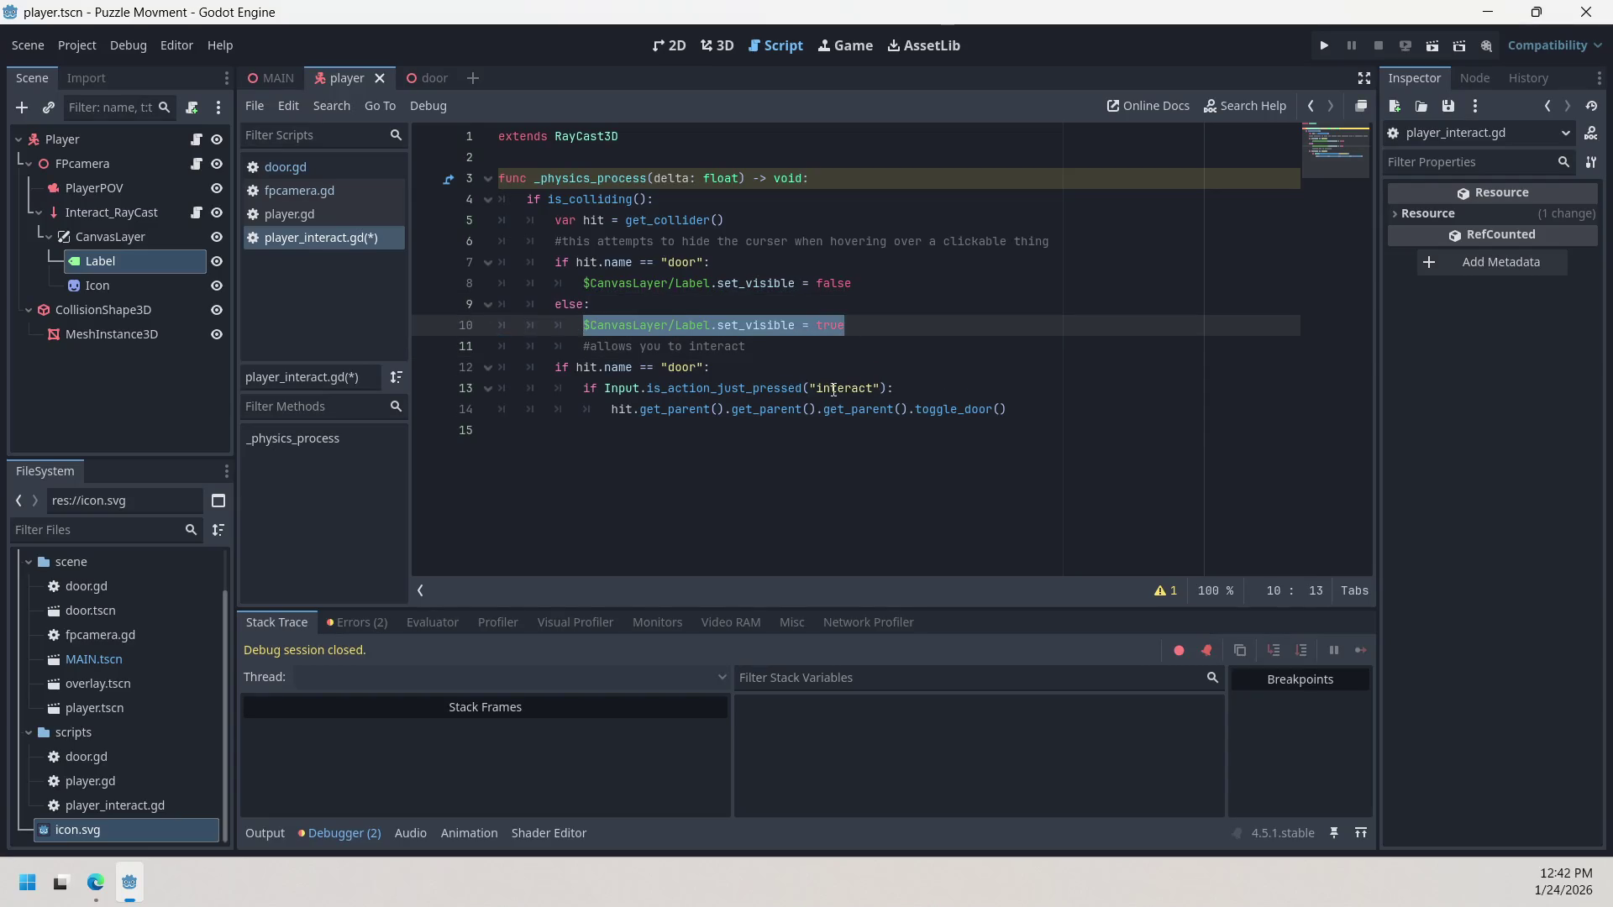
Step: Remove one indent level from the '#allows you to interact' comment on line 11
{"action": "left_click", "coordinate": [840, 346]}
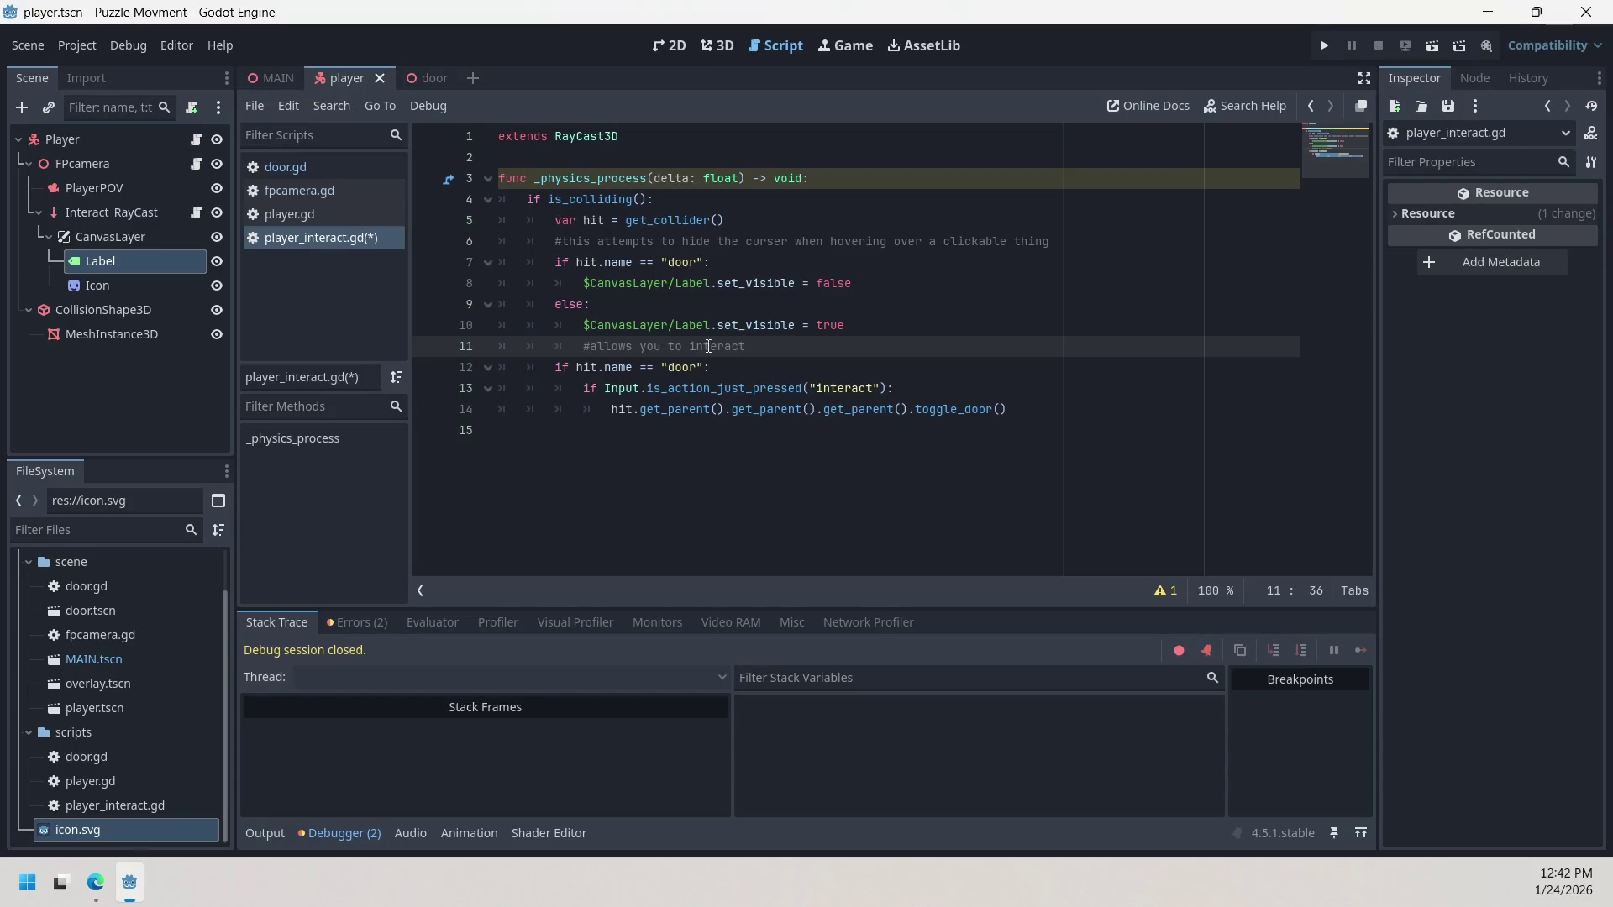
{"action": "left_click", "coordinate": [581, 346]}
{"action": "key", "text": "BackSpace"}
{"action": "left_click", "coordinate": [747, 363]}
{"action": "left_click", "coordinate": [742, 487]}
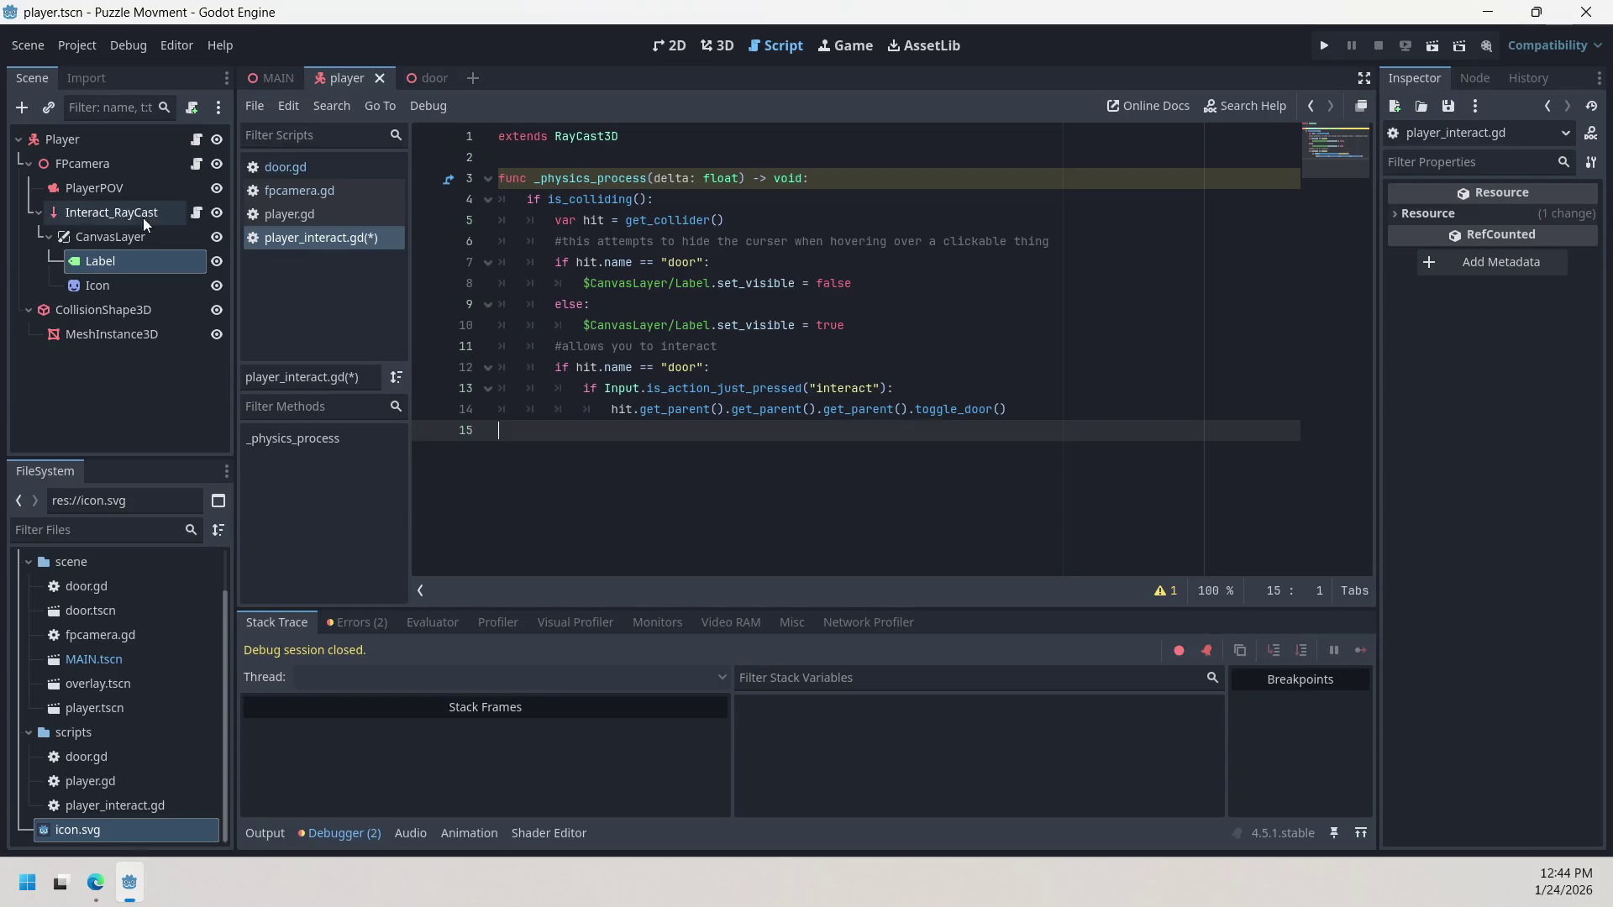
Step: Glance at fpcamera.gd, then select the Icon, CanvasLayer and Interact_RayCast nodes
{"action": "left_click", "coordinate": [306, 192]}
{"action": "left_click", "coordinate": [319, 241]}
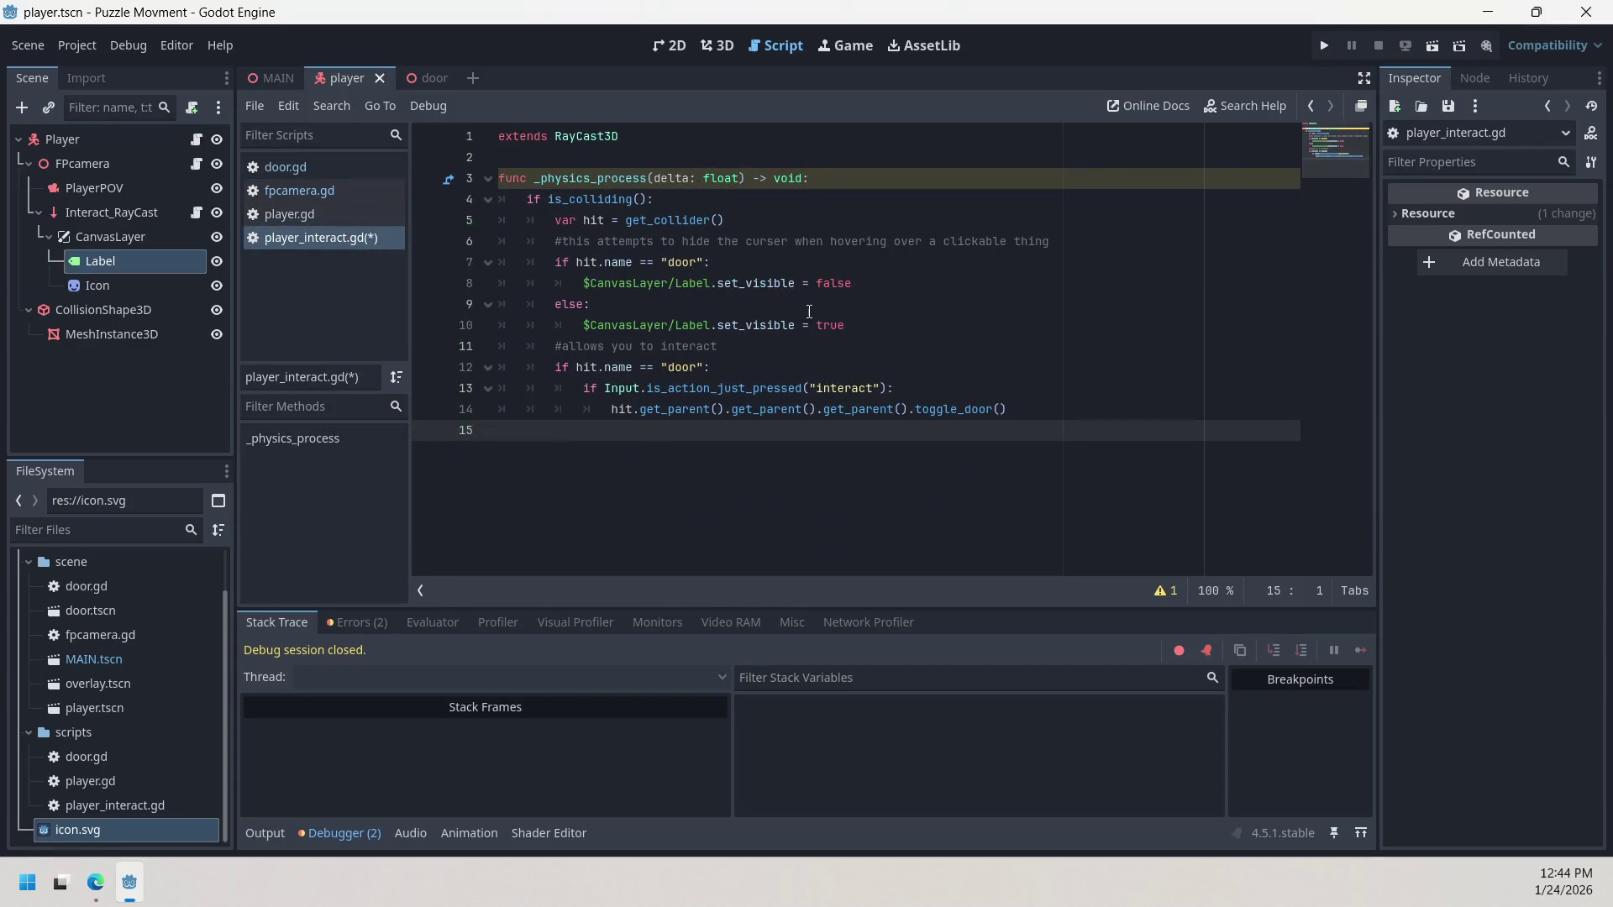
{"action": "left_click", "coordinate": [107, 284]}
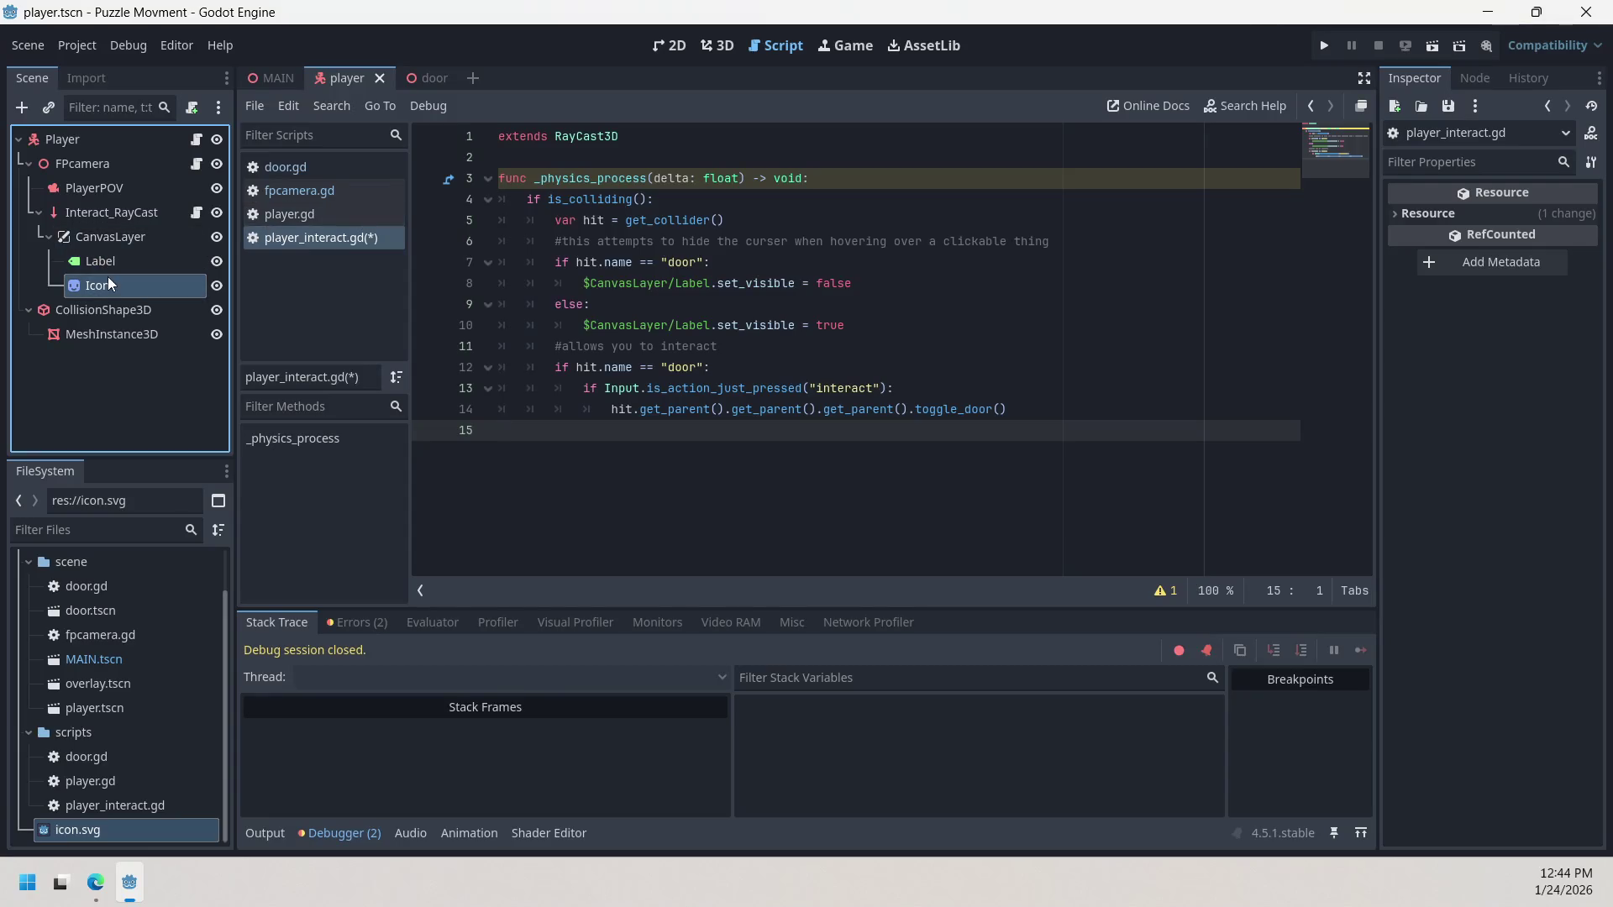
{"action": "left_click", "coordinate": [112, 243]}
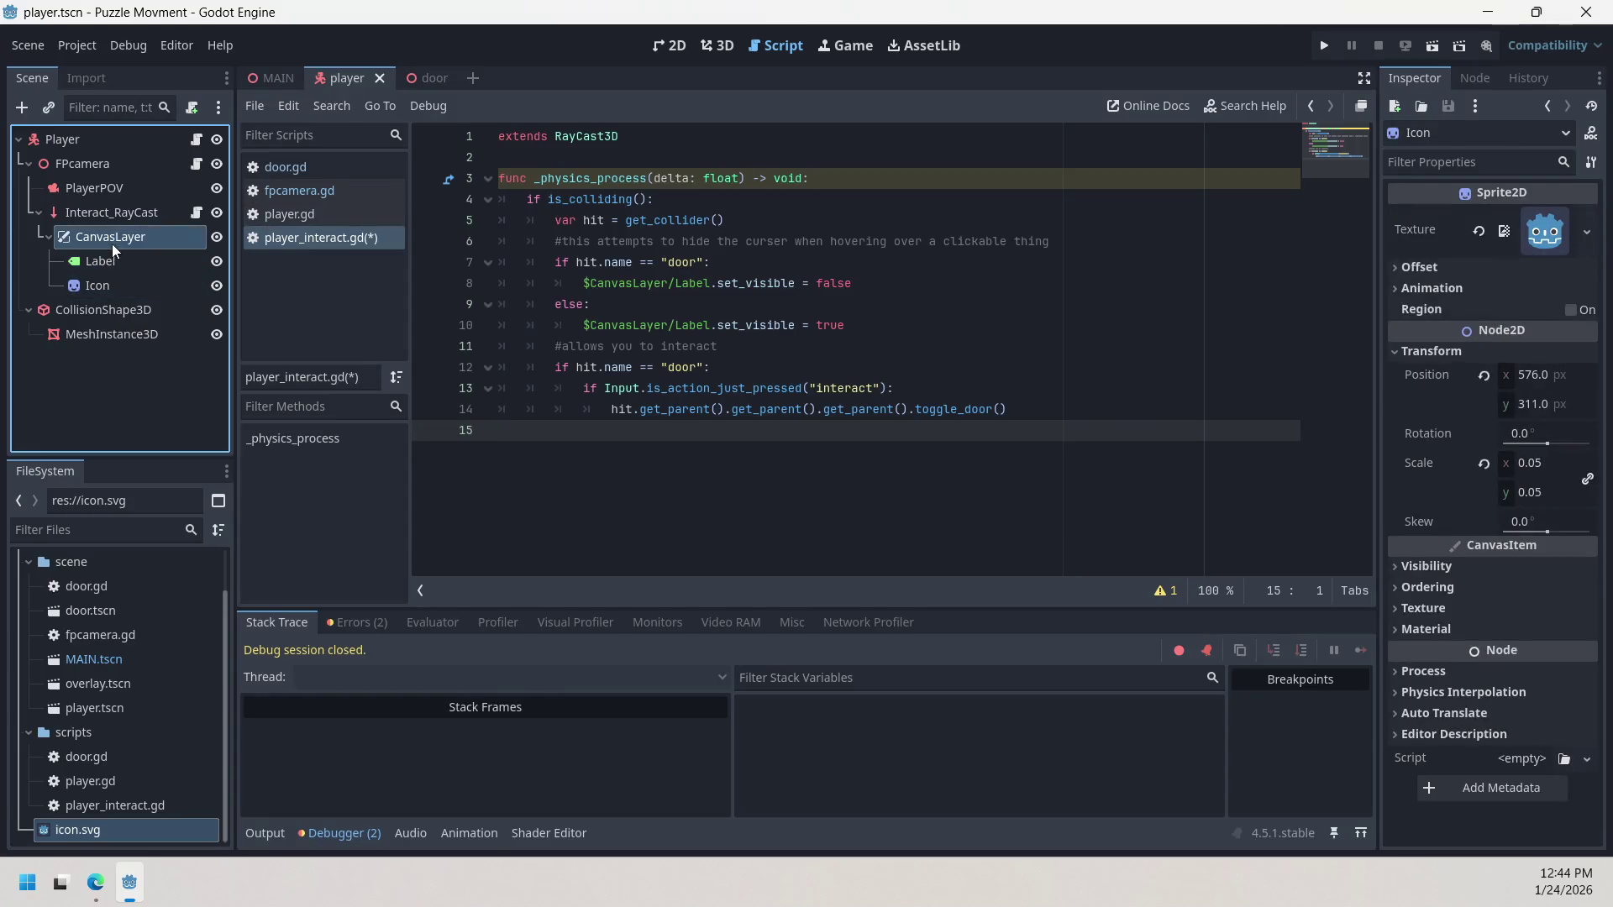
{"action": "left_click", "coordinate": [119, 222]}
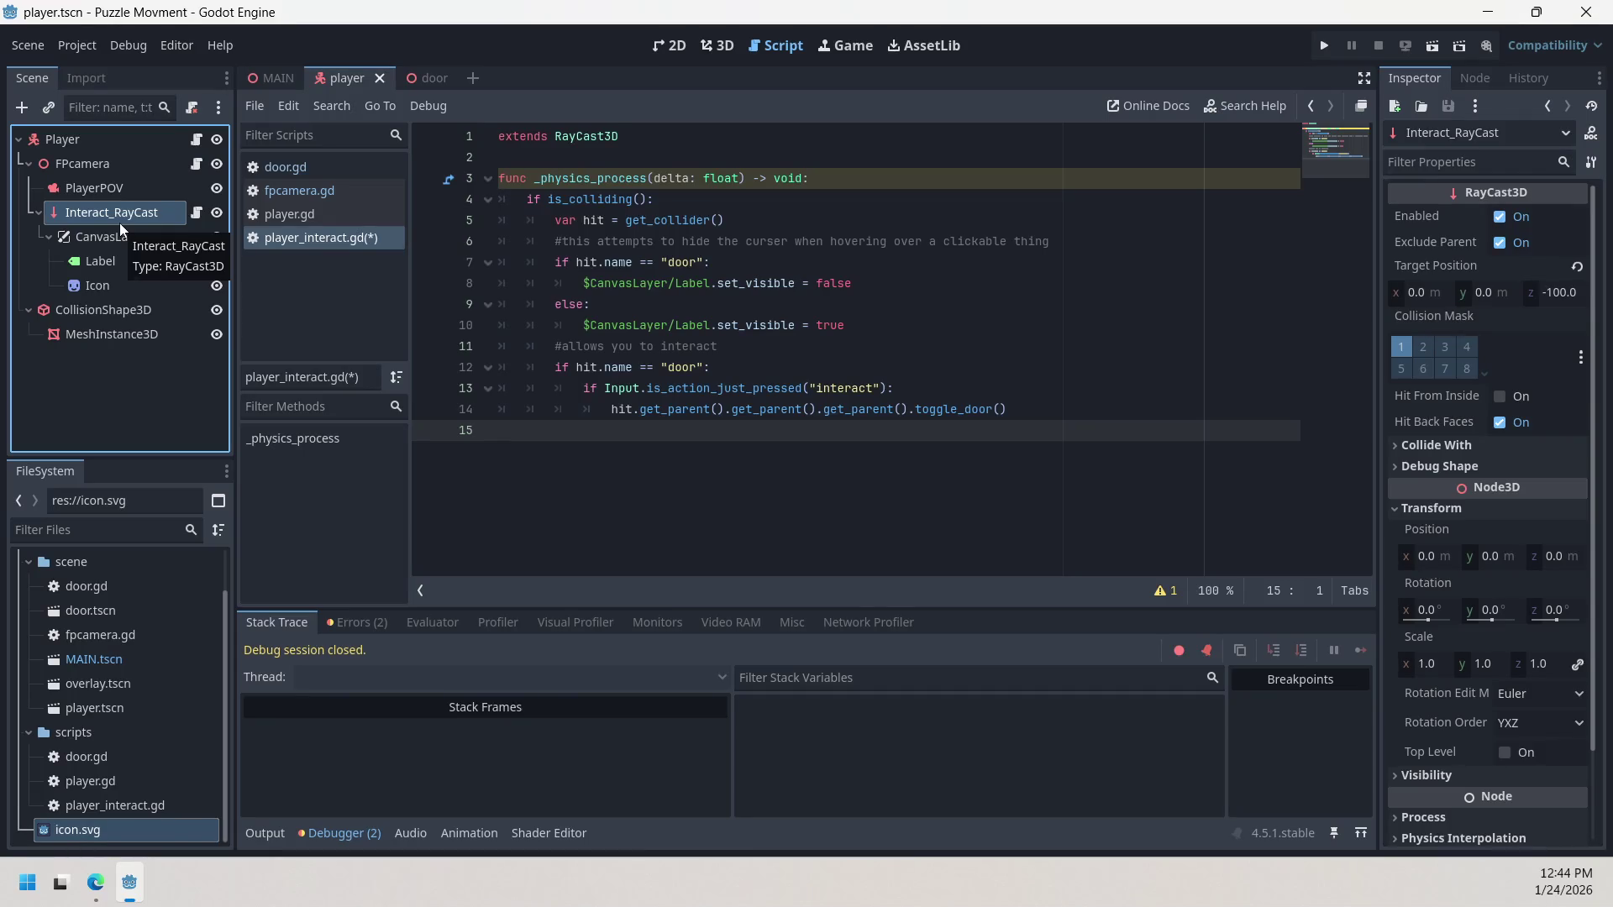
Step: Switch via player.gd to fpcamera.gd to view its mouse-capture _input code
{"action": "left_click", "coordinate": [326, 206]}
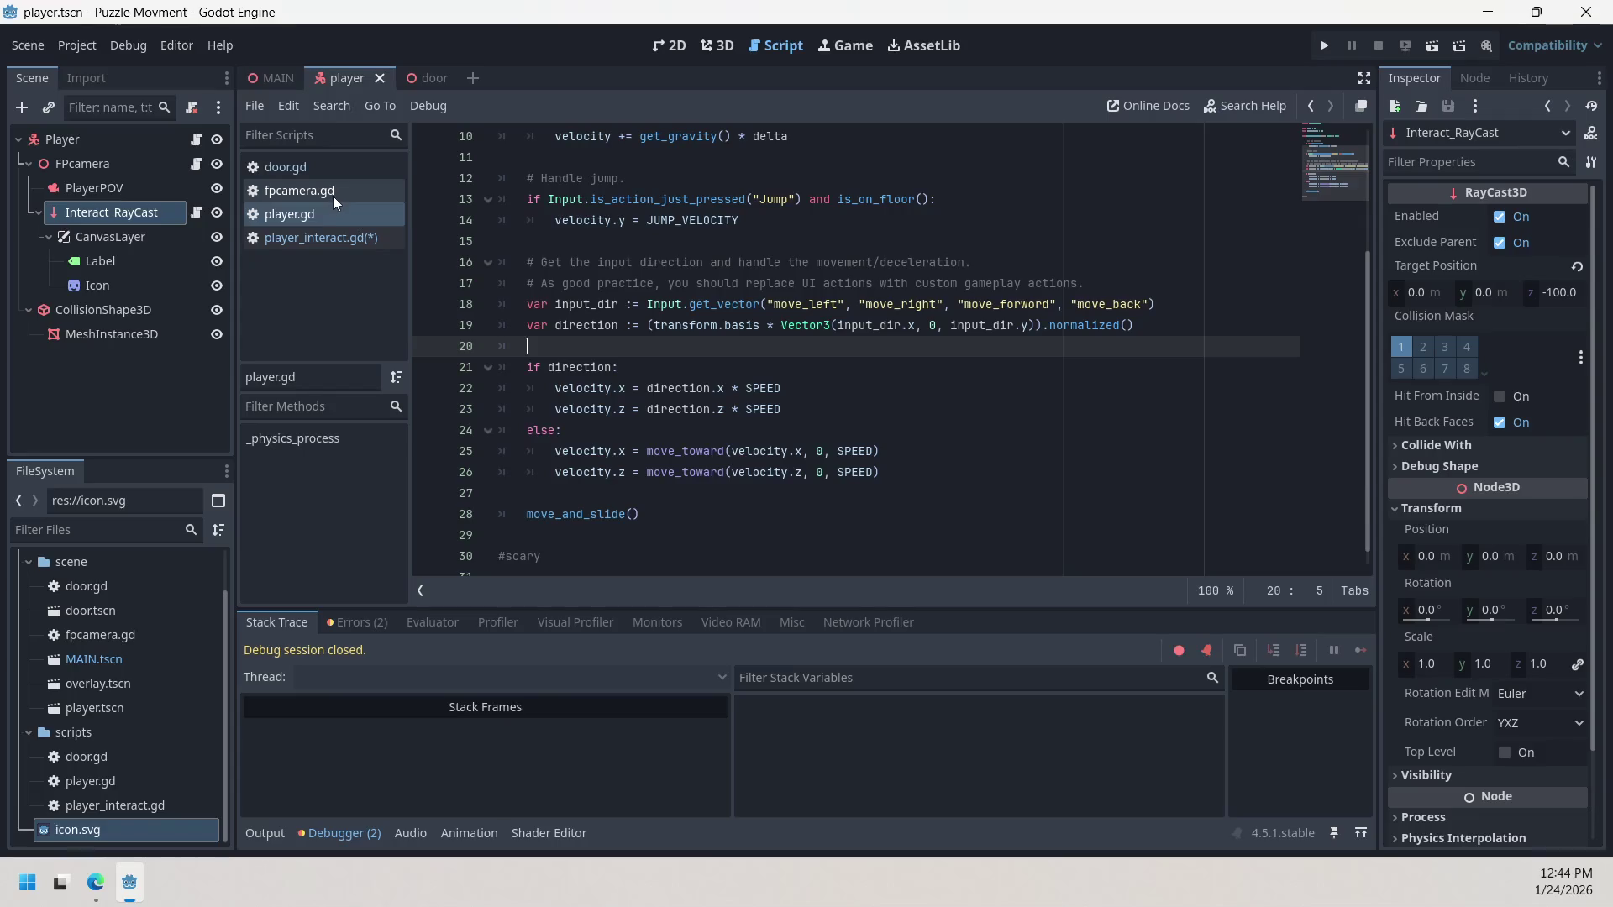
{"action": "left_click", "coordinate": [335, 194]}
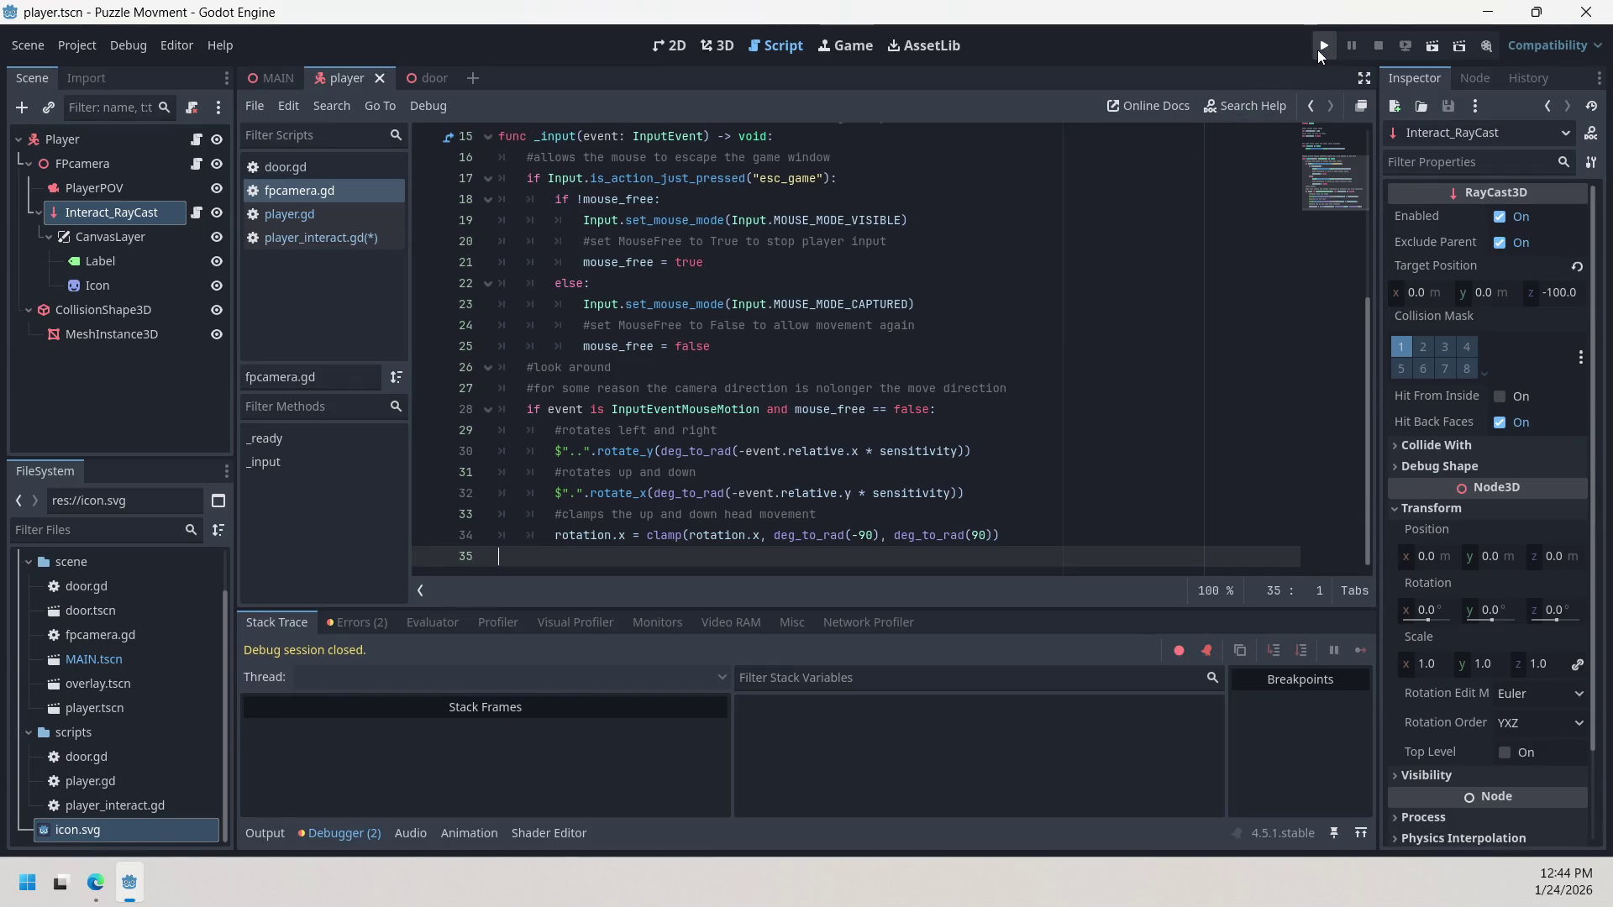
Step: Run the project, hit the set_visible error at line 8, then stop it
{"action": "left_click", "coordinate": [1322, 47]}
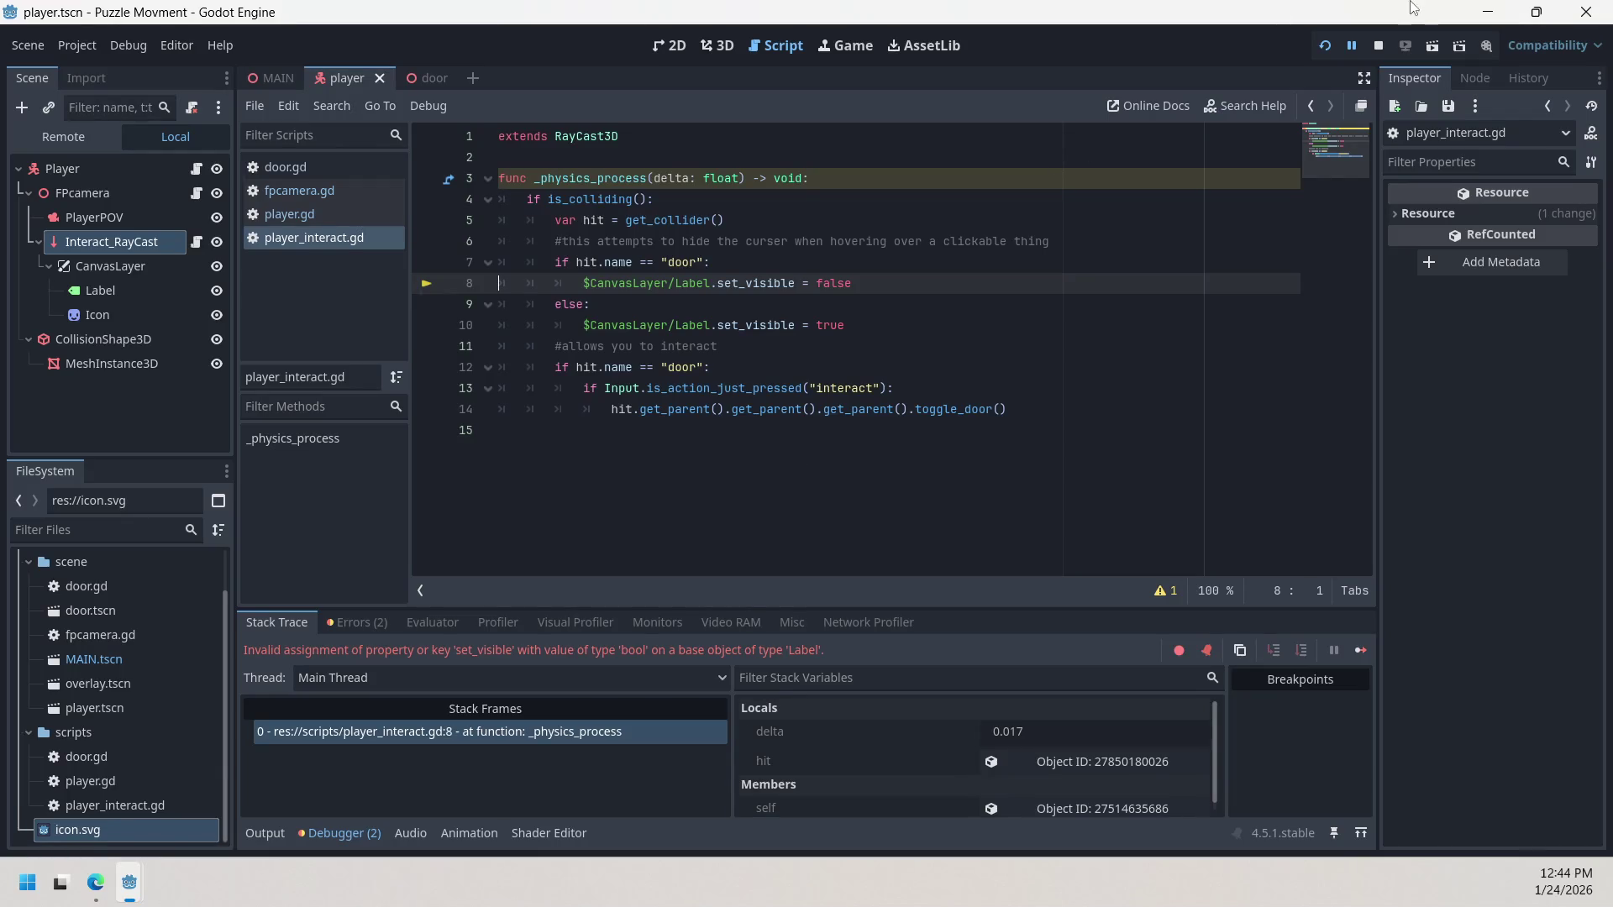
{"action": "left_click", "coordinate": [1380, 45]}
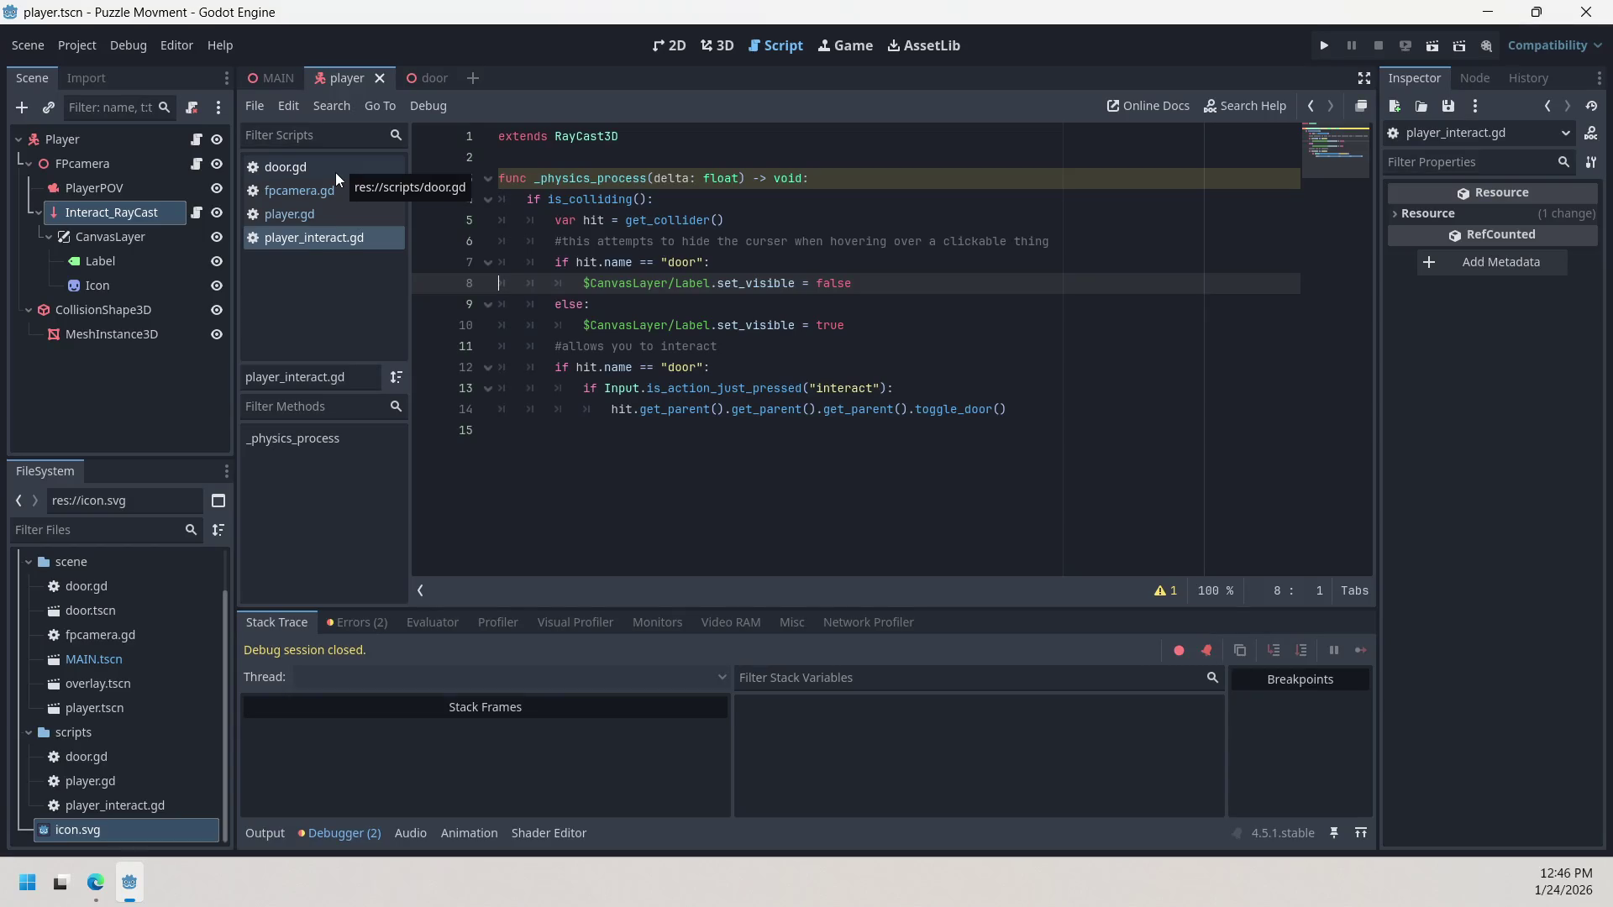
{"action": "left_click", "coordinate": [854, 283]}
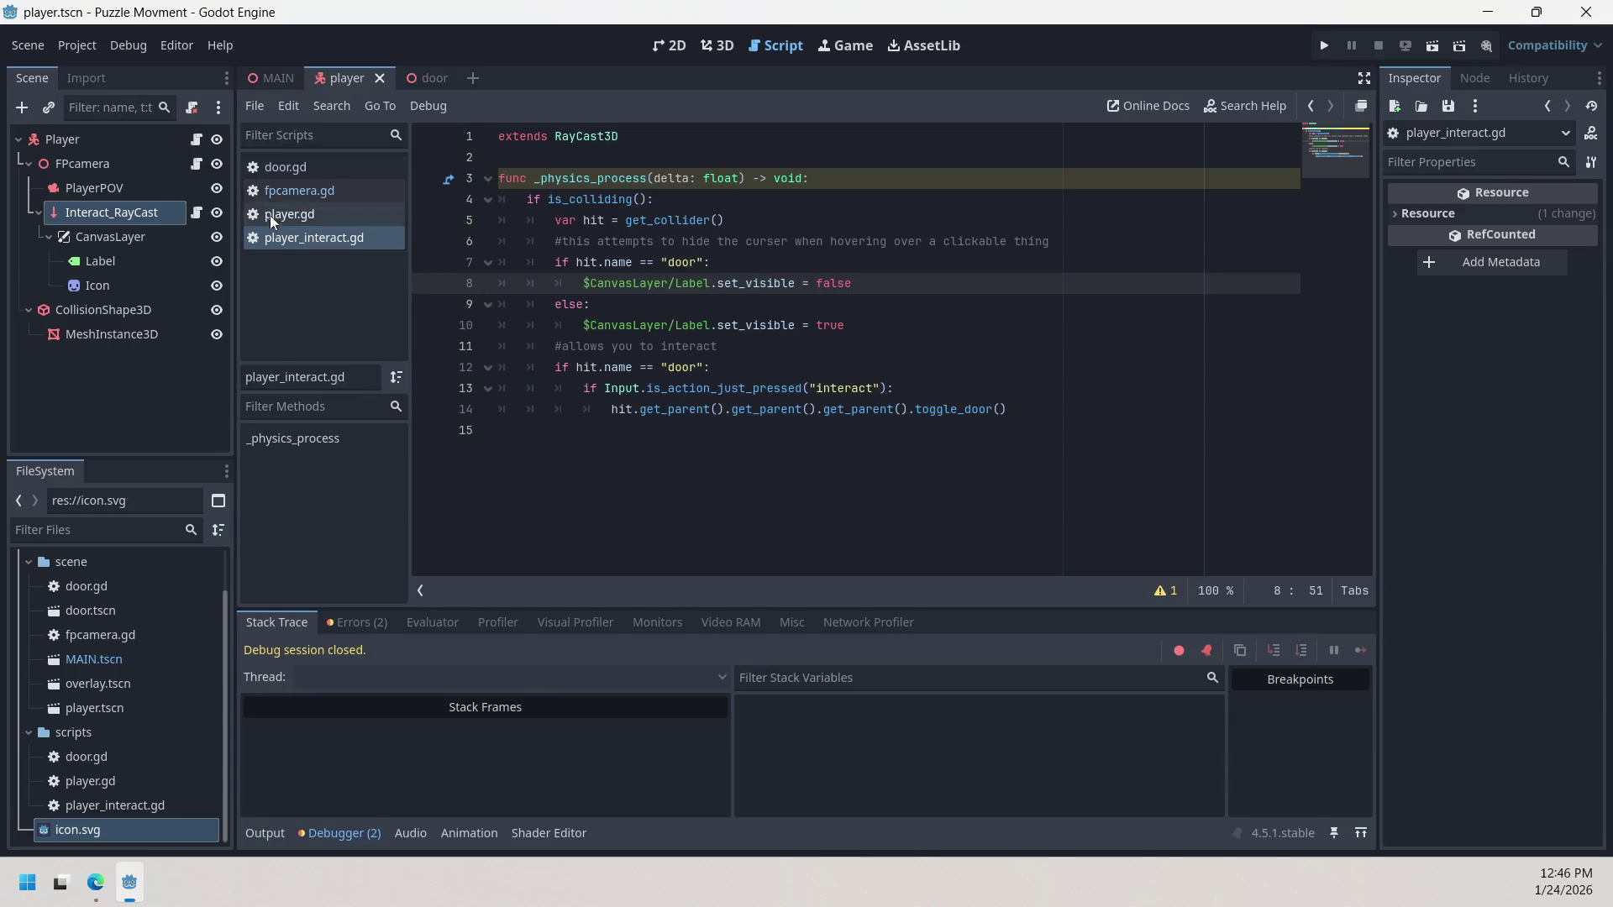
{"action": "left_click", "coordinate": [306, 215]}
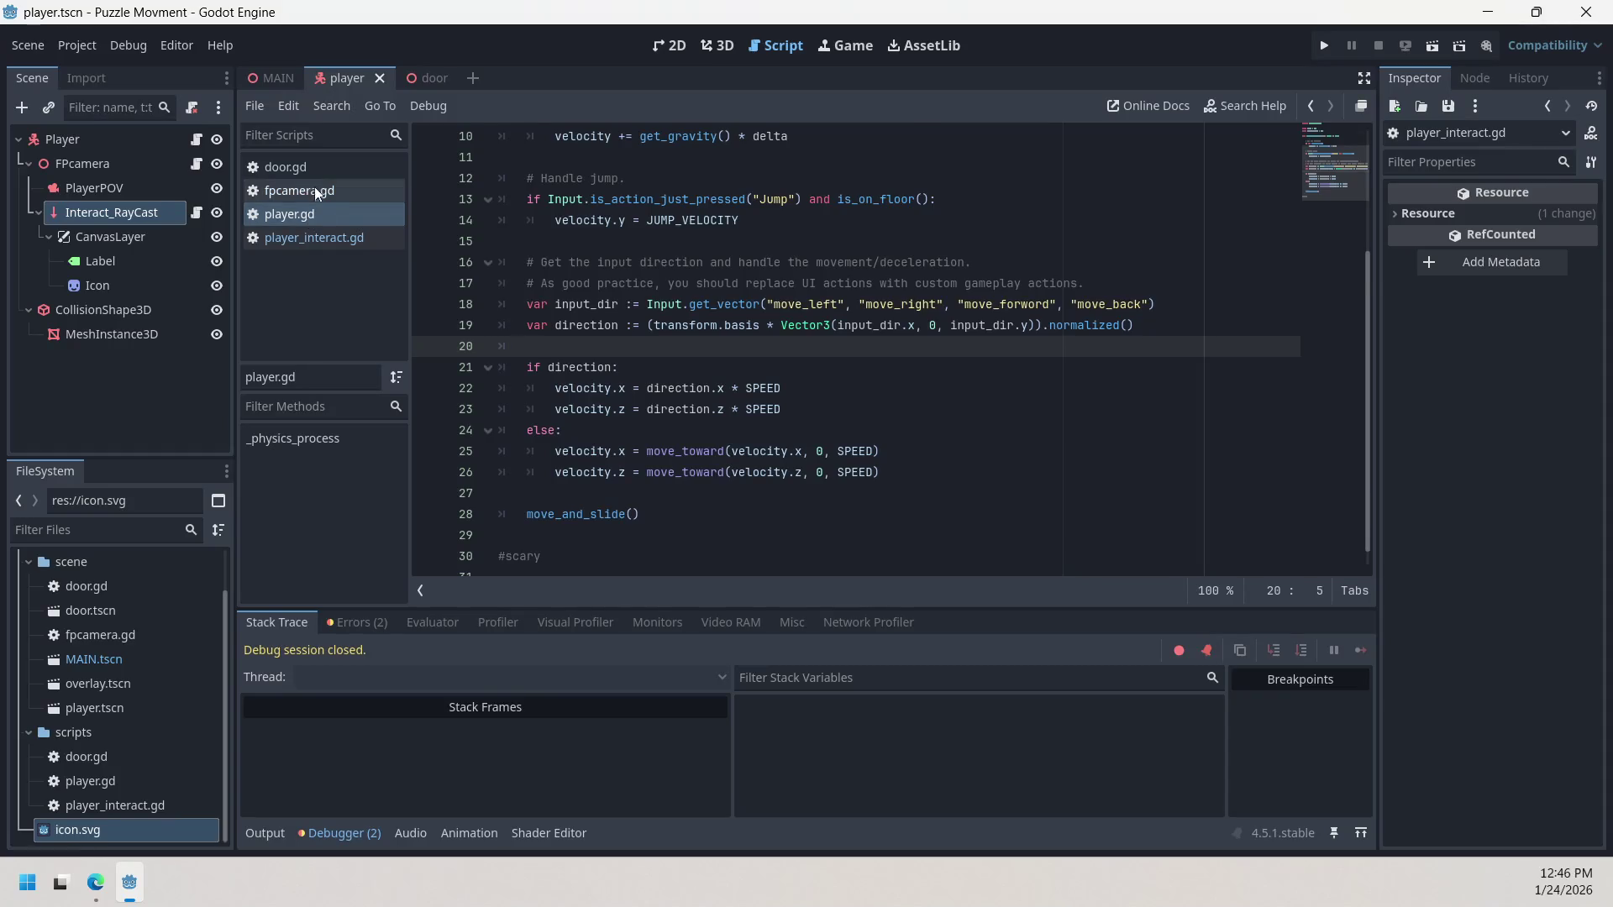
{"action": "left_click", "coordinate": [315, 188]}
{"action": "left_click", "coordinate": [324, 238]}
{"action": "left_click", "coordinate": [324, 168]}
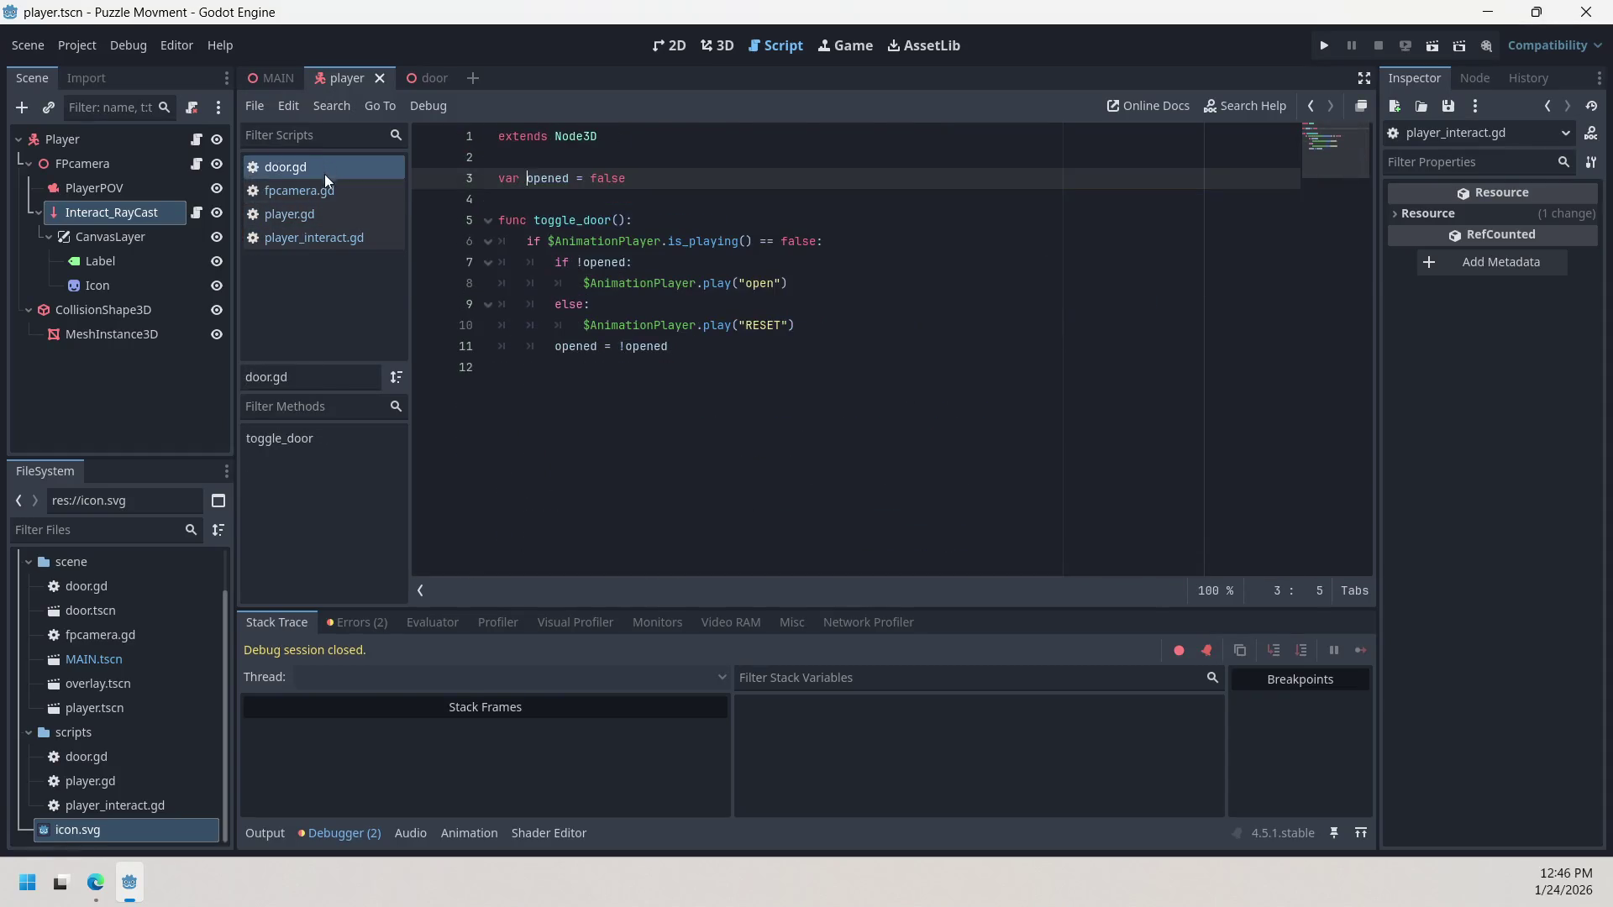
{"action": "left_click", "coordinate": [324, 192]}
{"action": "left_click", "coordinate": [340, 239]}
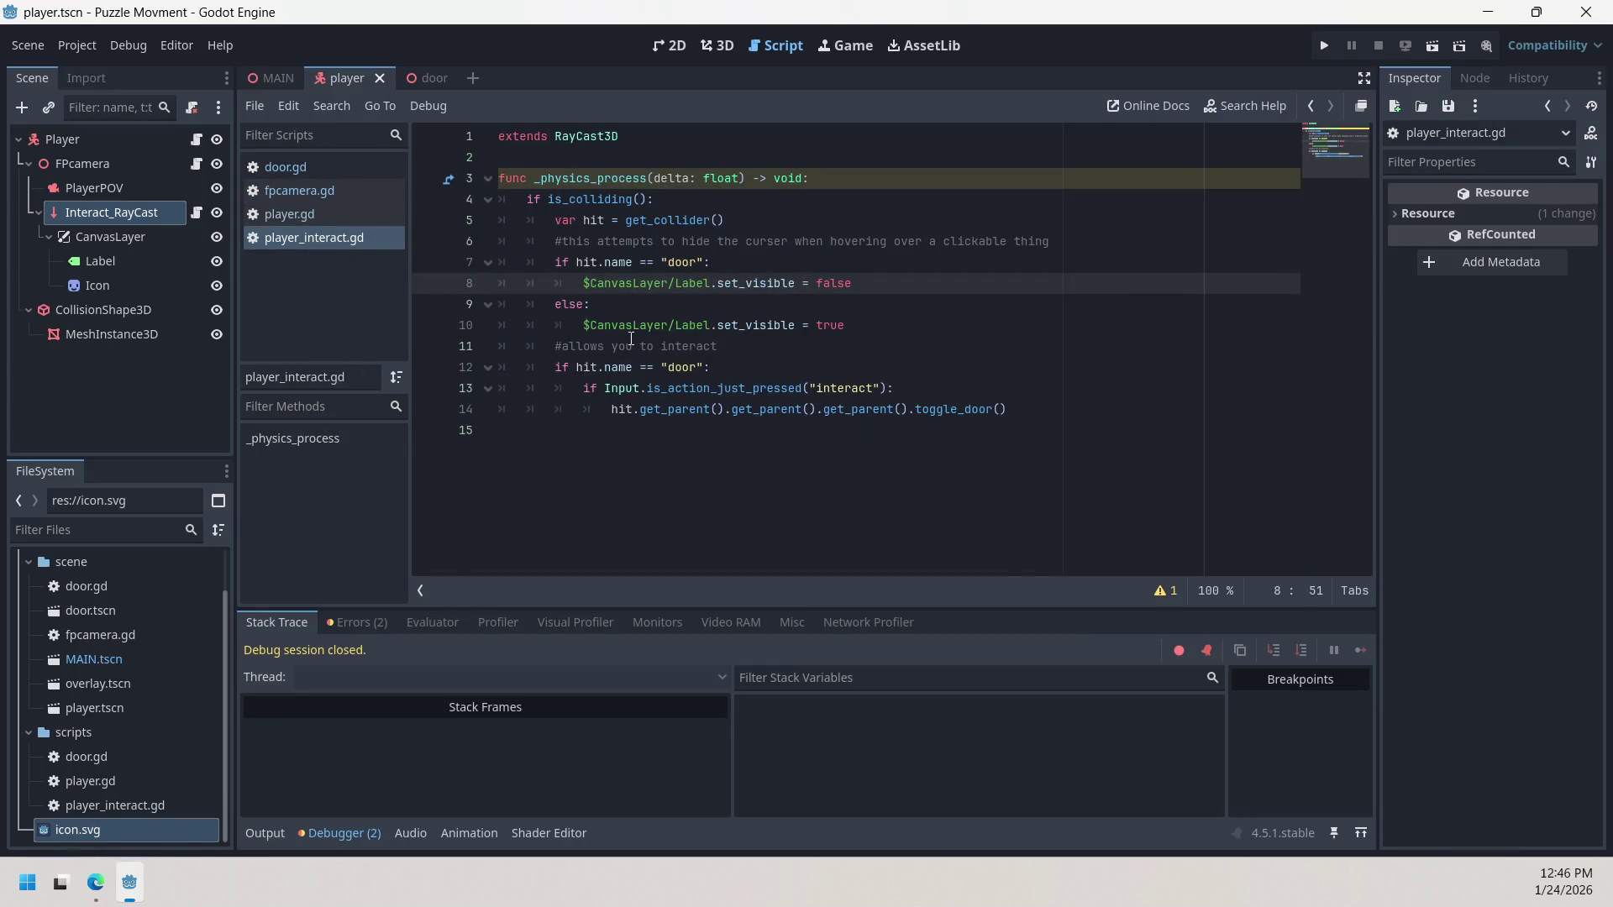
{"action": "left_click", "coordinate": [138, 284]}
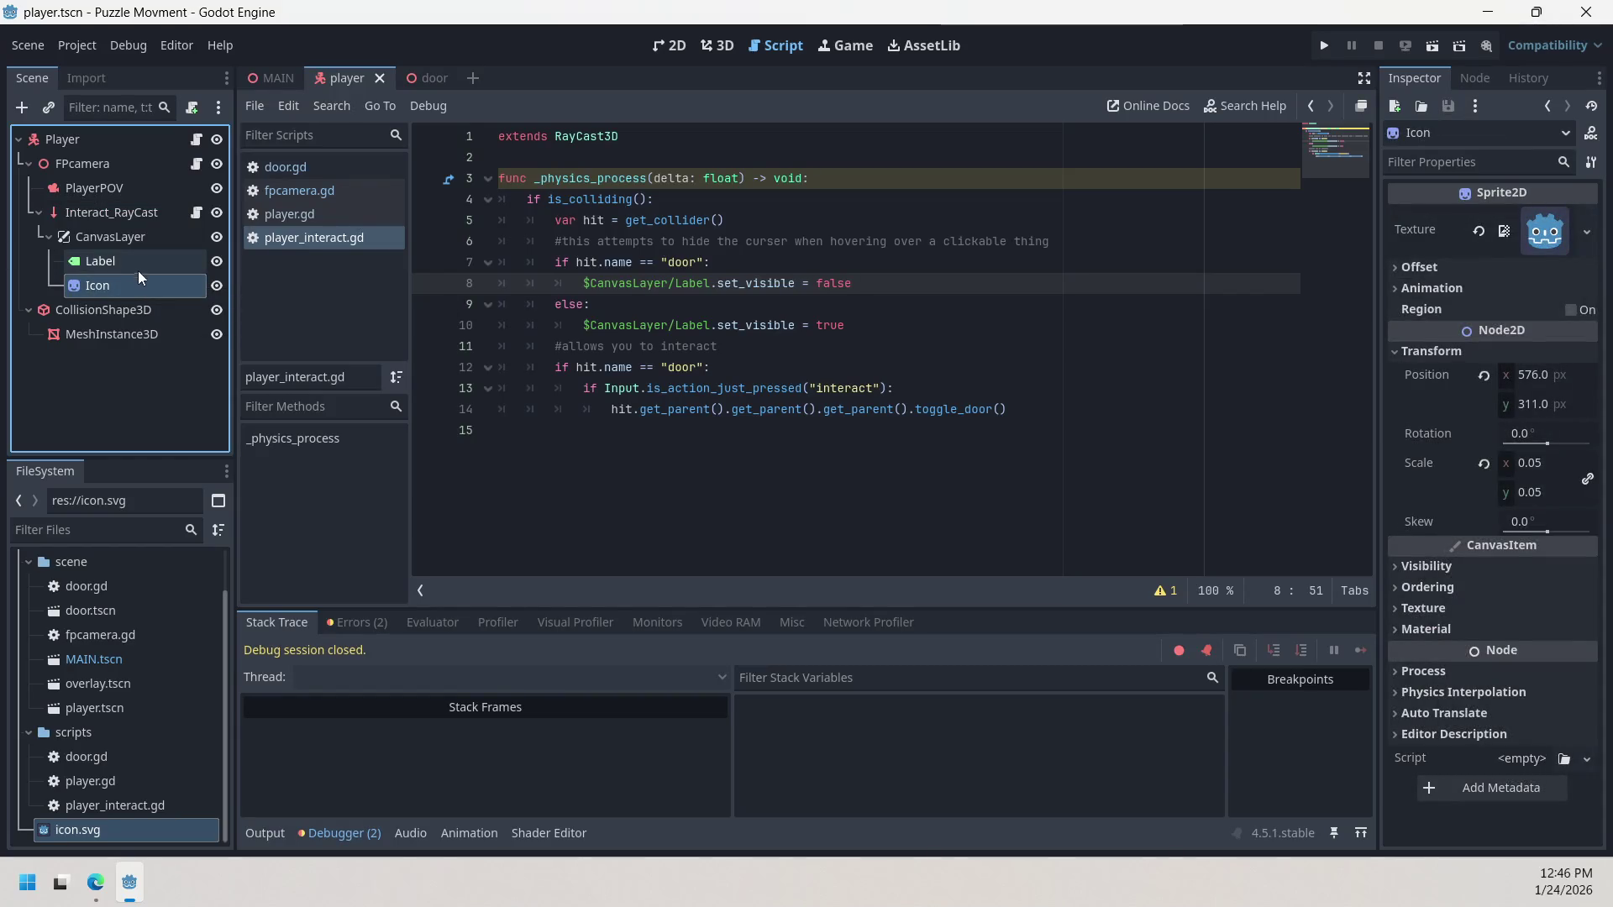
{"action": "left_click", "coordinate": [160, 204]}
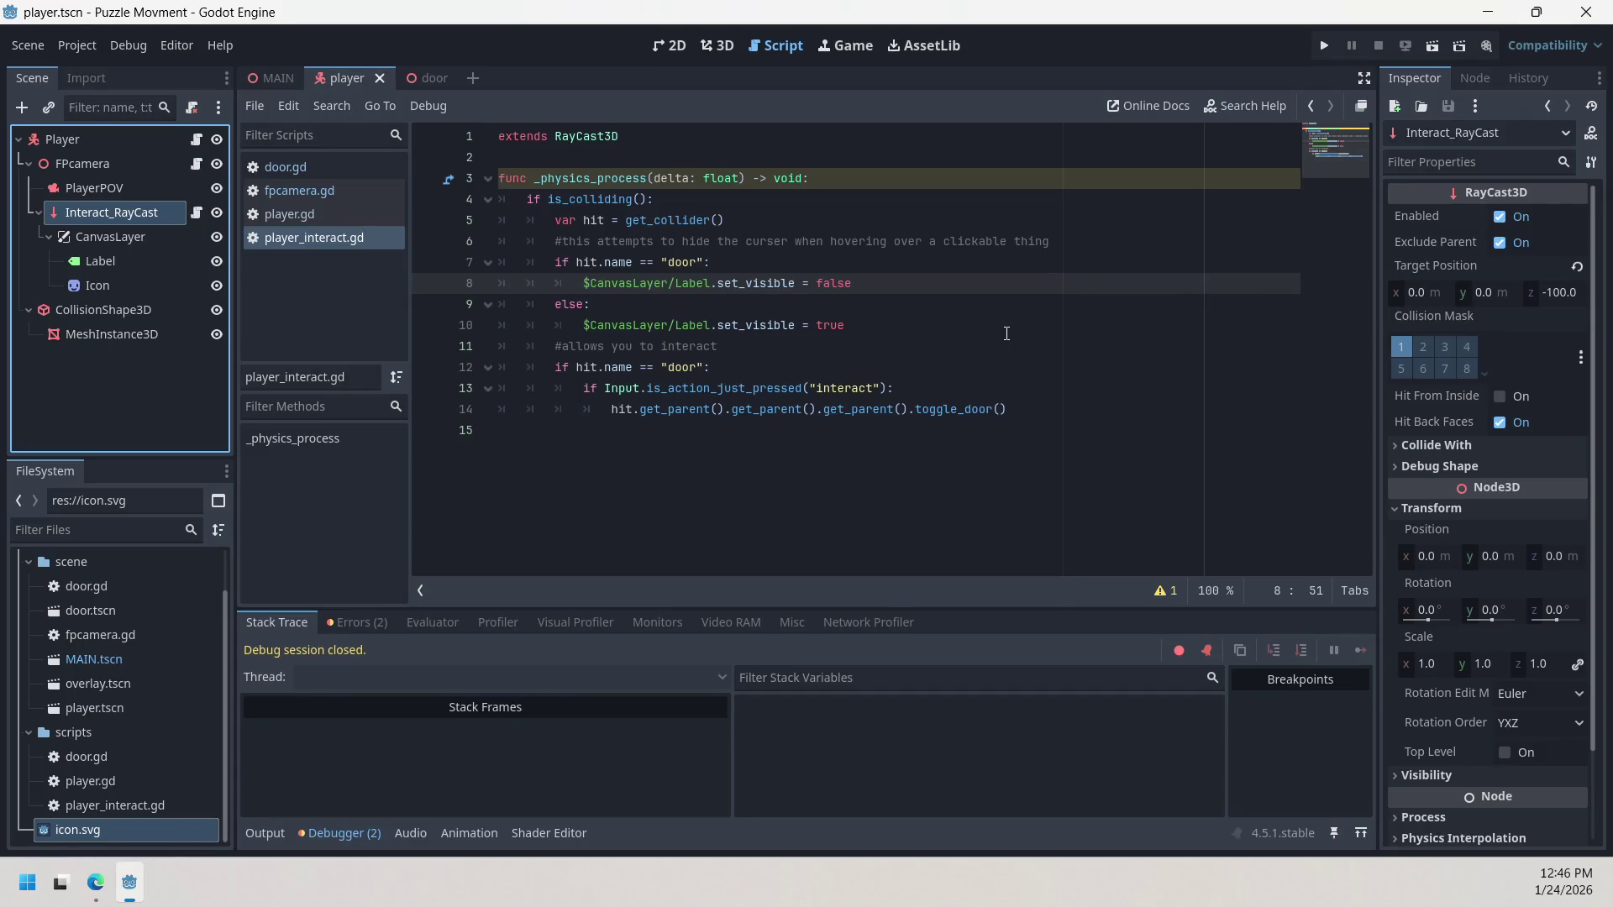
{"action": "key", "text": "ctrl+shift+Left"}
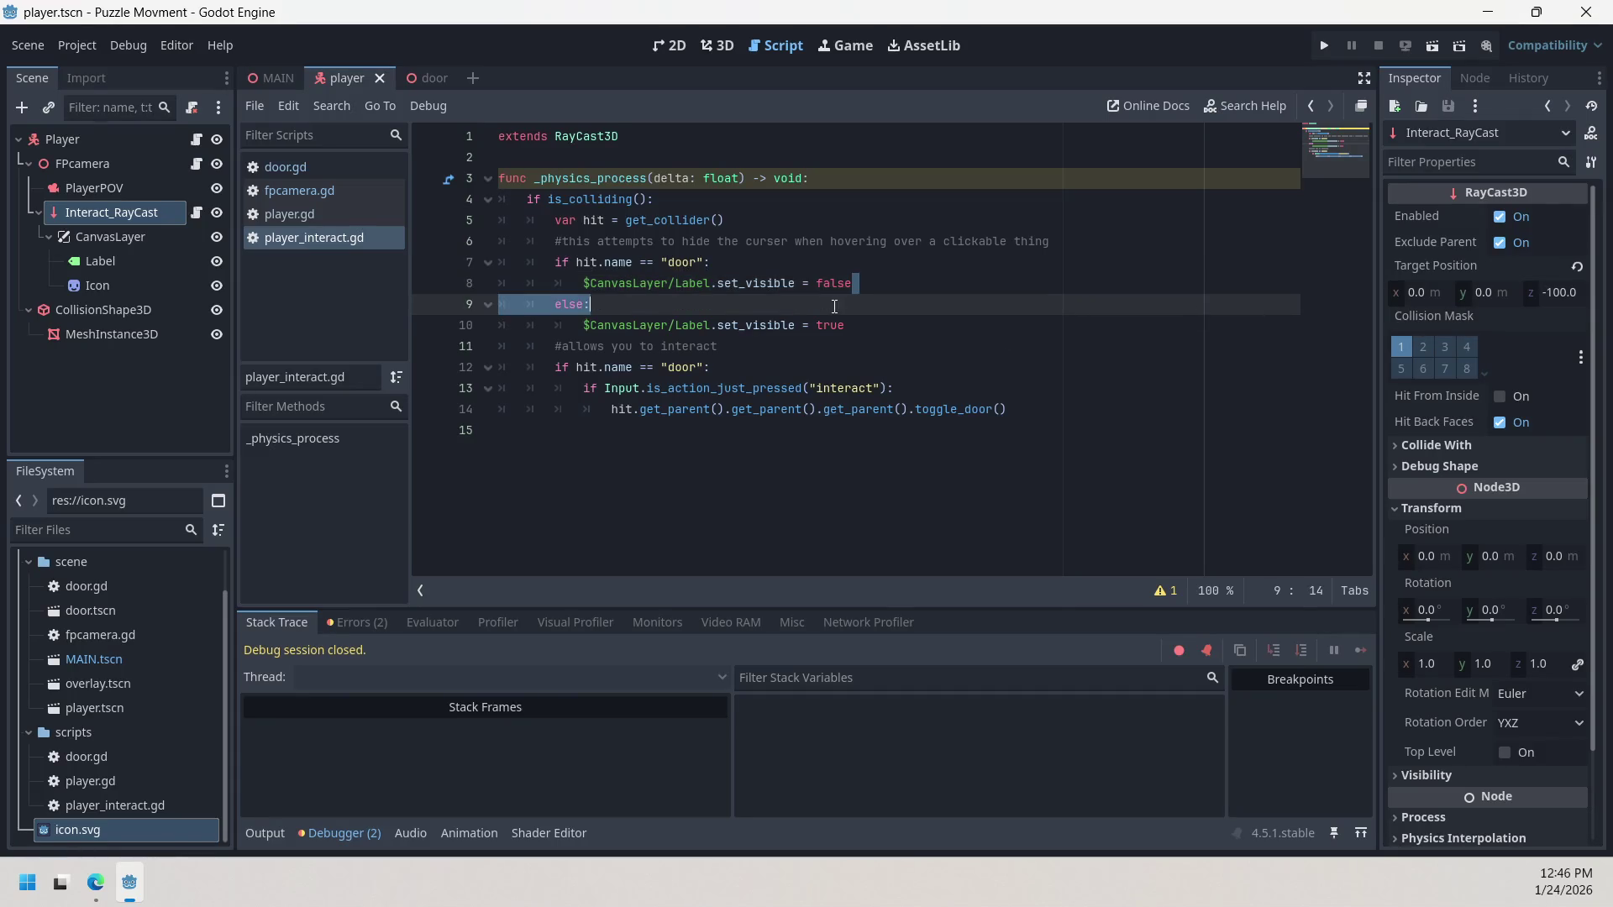
{"action": "left_click", "coordinate": [888, 282]}
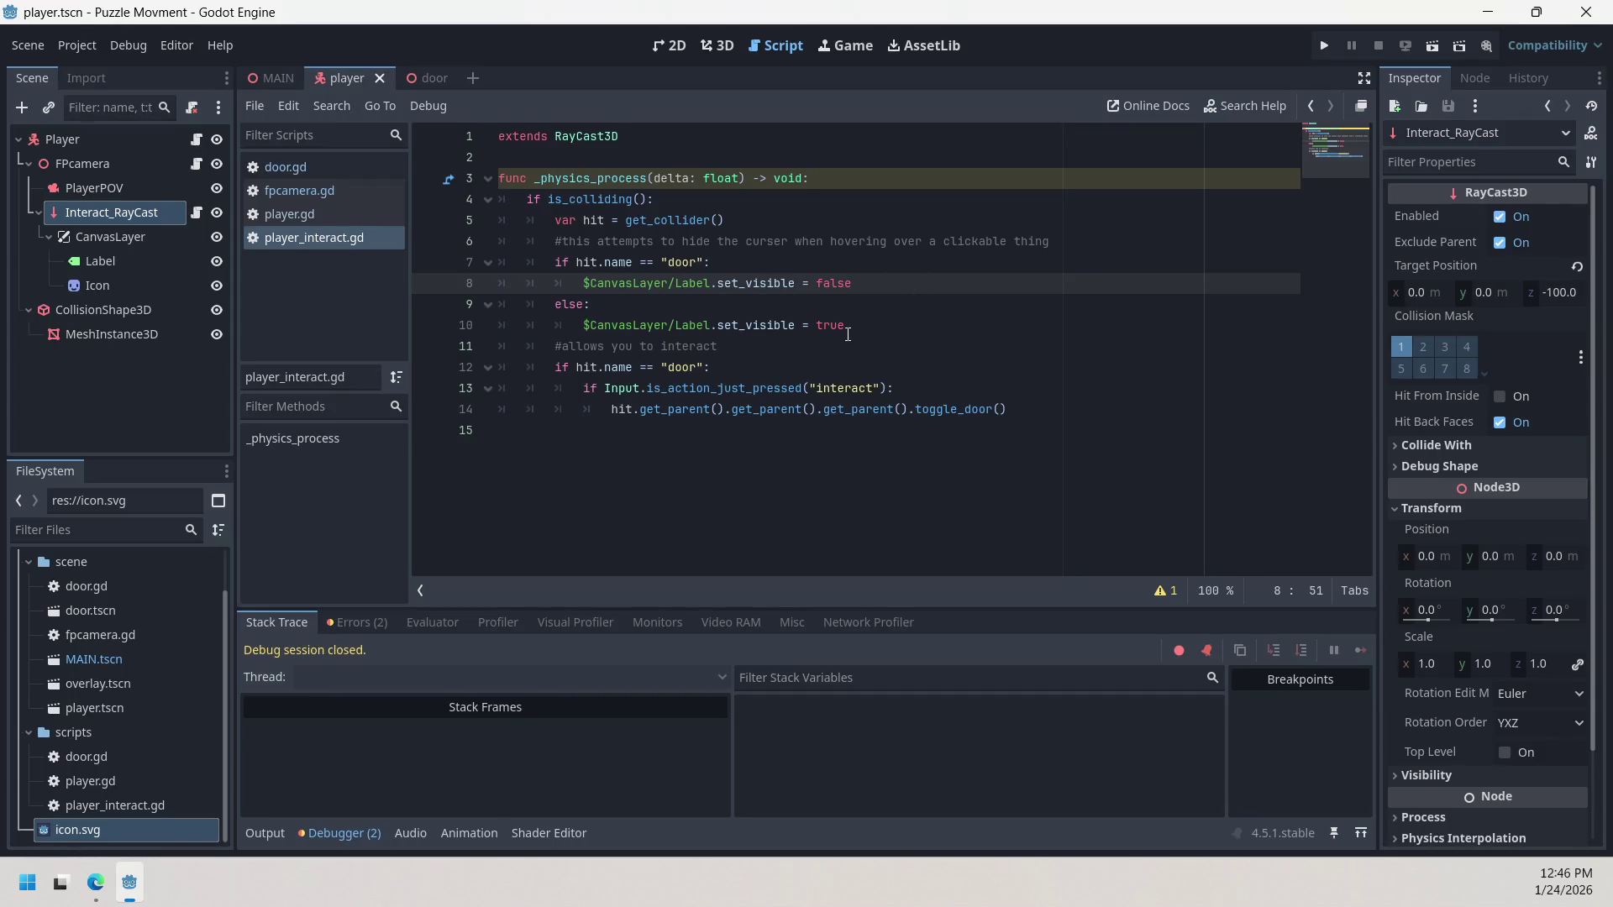
{"action": "key", "text": "Down"}
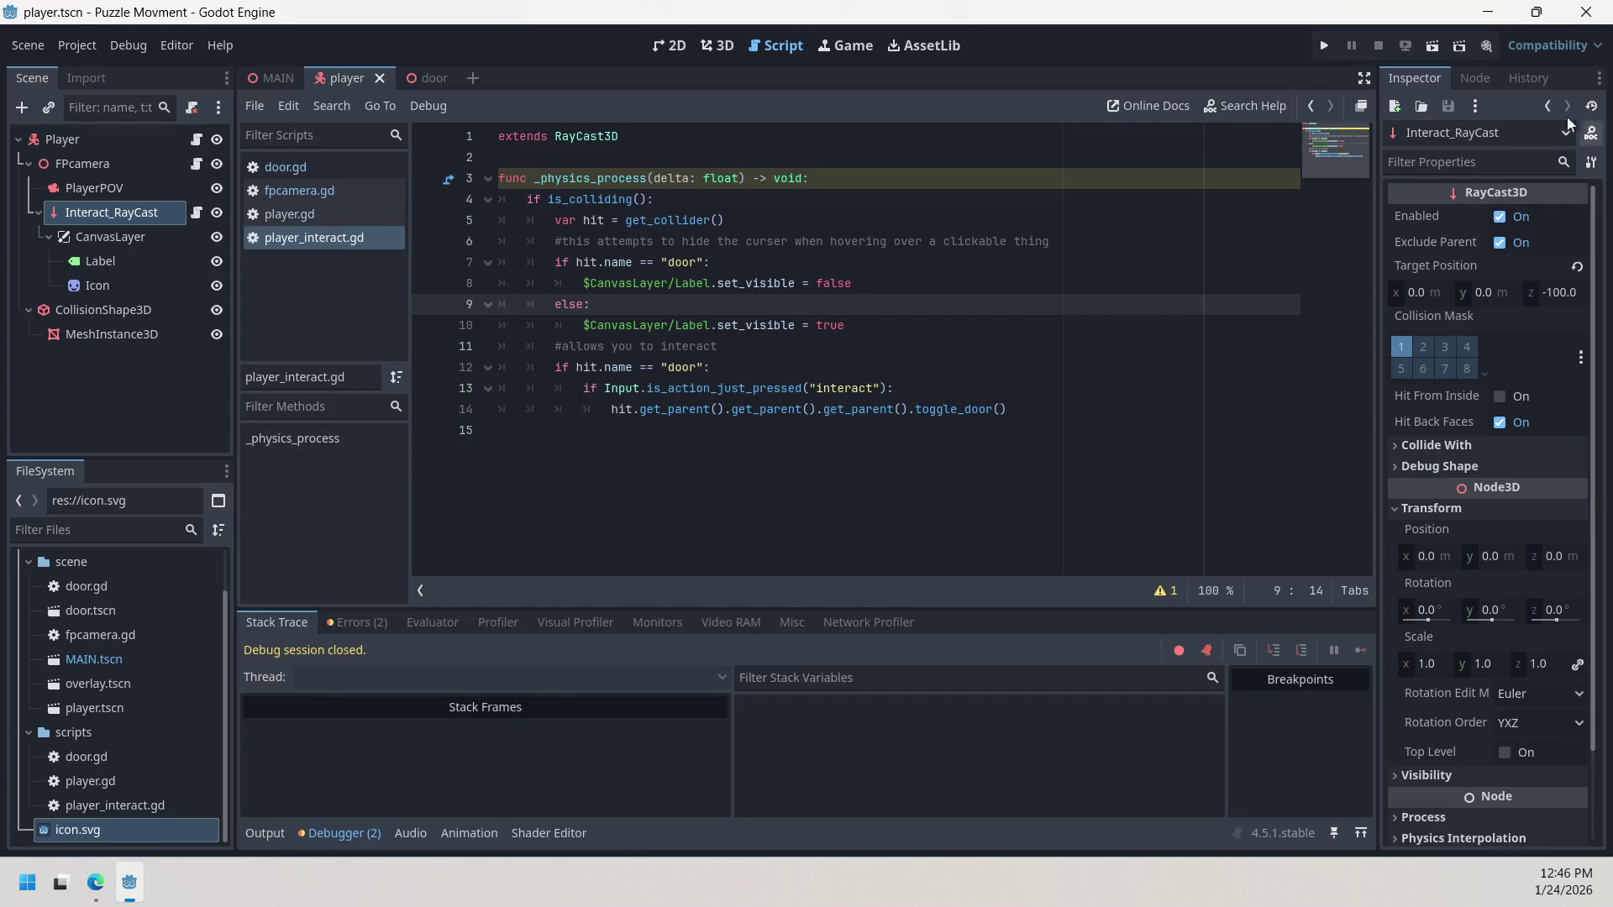
{"action": "left_click", "coordinate": [1326, 47]}
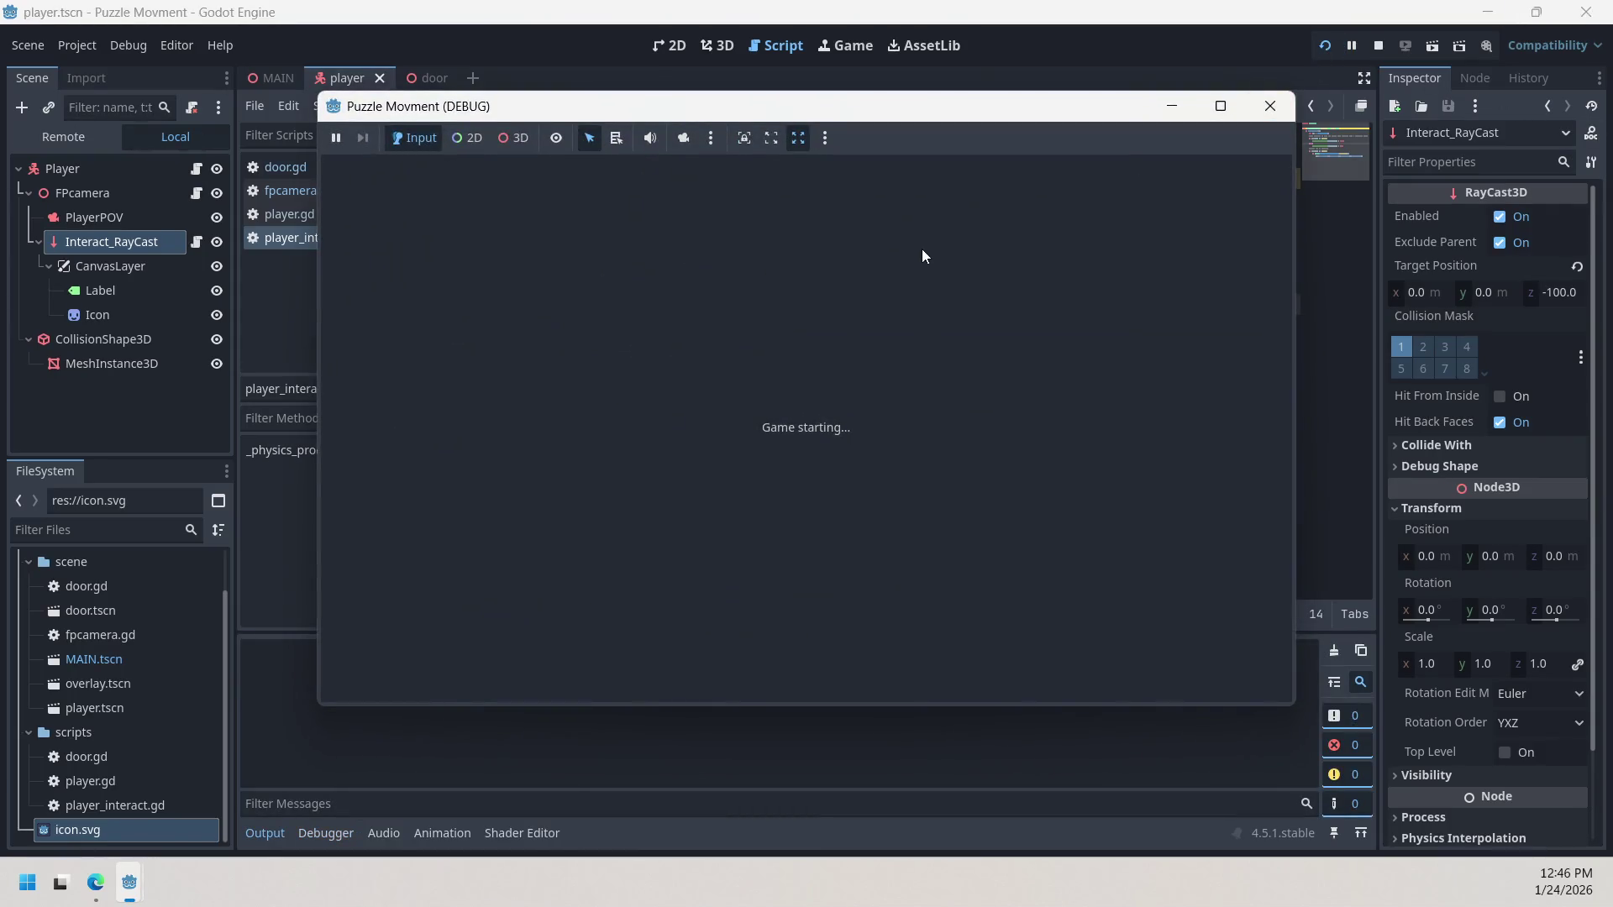
Step: Delete the stray 'ww' characters typed on line 10
{"action": "type", "text": "w"}
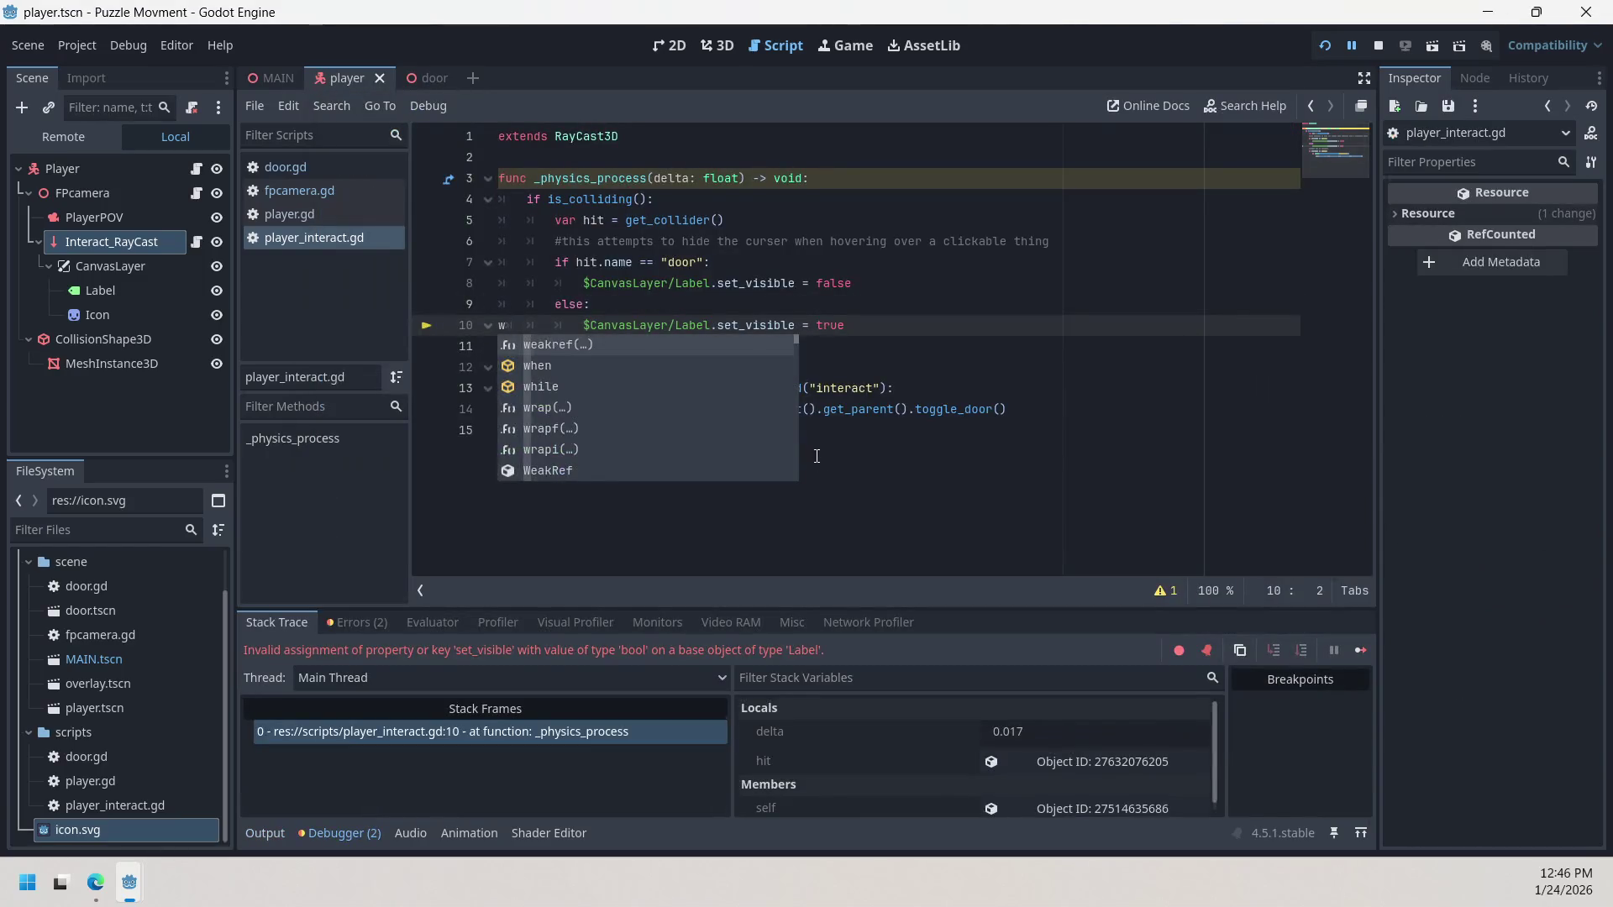
{"action": "type", "text": "w"}
{"action": "key", "text": "Escape"}
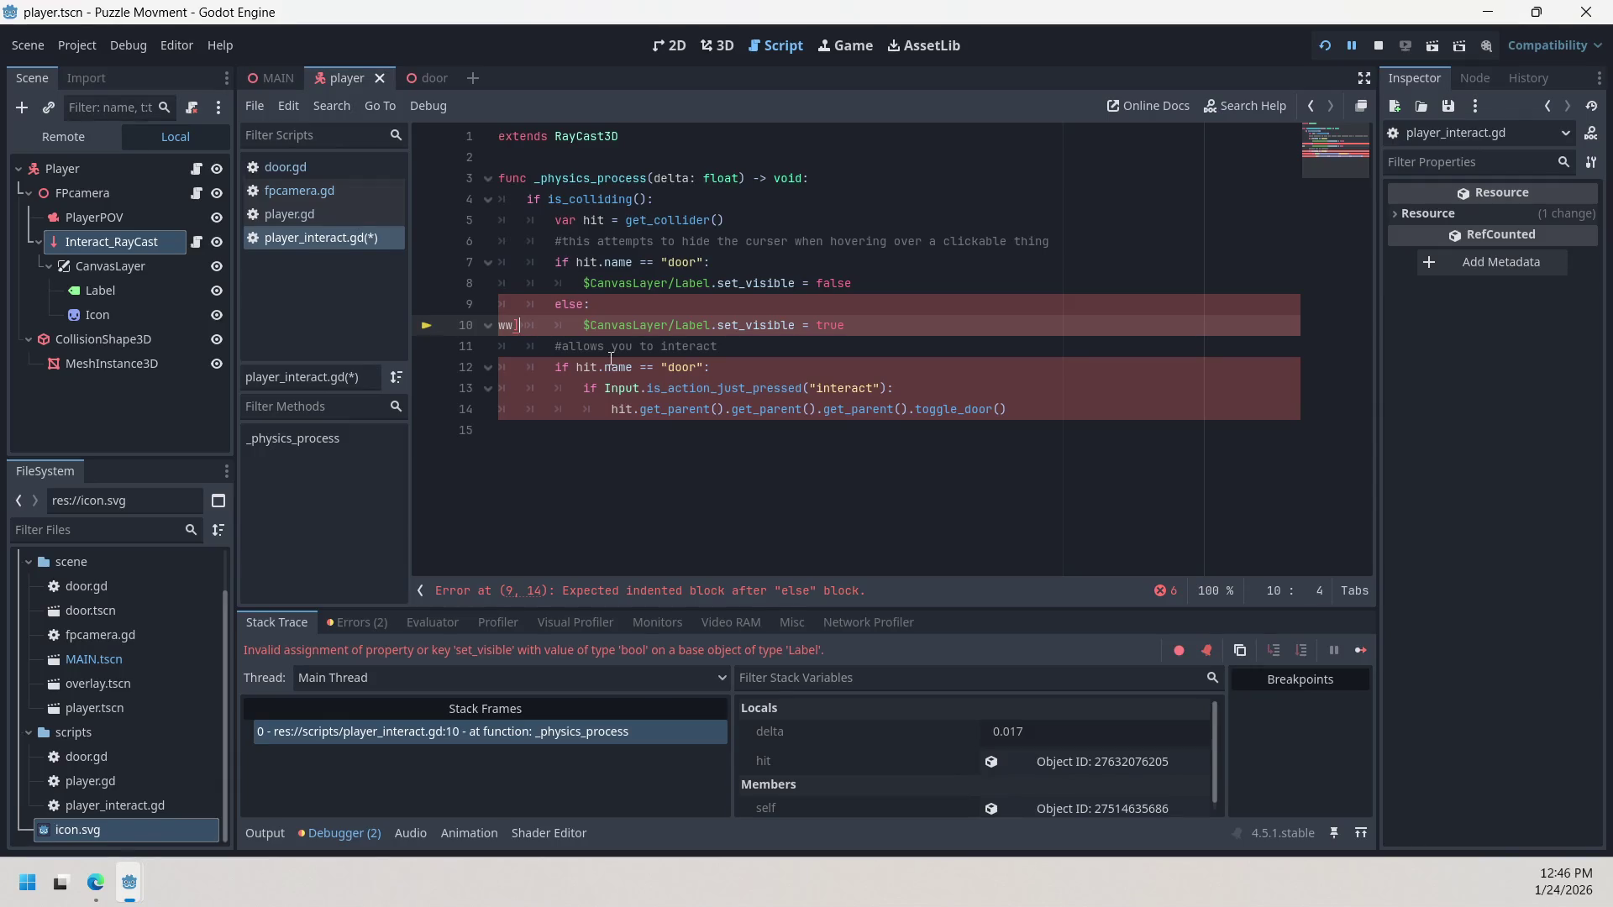
{"action": "key", "text": "BackSpace"}
{"action": "key", "text": "BackSpace"}
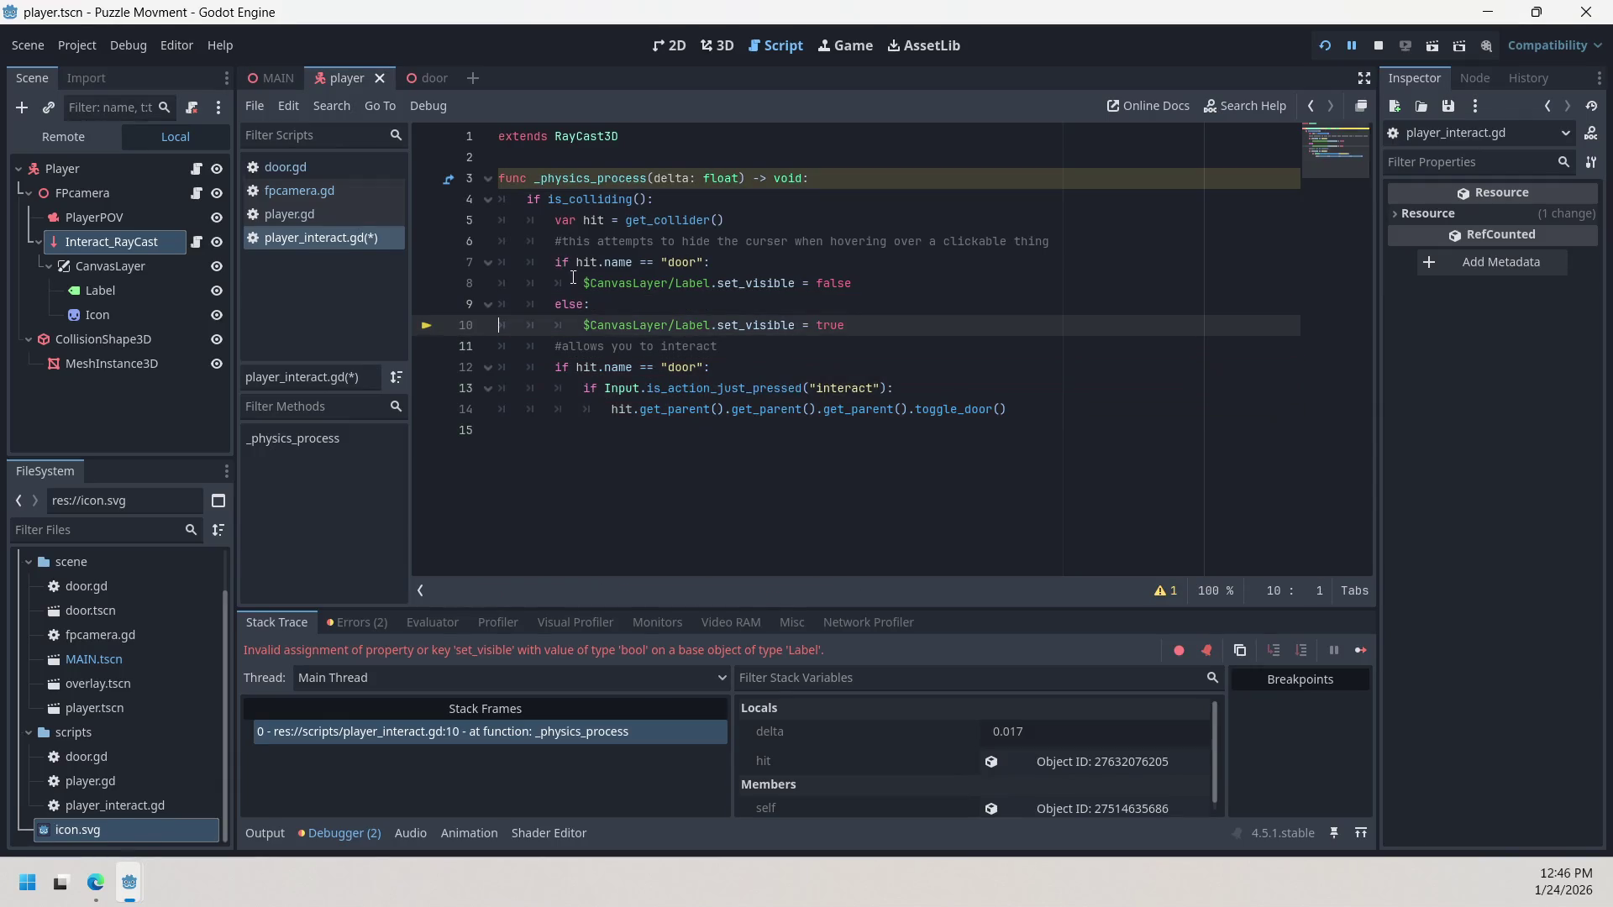
Step: Add the comment '#crashs the game lol' below the hover comment and rerun the game
{"action": "left_click", "coordinate": [1060, 241]}
{"action": "key", "text": "Return"}
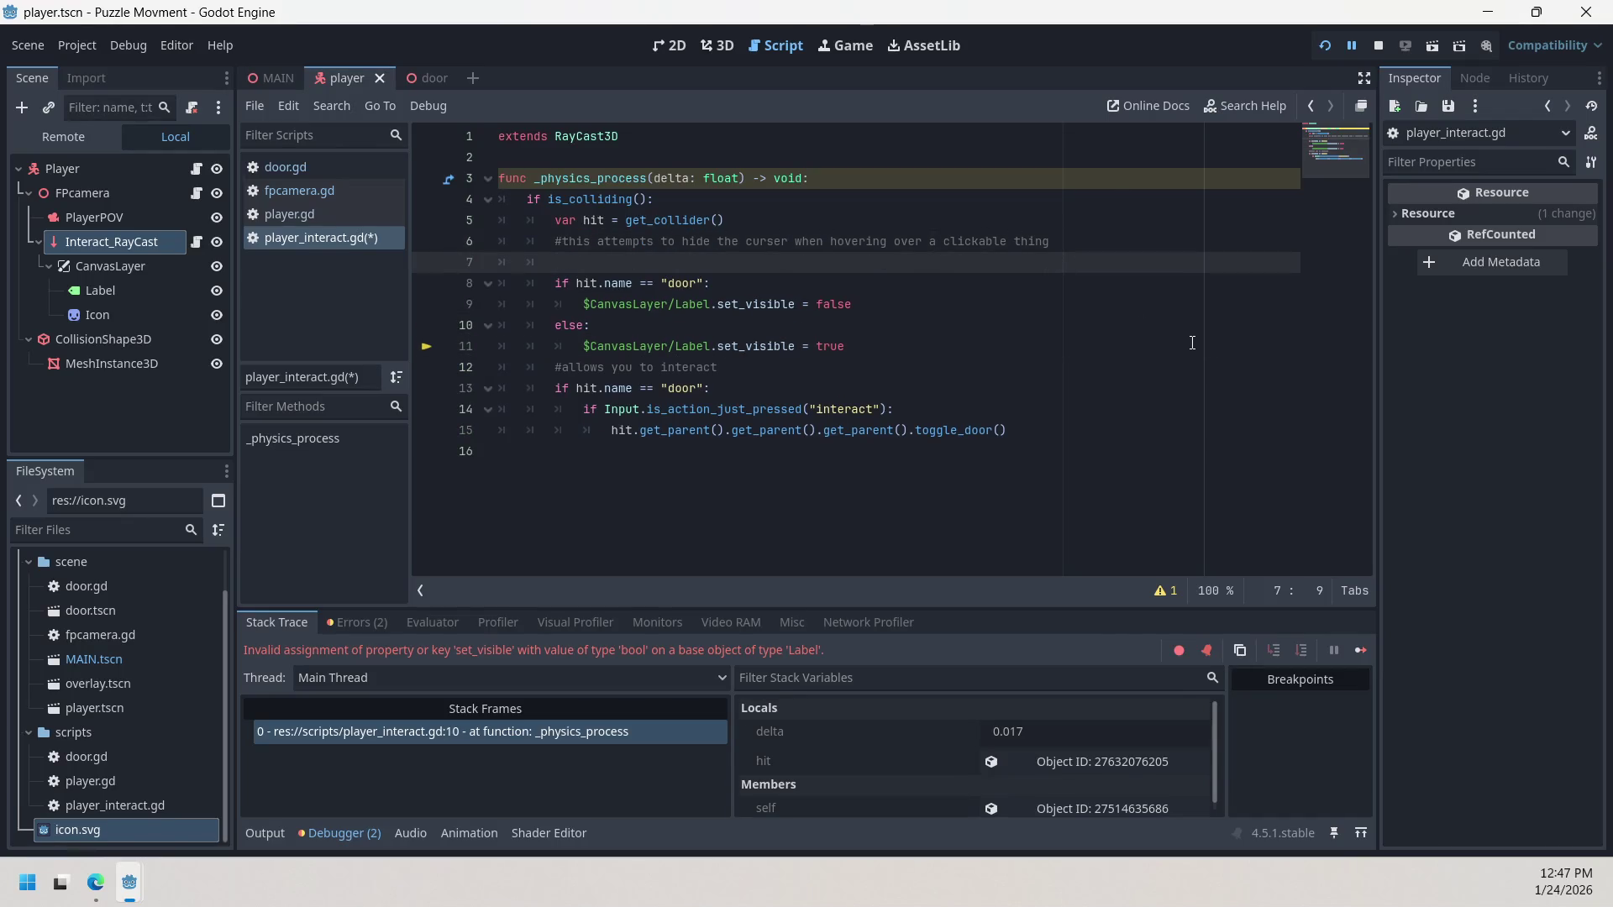
{"action": "type", "text": "#cr"}
{"action": "type", "text": "ashs "}
{"action": "type", "text": "the "}
{"action": "type", "text": "game "}
{"action": "type", "text": "lol"}
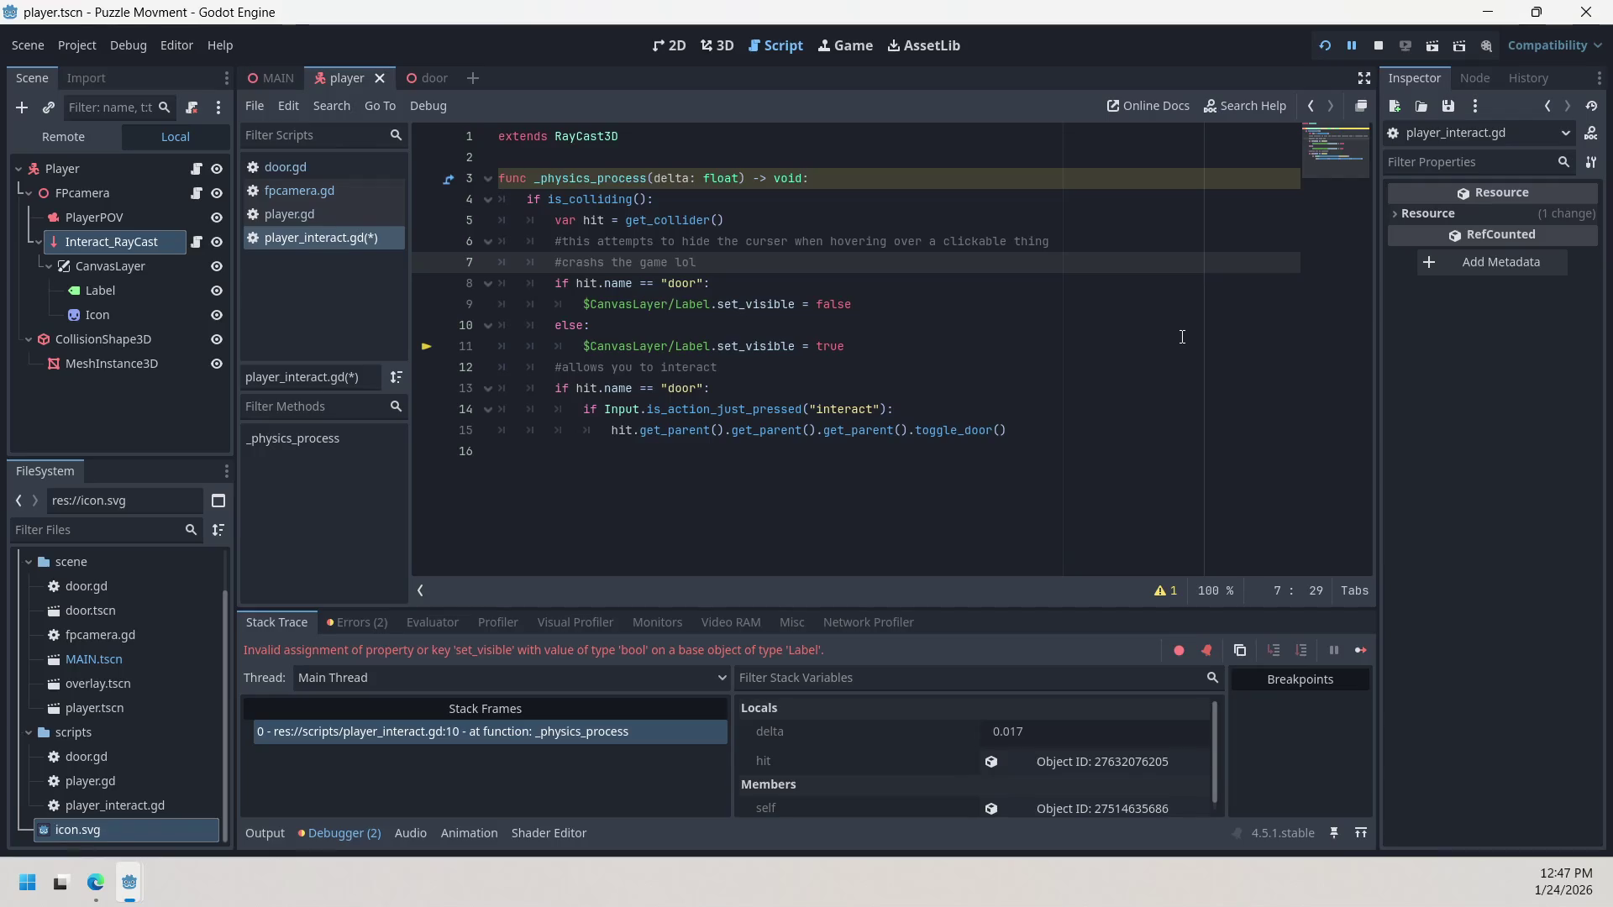
{"action": "left_click", "coordinate": [1328, 47]}
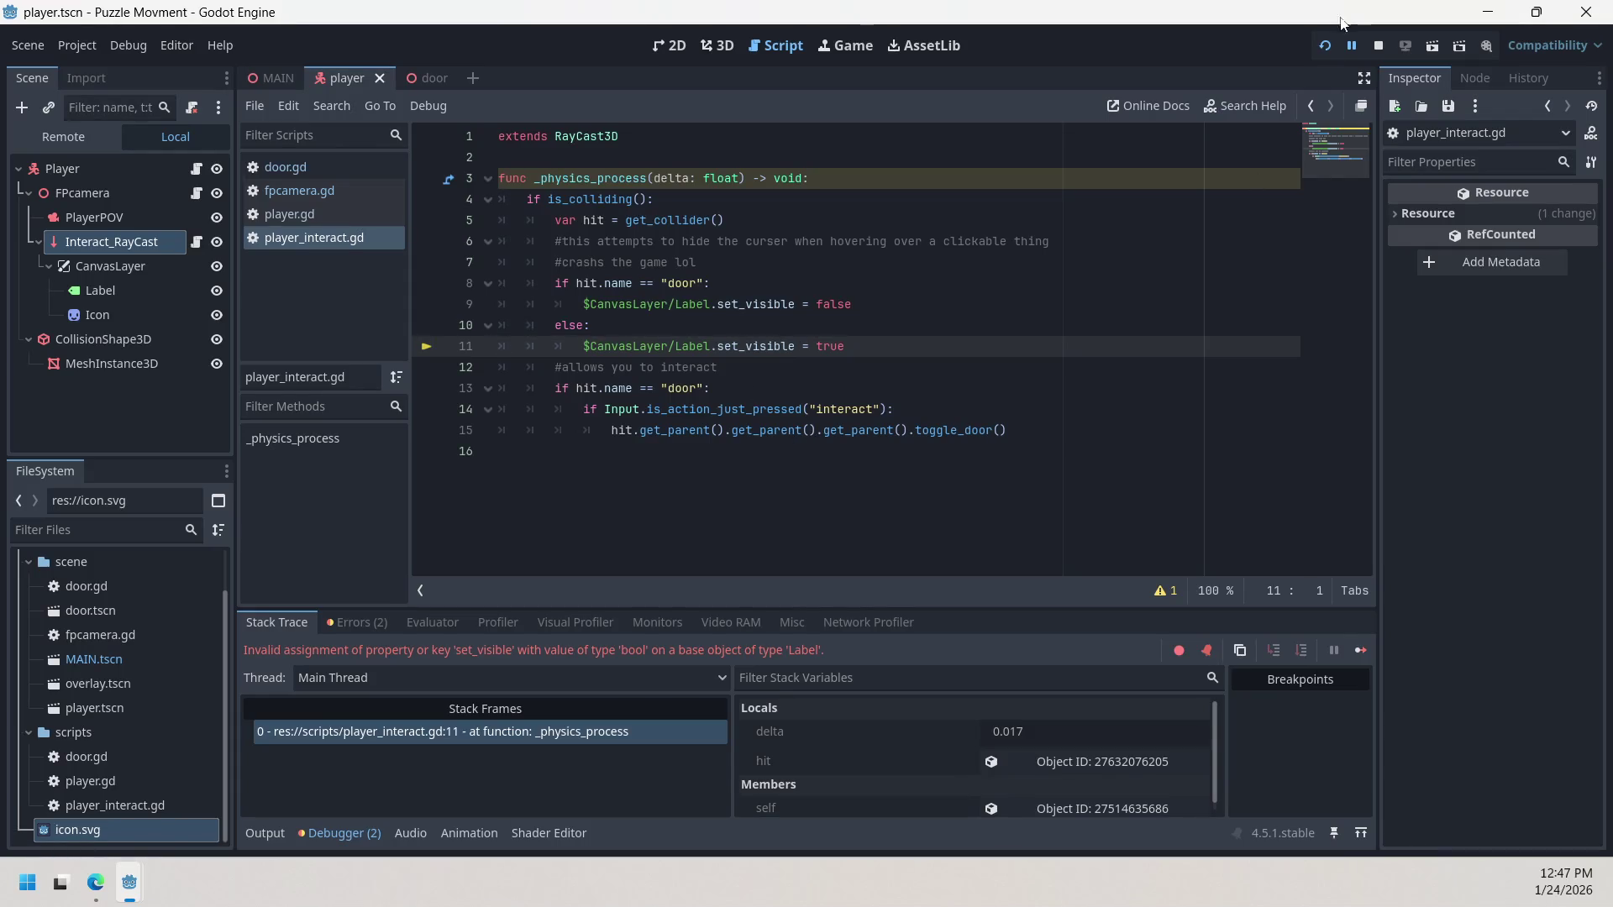
{"action": "left_click", "coordinate": [1325, 46]}
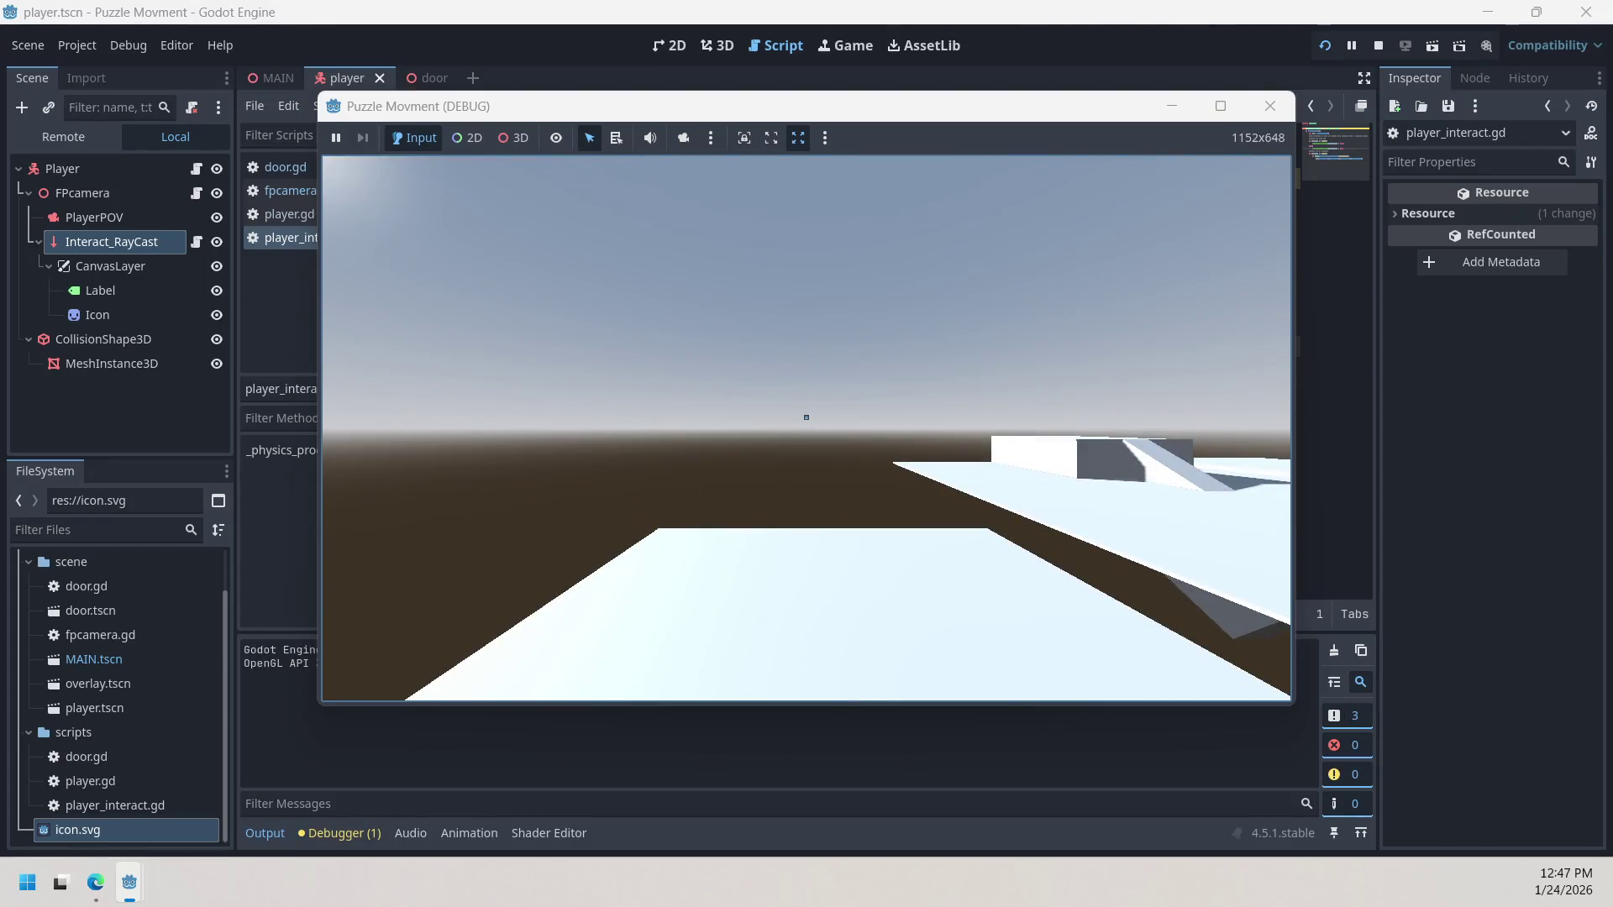
{"action": "mouse_move", "coordinate": [807, 418]}
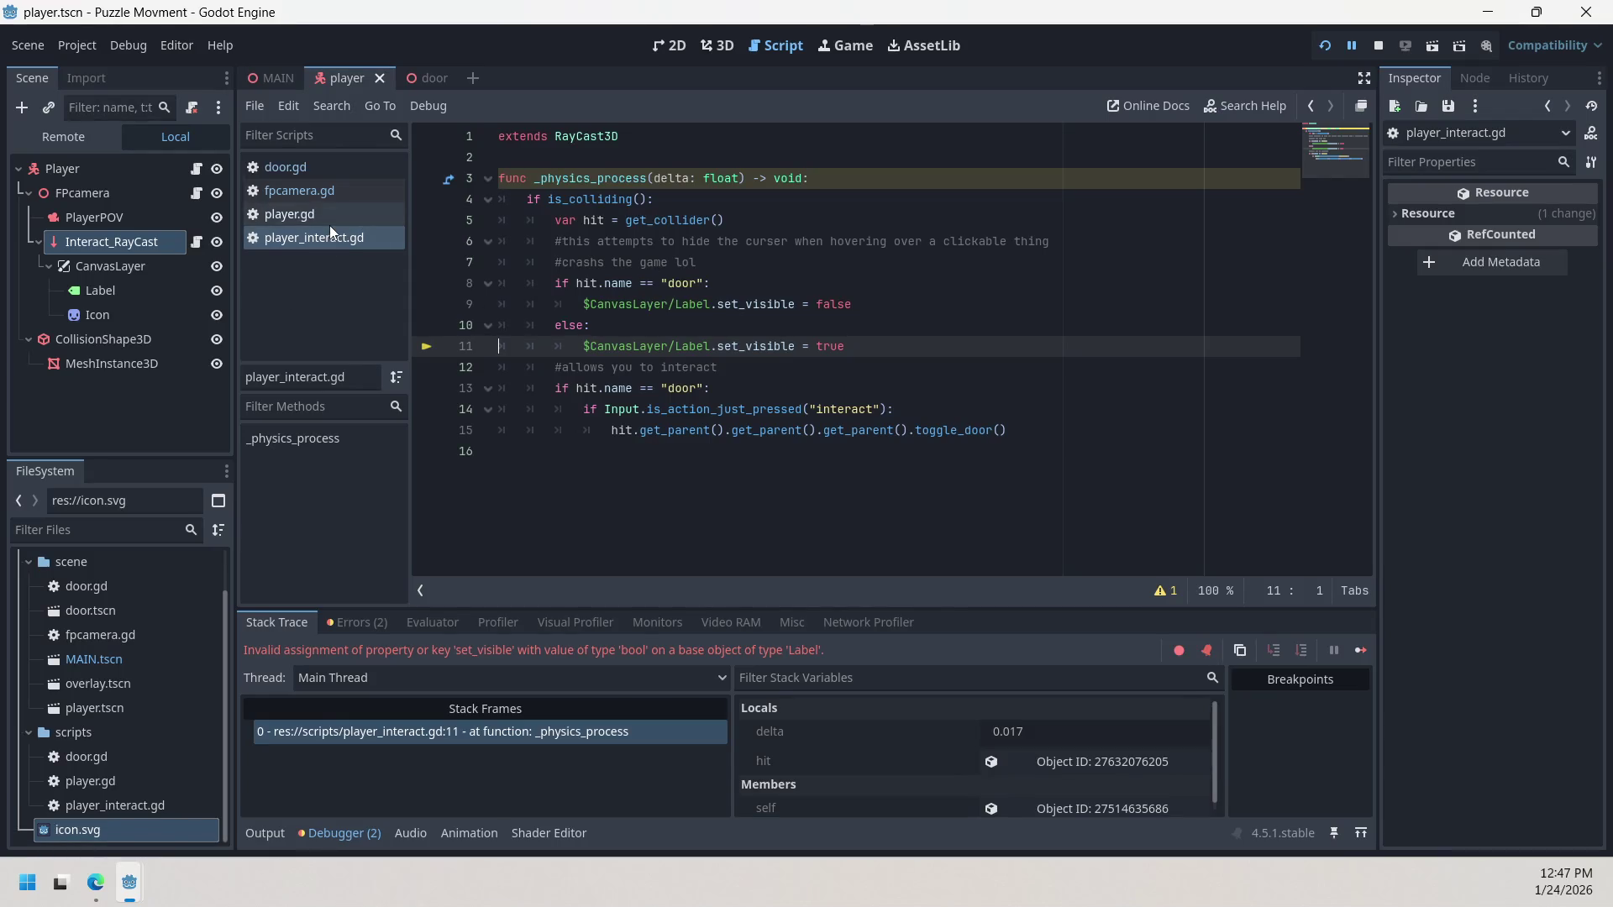
Step: Inspect Interact_RayCast's Collide With and Debug Shape properties in the Inspector
{"action": "double_click", "coordinate": [121, 243]}
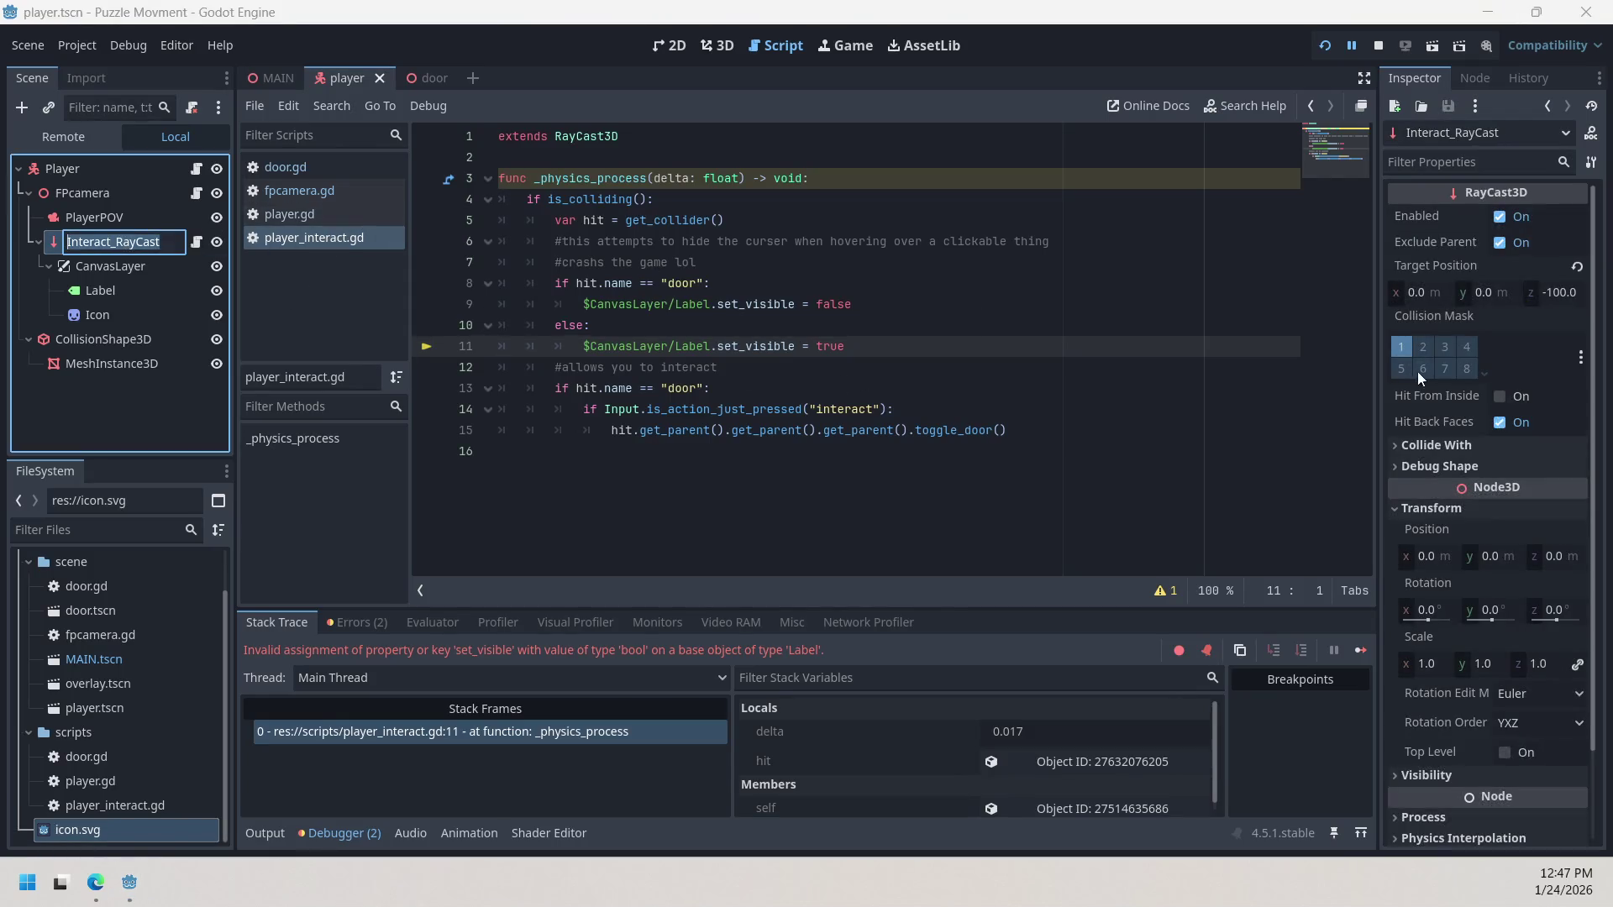
{"action": "scroll", "coordinate": [1520, 471], "scroll_direction": "down", "scroll_amount": 3}
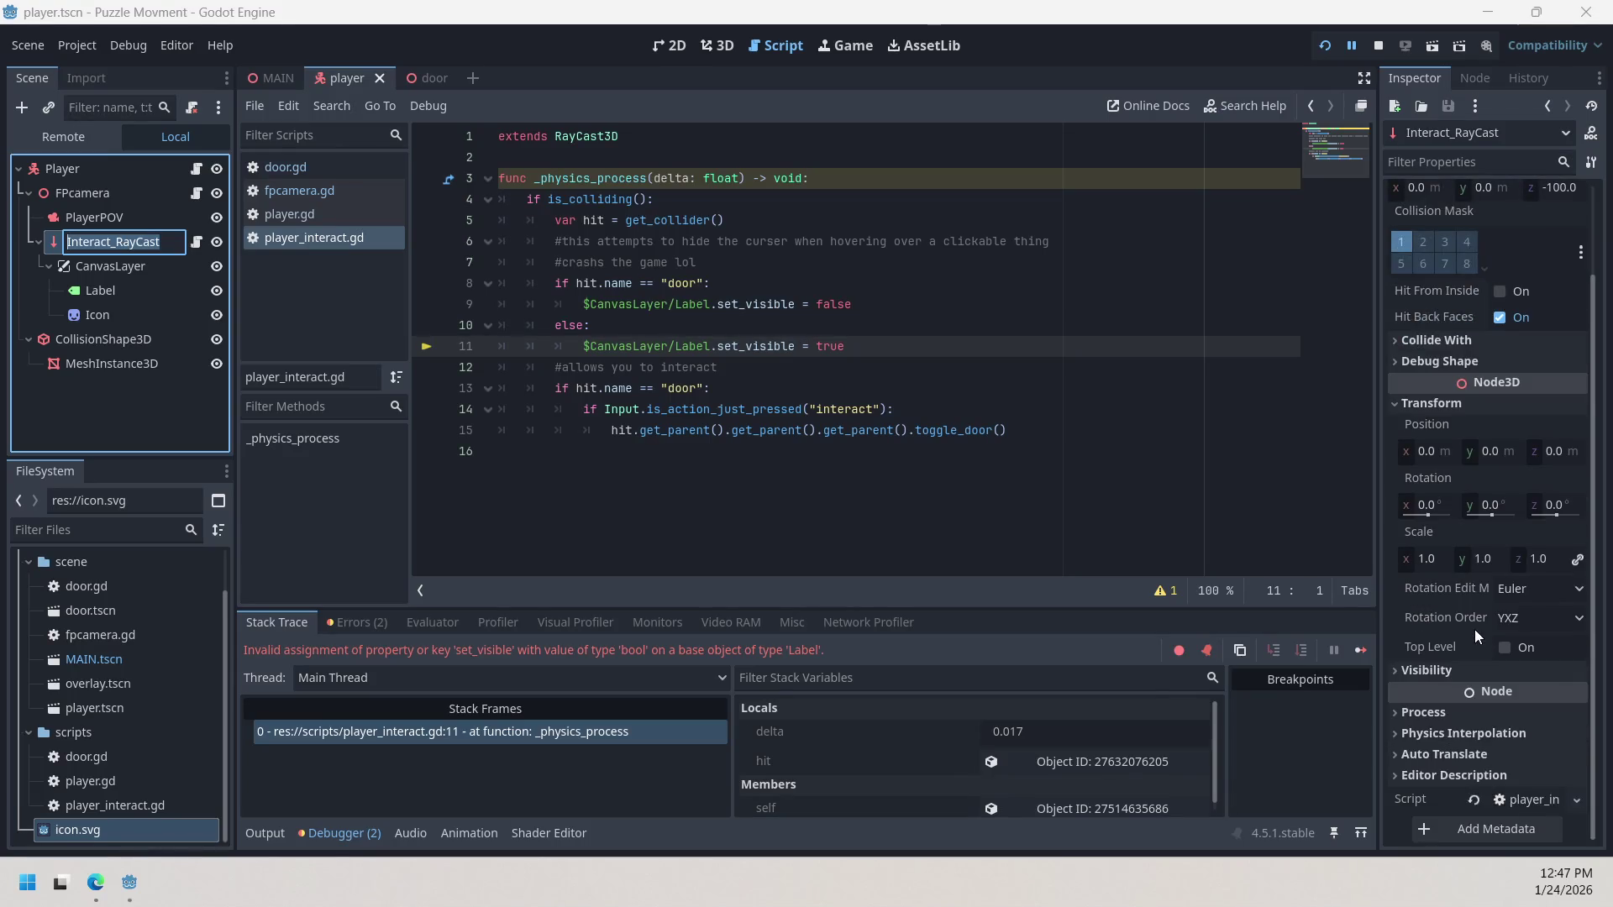
{"action": "scroll", "coordinate": [1459, 572], "scroll_direction": "up", "scroll_amount": 1}
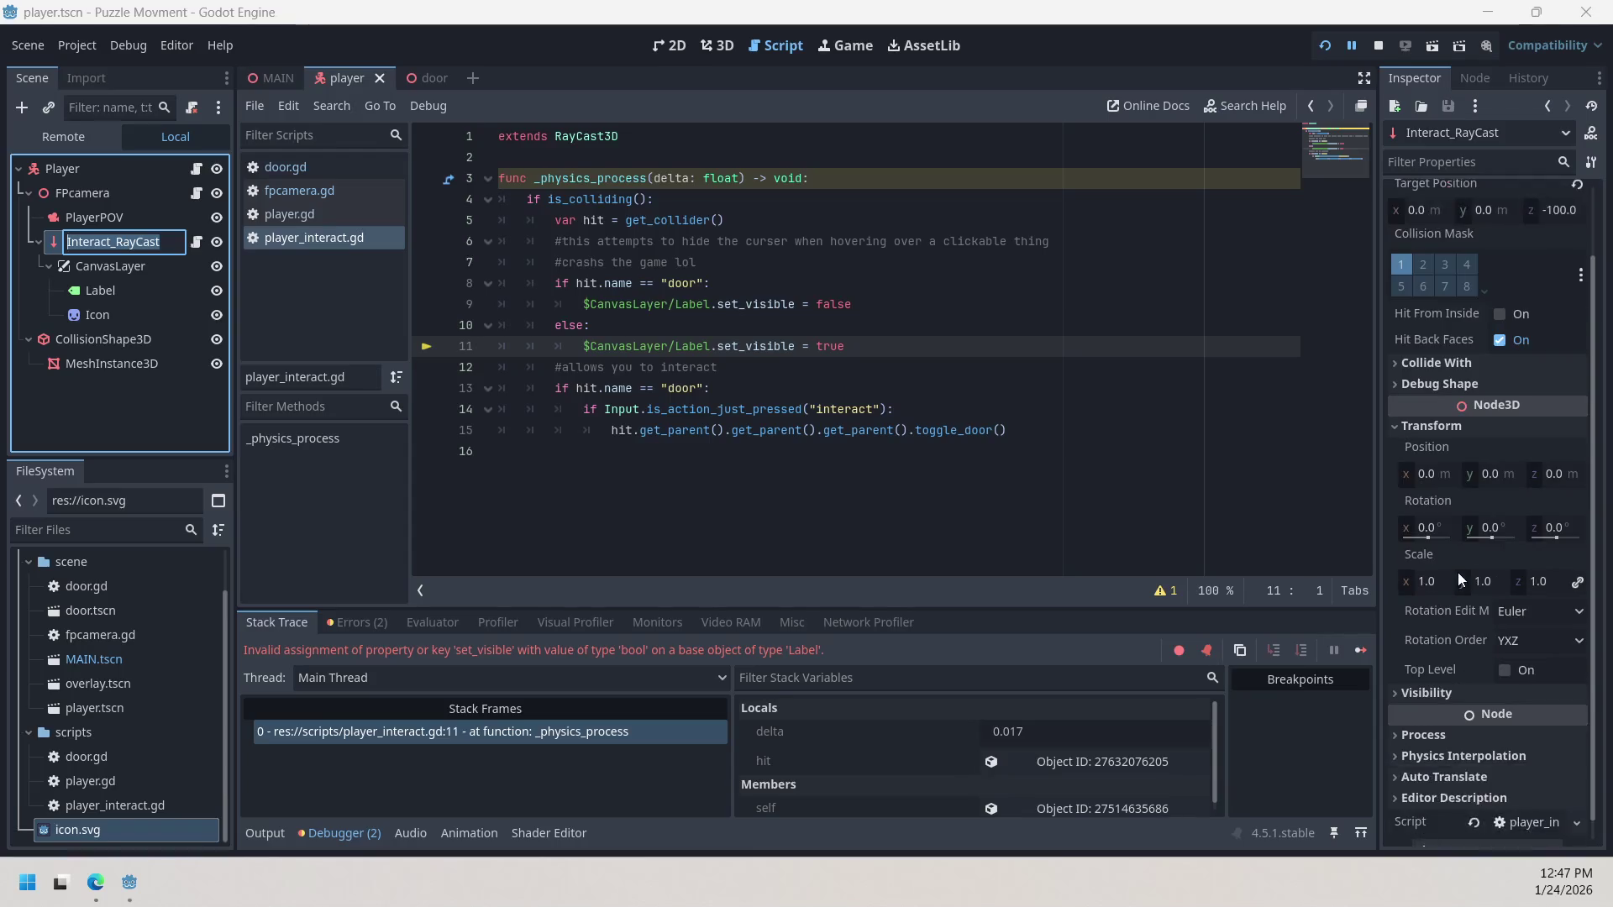
{"action": "left_click", "coordinate": [1420, 364]}
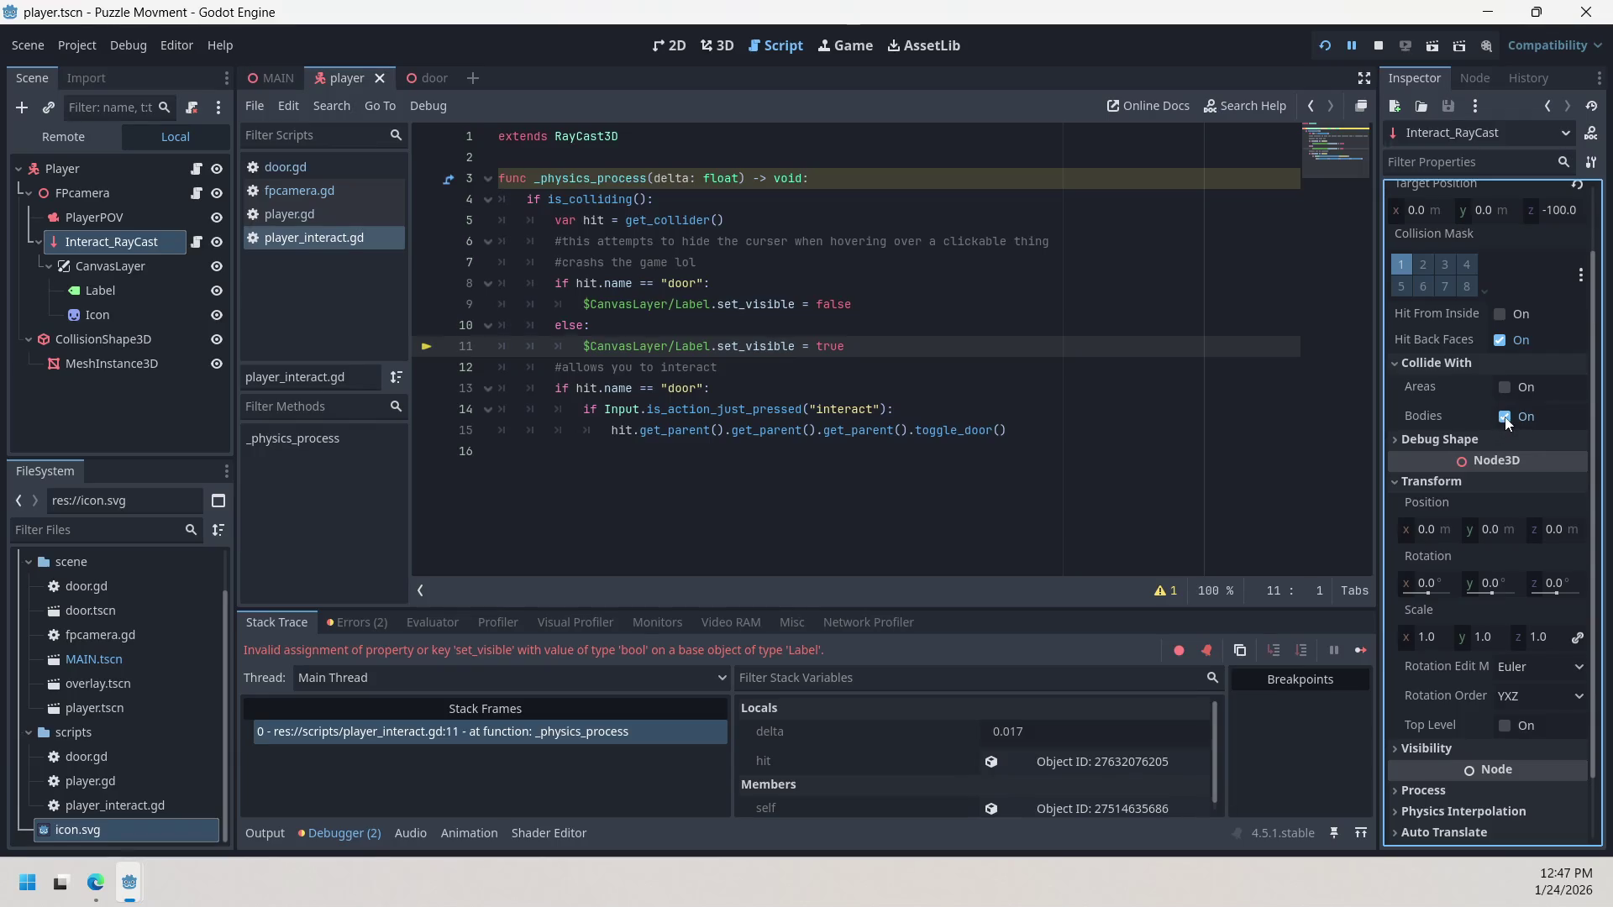
{"action": "left_click", "coordinate": [1438, 364]}
{"action": "left_click", "coordinate": [1446, 385]}
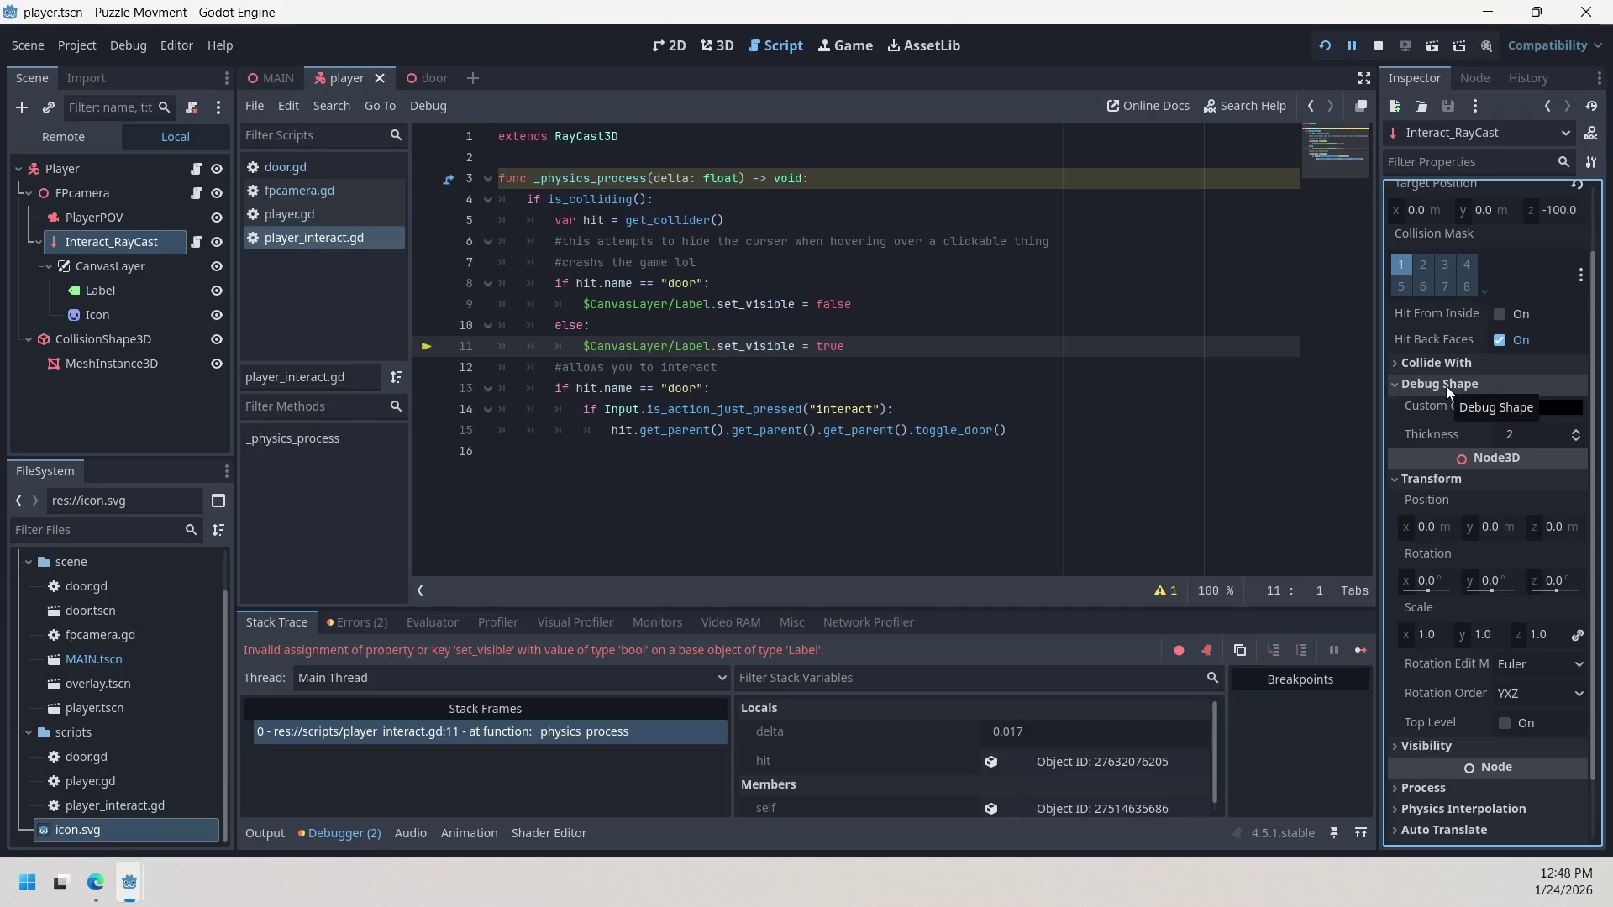
{"action": "left_click", "coordinate": [1457, 383]}
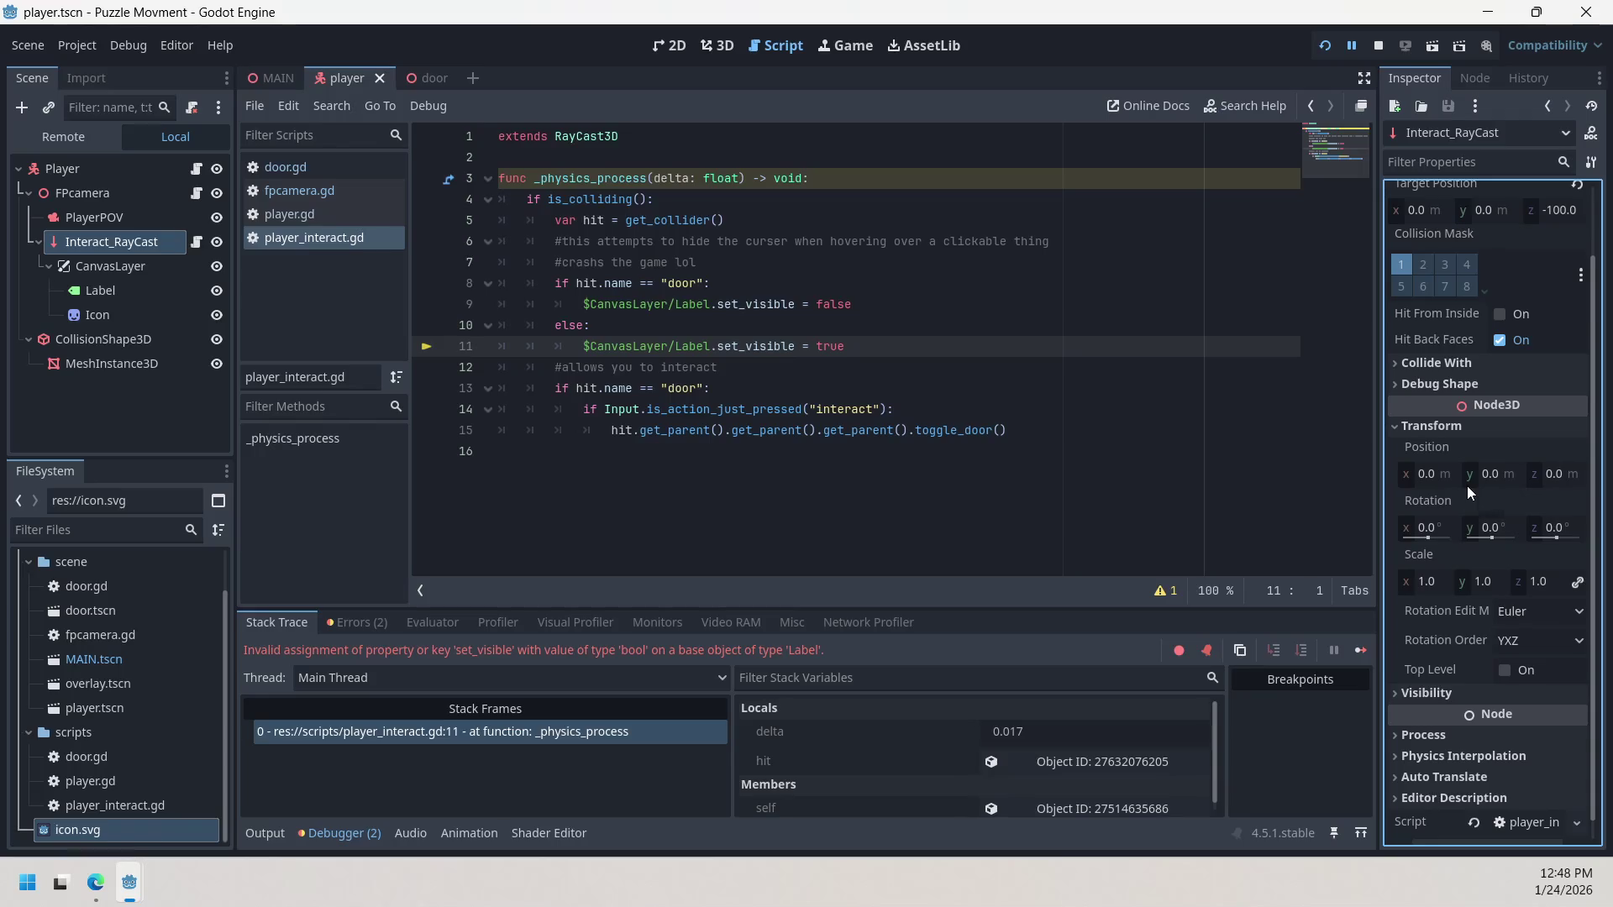
{"action": "scroll", "coordinate": [1470, 504], "scroll_direction": "down", "scroll_amount": 1}
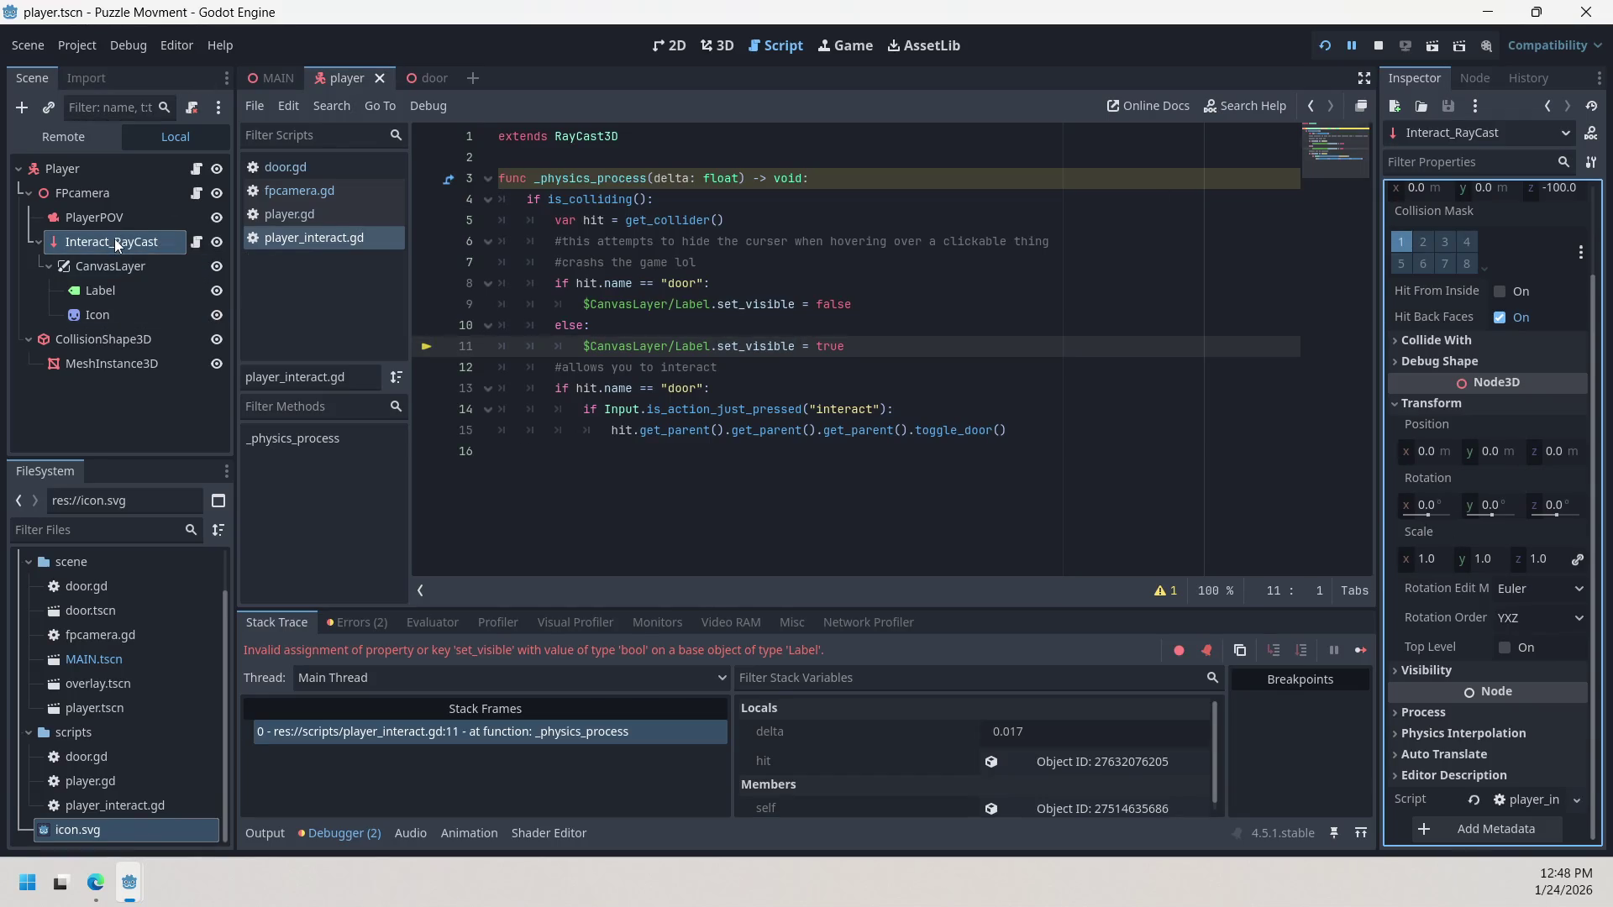
Step: Reselect Interact_RayCast in the Scene dock, leaving its name unchanged
{"action": "left_click", "coordinate": [115, 249]}
{"action": "left_click", "coordinate": [171, 246]}
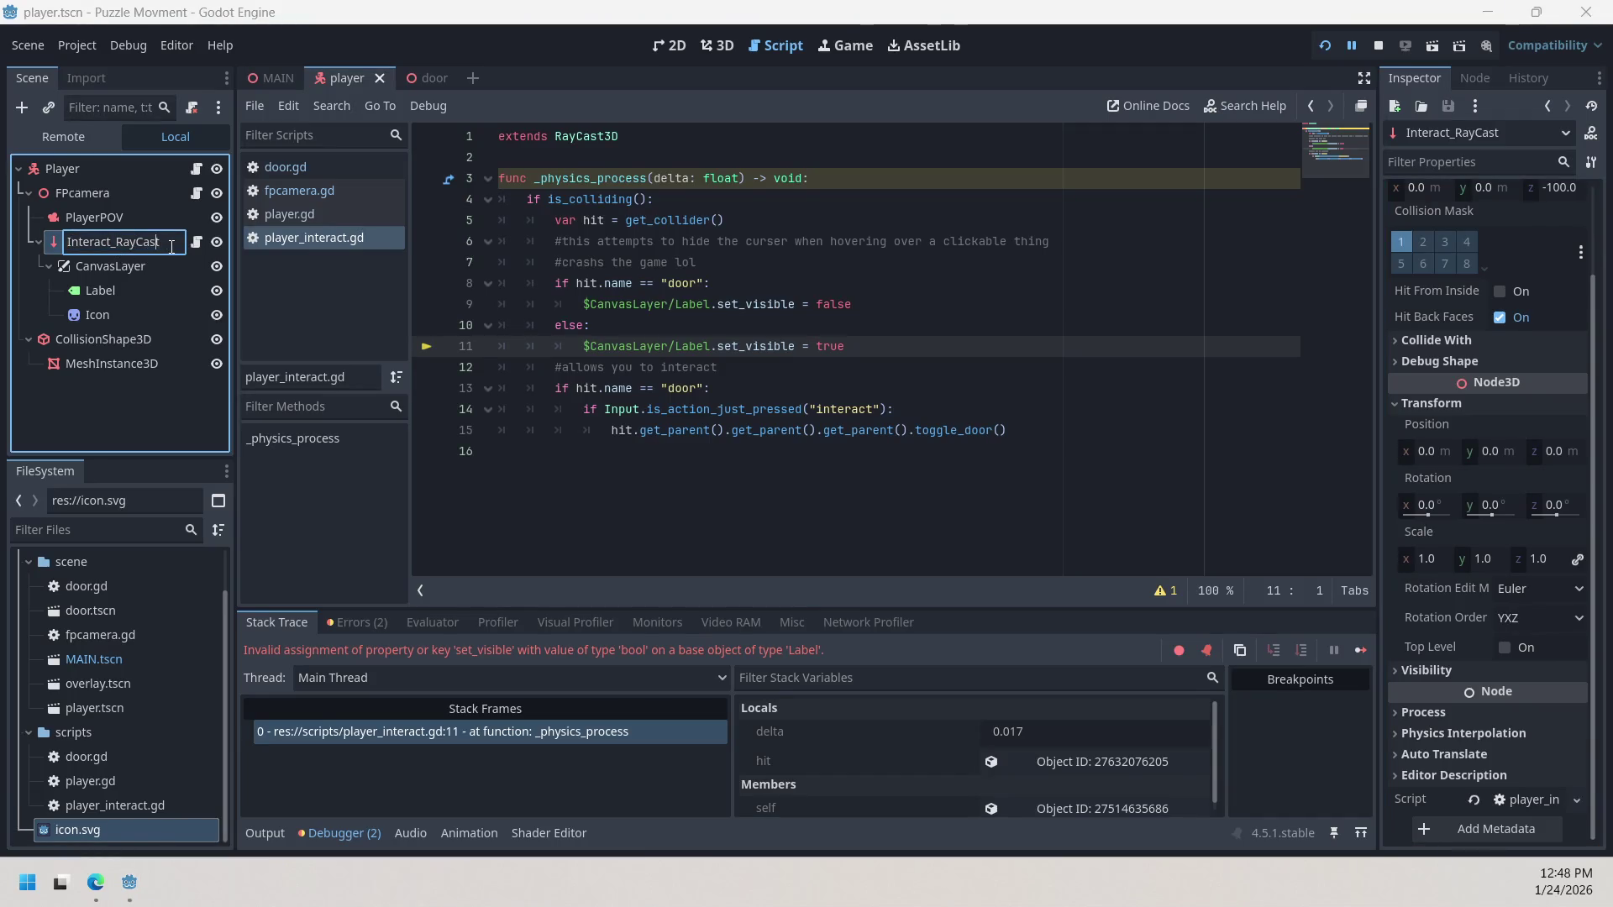
{"action": "key", "text": "Return"}
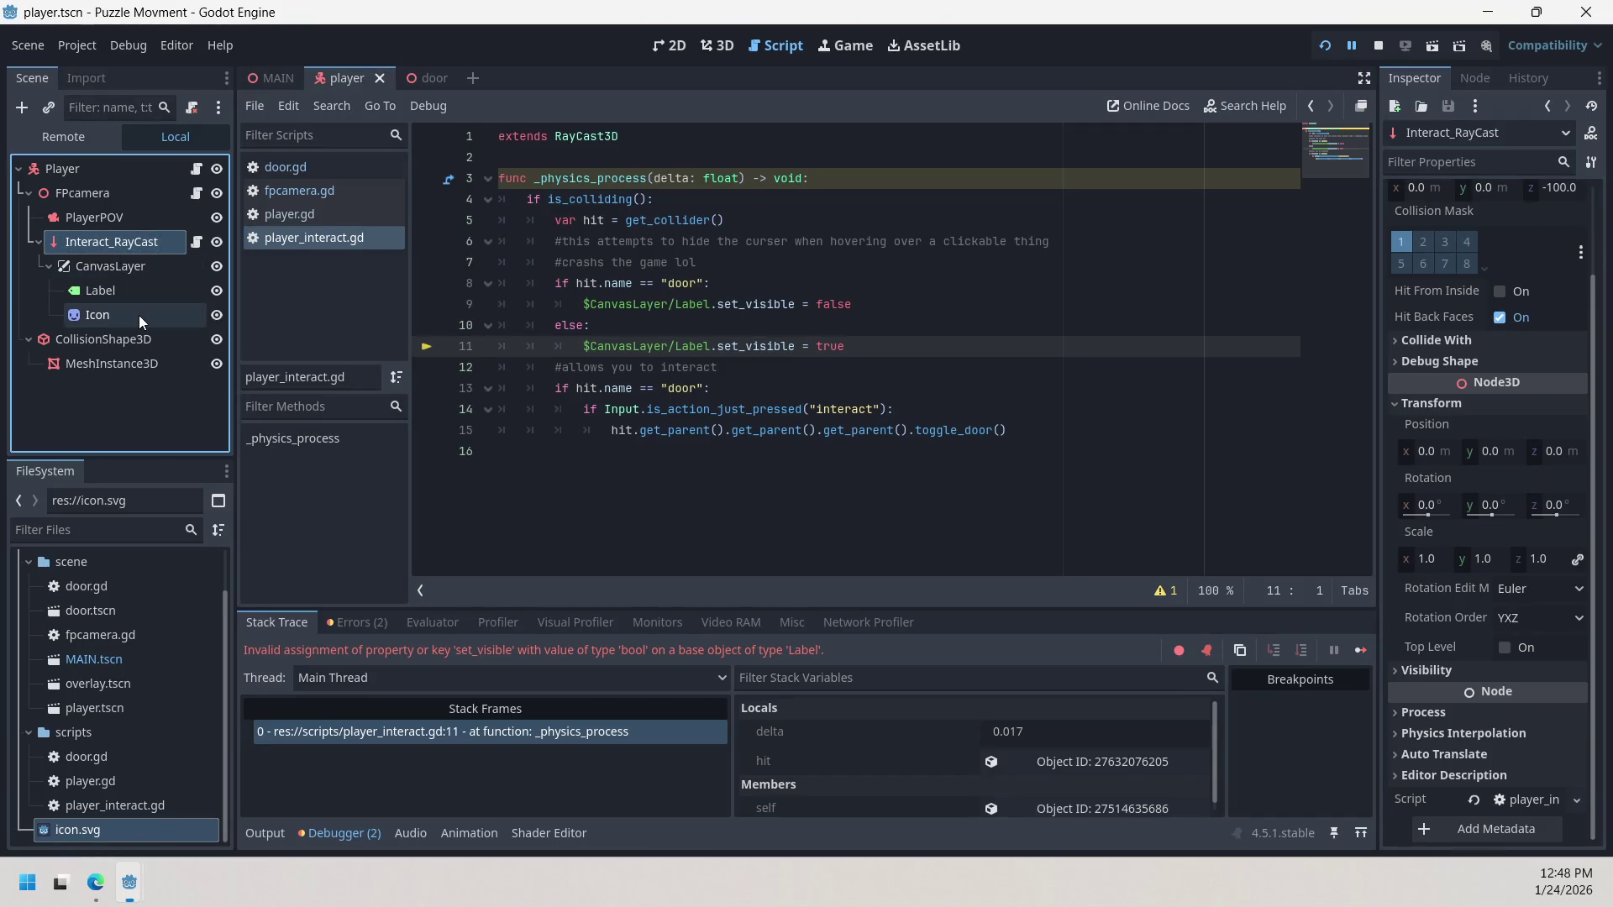
{"action": "right_click", "coordinate": [139, 315]}
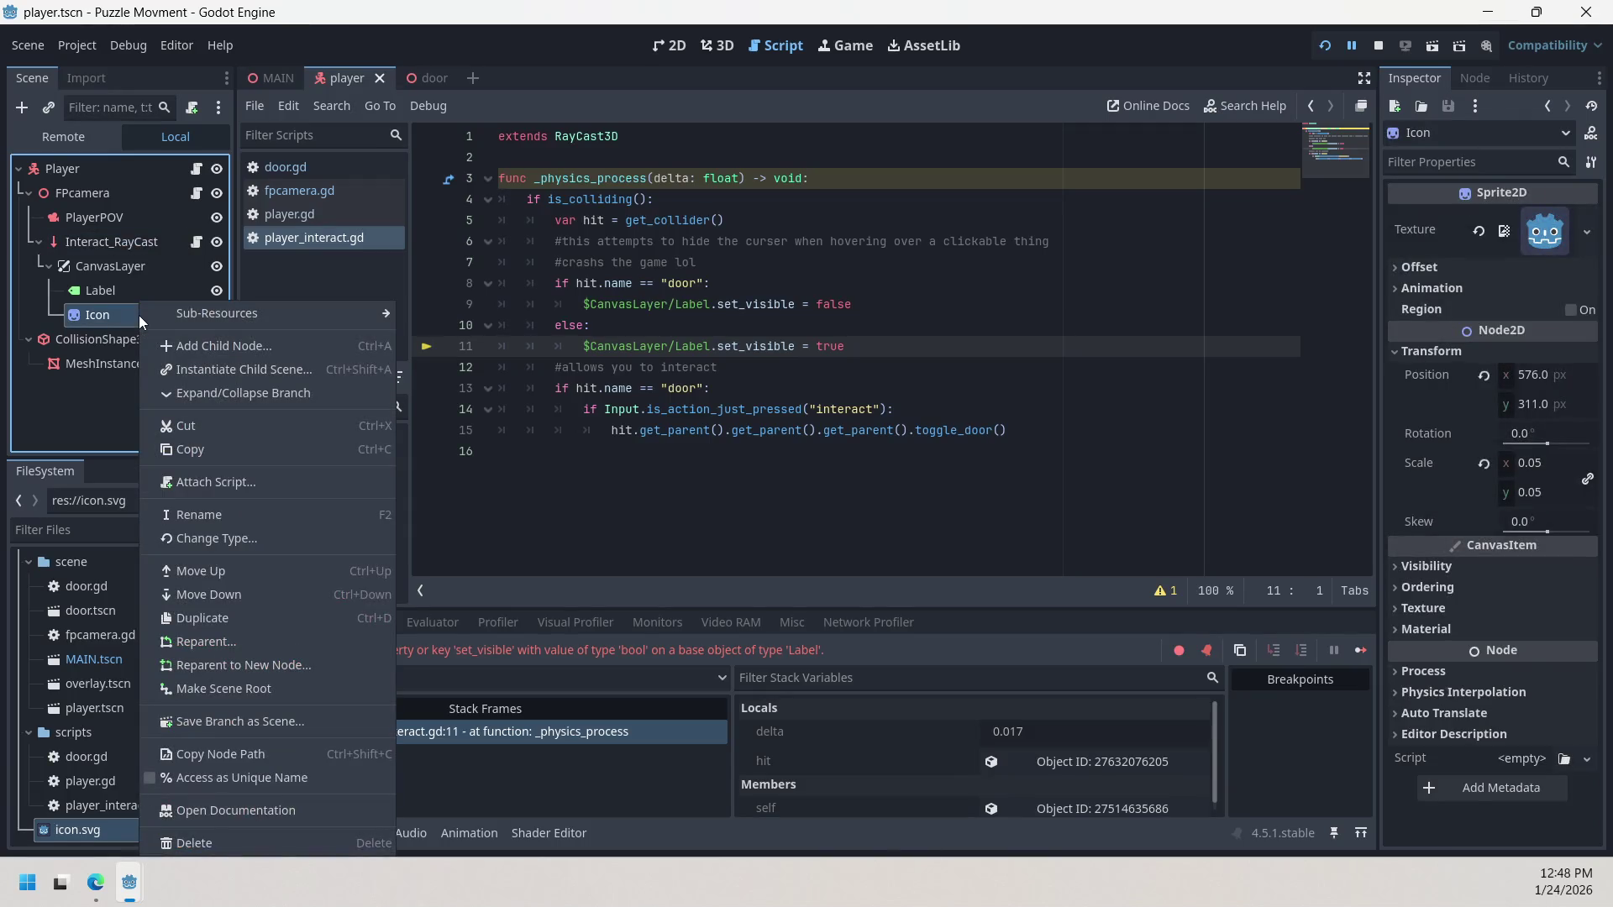
{"action": "key", "text": "Escape"}
{"action": "double_click", "coordinate": [144, 245]}
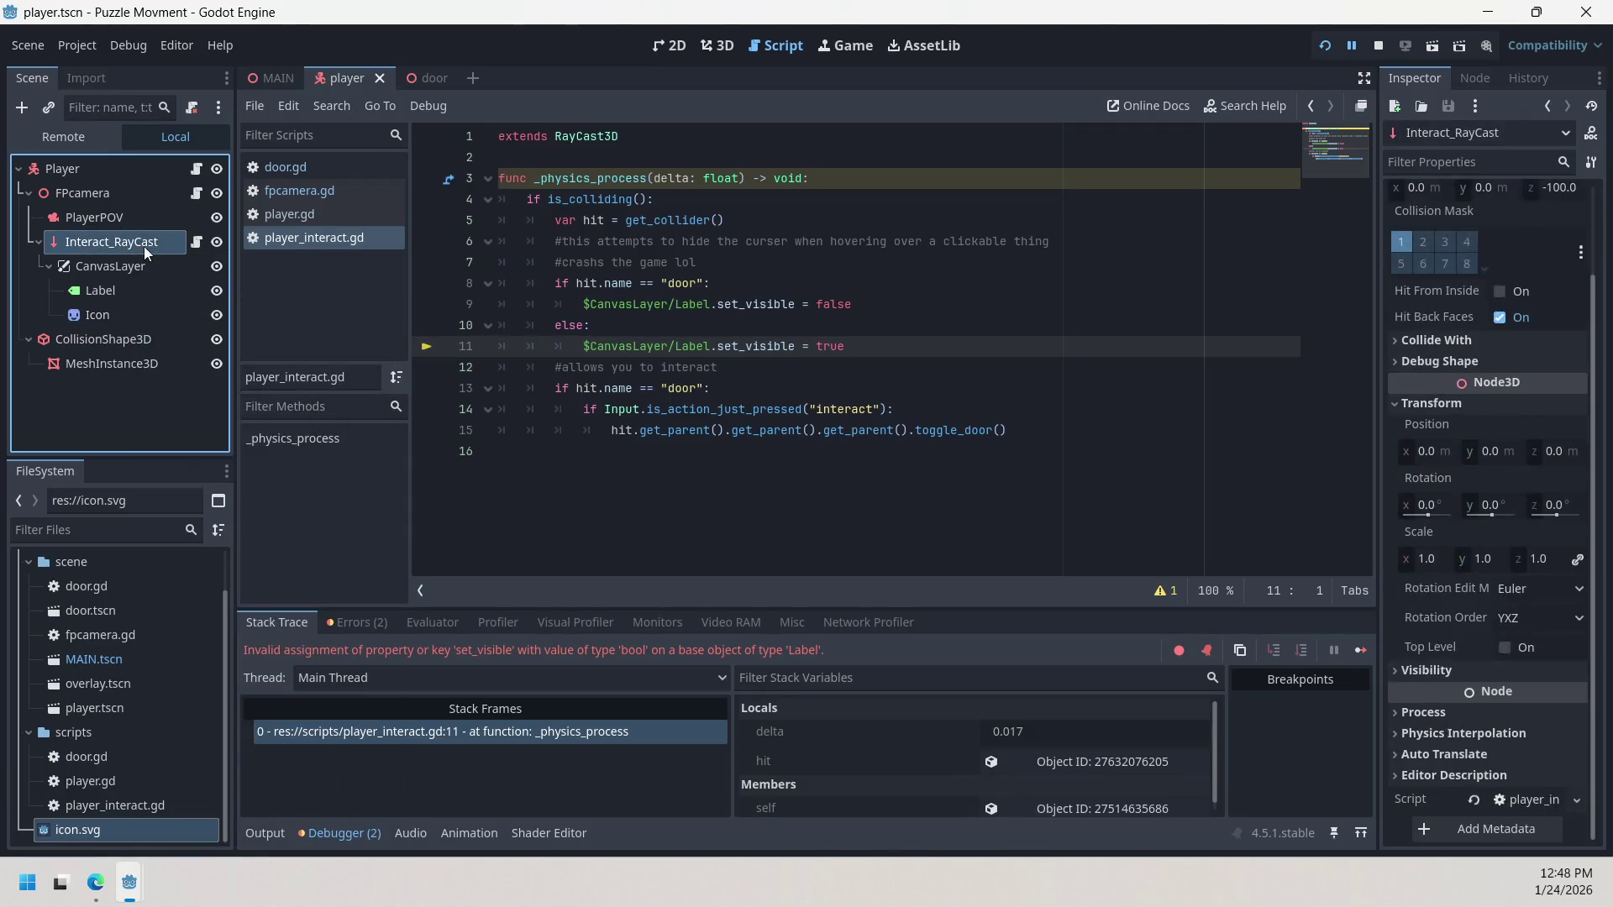
{"action": "key", "text": "Escape"}
Step: Switch to the 3D view and tidy Interact_RayCast's property sections in the Inspector
{"action": "mouse_move", "coordinate": [1464, 601]}
{"action": "left_click", "coordinate": [731, 45]}
{"action": "left_click_drag", "start_coordinate": [966, 278], "coordinate": [1034, 359]}
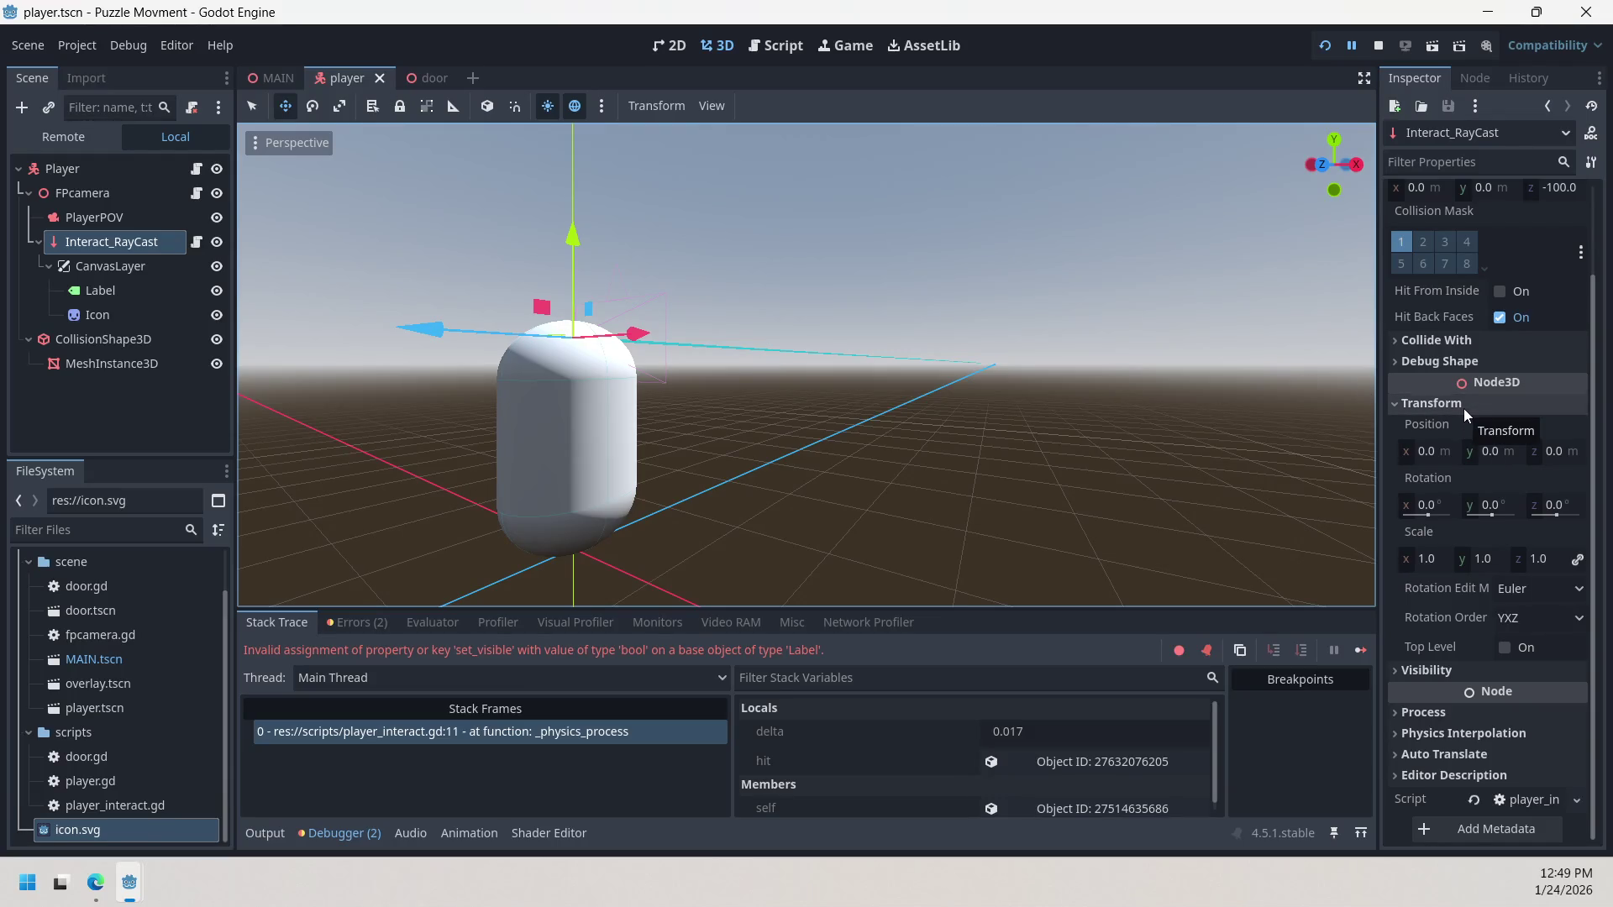
{"action": "left_click", "coordinate": [1439, 671]}
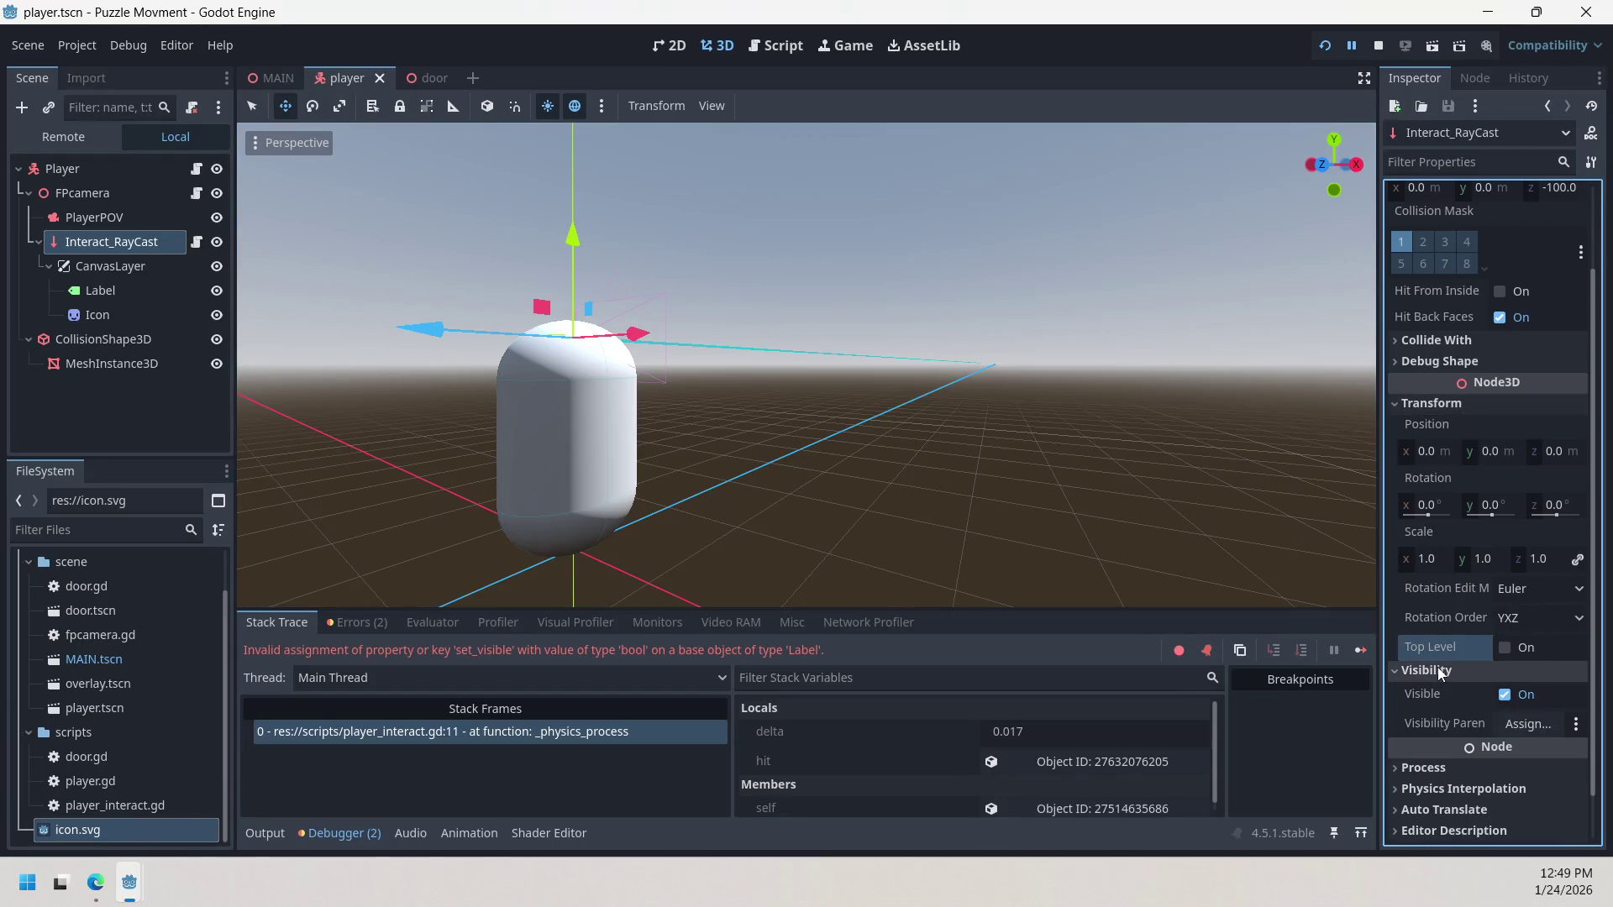
{"action": "left_click", "coordinate": [1439, 670]}
{"action": "left_click", "coordinate": [1464, 340]}
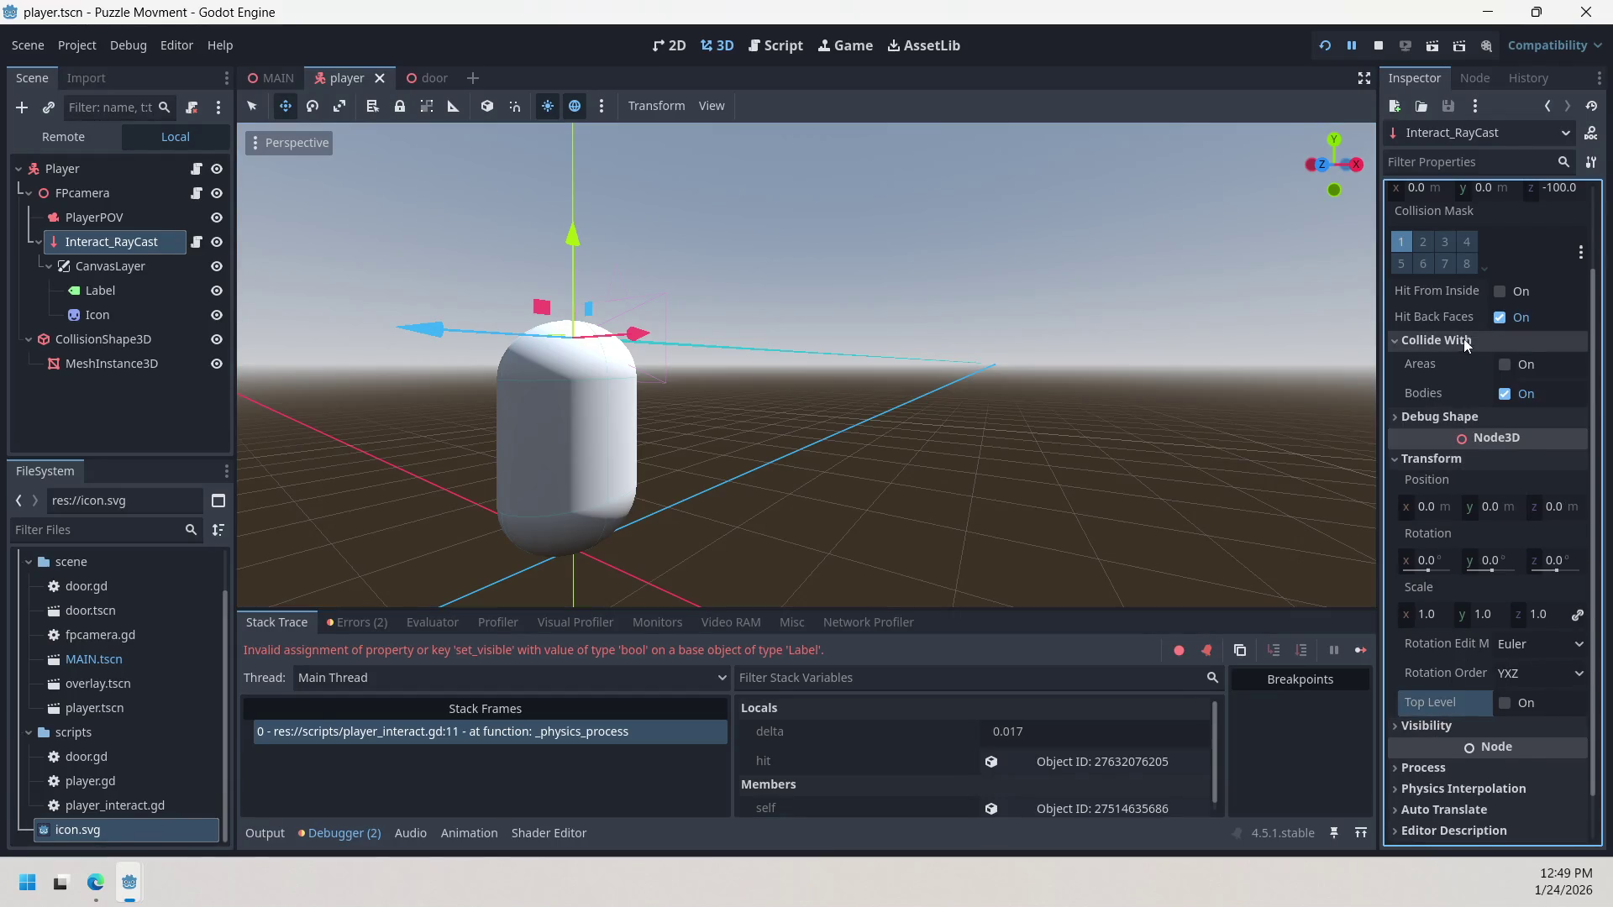
{"action": "left_click", "coordinate": [1464, 340]}
{"action": "left_click", "coordinate": [1461, 370]}
{"action": "left_click", "coordinate": [1460, 370]}
{"action": "scroll", "coordinate": [1470, 269], "scroll_direction": "up", "scroll_amount": 2}
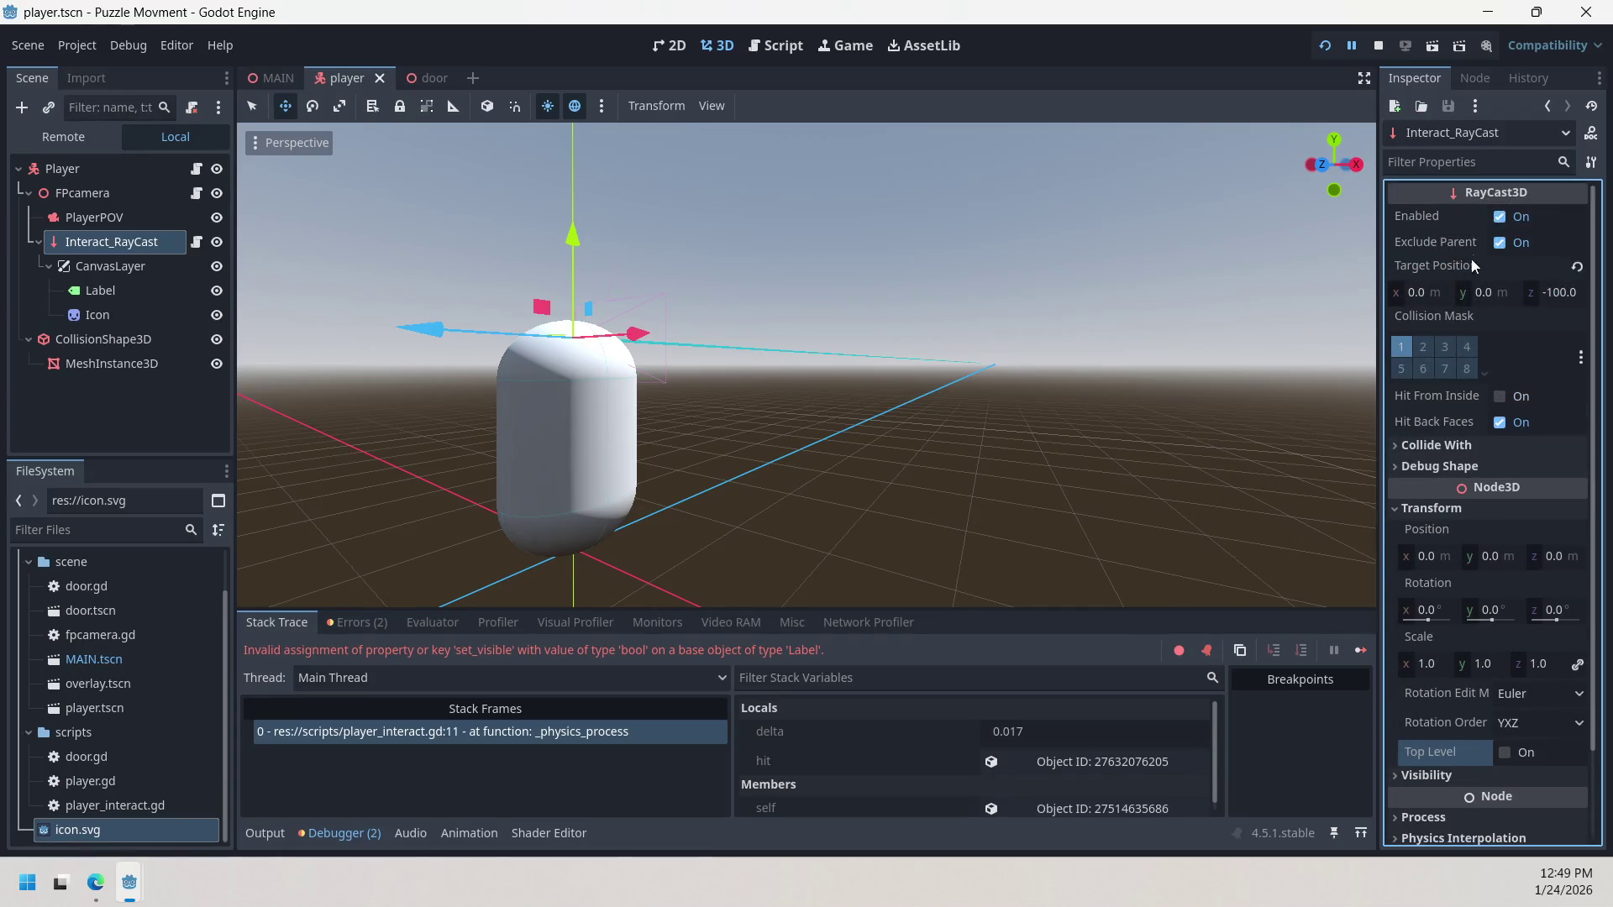
Step: Set the ray's Target Position z to -2 and run the game to test reach
{"action": "left_click", "coordinate": [1563, 290]}
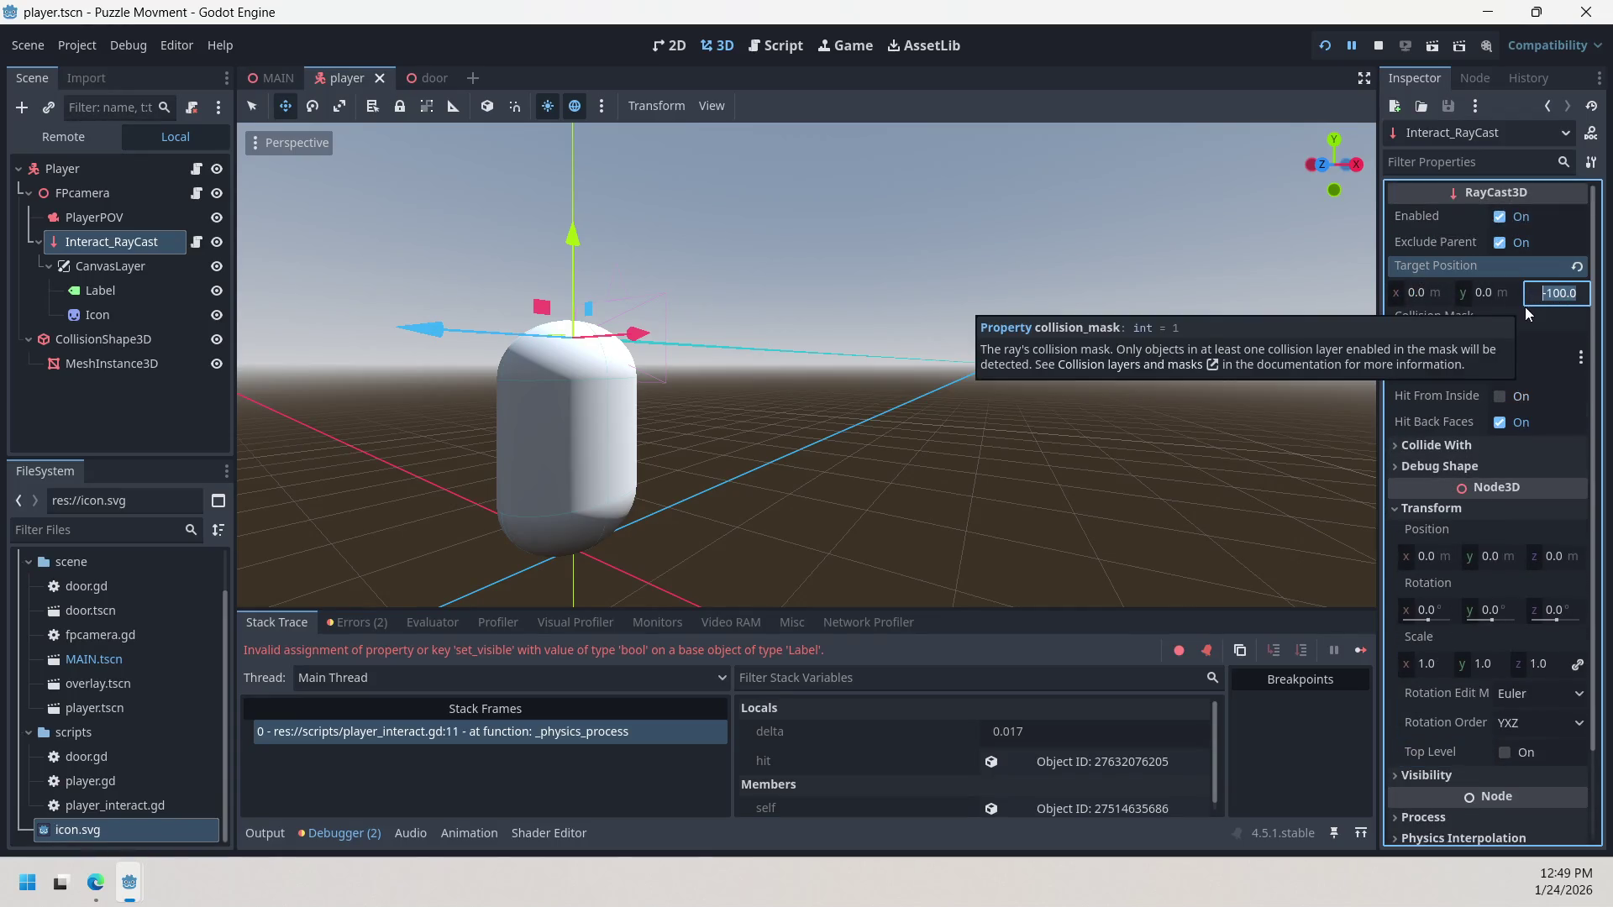
{"action": "type", "text": "-"}
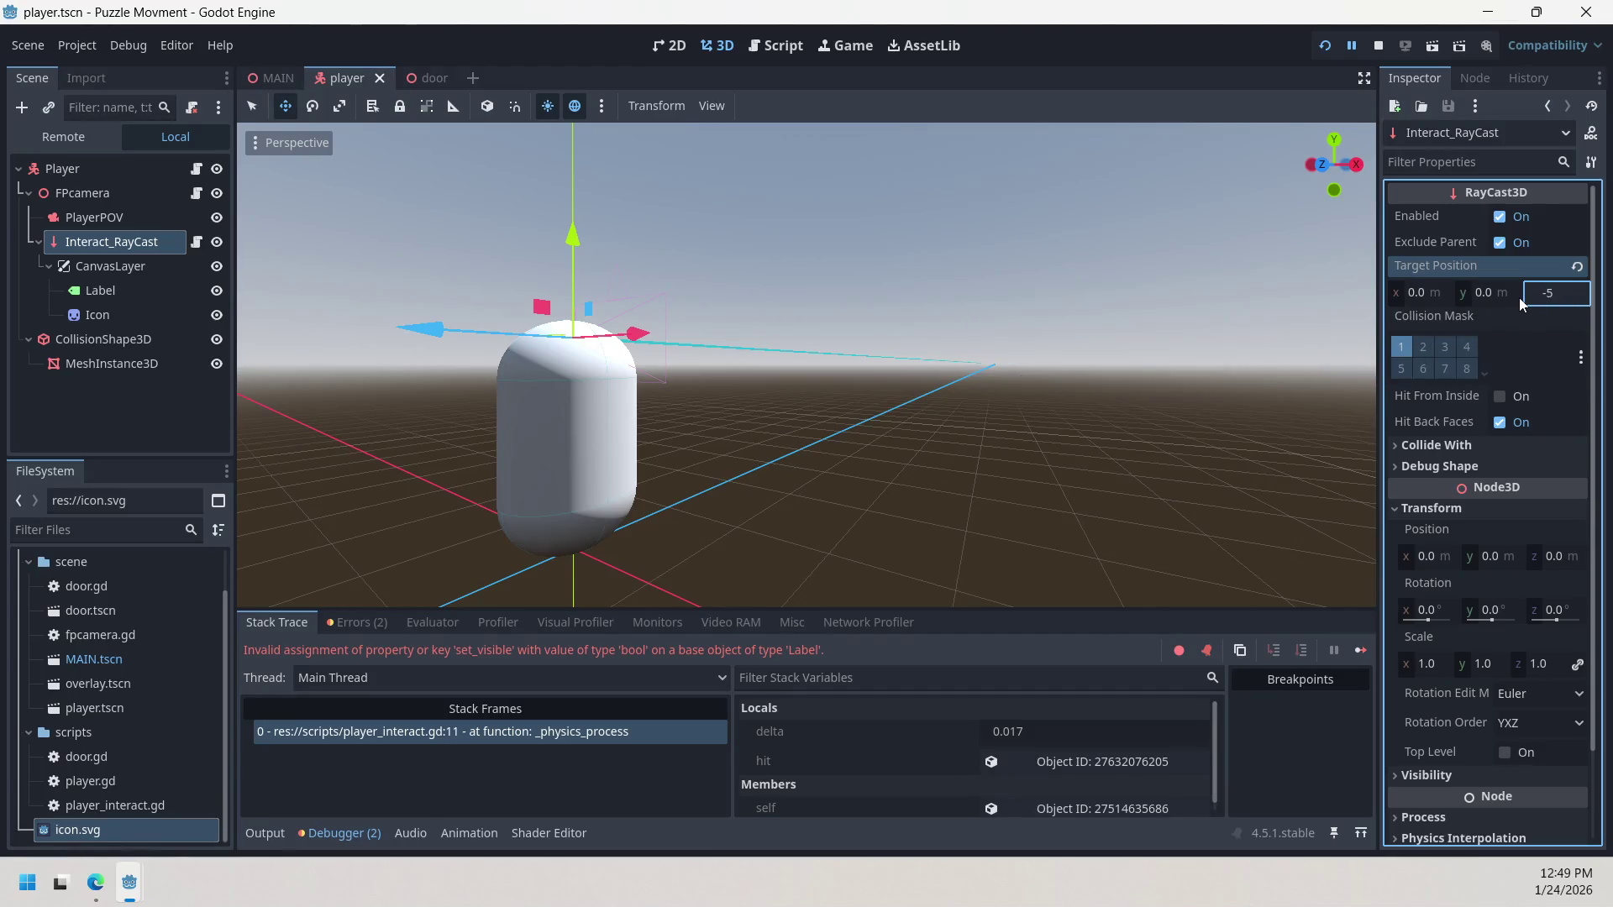
{"action": "key", "text": "BackSpace"}
{"action": "type", "text": "2"}
{"action": "left_click", "coordinate": [1307, 296]}
{"action": "left_click", "coordinate": [1329, 48]}
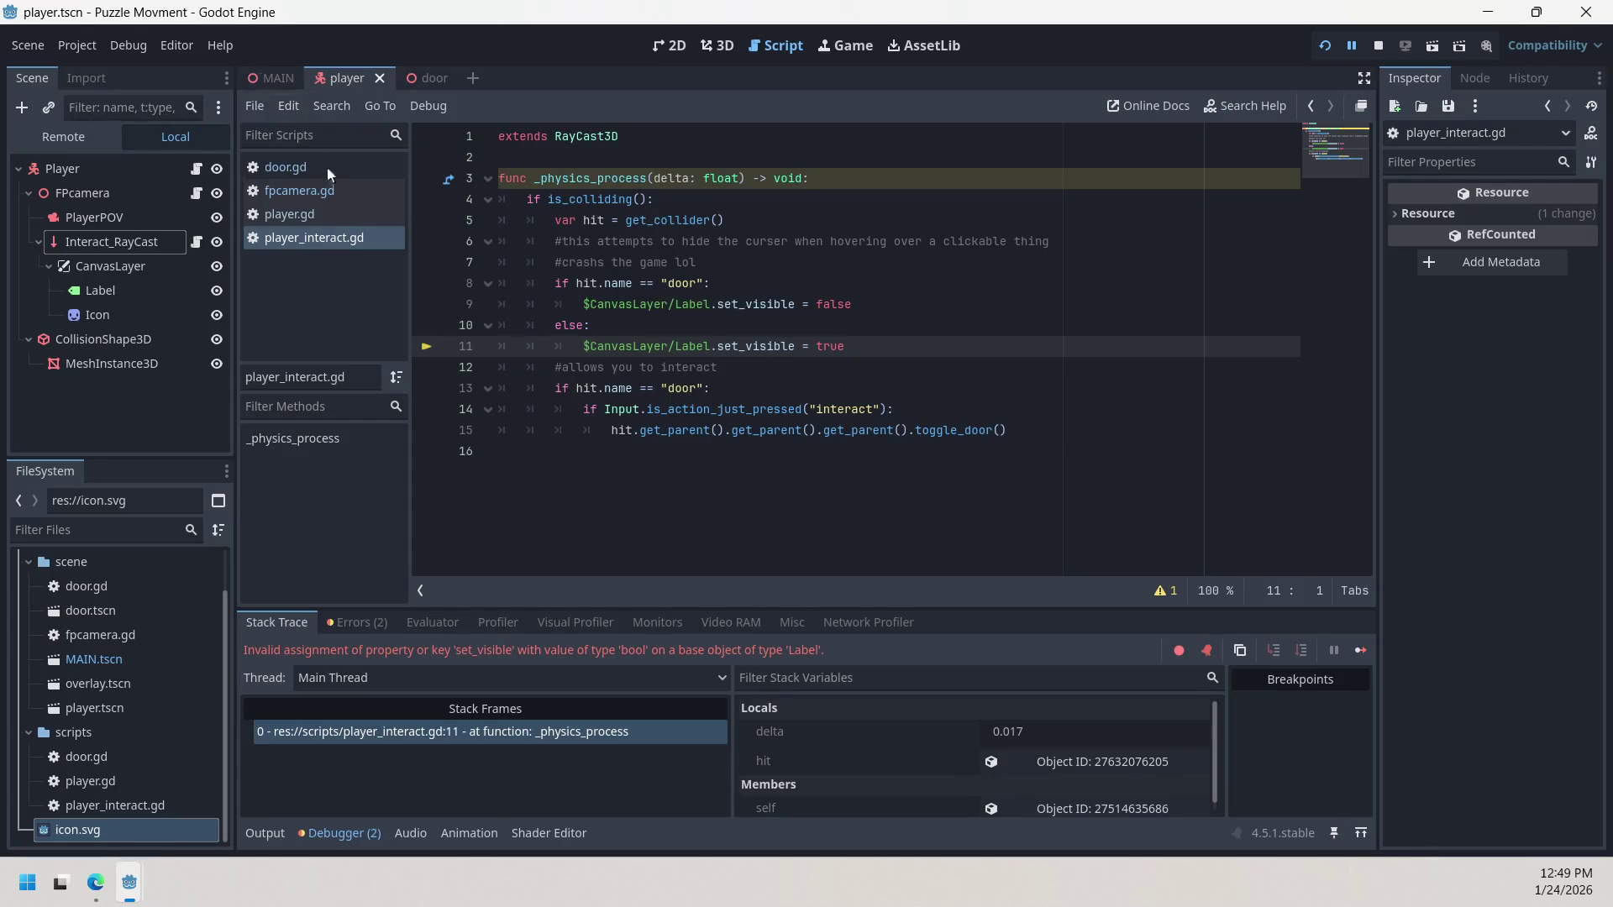
Step: Change Interact_RayCast's Target Position z to -5 and rerun the game, walking forward
{"action": "double_click", "coordinate": [117, 242]}
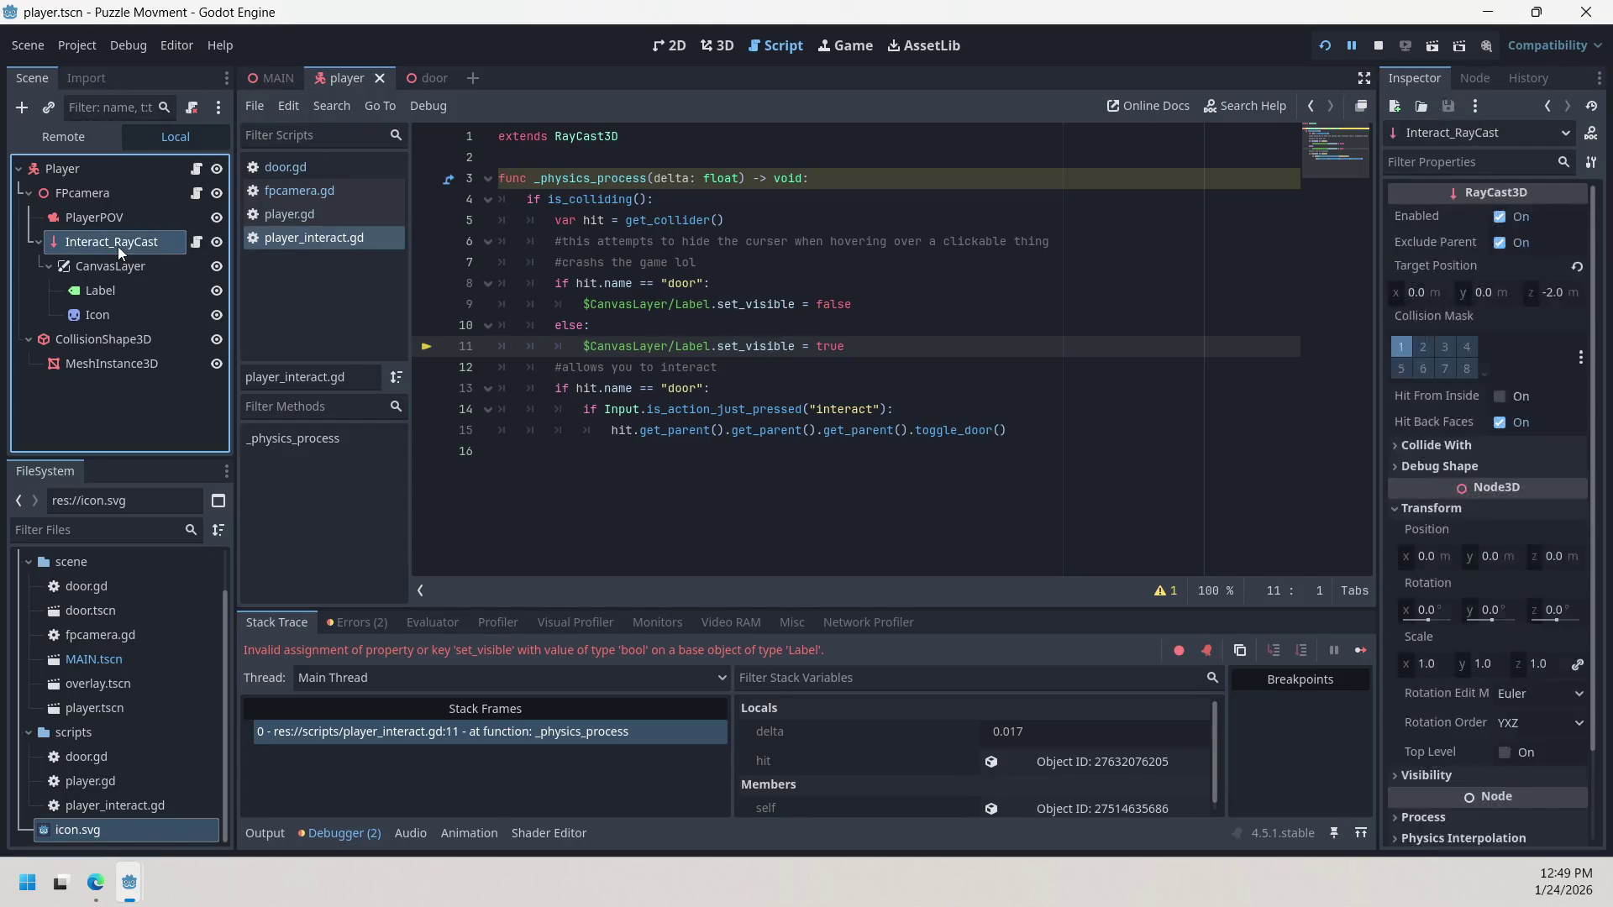
{"action": "left_click", "coordinate": [1551, 296]}
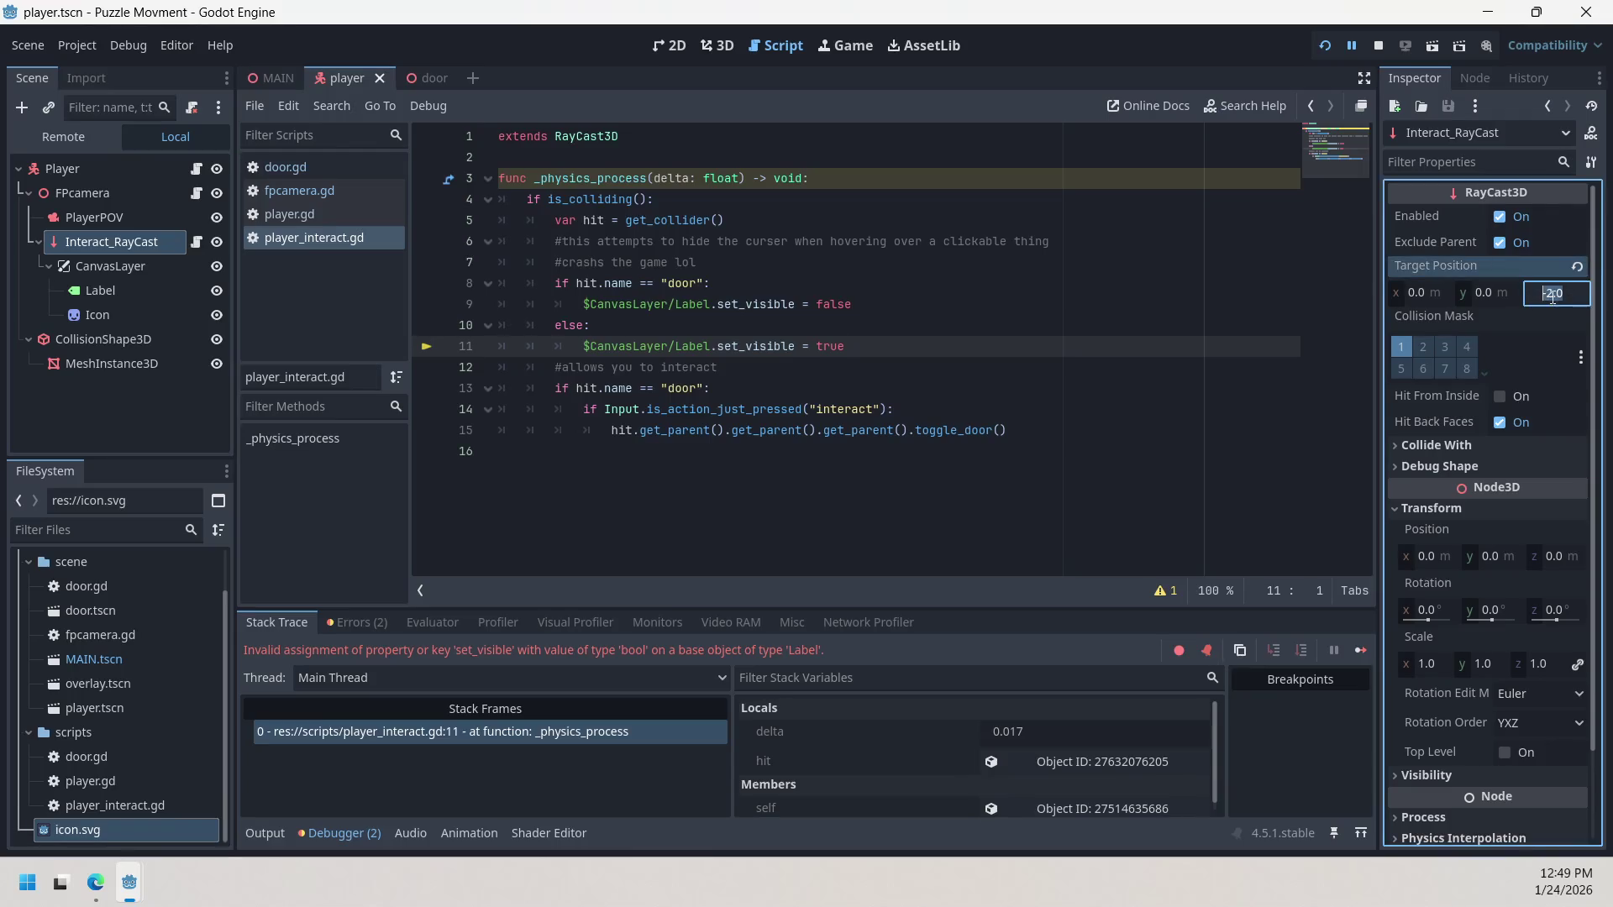
{"action": "type", "text": "-5"}
{"action": "key", "text": "Return"}
{"action": "left_click", "coordinate": [1325, 47]}
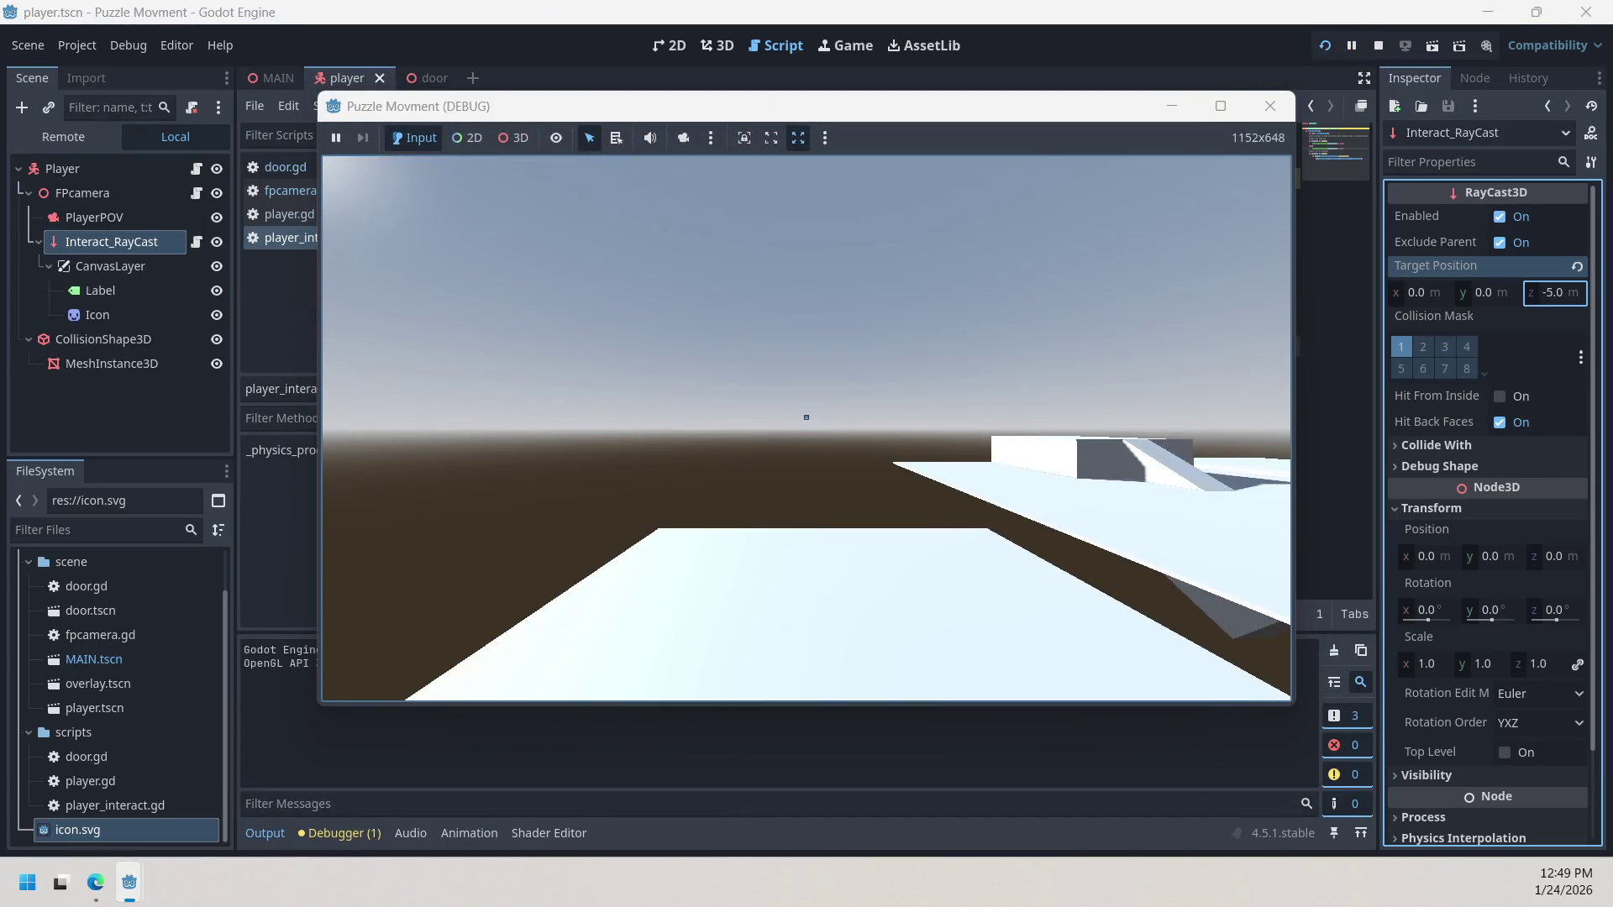
{"action": "key", "text": "w"}
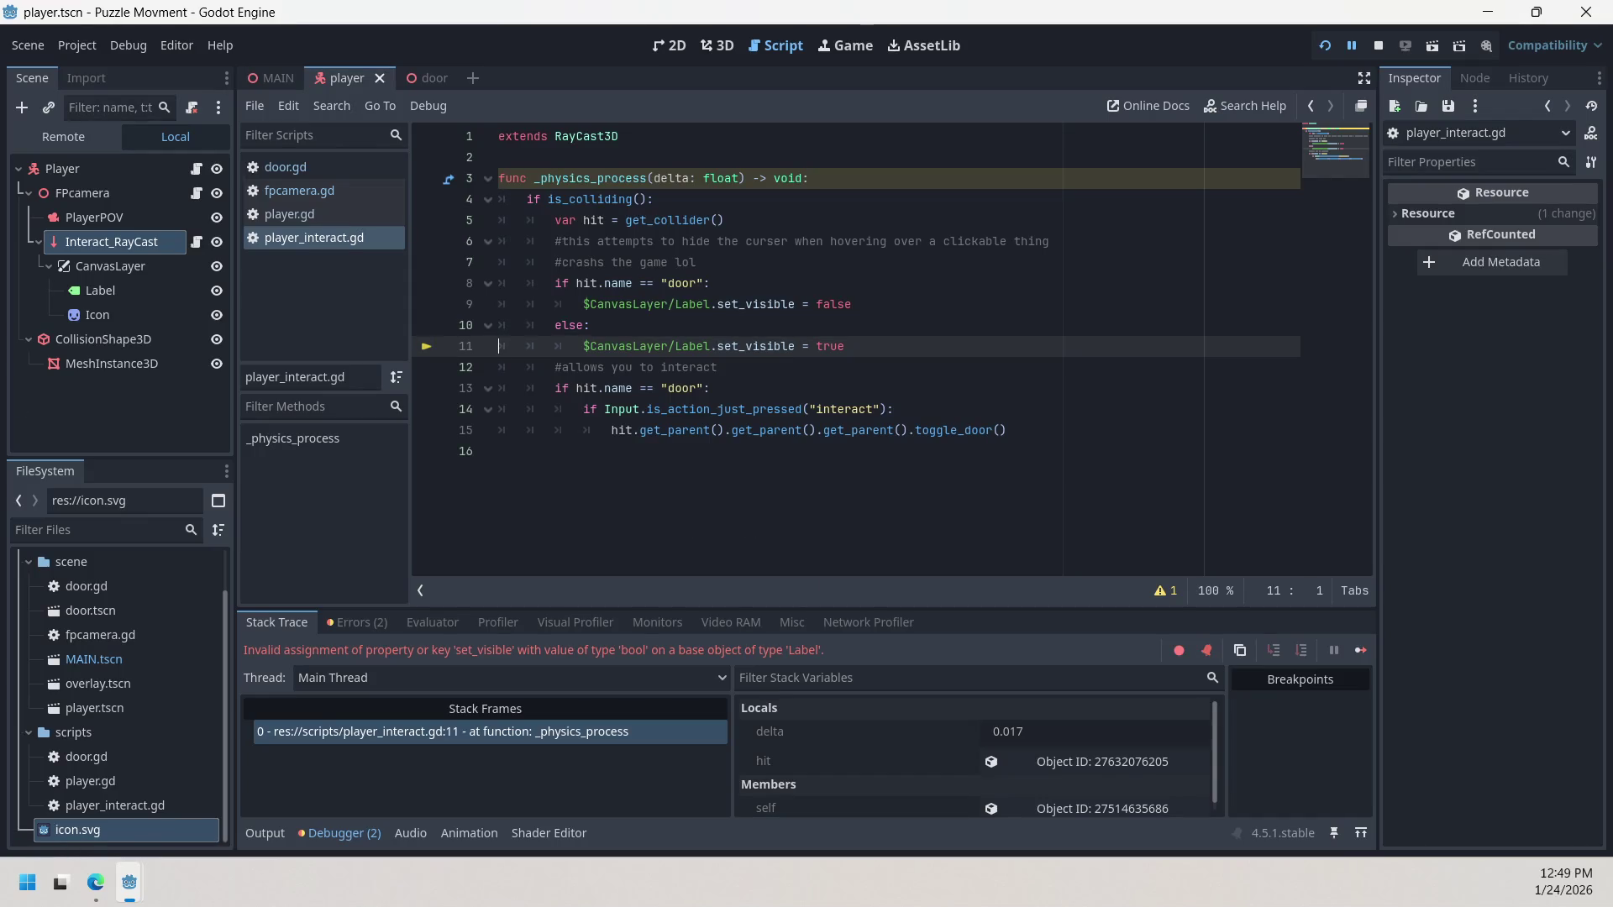
Step: Check the door scene, then return to the player script at line 8's door check
{"action": "left_click", "coordinate": [415, 79]}
{"action": "left_click", "coordinate": [336, 75]}
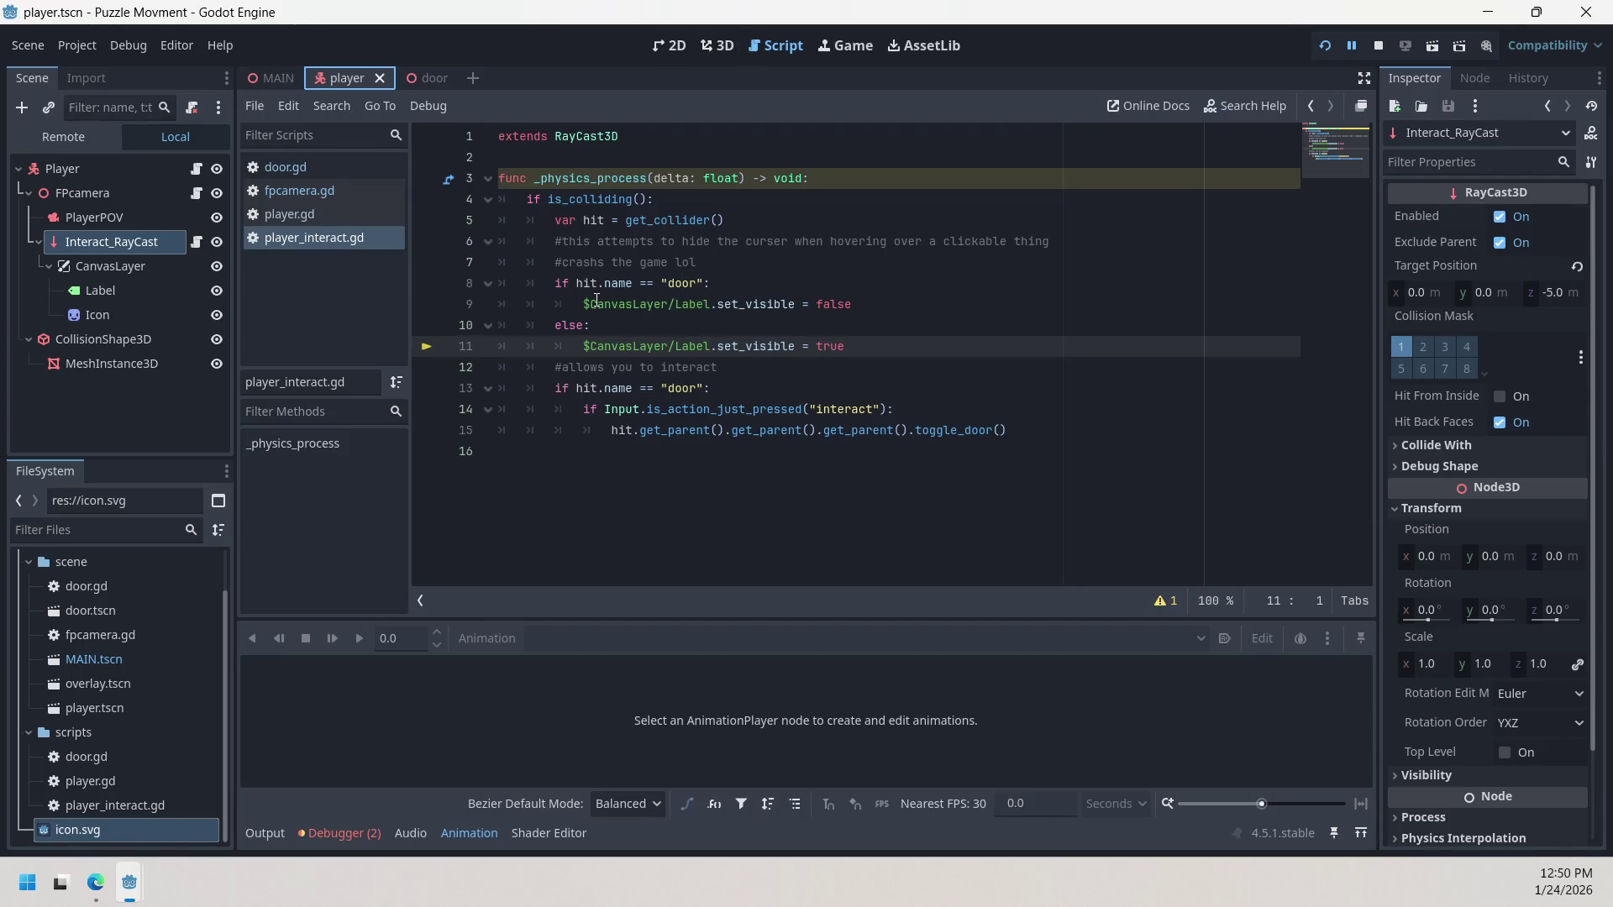
{"action": "left_click", "coordinate": [556, 285]}
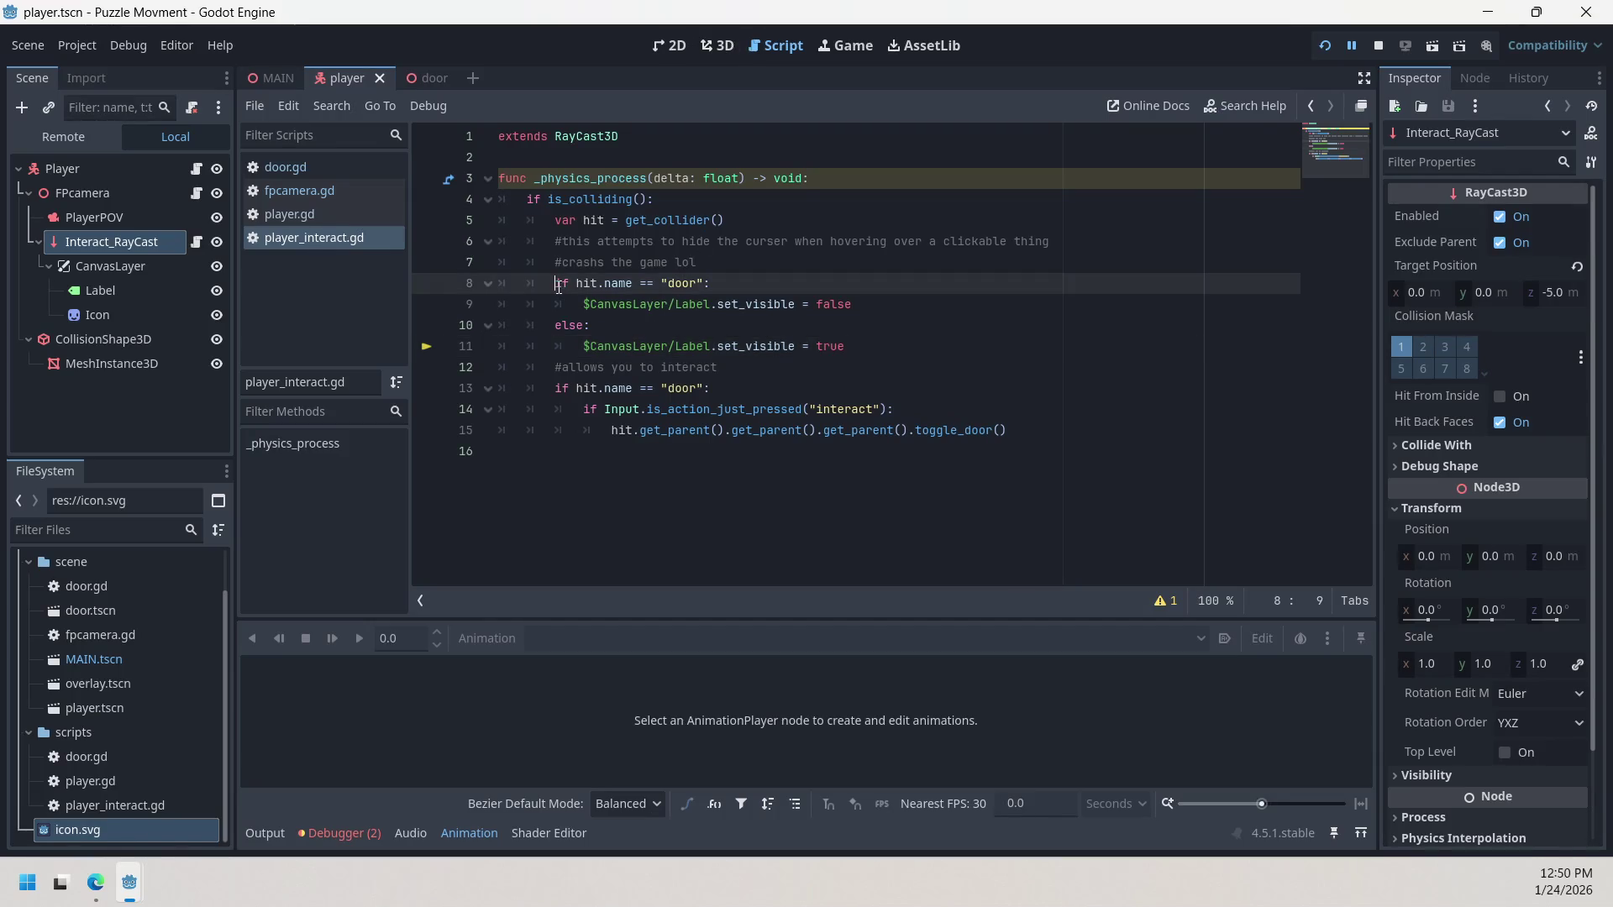
Step: Comment out the door-name check, else, and both label visibility lines with Ctrl+K
{"action": "key", "text": "ctrl+k"}
{"action": "key", "text": "Down"}
{"action": "key", "text": "Down"}
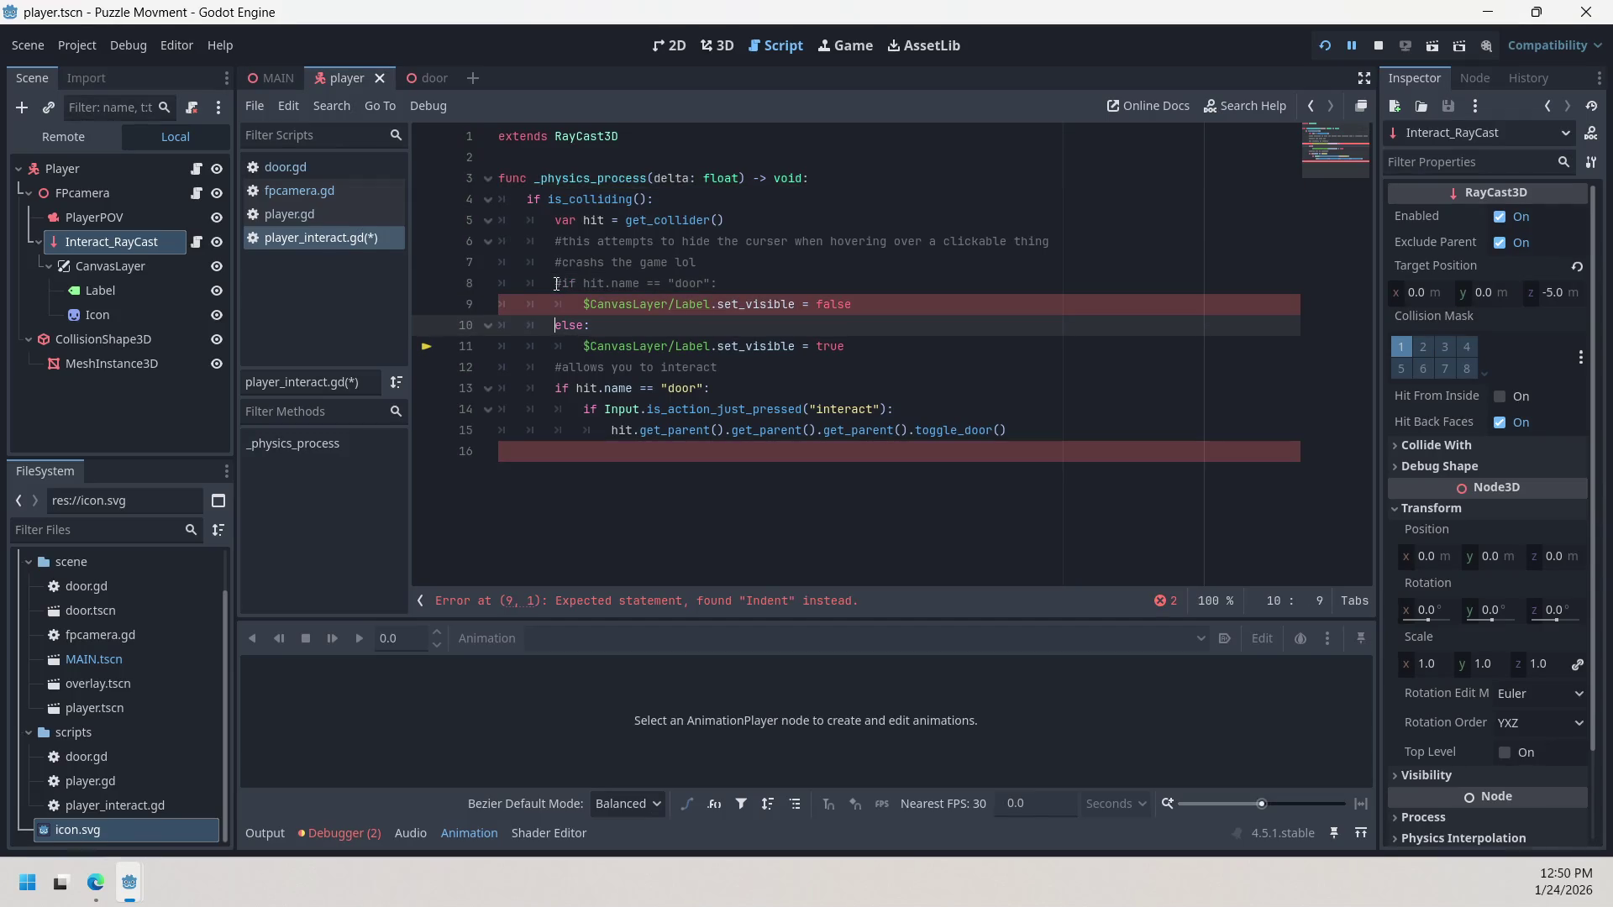
{"action": "key", "text": "ctrl+k"}
{"action": "key", "text": "Up"}
{"action": "key", "text": "Up"}
{"action": "key", "text": "Down"}
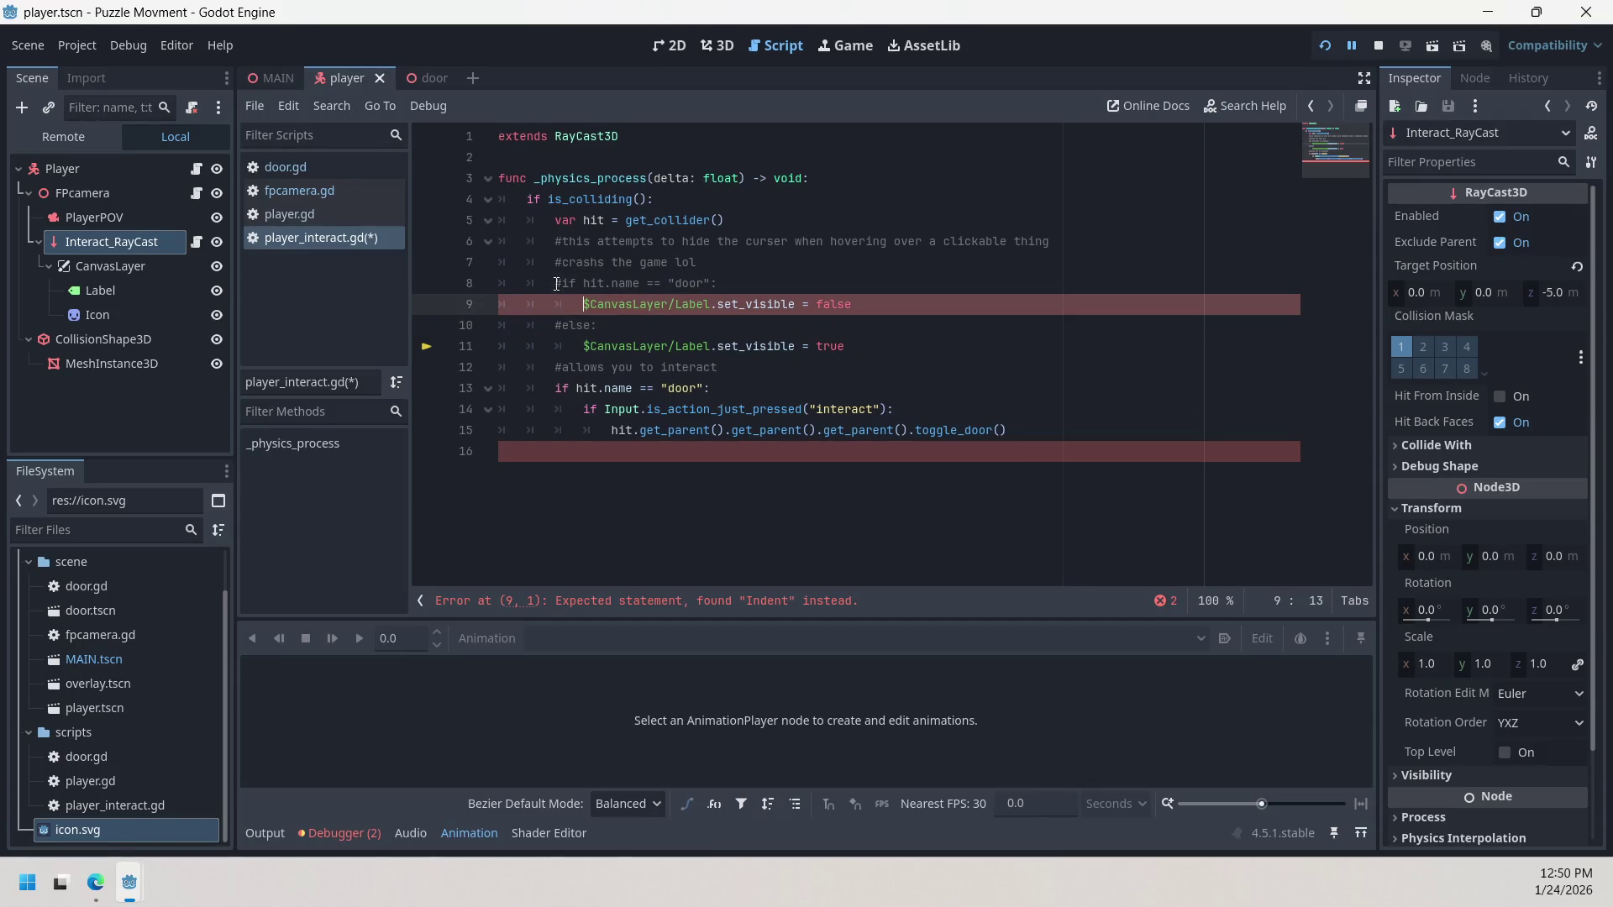
{"action": "key", "text": "ctrl+k"}
{"action": "key", "text": "Down"}
{"action": "key", "text": "Down"}
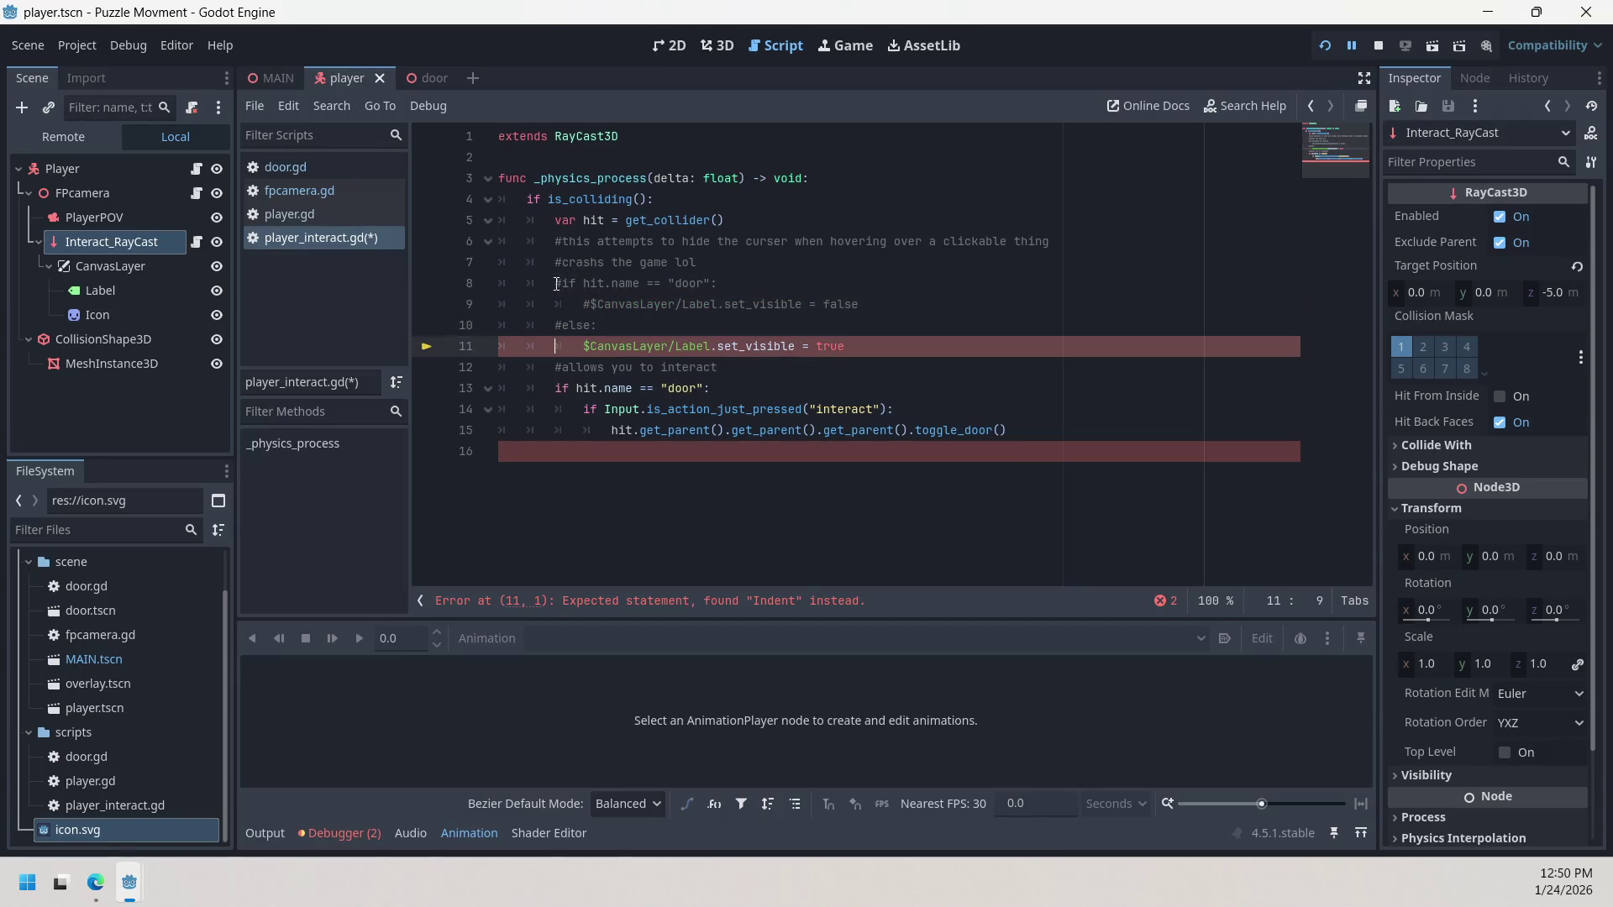
{"action": "key", "text": "ctrl+k"}
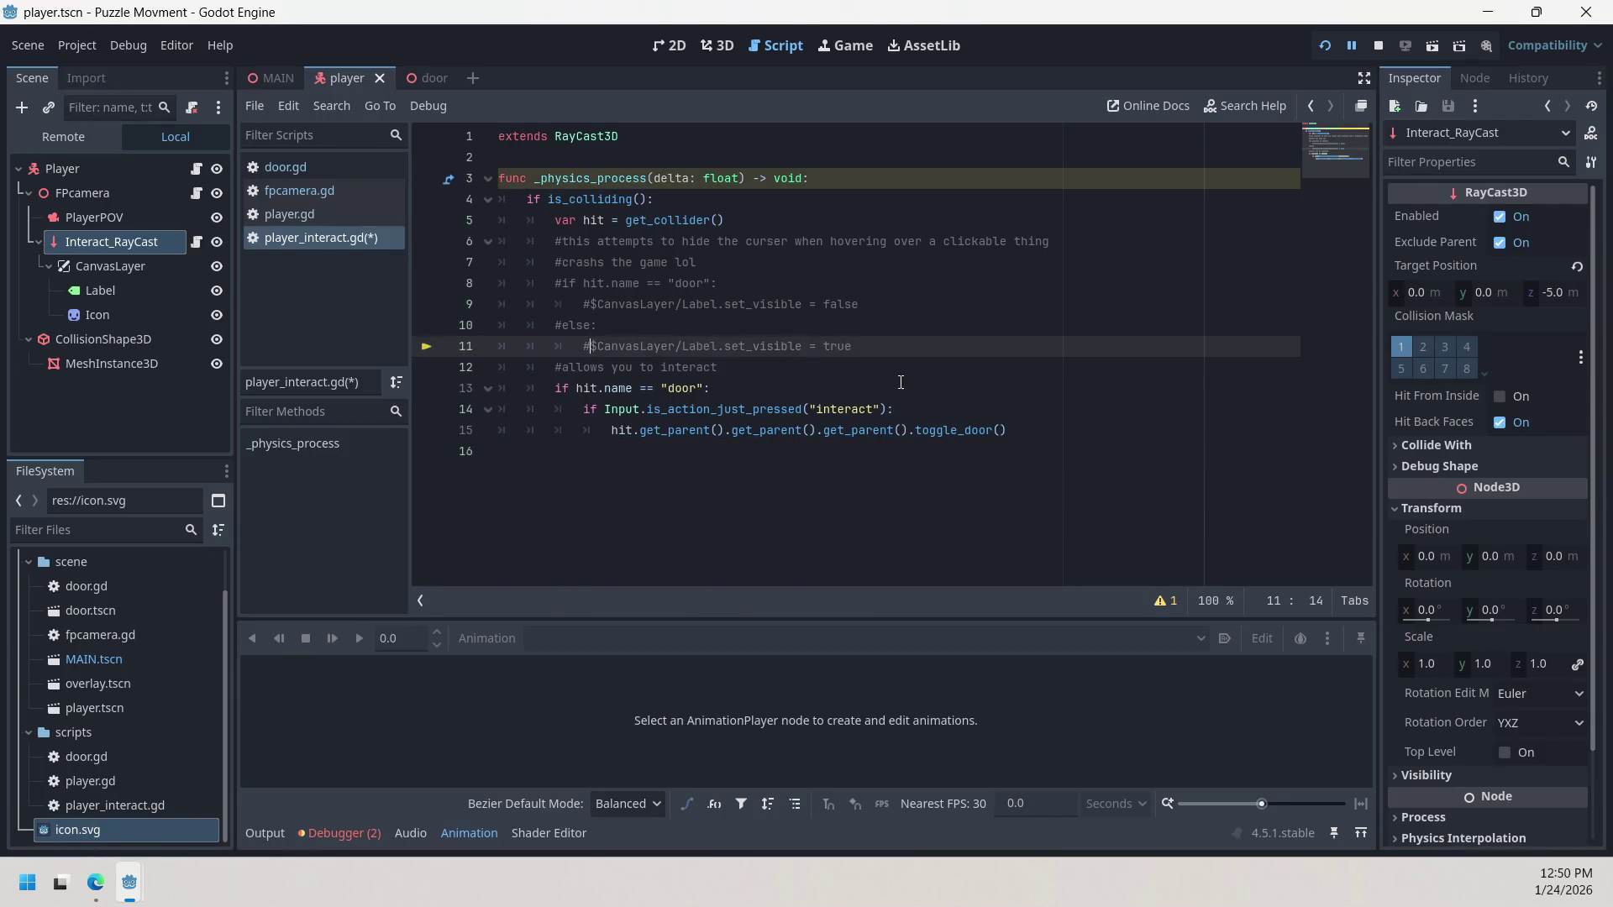
Step: Delete the commented set_visible(true) label line on line 11
{"action": "left_click_drag", "start_coordinate": [861, 352], "coordinate": [575, 348]}
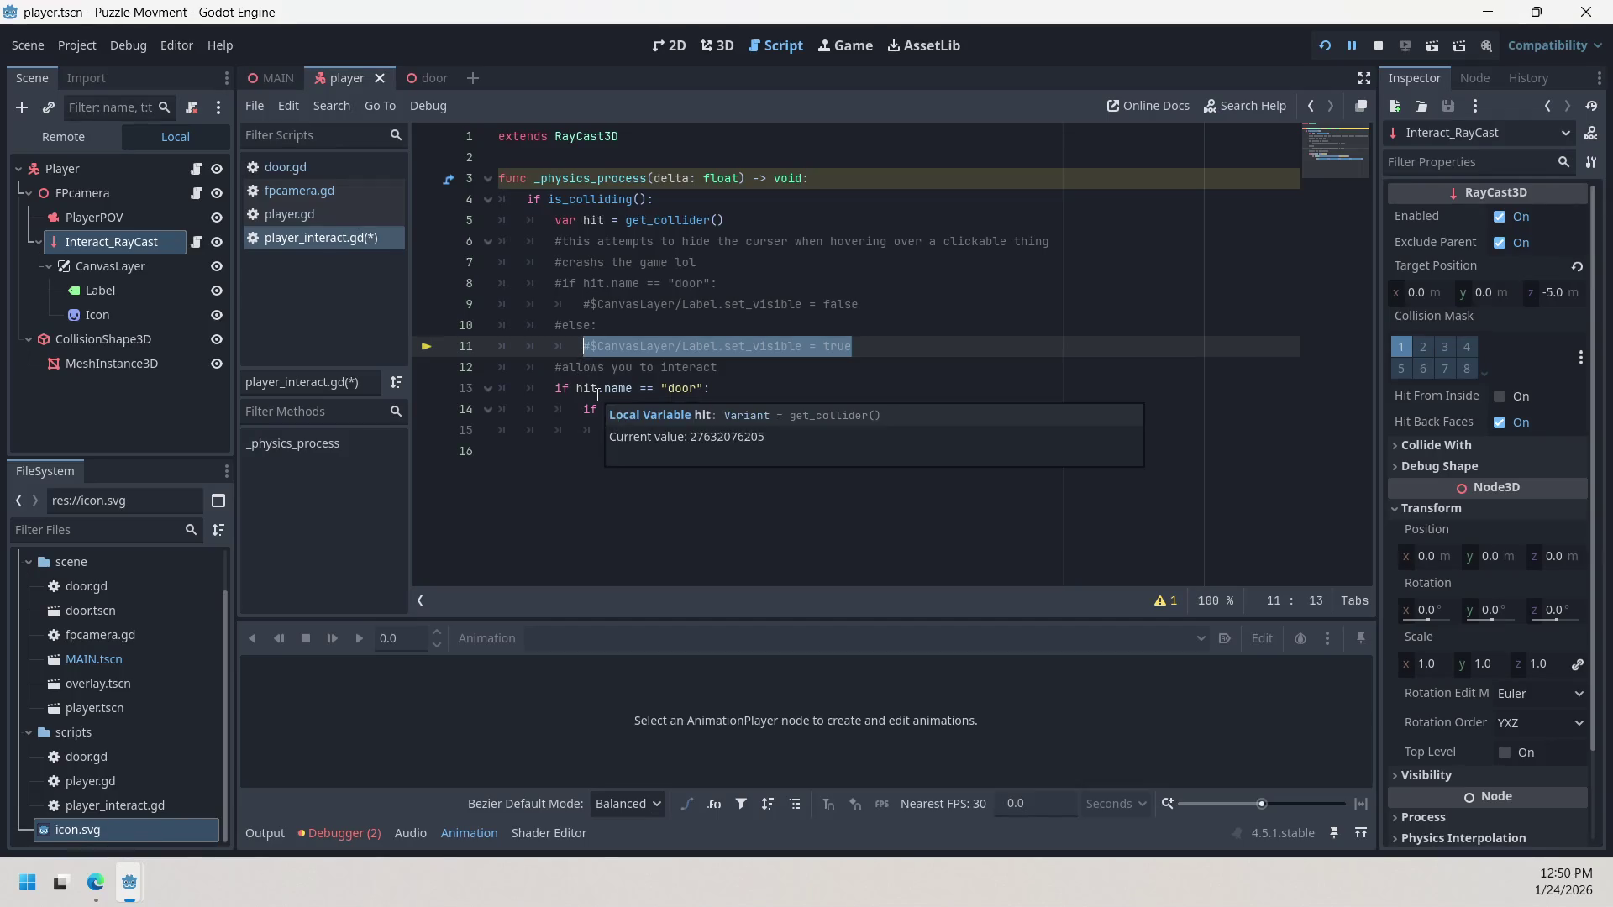
{"action": "key", "text": "Delete"}
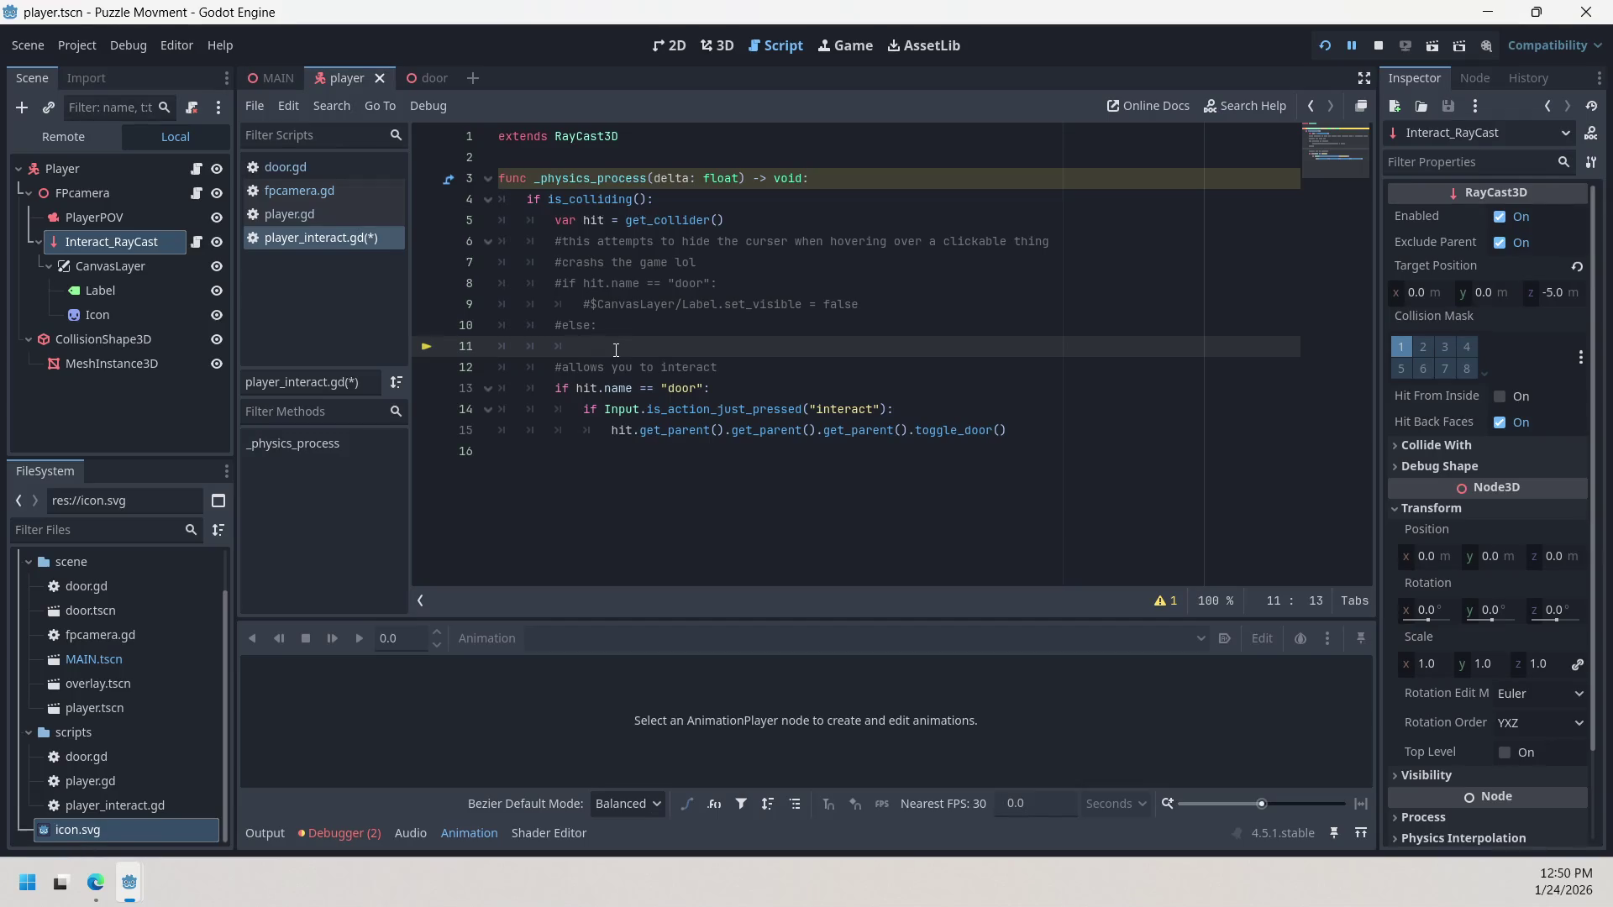
{"action": "left_click", "coordinate": [896, 304]}
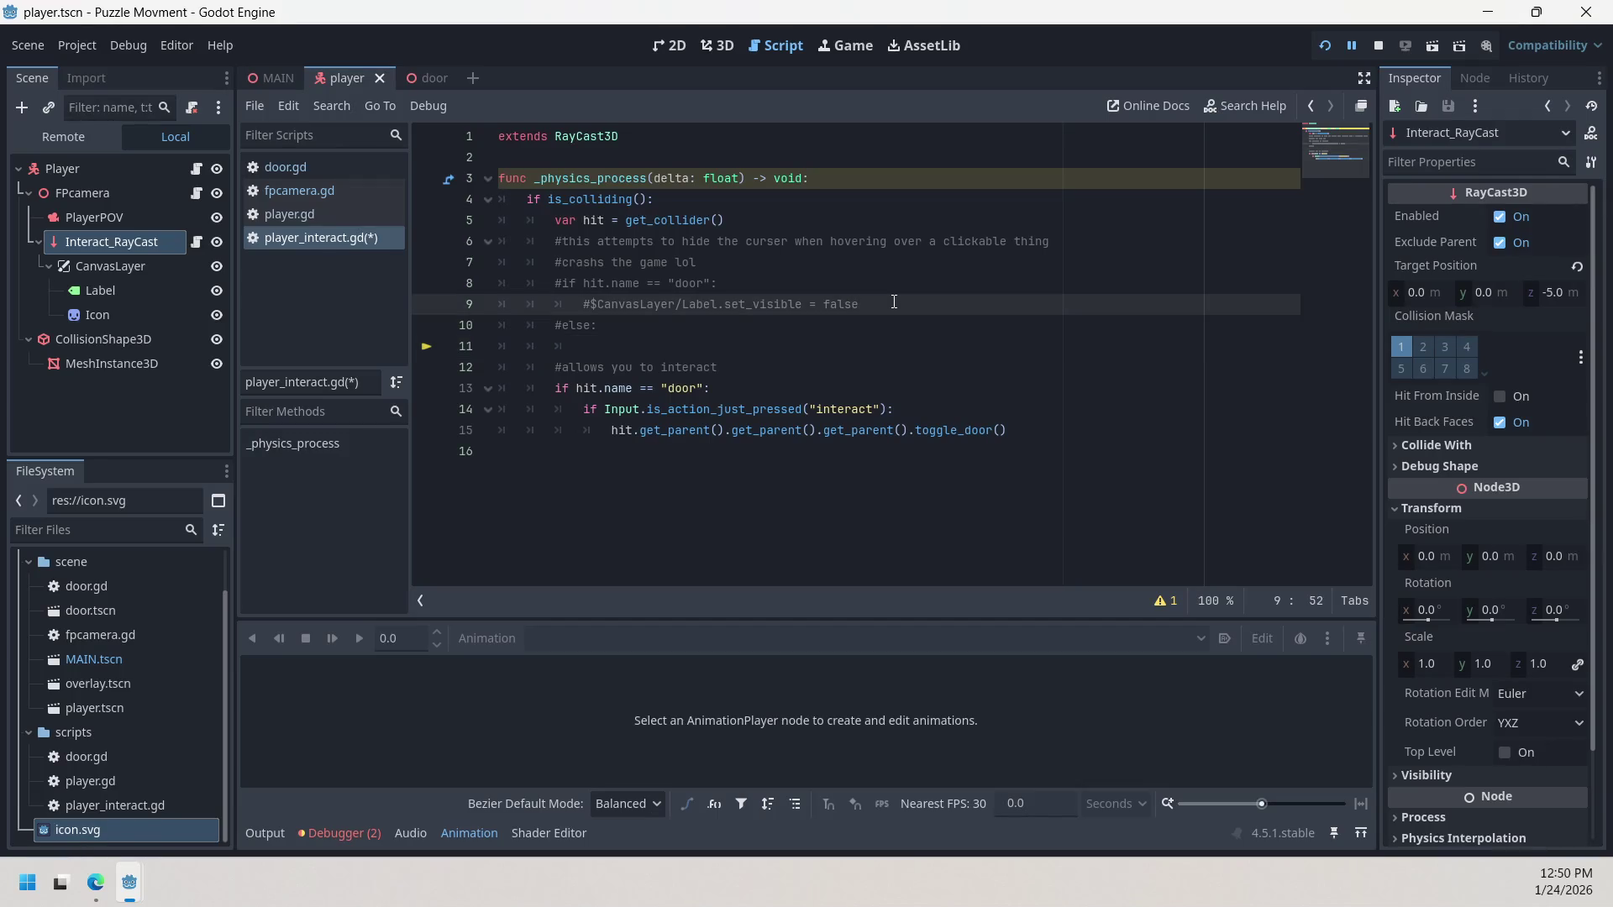
Step: Run the game, walk to the white door, and toggle it open and closed repeatedly
{"action": "left_click", "coordinate": [1325, 47]}
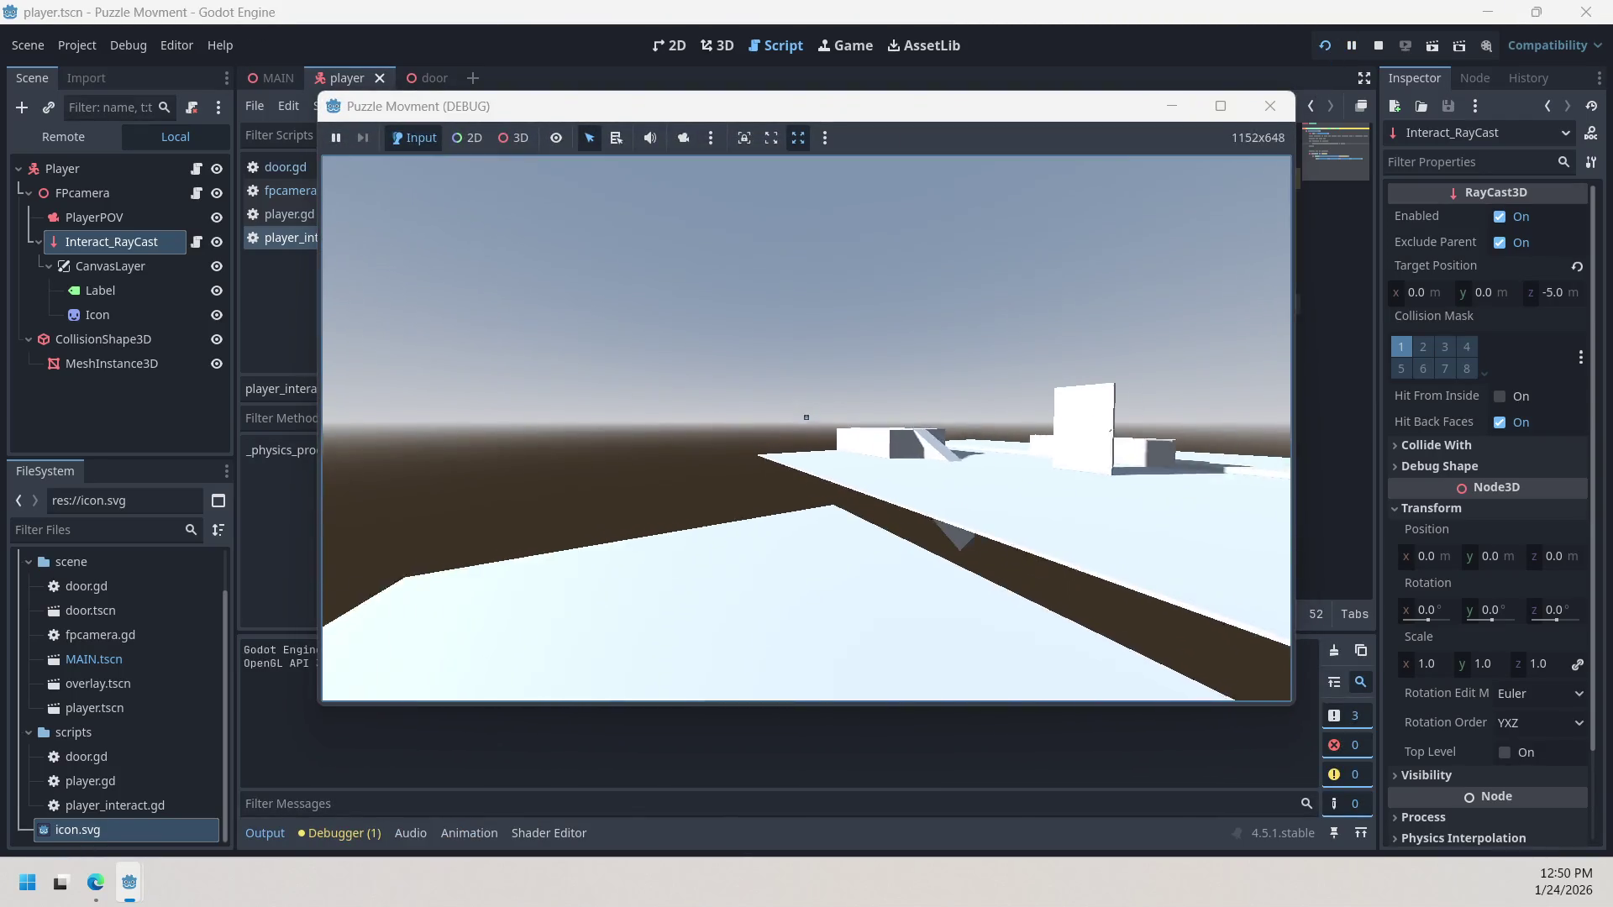
{"action": "key", "text": "w"}
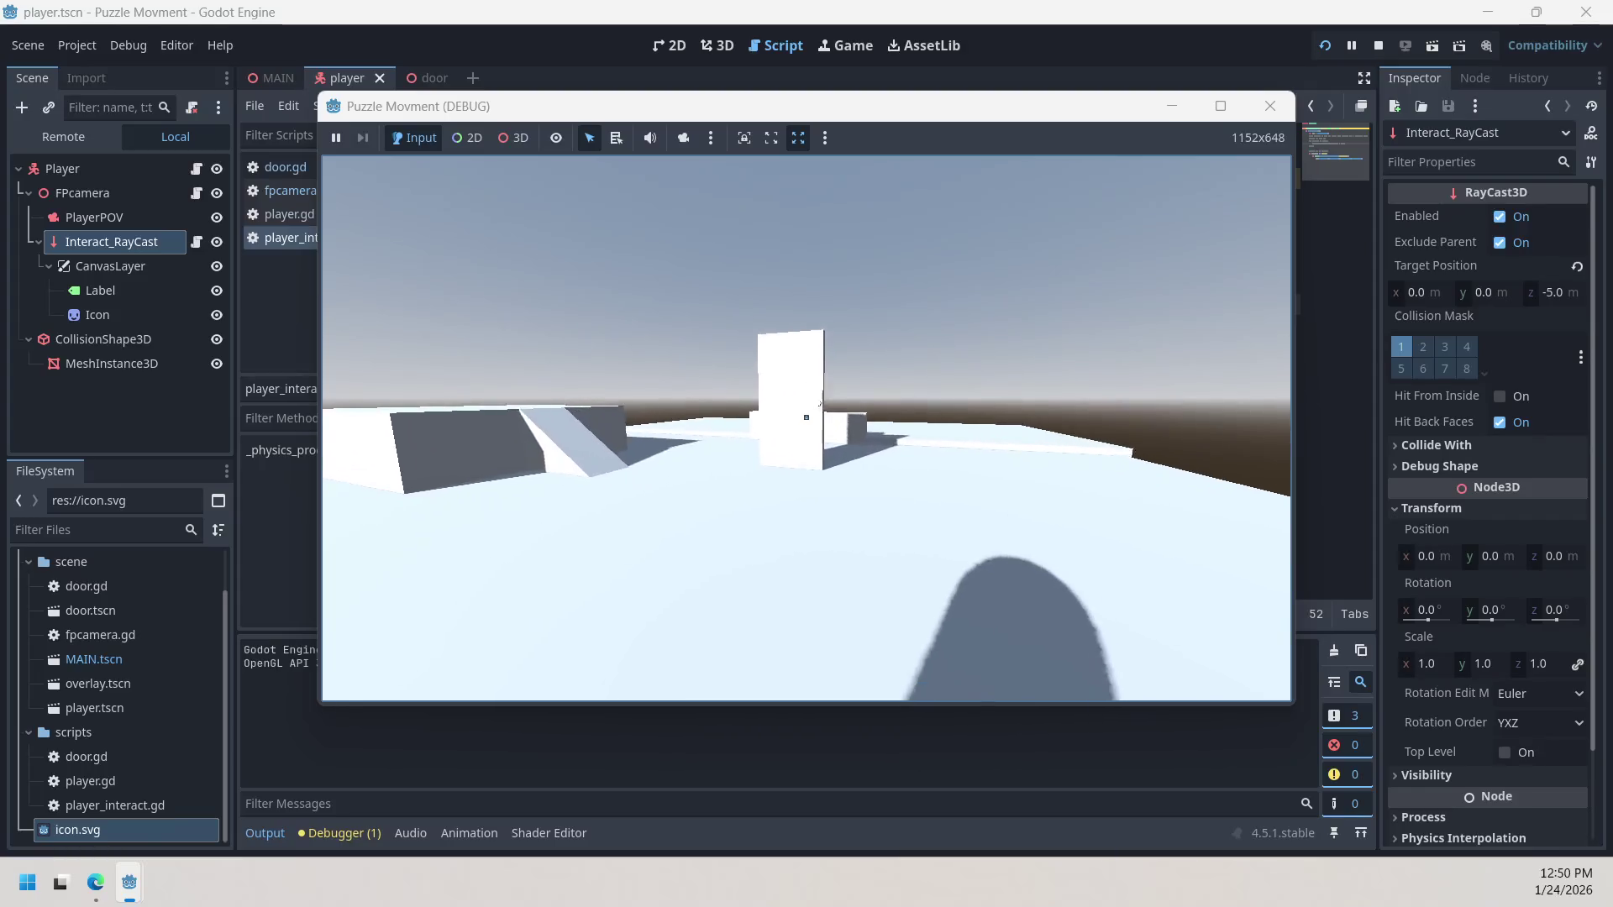
{"action": "key", "text": "e"}
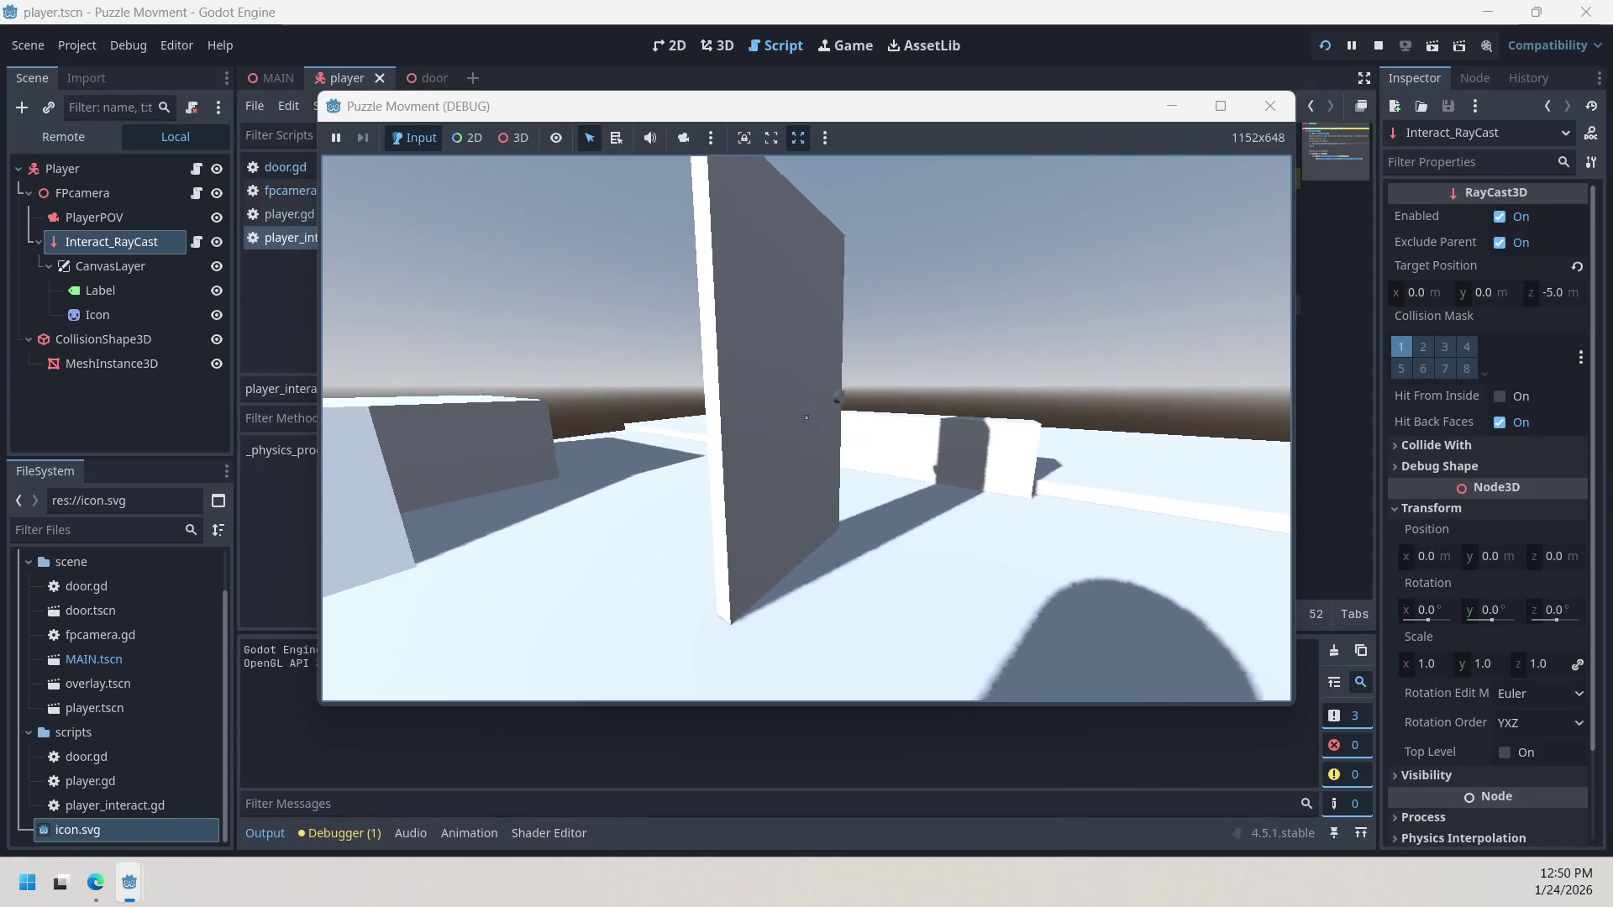
{"action": "key", "text": "s"}
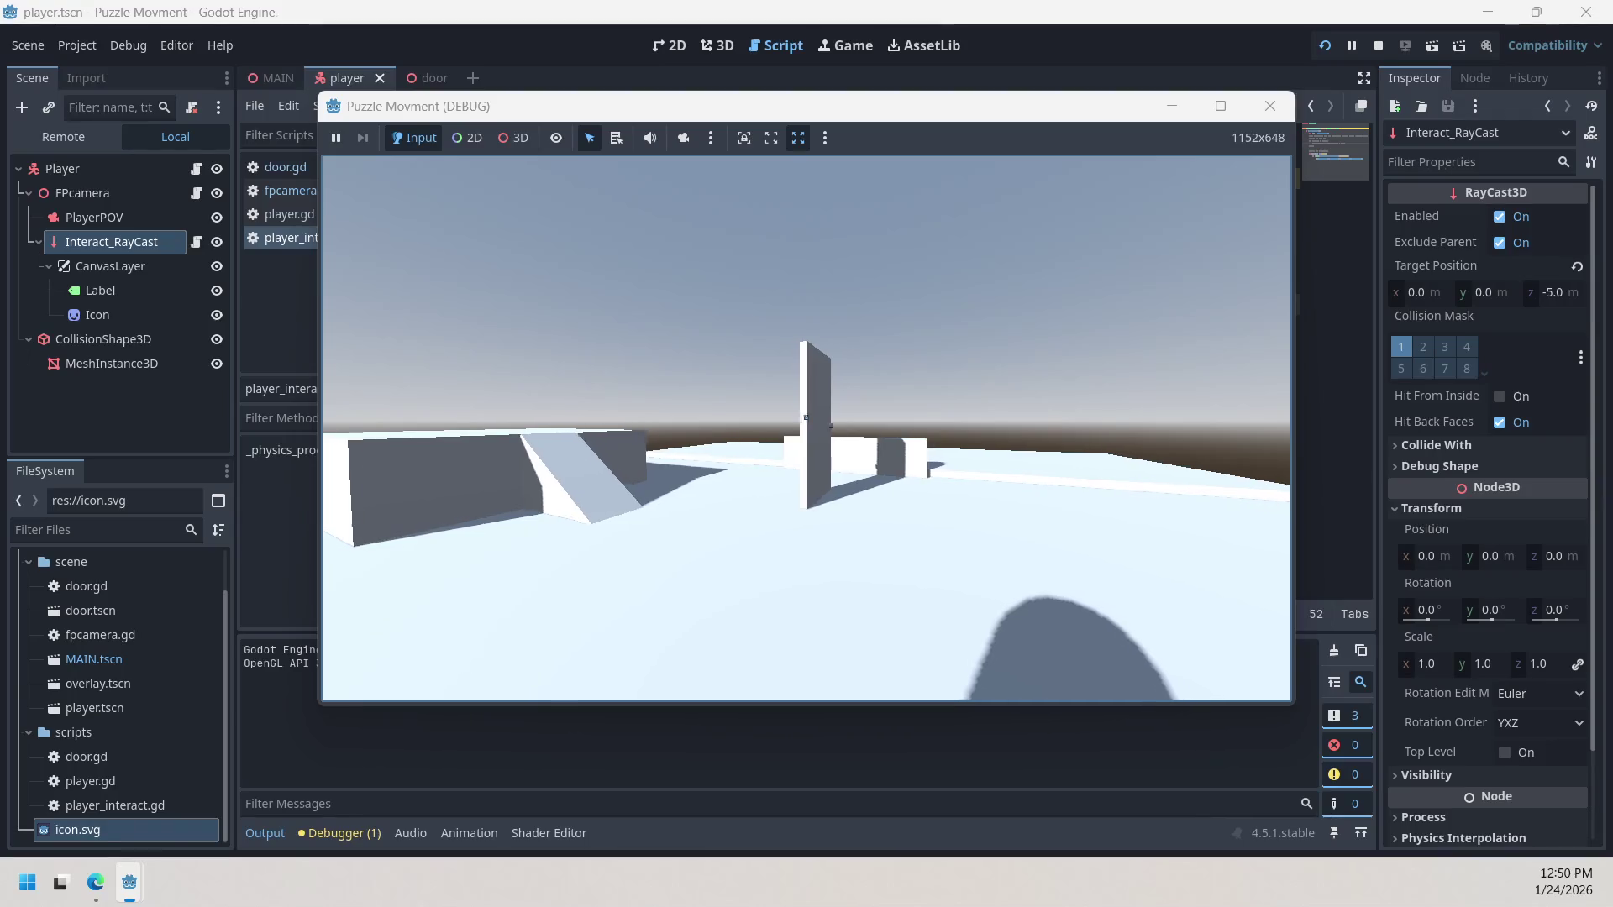
{"action": "key", "text": "e"}
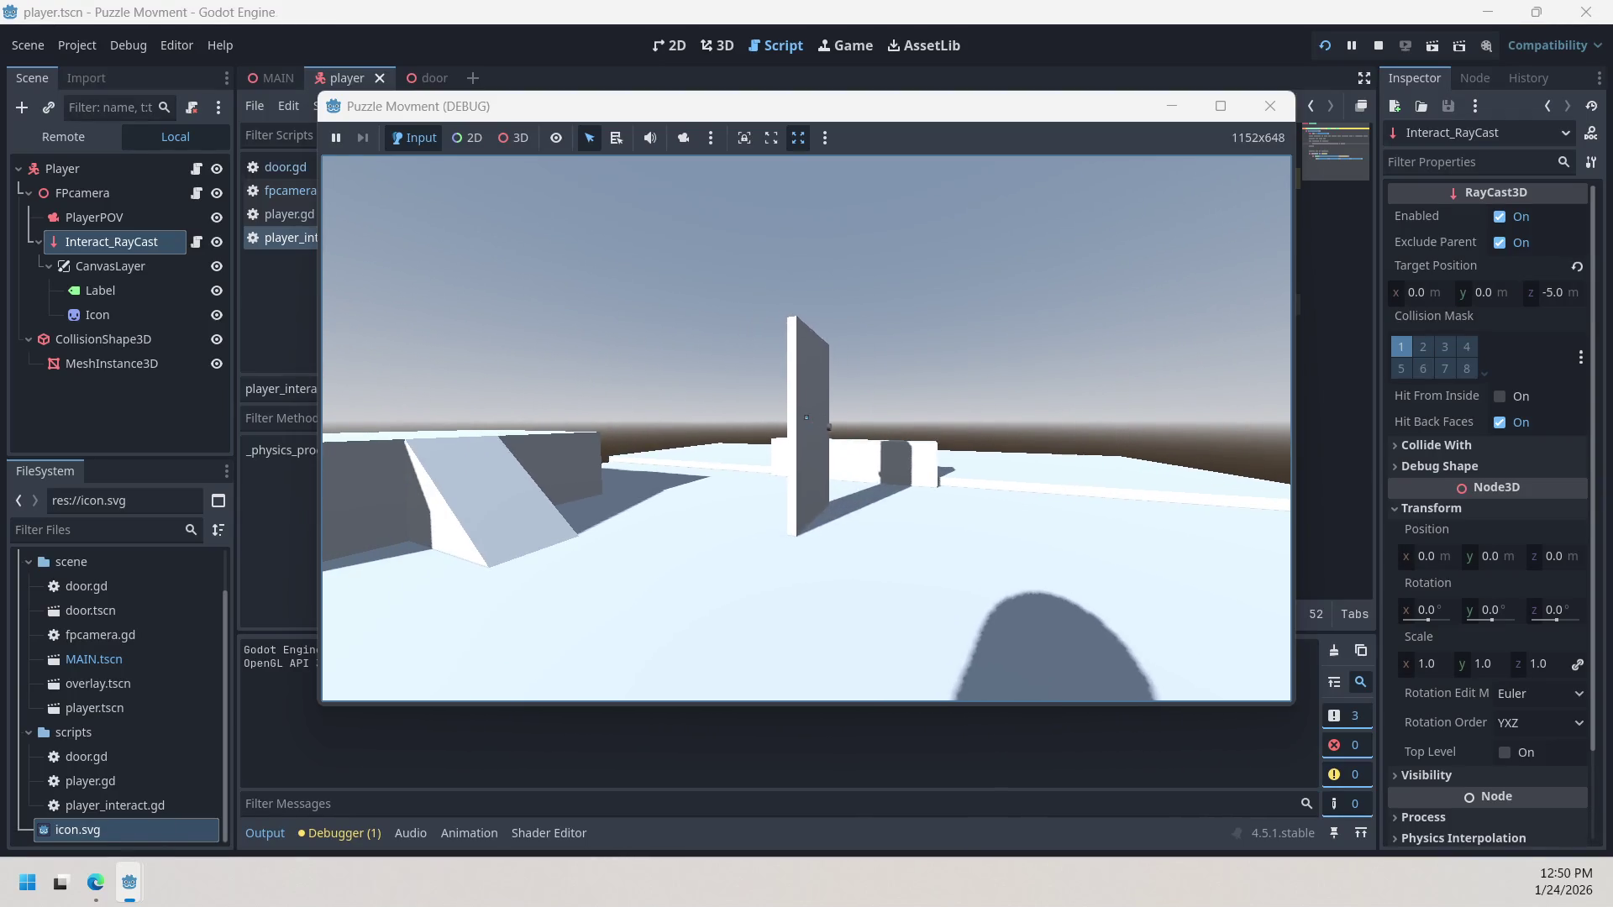
{"action": "key", "text": "e"}
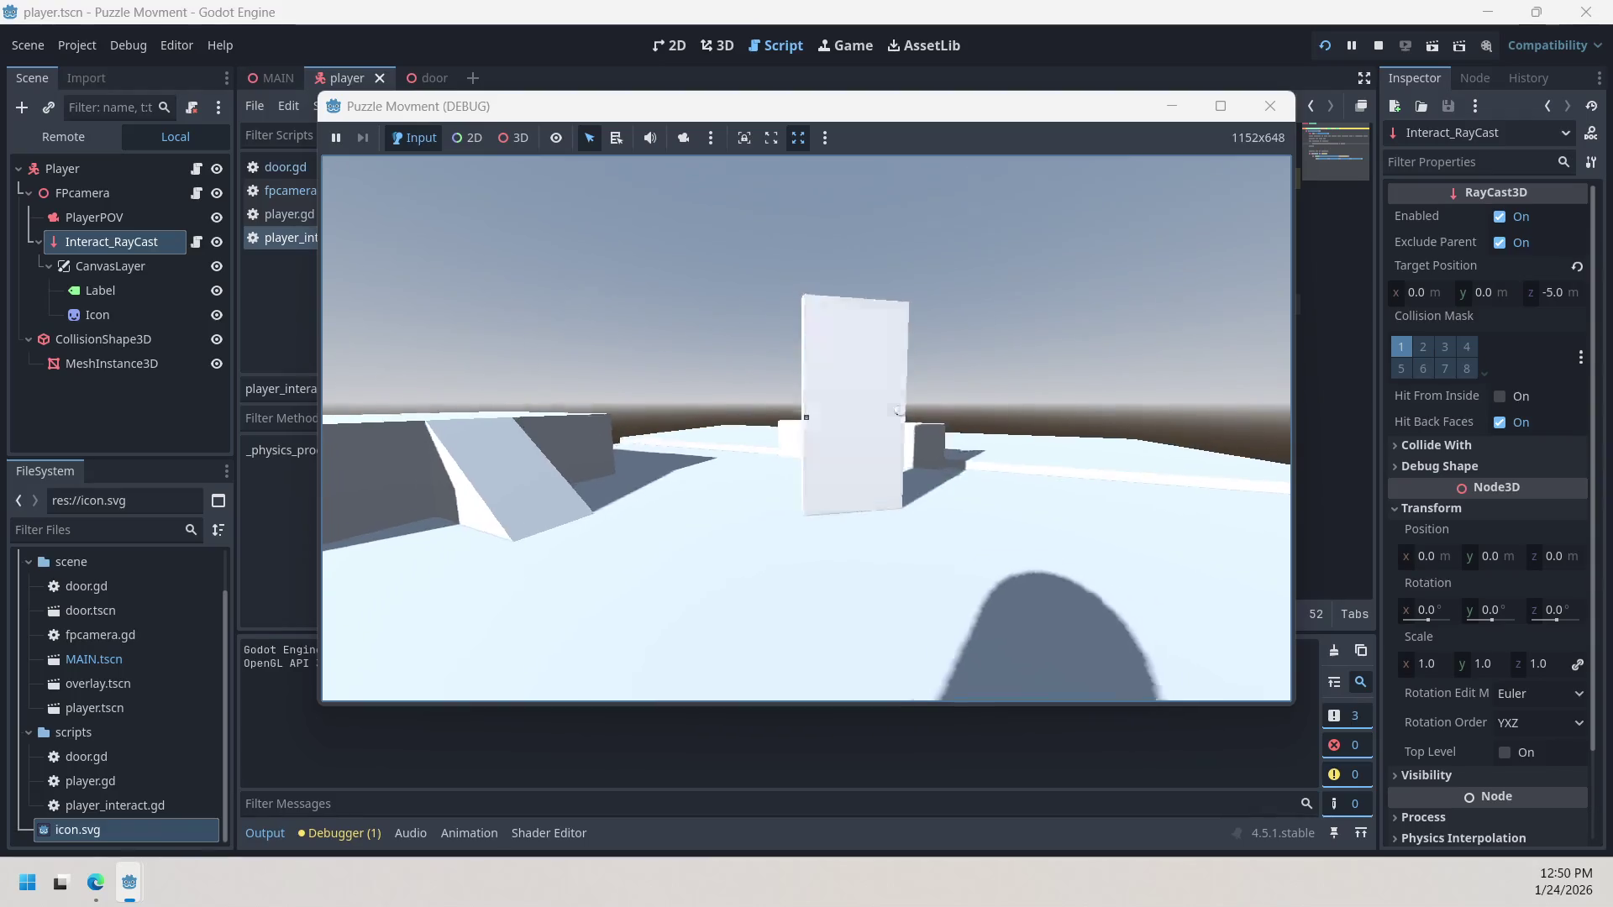
{"action": "key", "text": "w"}
{"action": "key", "text": "e"}
{"action": "key", "text": "w"}
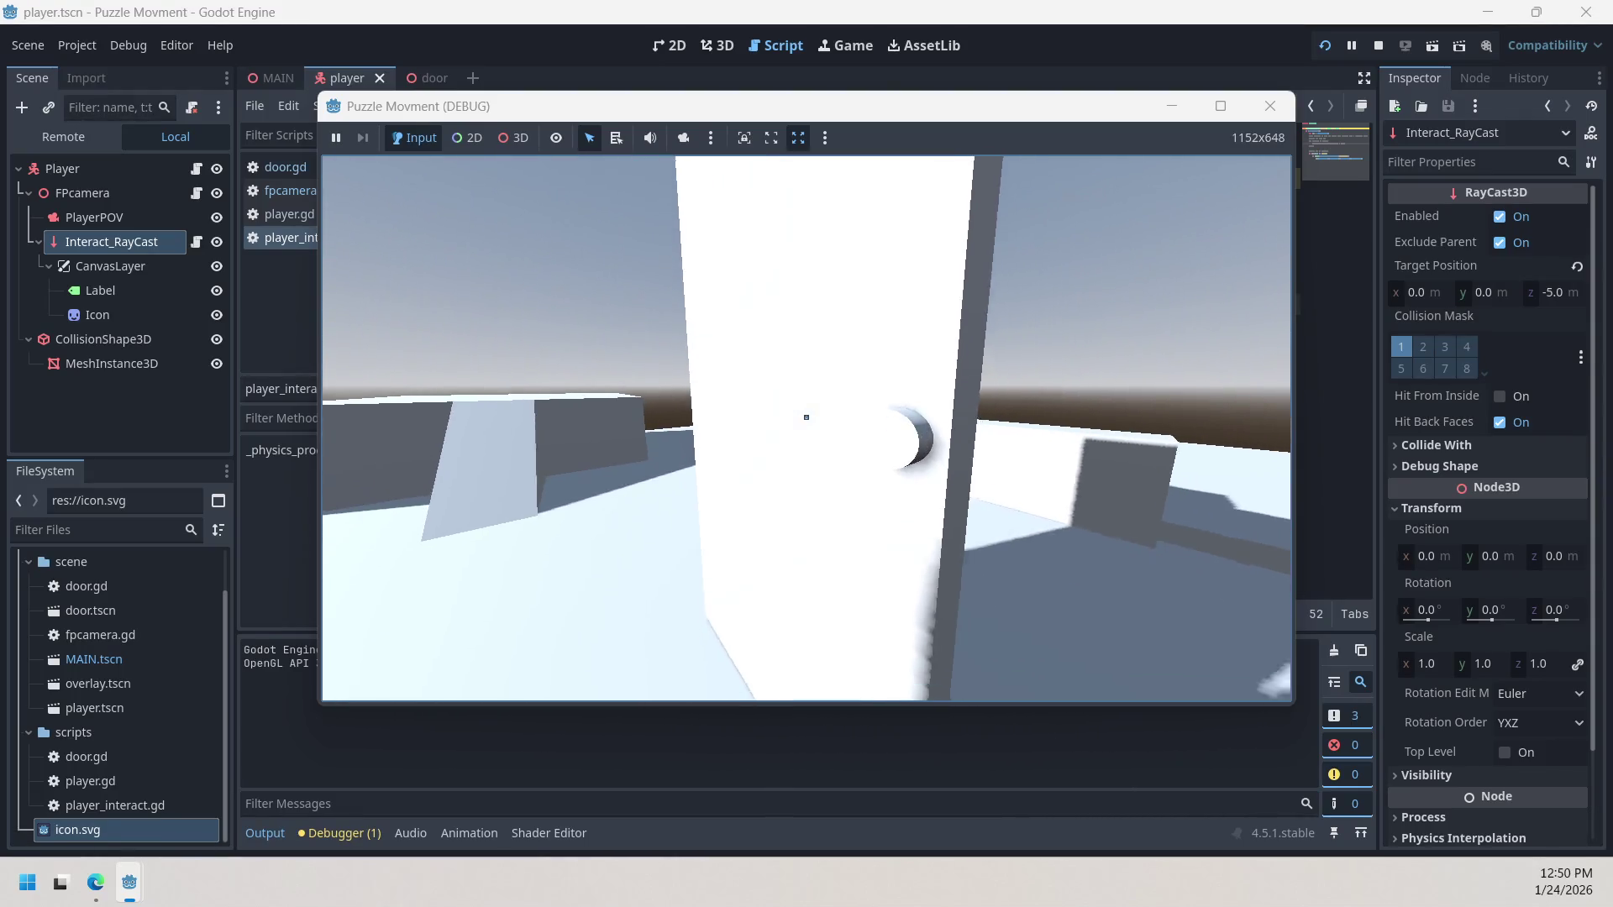
{"action": "key", "text": "e"}
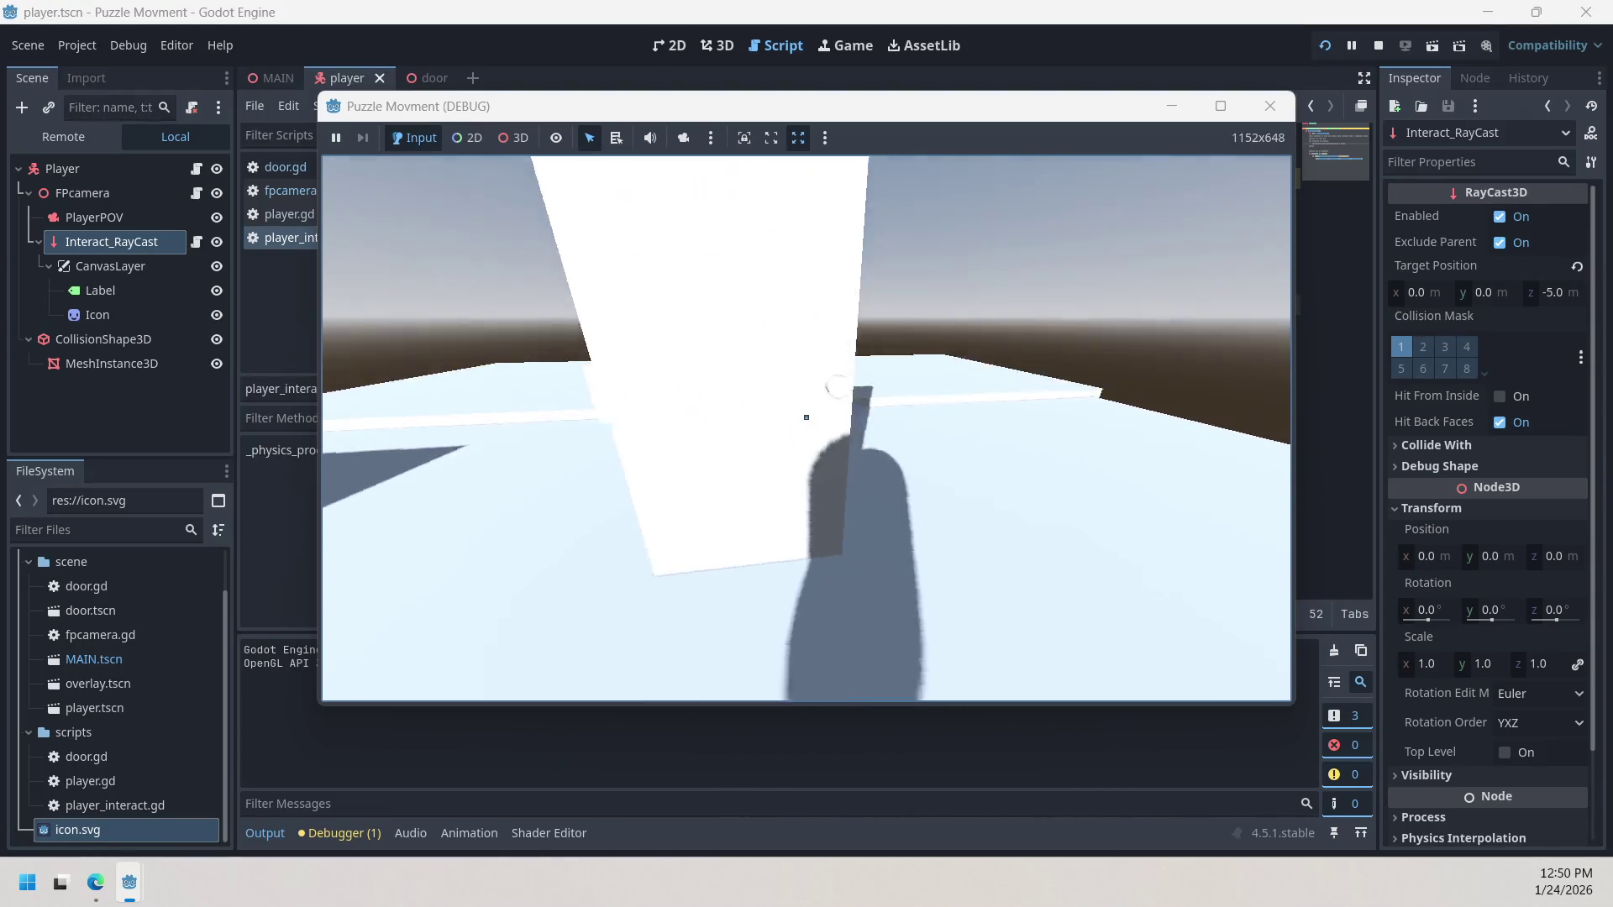
{"action": "key", "text": "s"}
{"action": "key", "text": "e"}
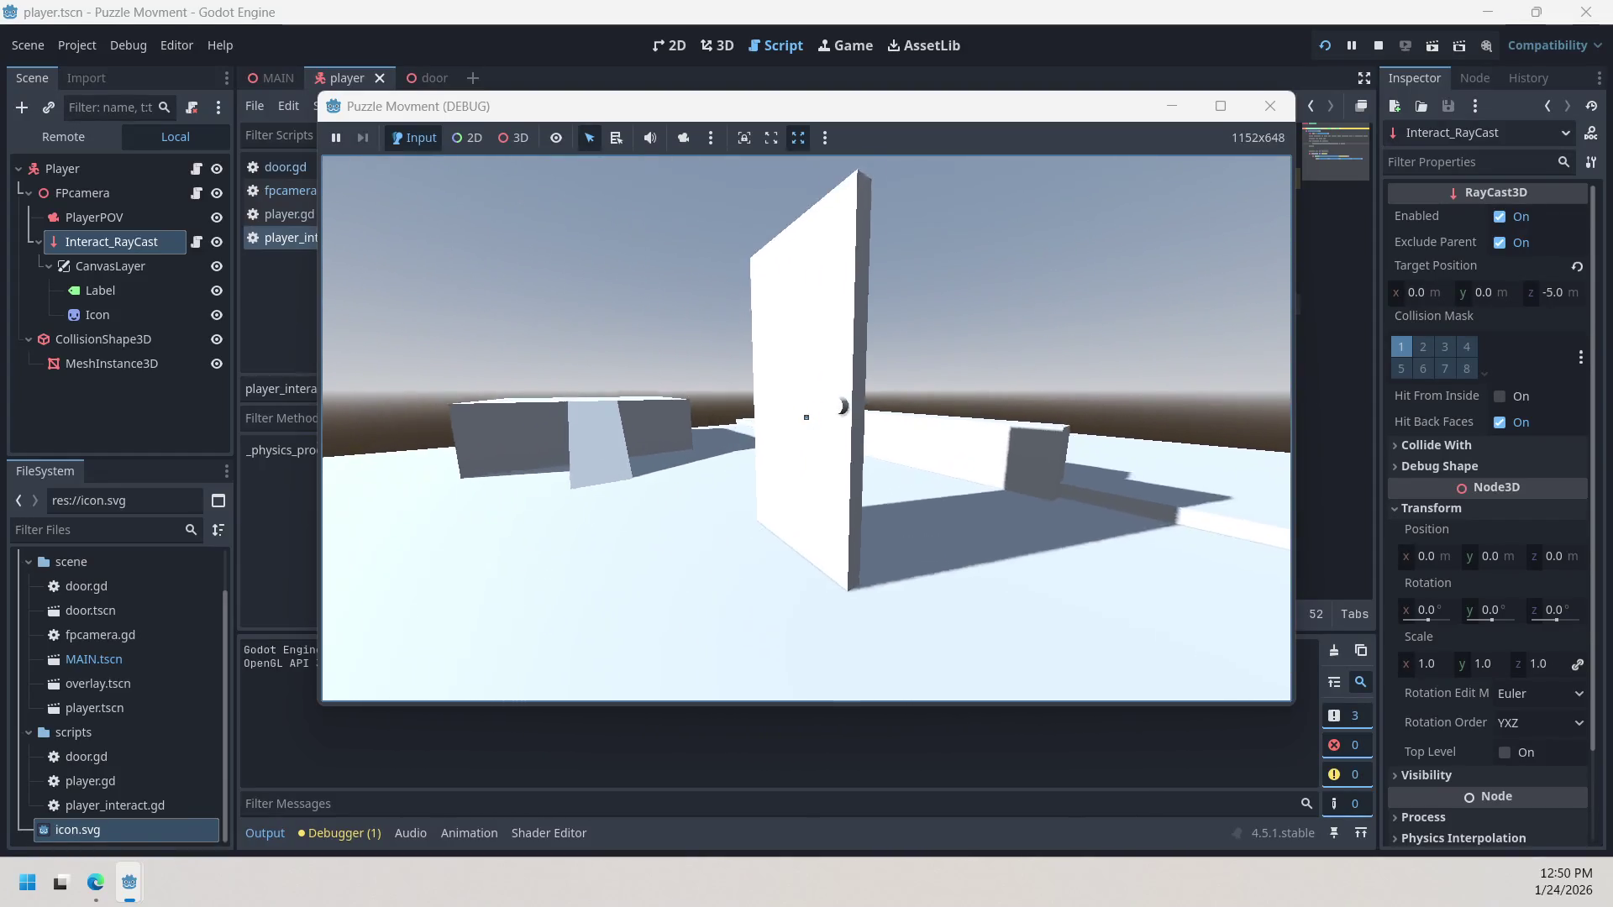
{"action": "key", "text": "w"}
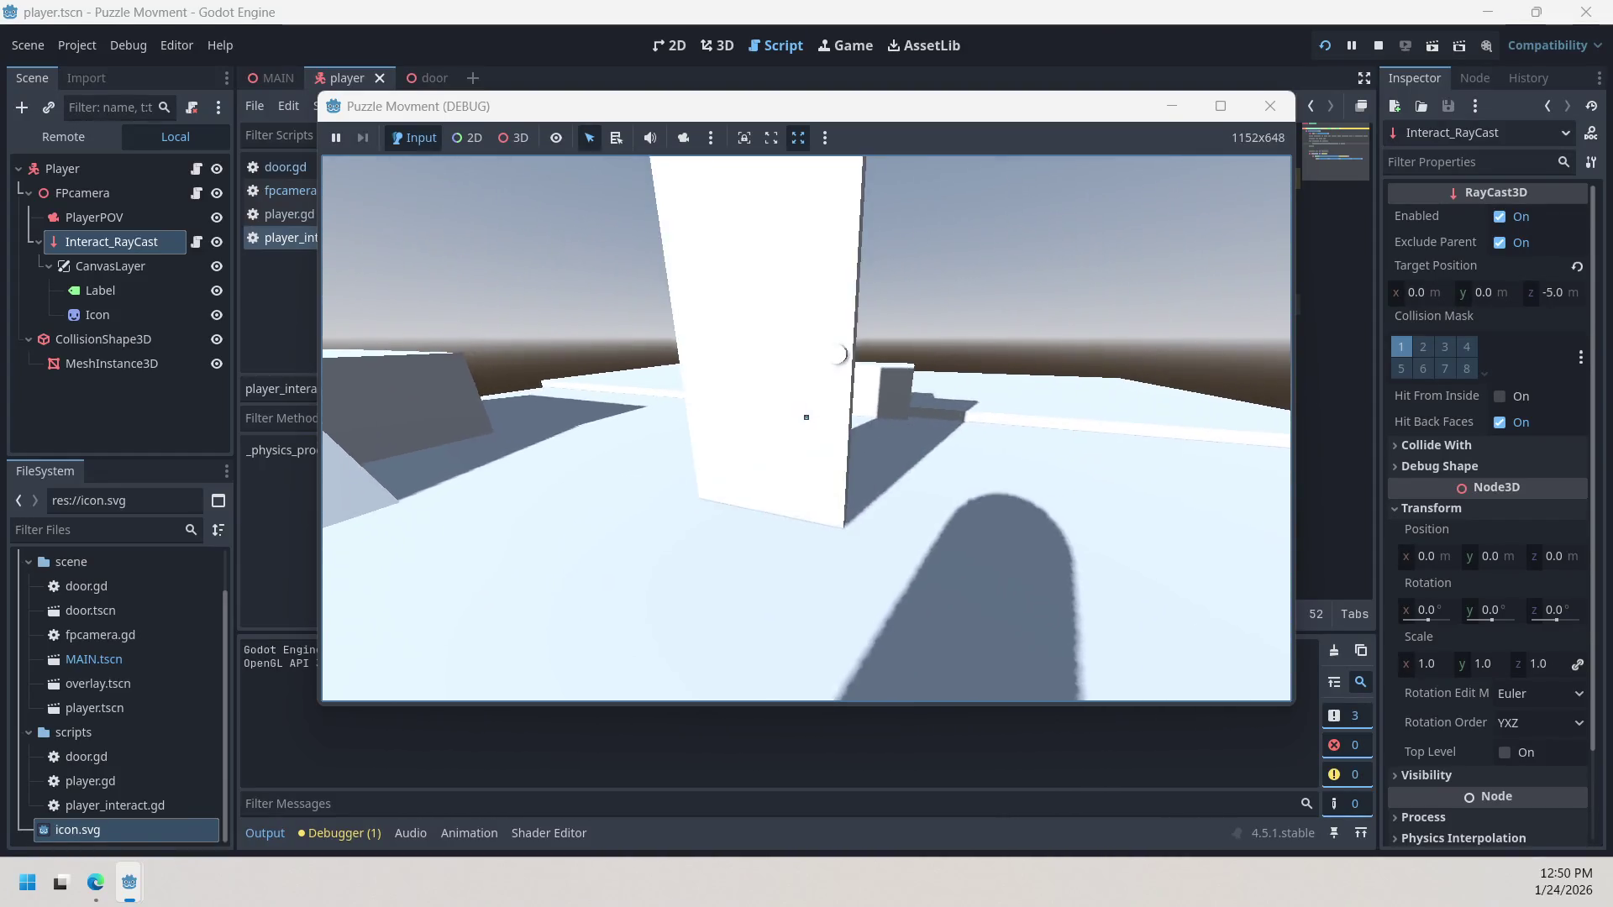
Step: Walk over the ramp and platform, circle the door, then stop the game
{"action": "key", "text": "w"}
{"action": "key", "text": "w"}
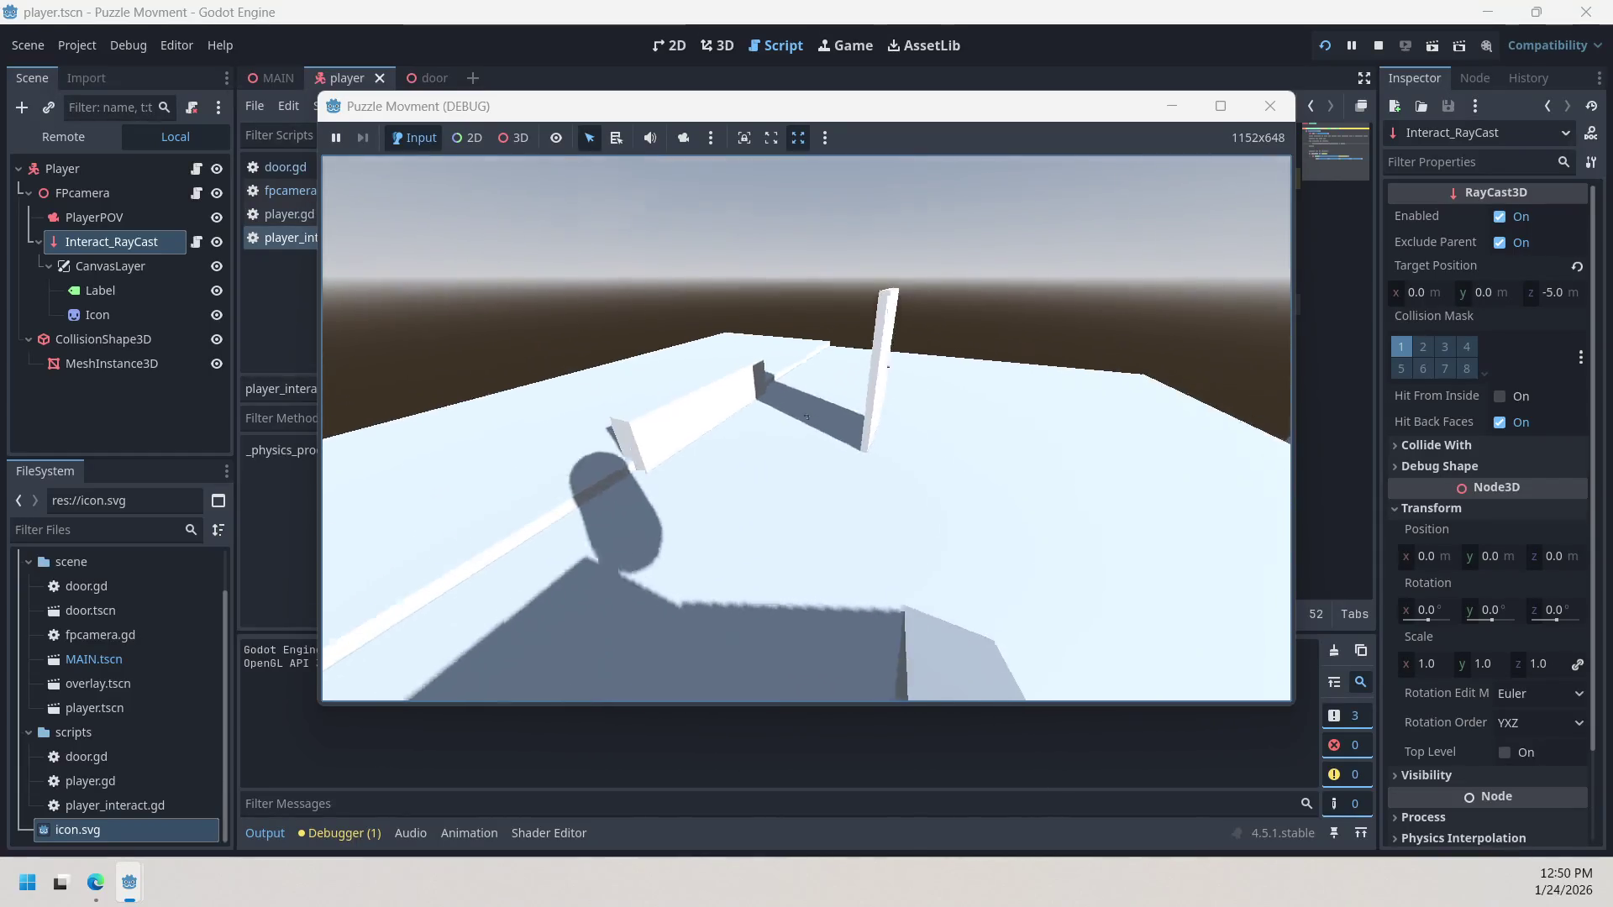
{"action": "key", "text": "w"}
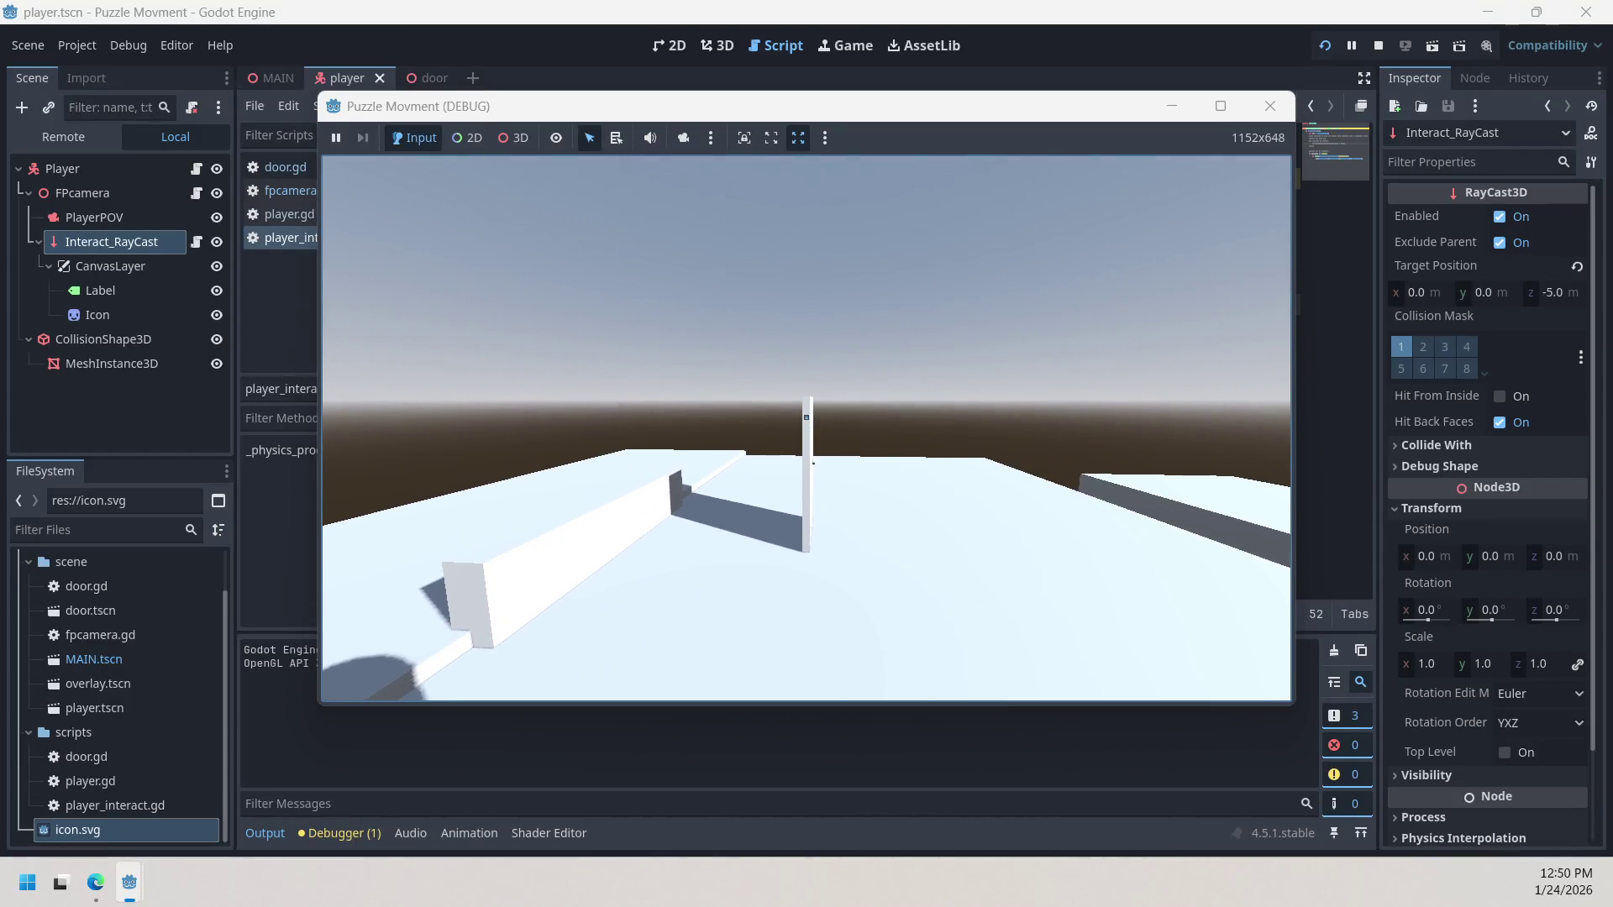
{"action": "key", "text": "w"}
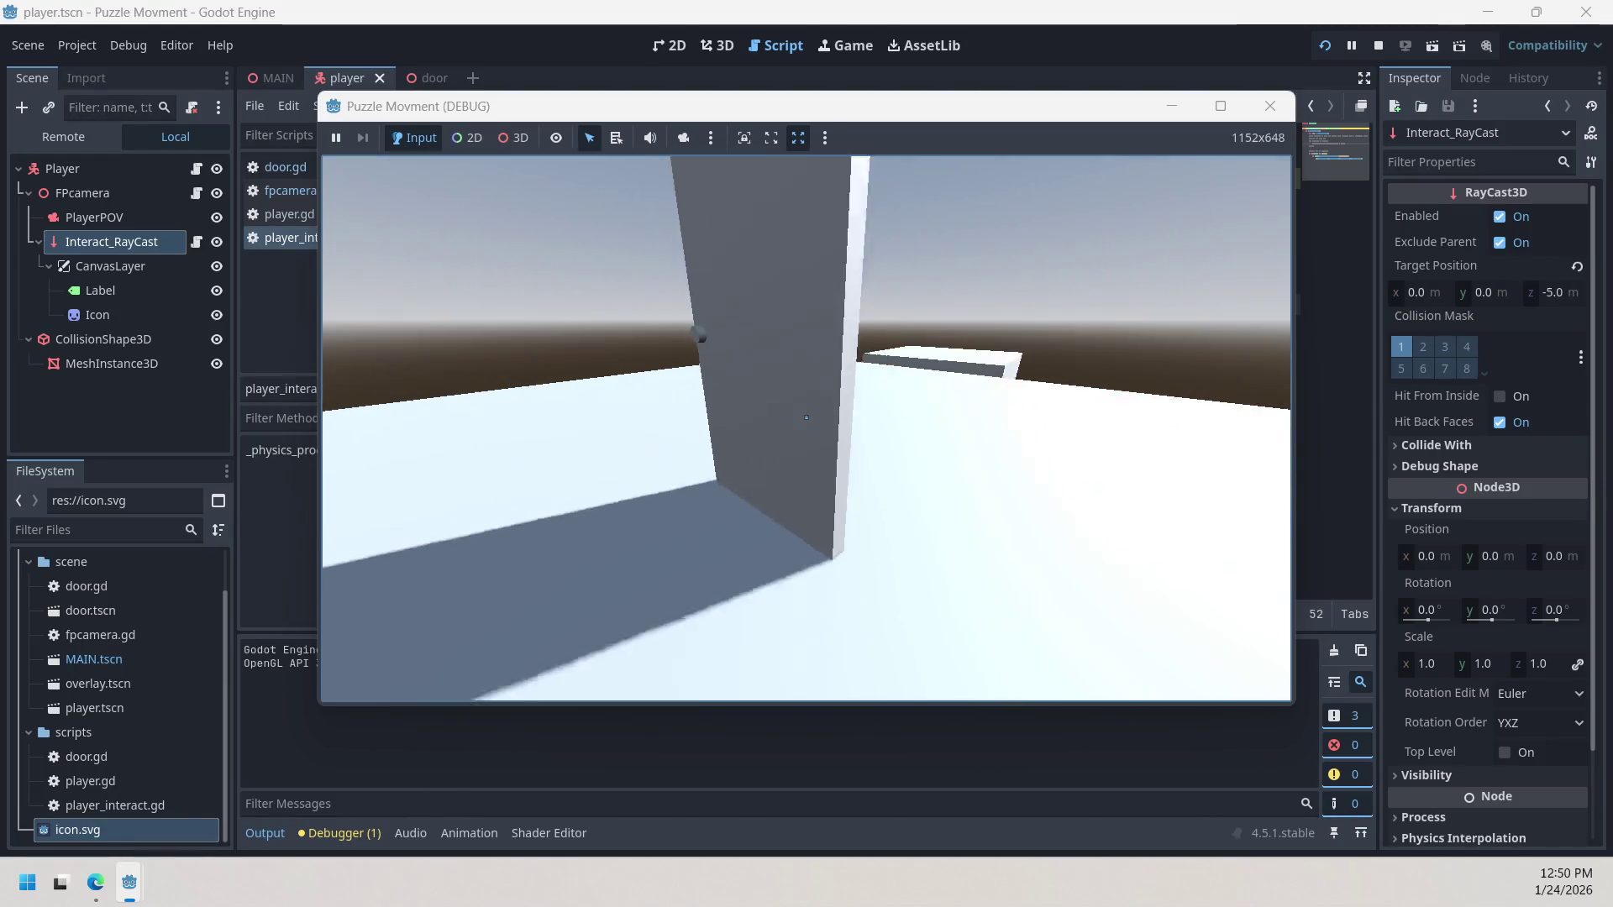
{"action": "key", "text": "w"}
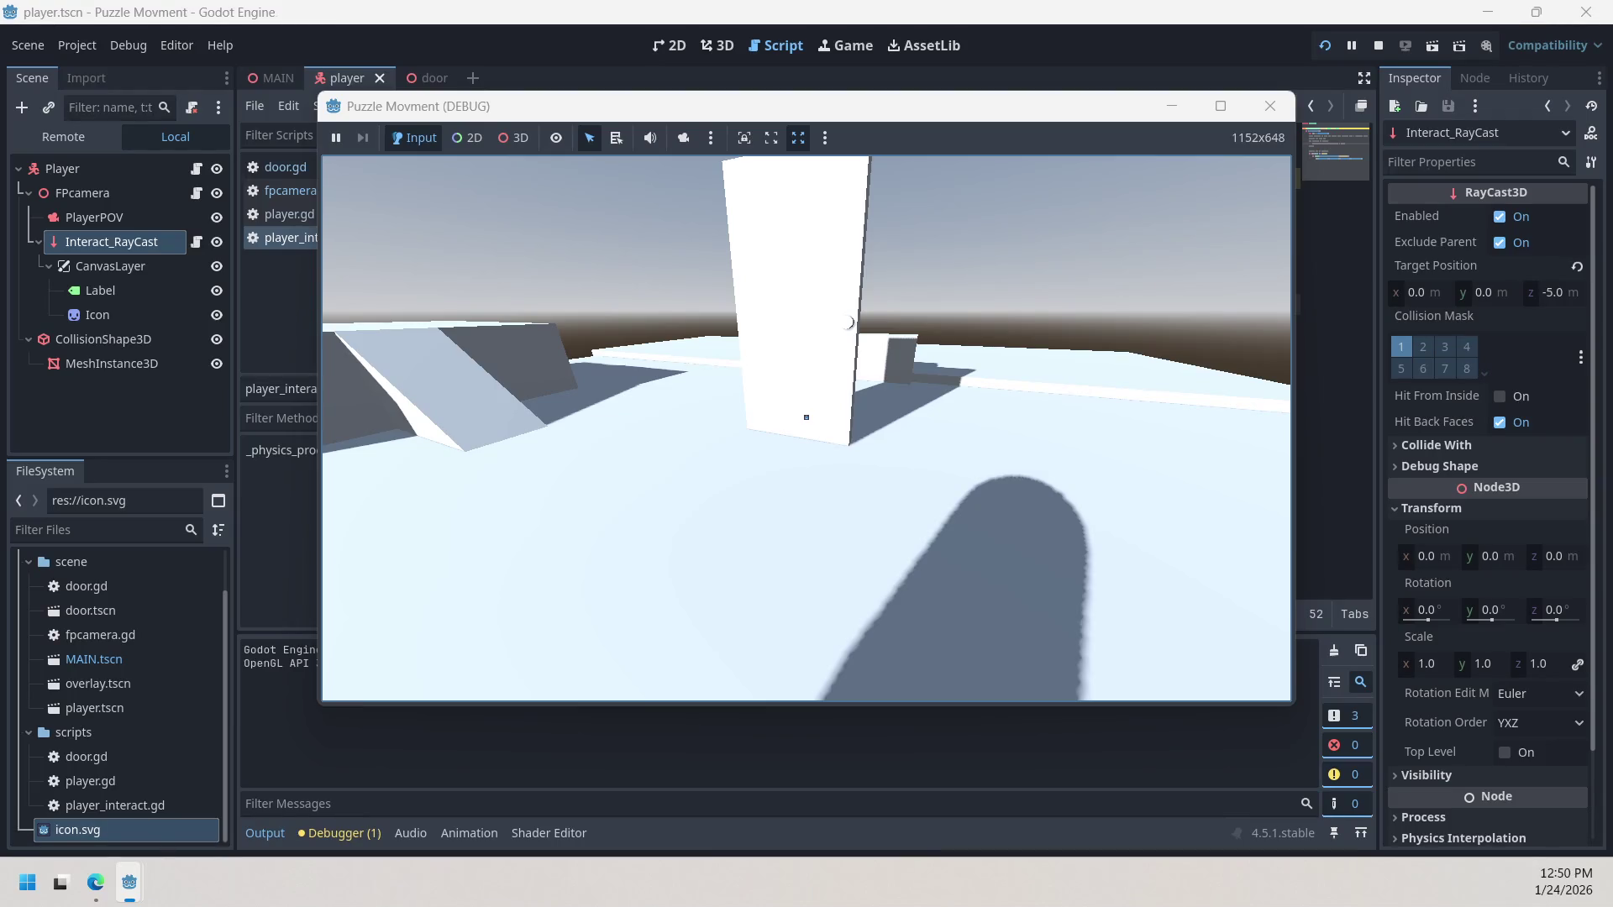
{"action": "key", "text": "a"}
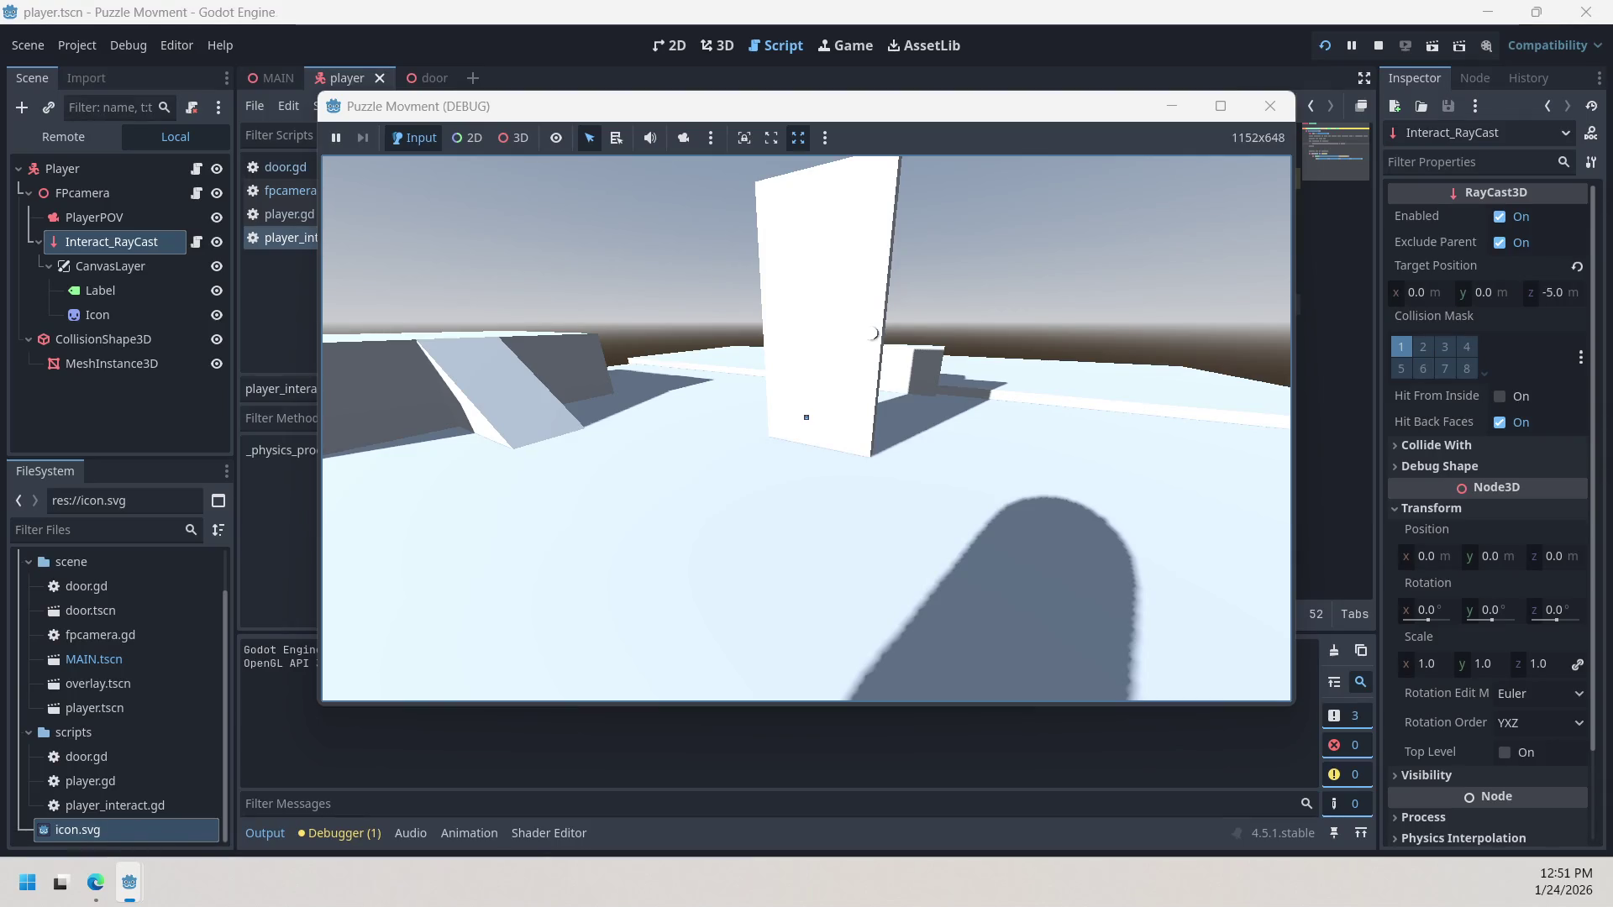
{"action": "key", "text": "d"}
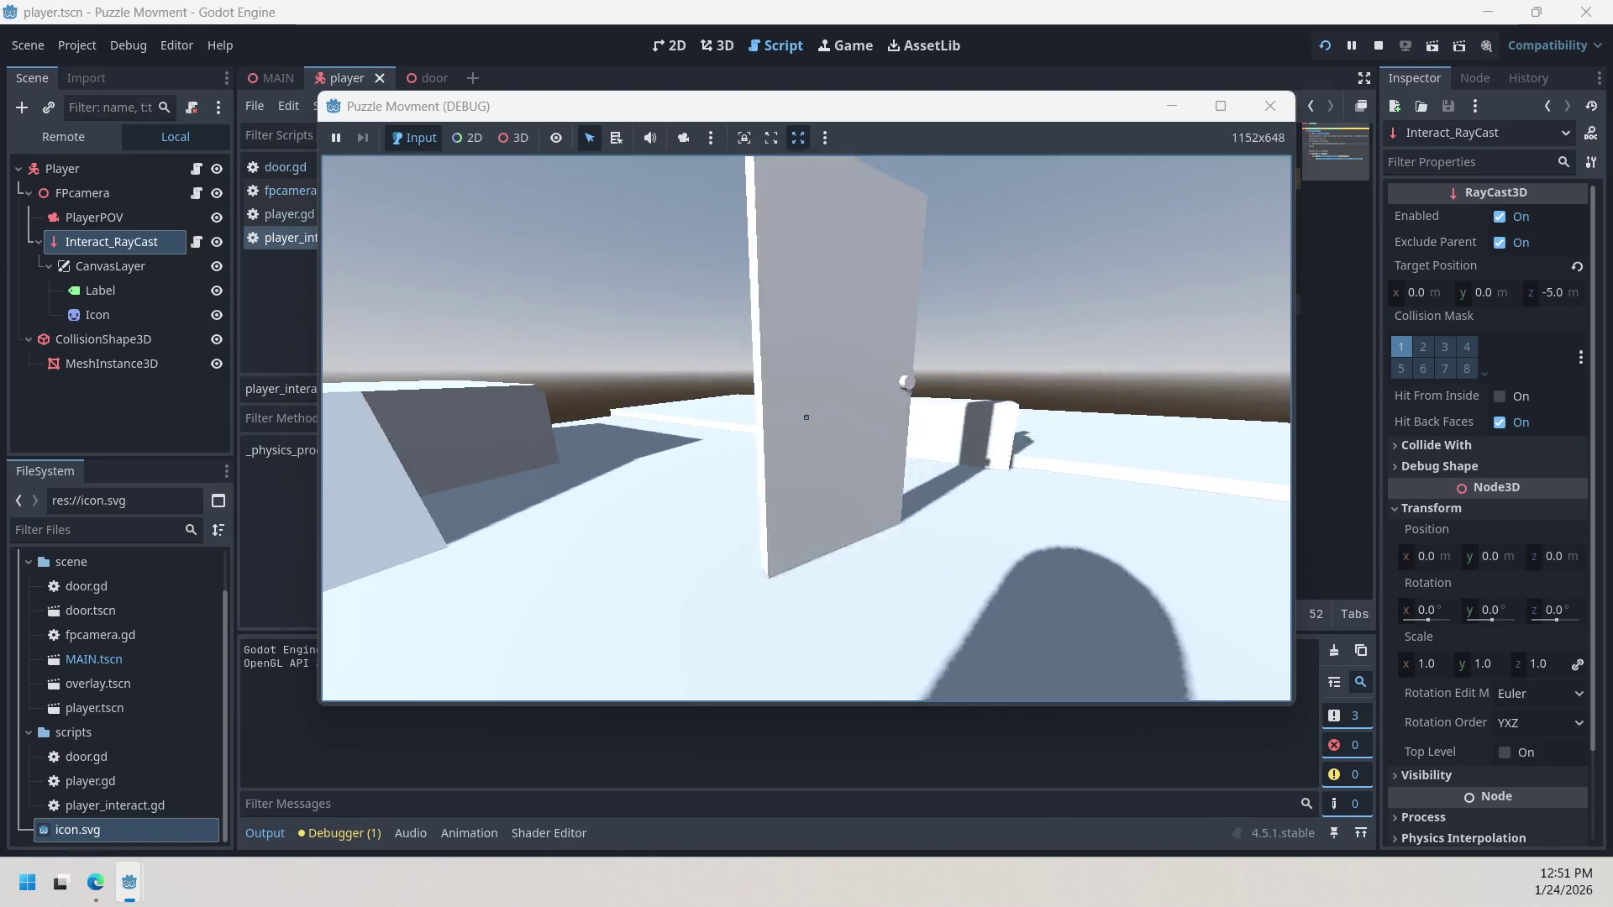
{"action": "key", "text": "w"}
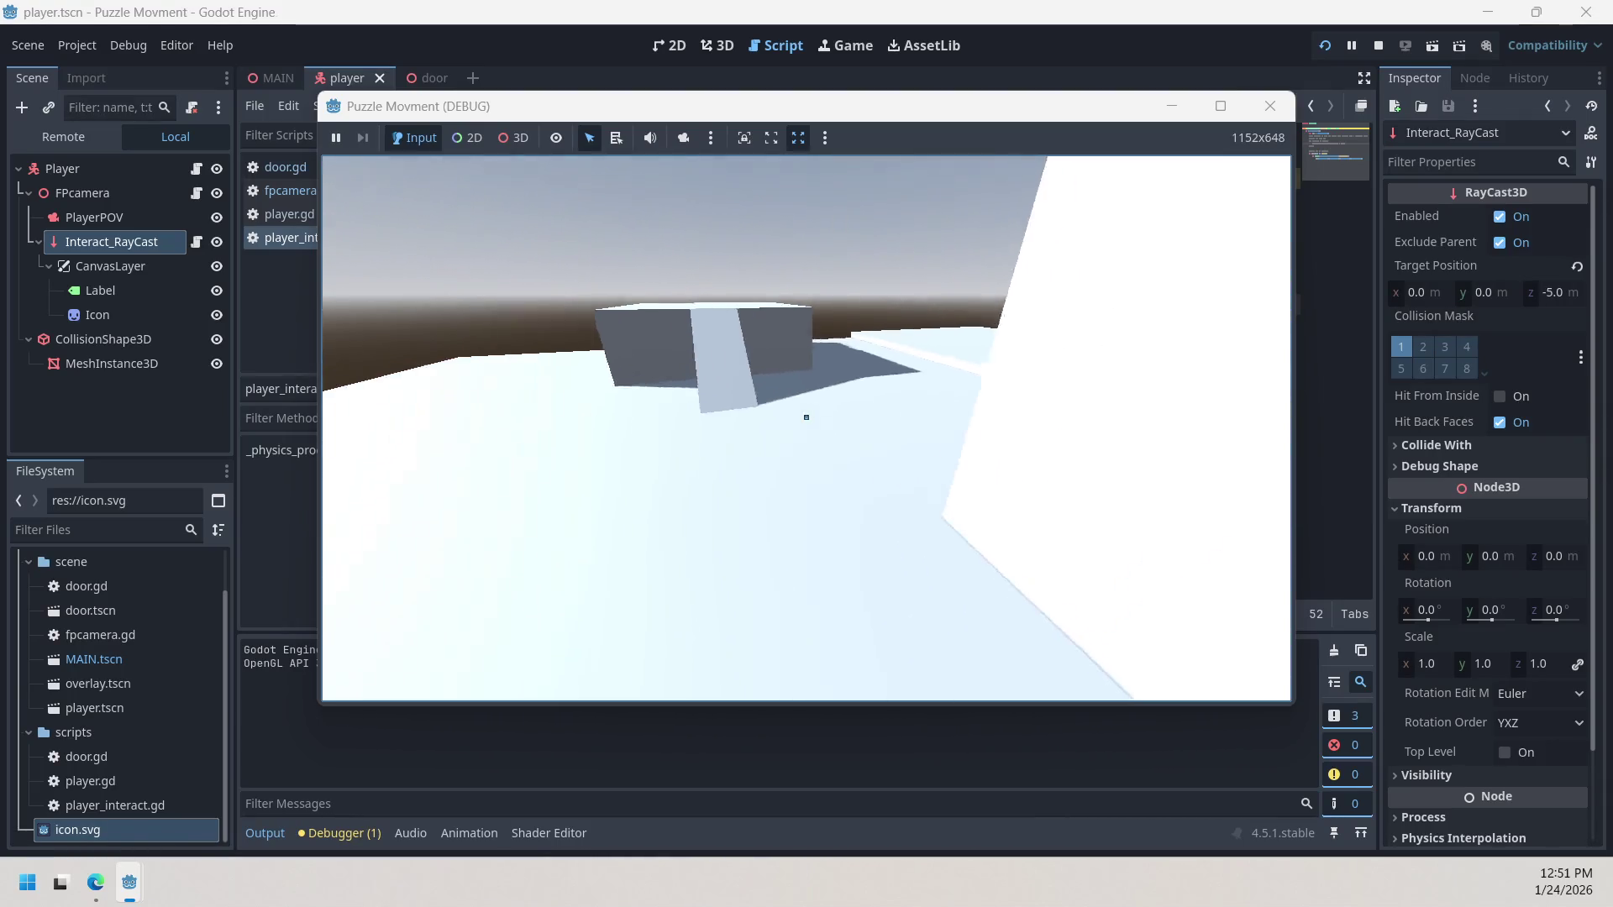
{"action": "key", "text": "w"}
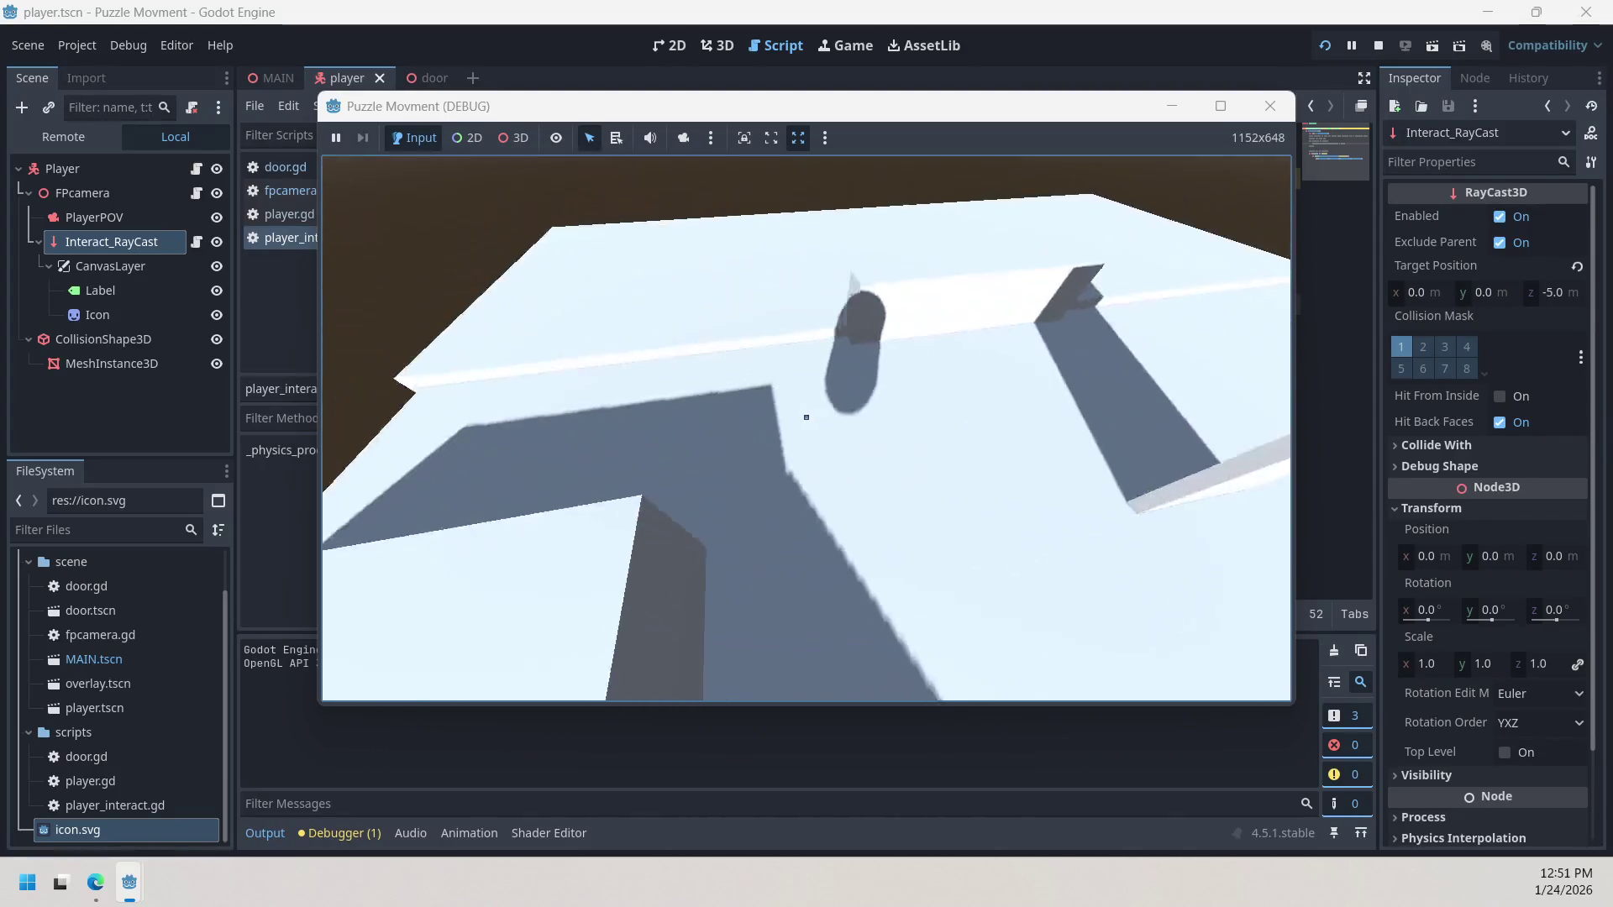
{"action": "key", "text": "w"}
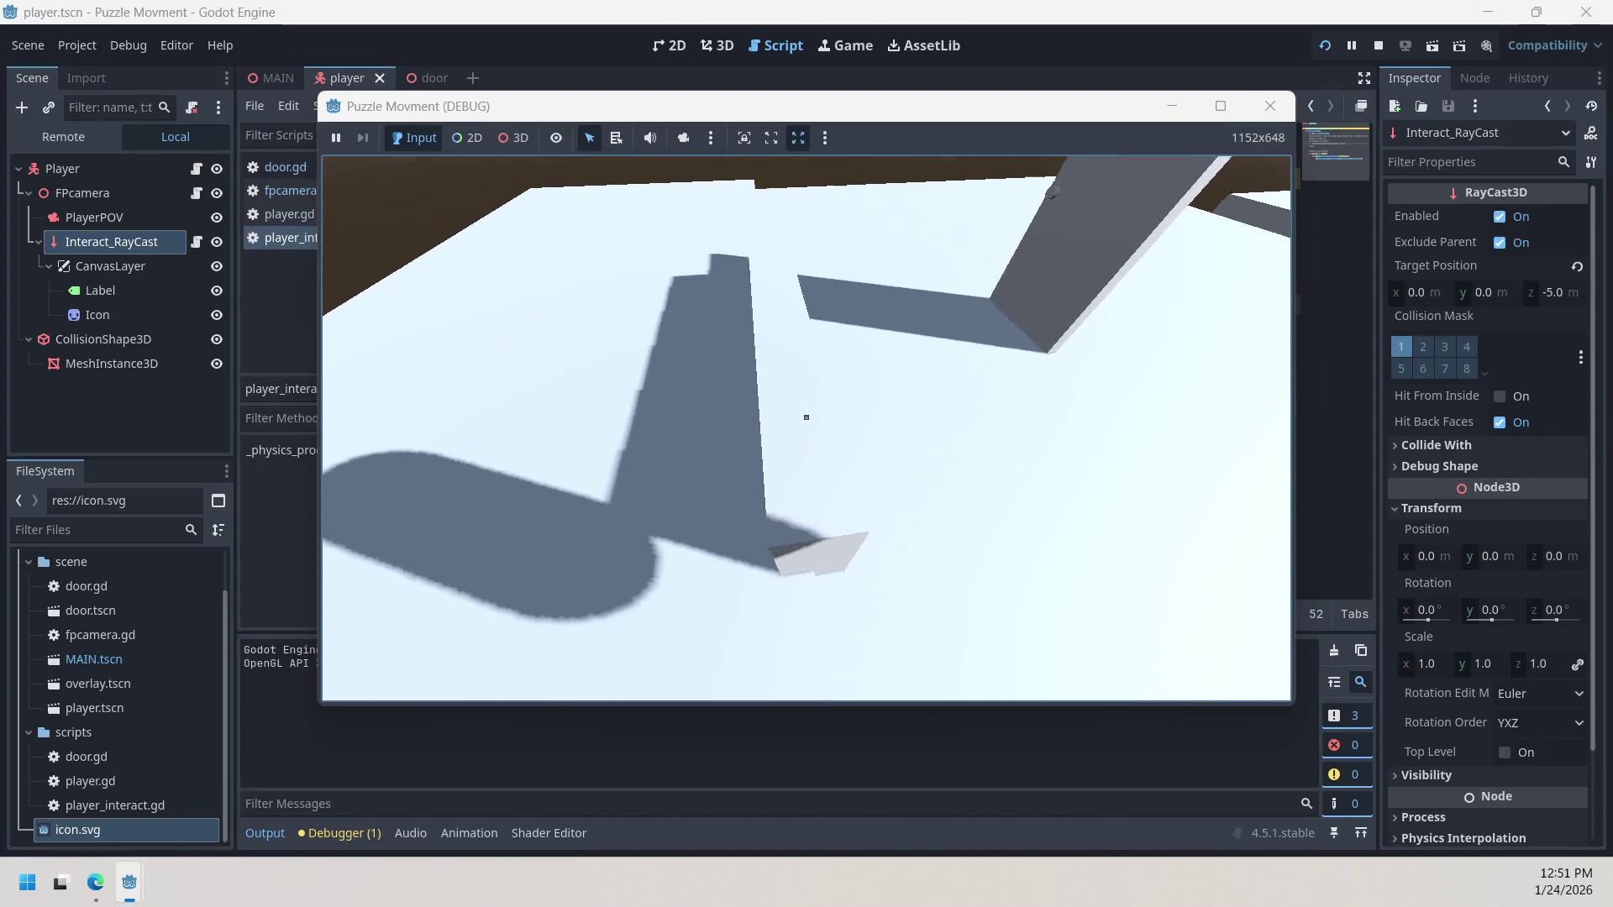
{"action": "key", "text": "w"}
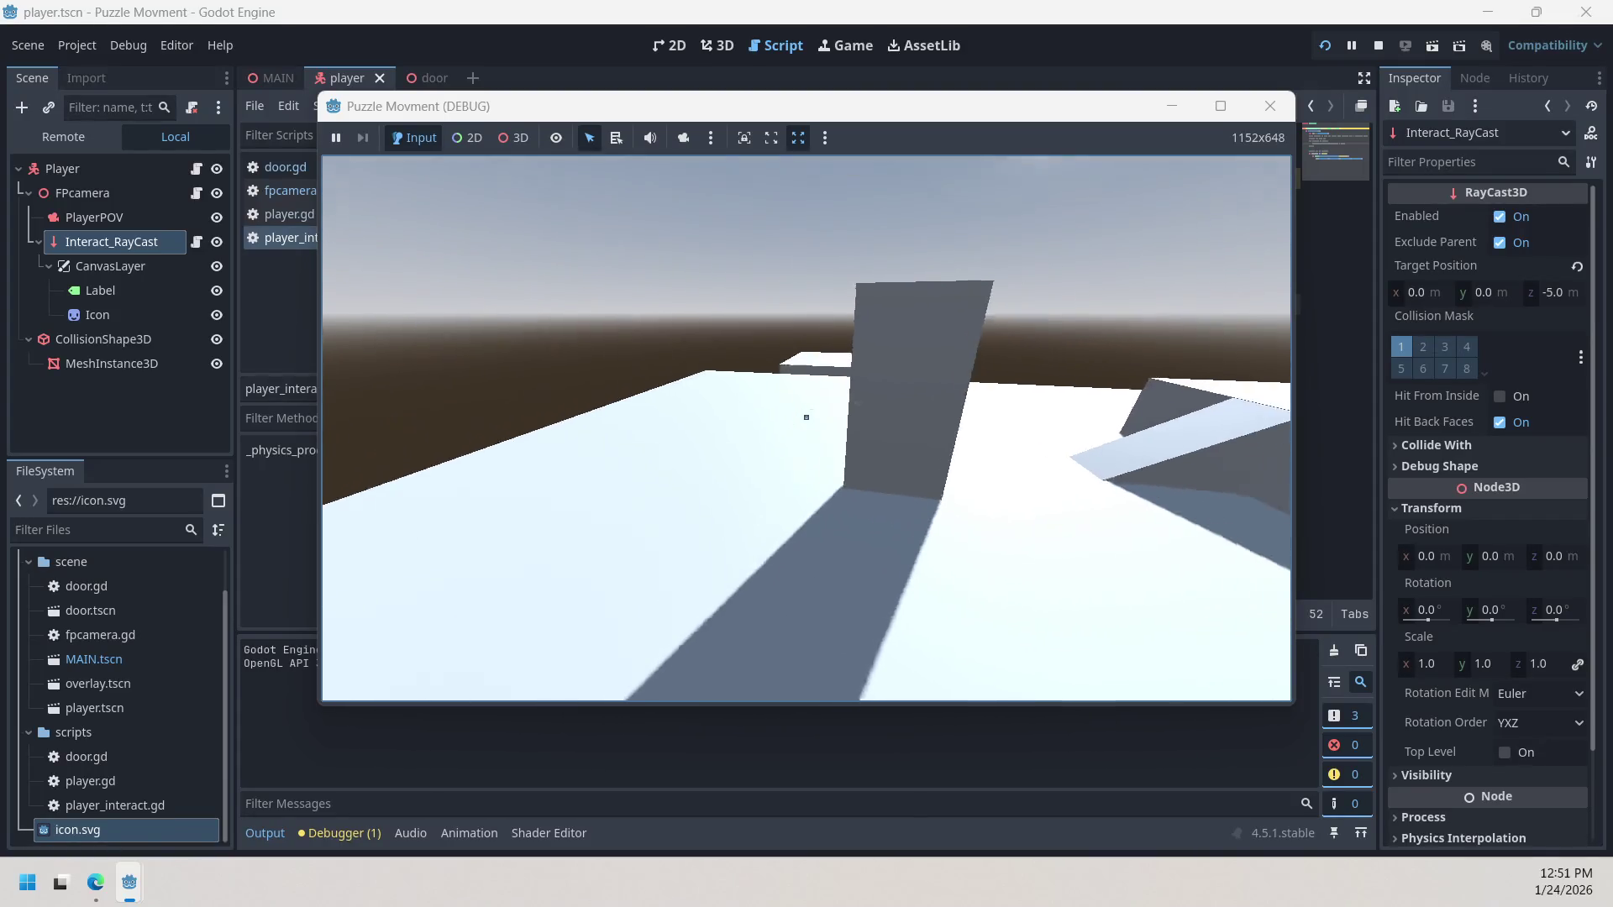
{"action": "key", "text": "w"}
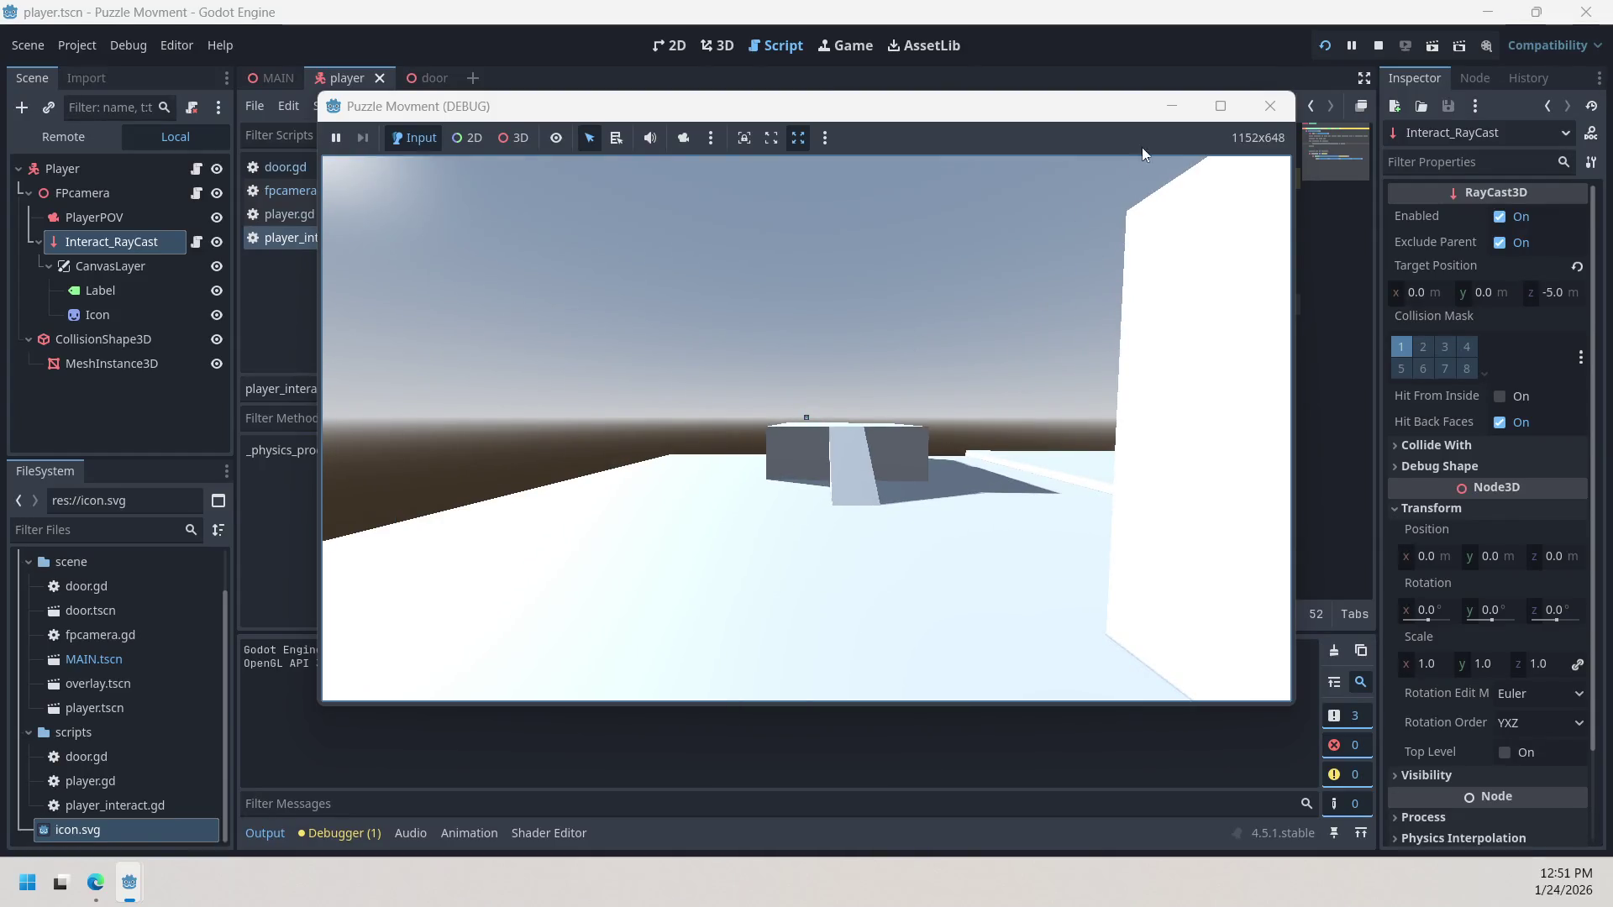
{"action": "left_click", "coordinate": [1270, 105]}
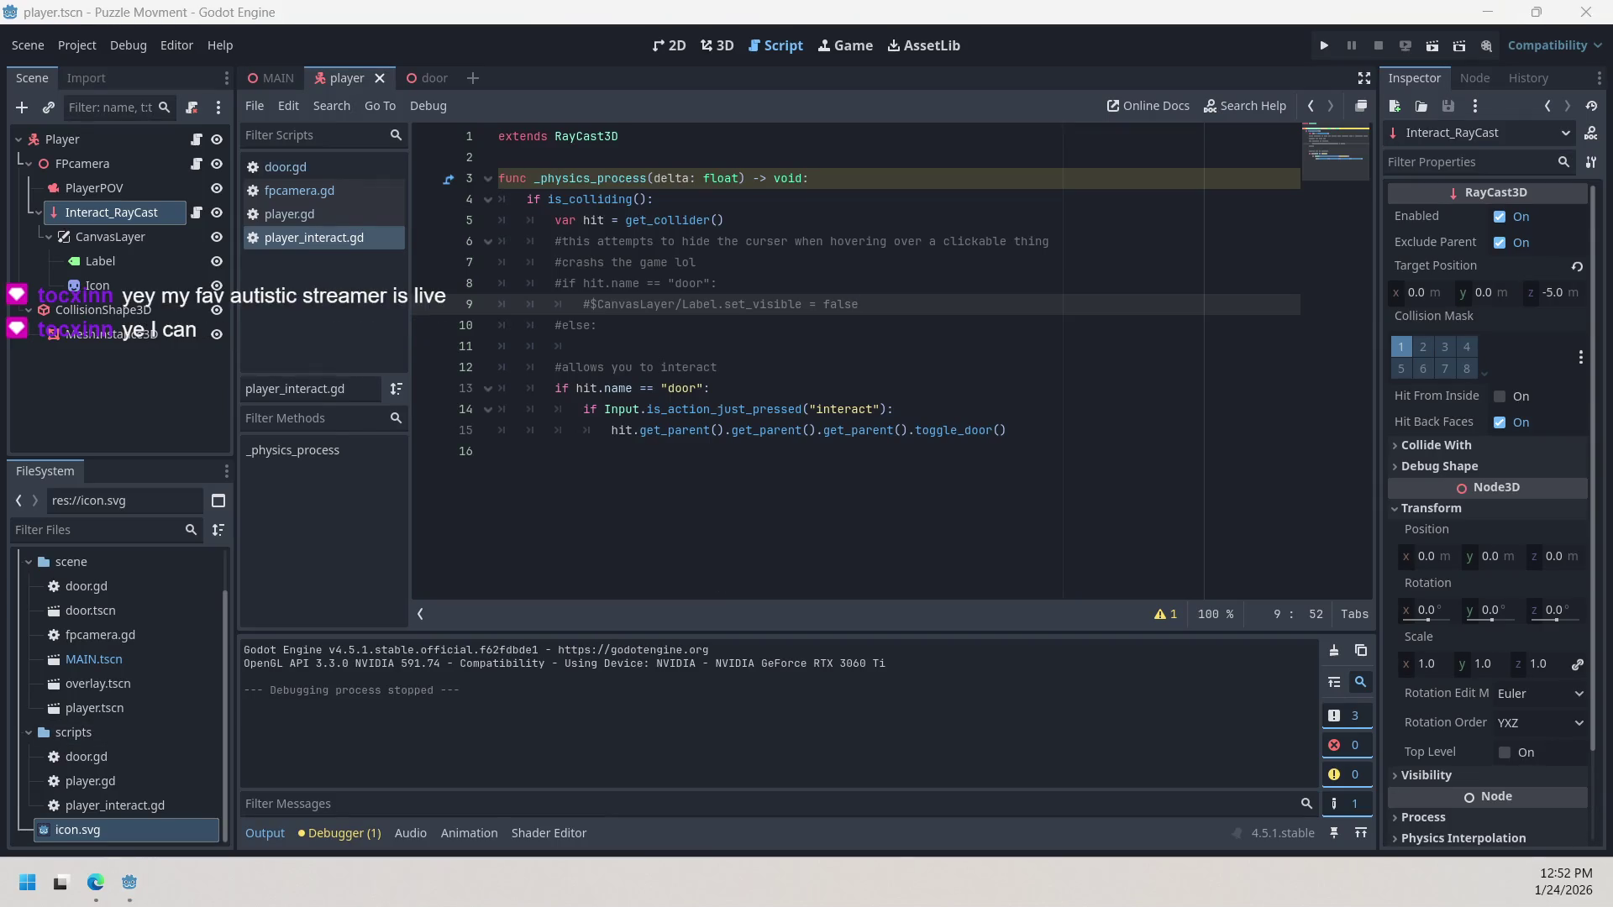
{"action": "key", "text": "alt+Tab"}
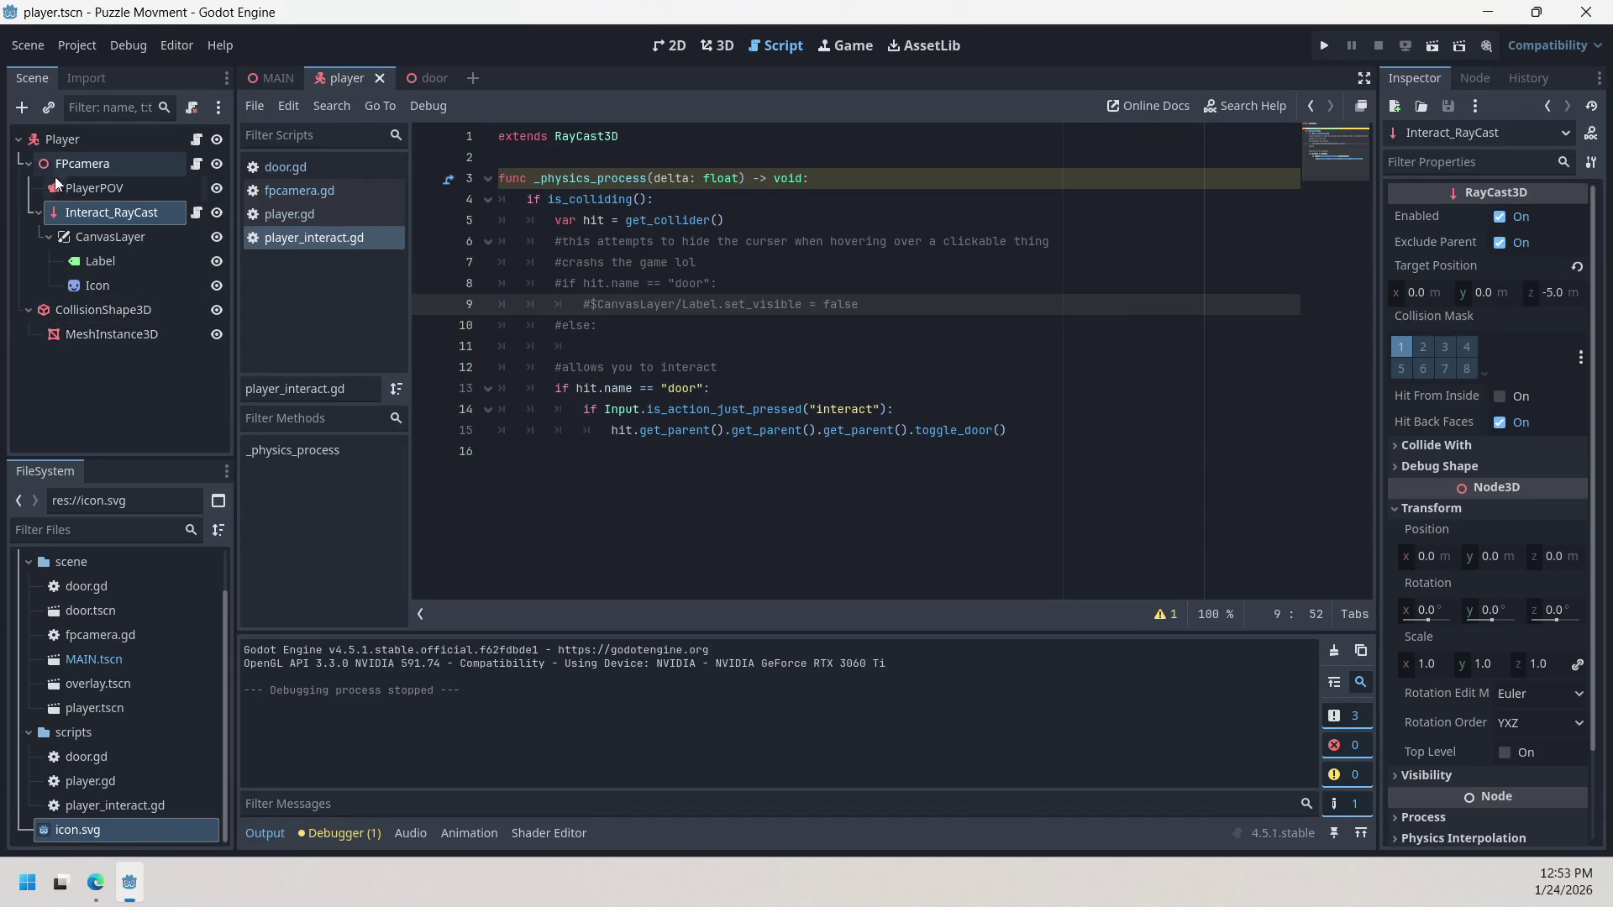
{"action": "left_click", "coordinate": [423, 77]}
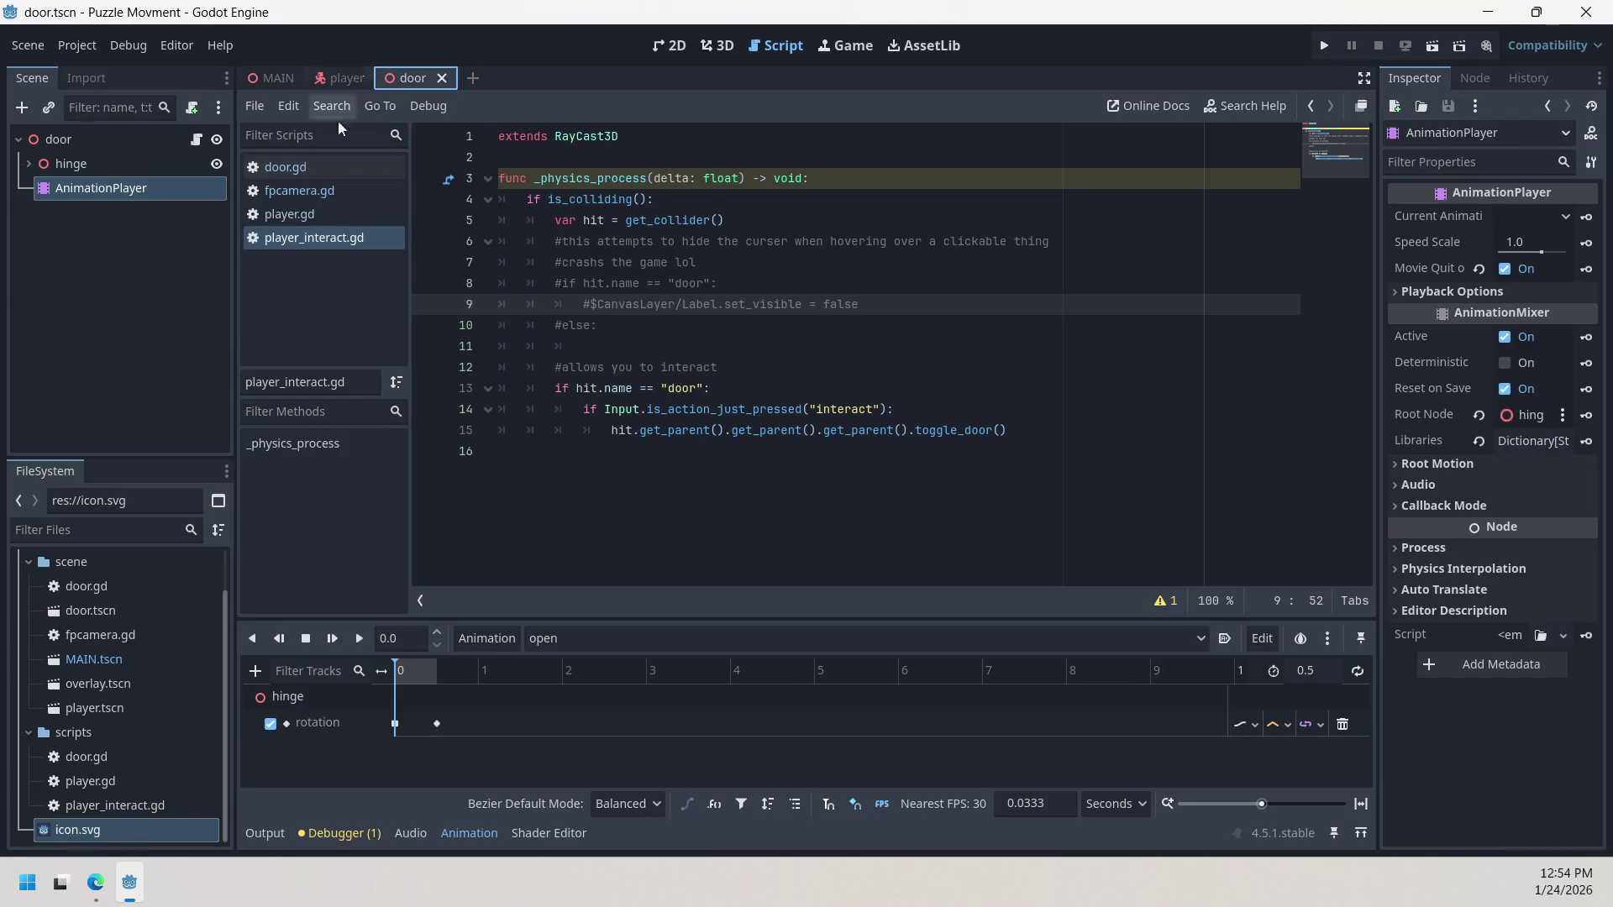
{"action": "left_click", "coordinate": [326, 191]}
{"action": "left_click", "coordinate": [328, 215]}
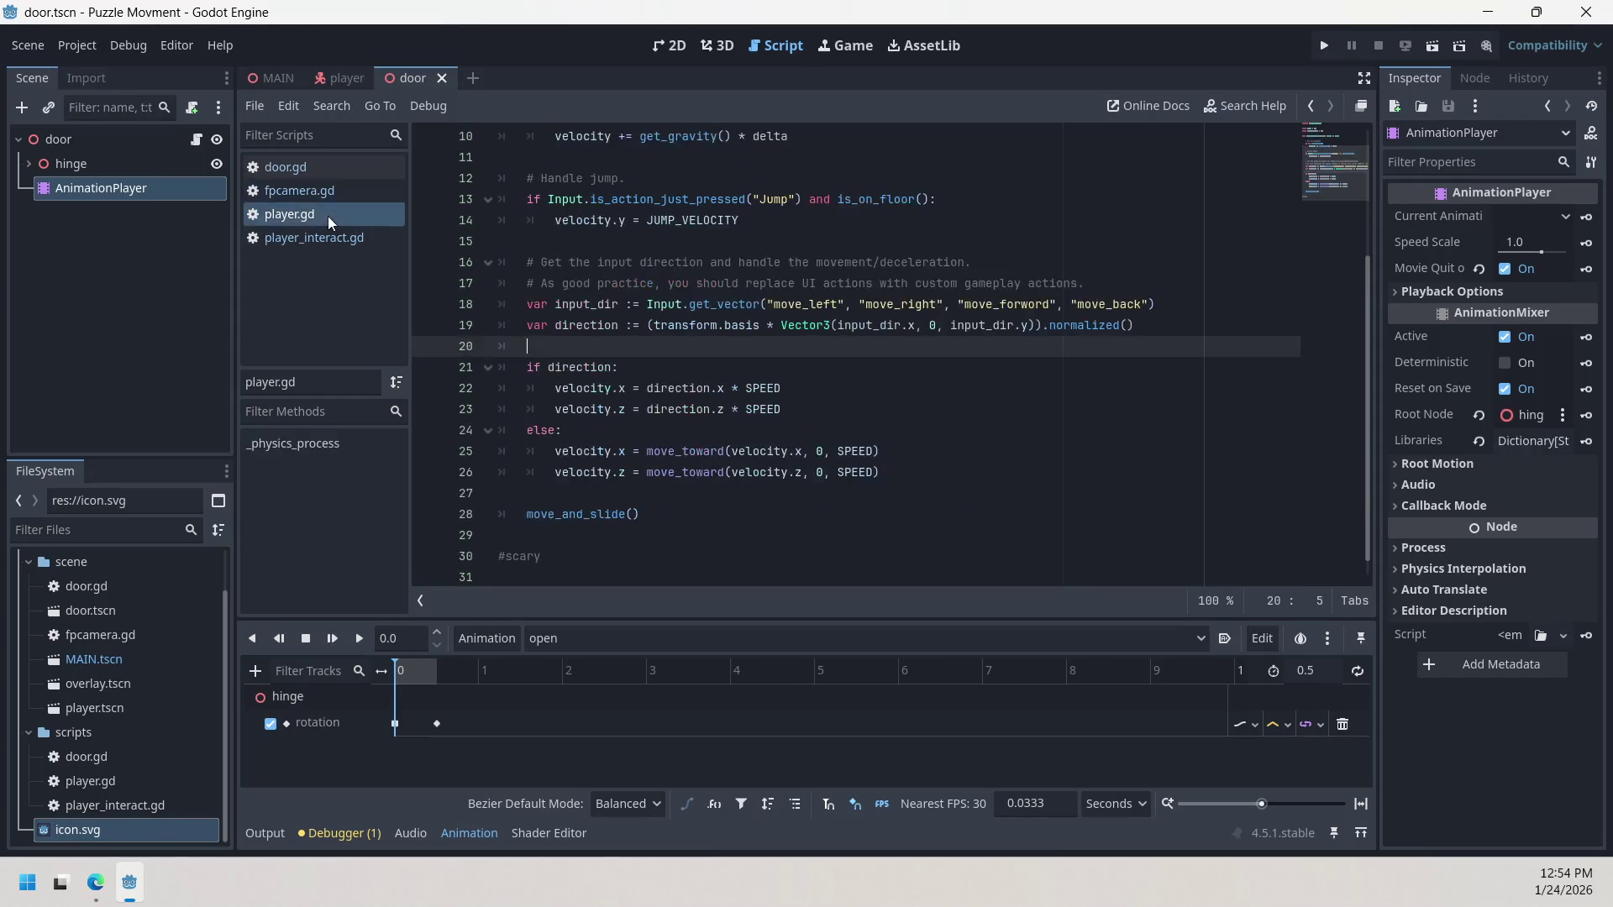
{"action": "left_click", "coordinate": [331, 239]}
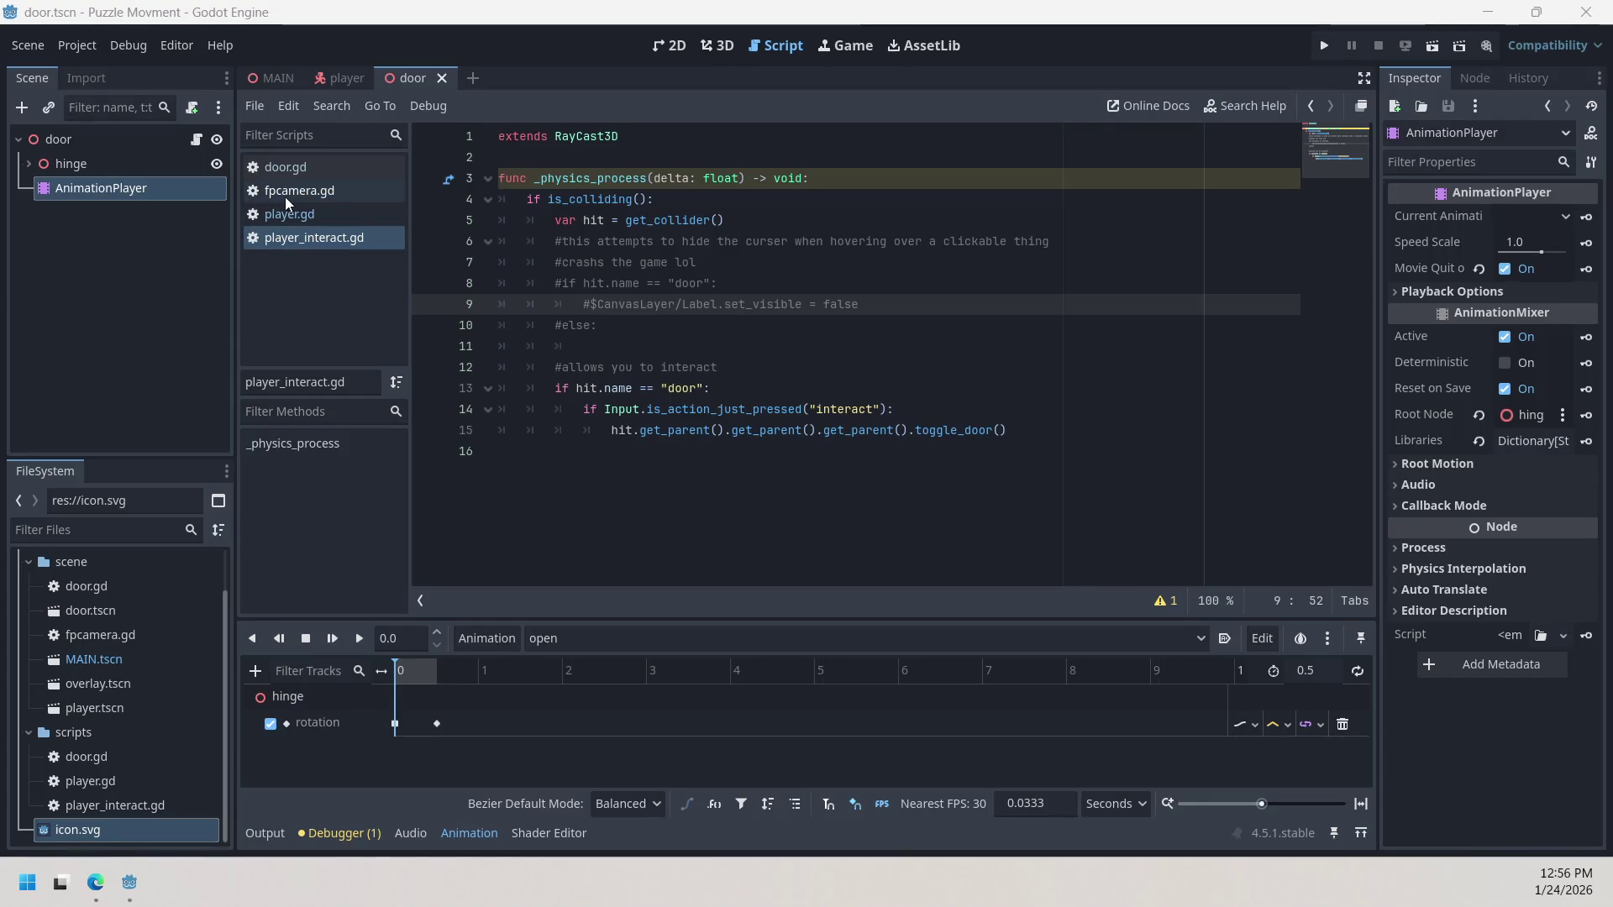
{"action": "mouse_move", "coordinate": [334, 67]}
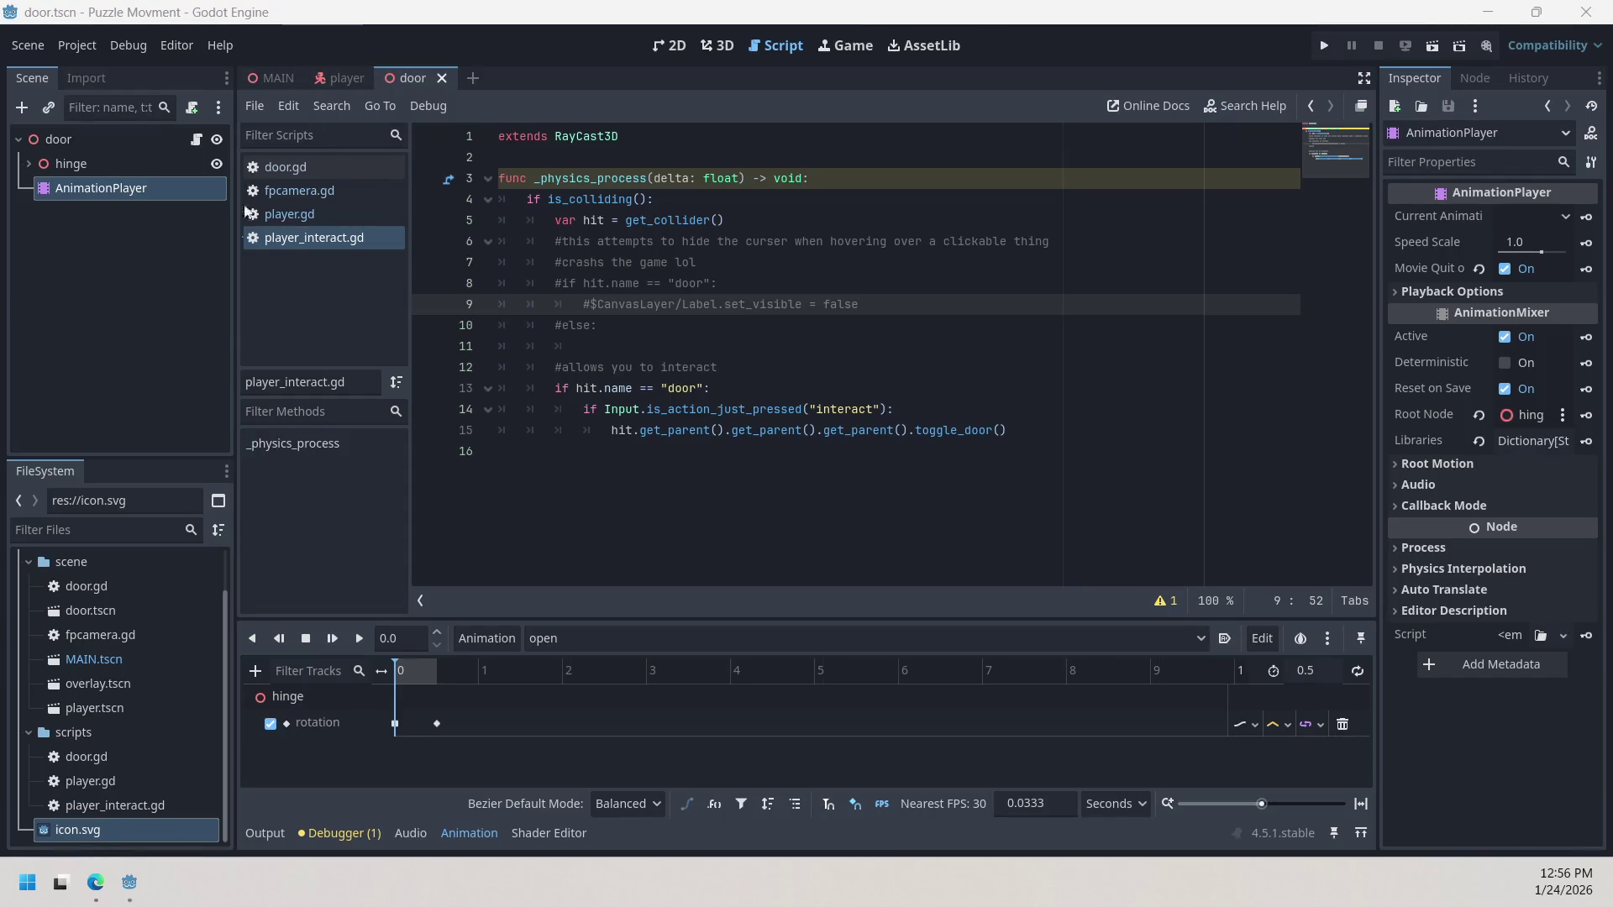
{"action": "left_click", "coordinate": [277, 77]}
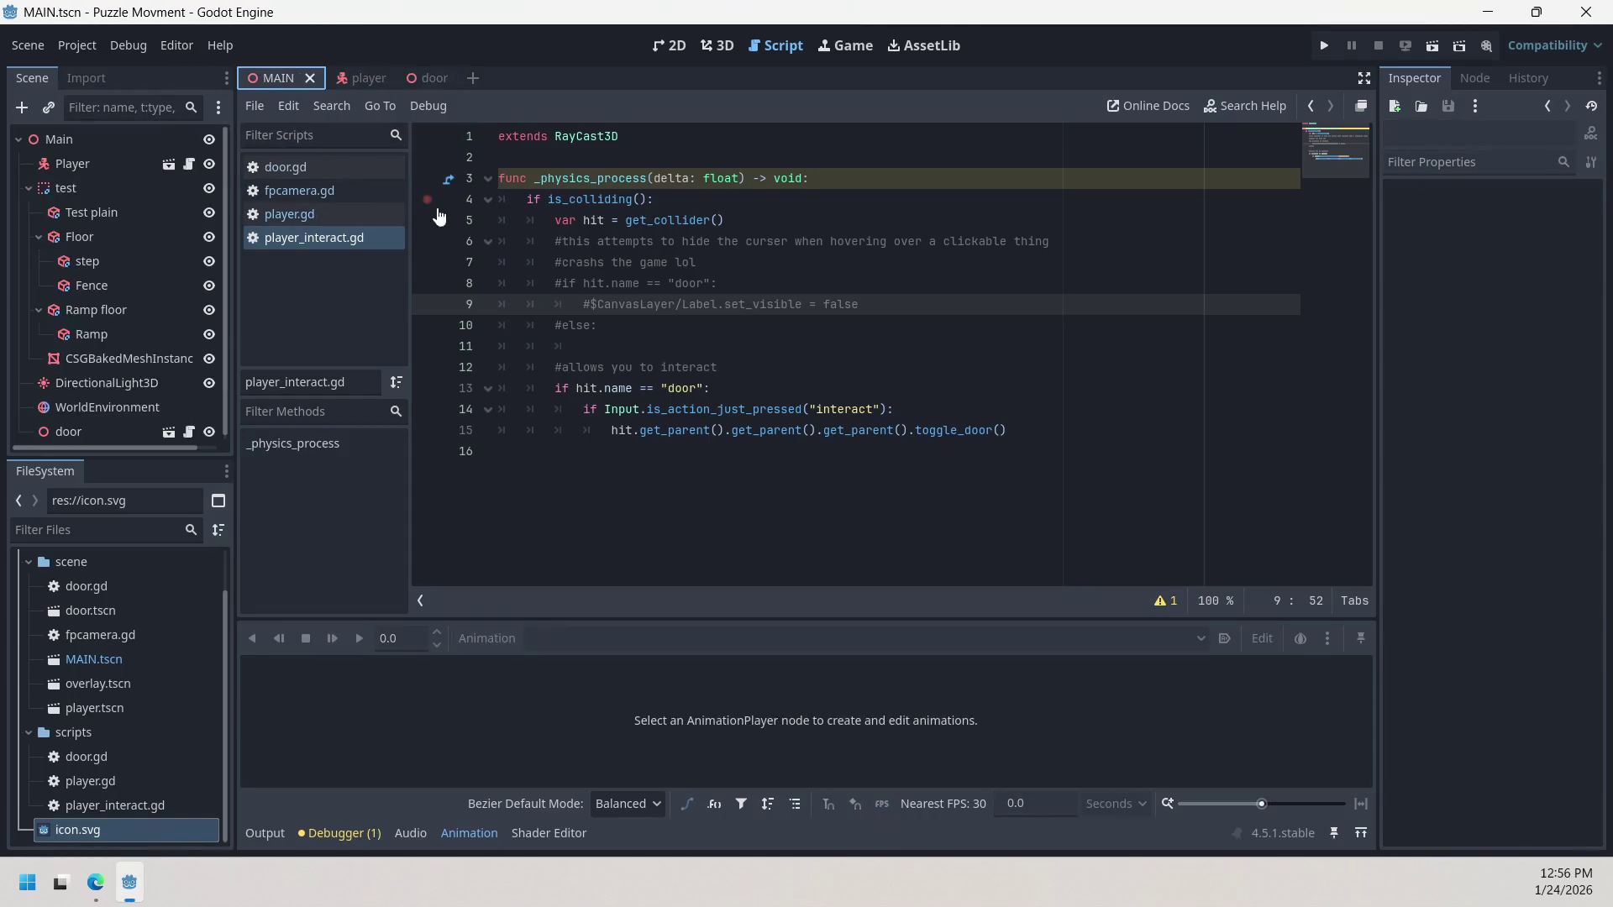
{"action": "left_click", "coordinate": [361, 78]}
{"action": "left_click", "coordinate": [434, 77]}
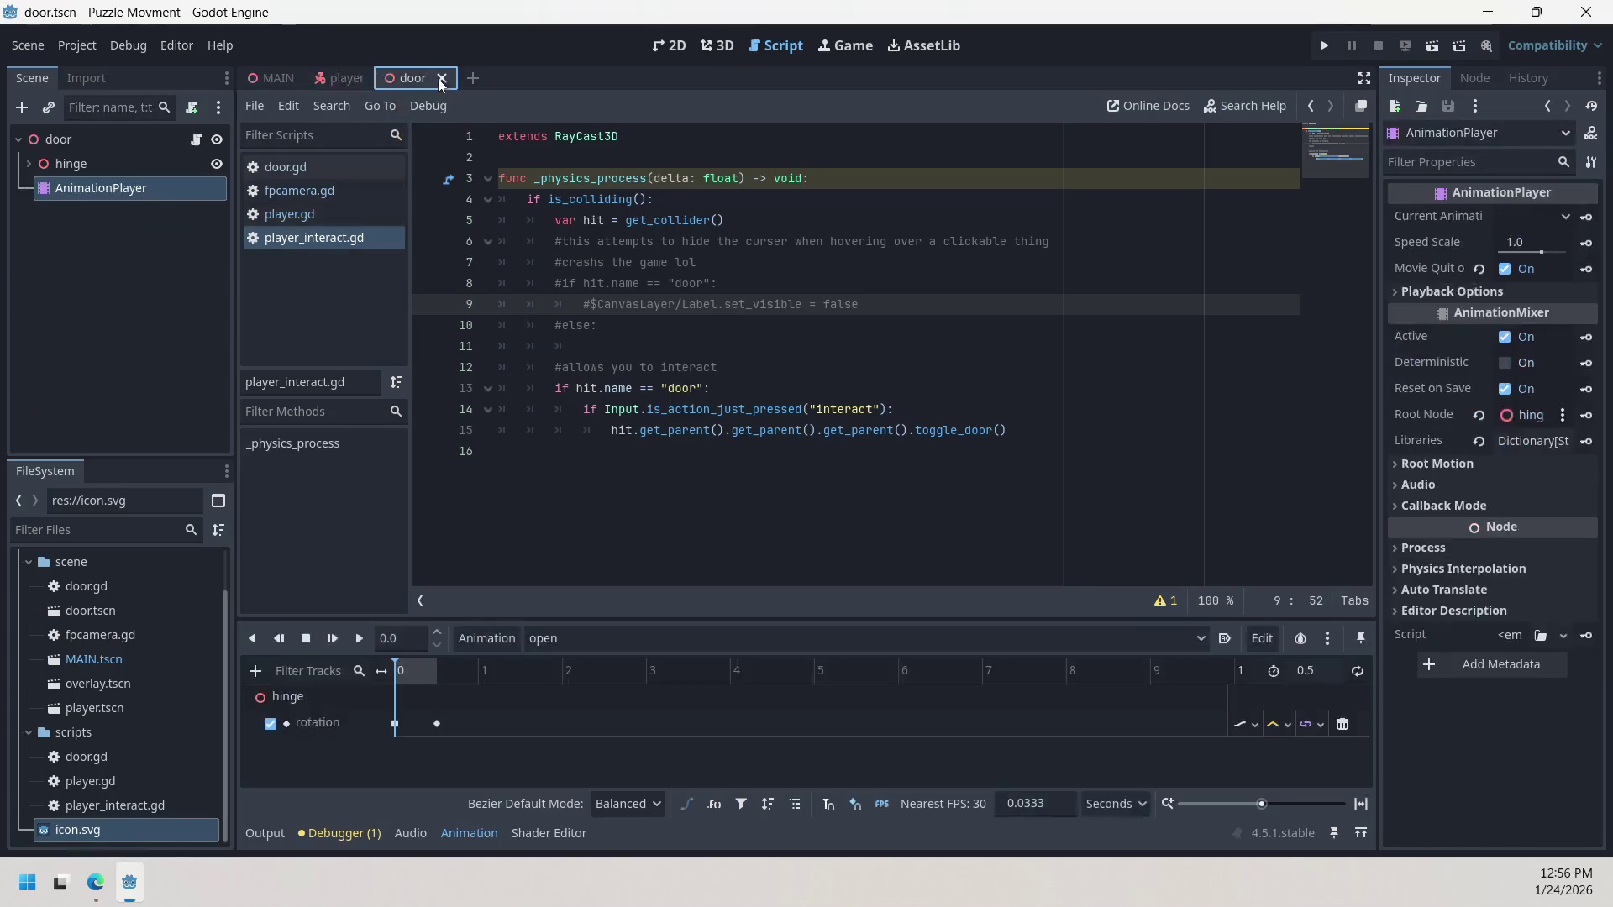
Step: Show the MAIN scene in the 3D workspace and run the game
{"action": "left_click", "coordinate": [278, 77]}
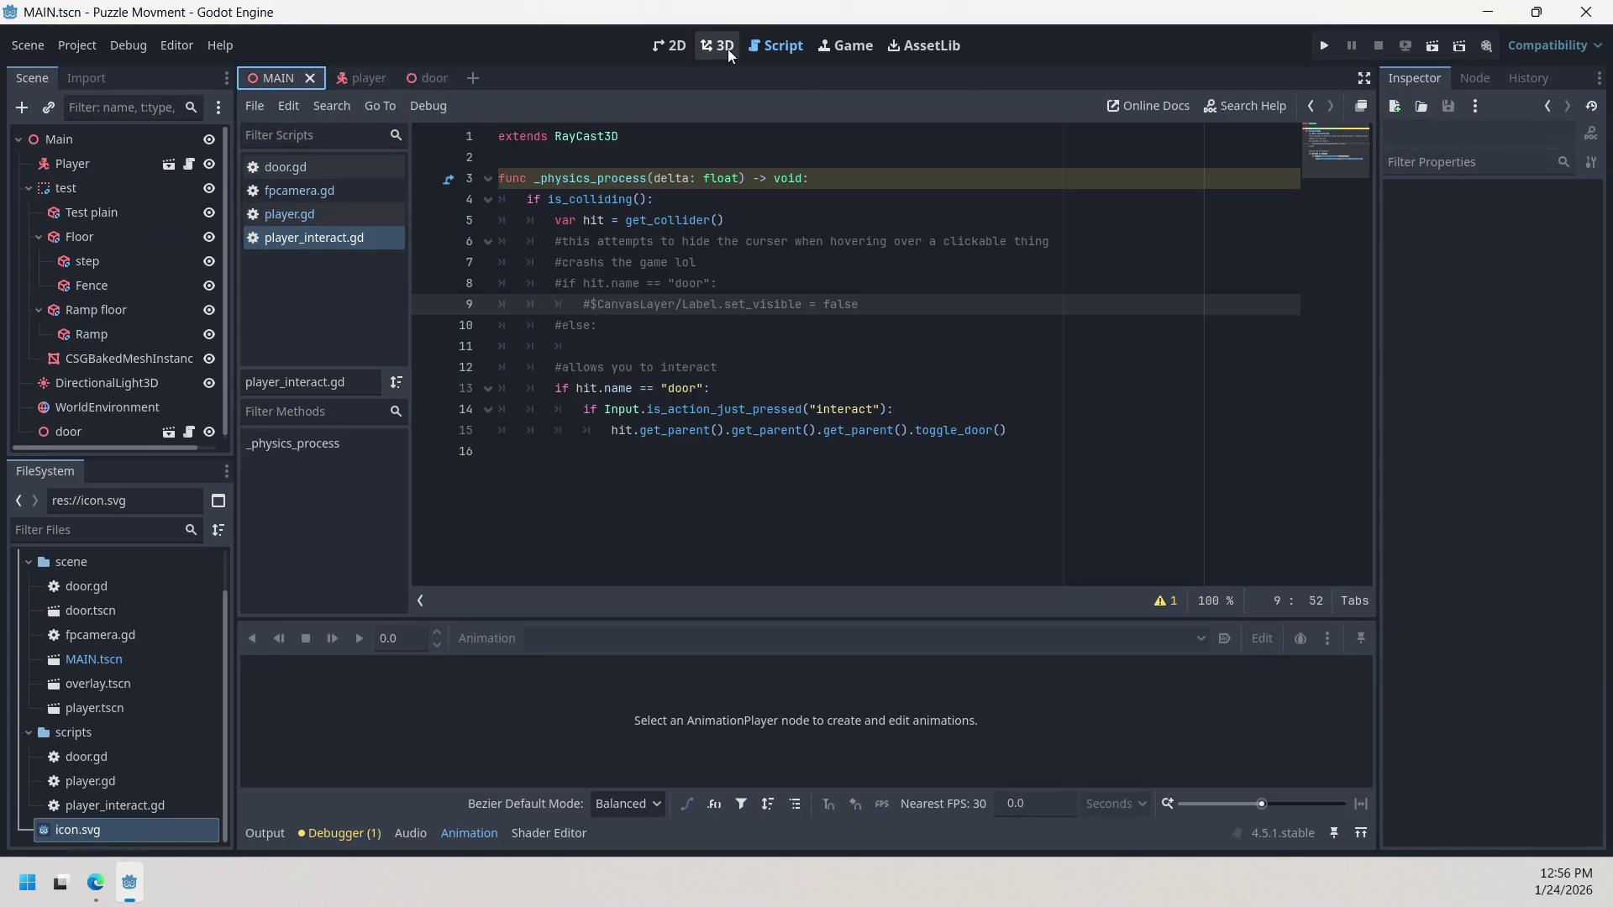
{"action": "left_click", "coordinate": [723, 47]}
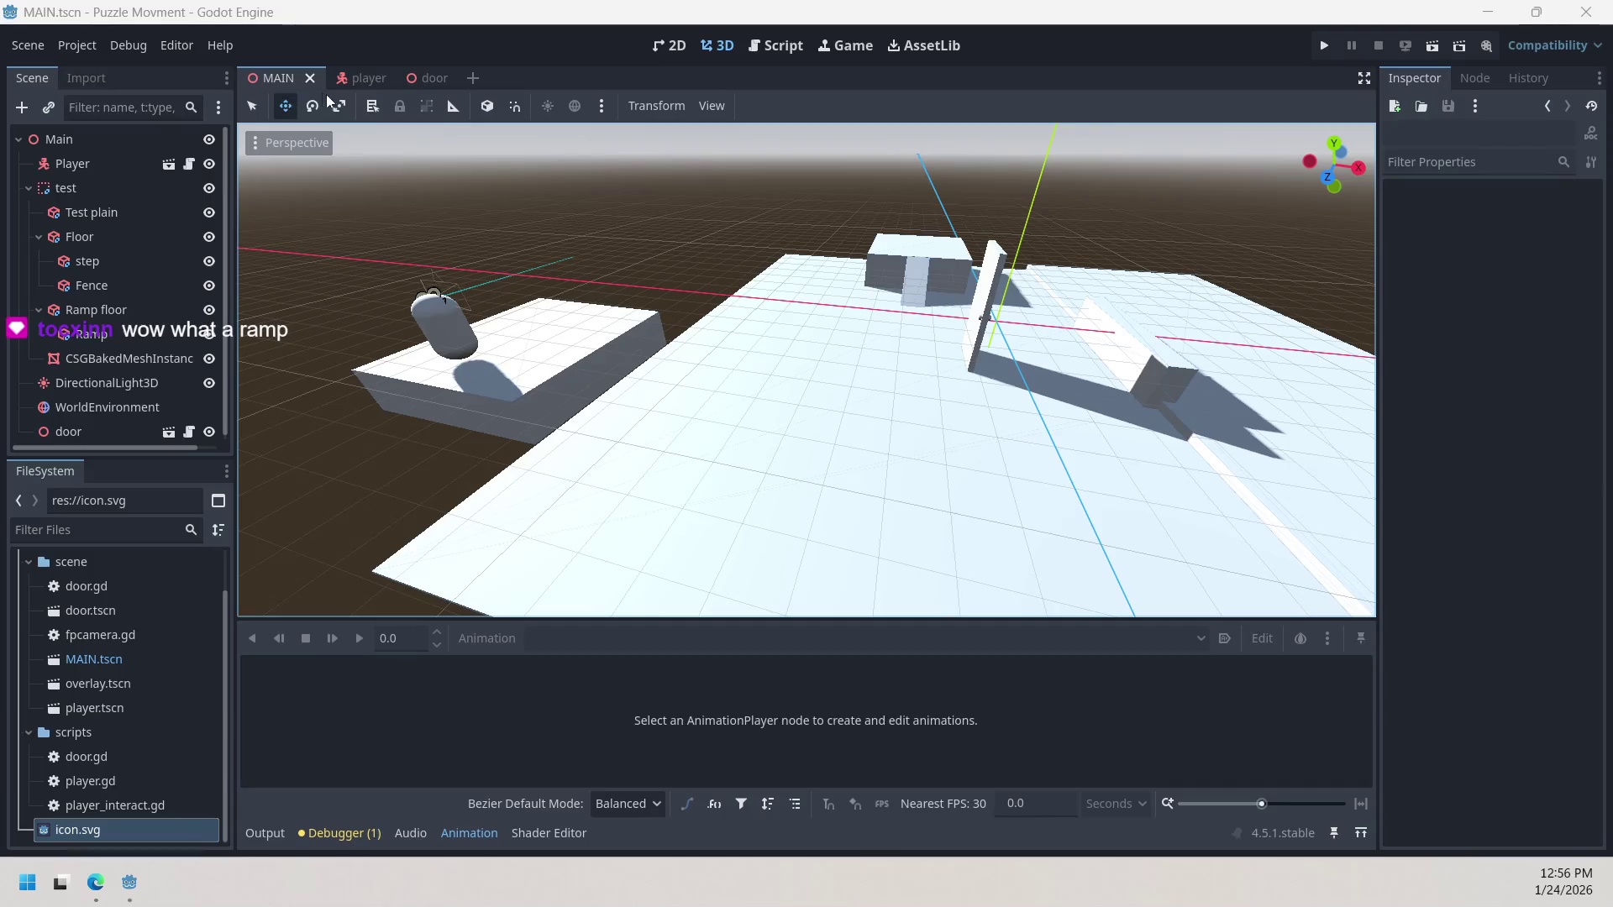
{"action": "left_click", "coordinate": [1324, 46]}
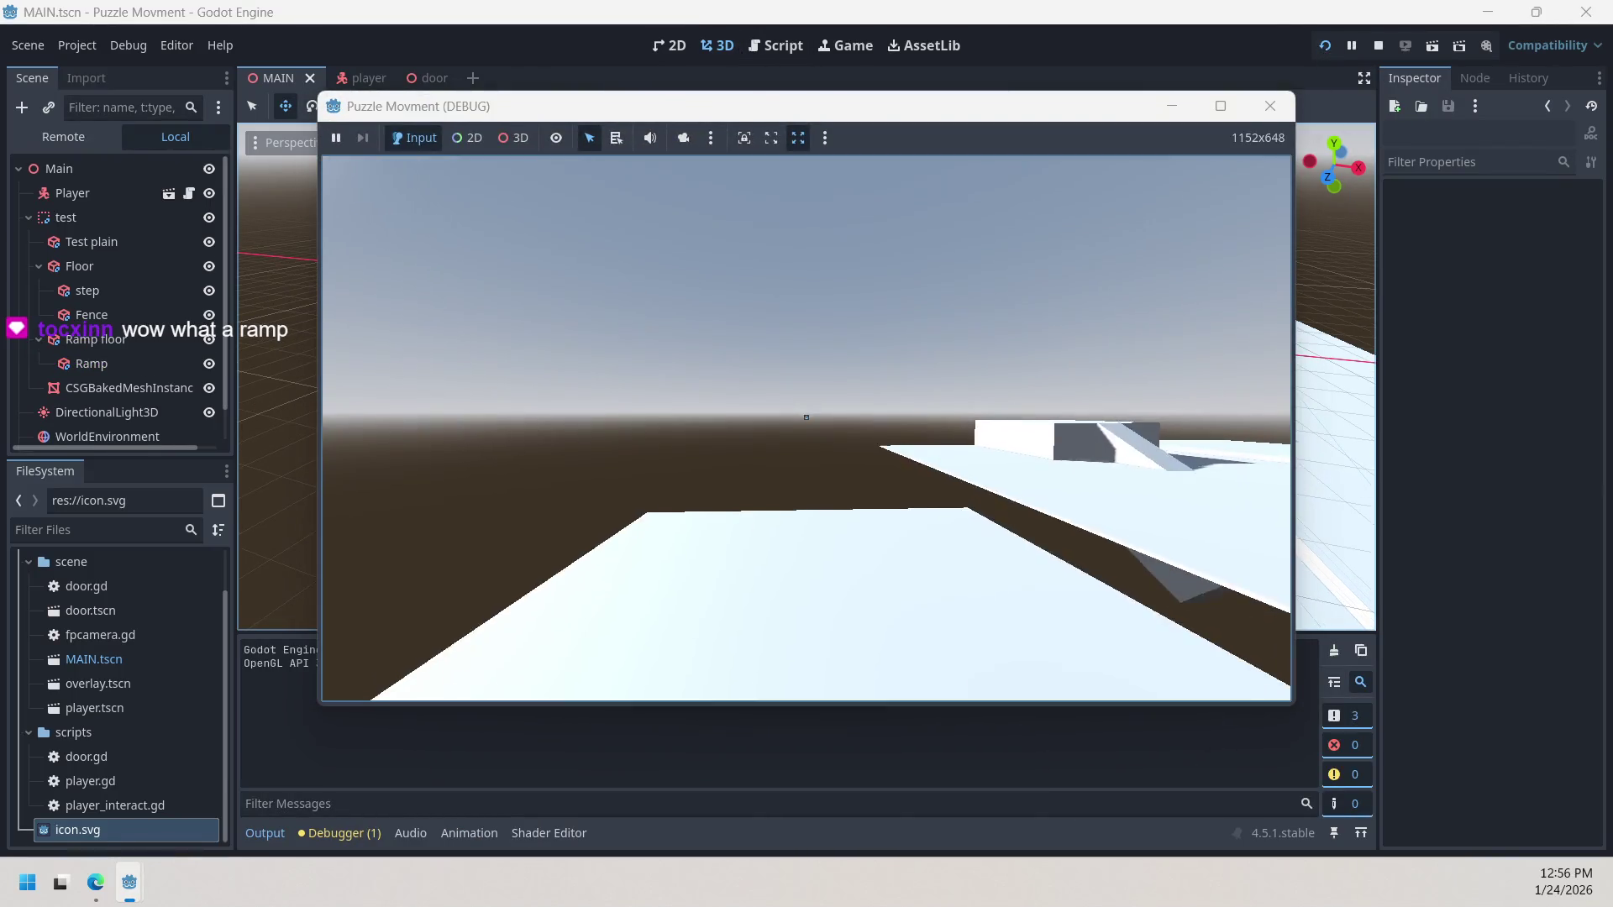
Step: Walk up to the door, then climb the ramp and jump across the platform
{"action": "key", "text": "w"}
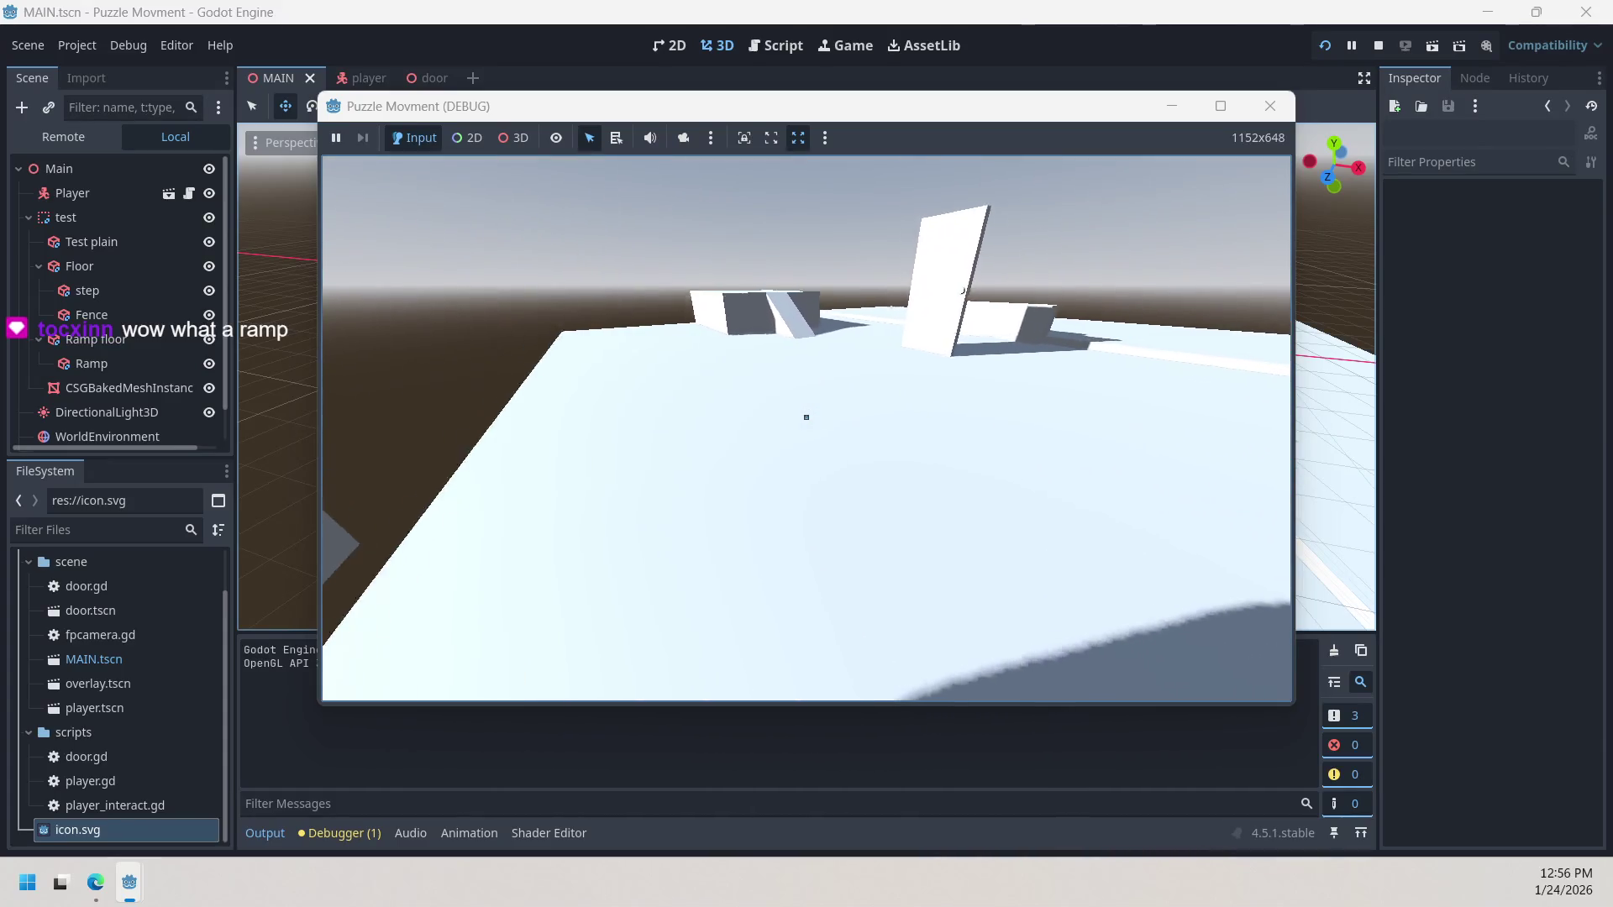
{"action": "key", "text": "w"}
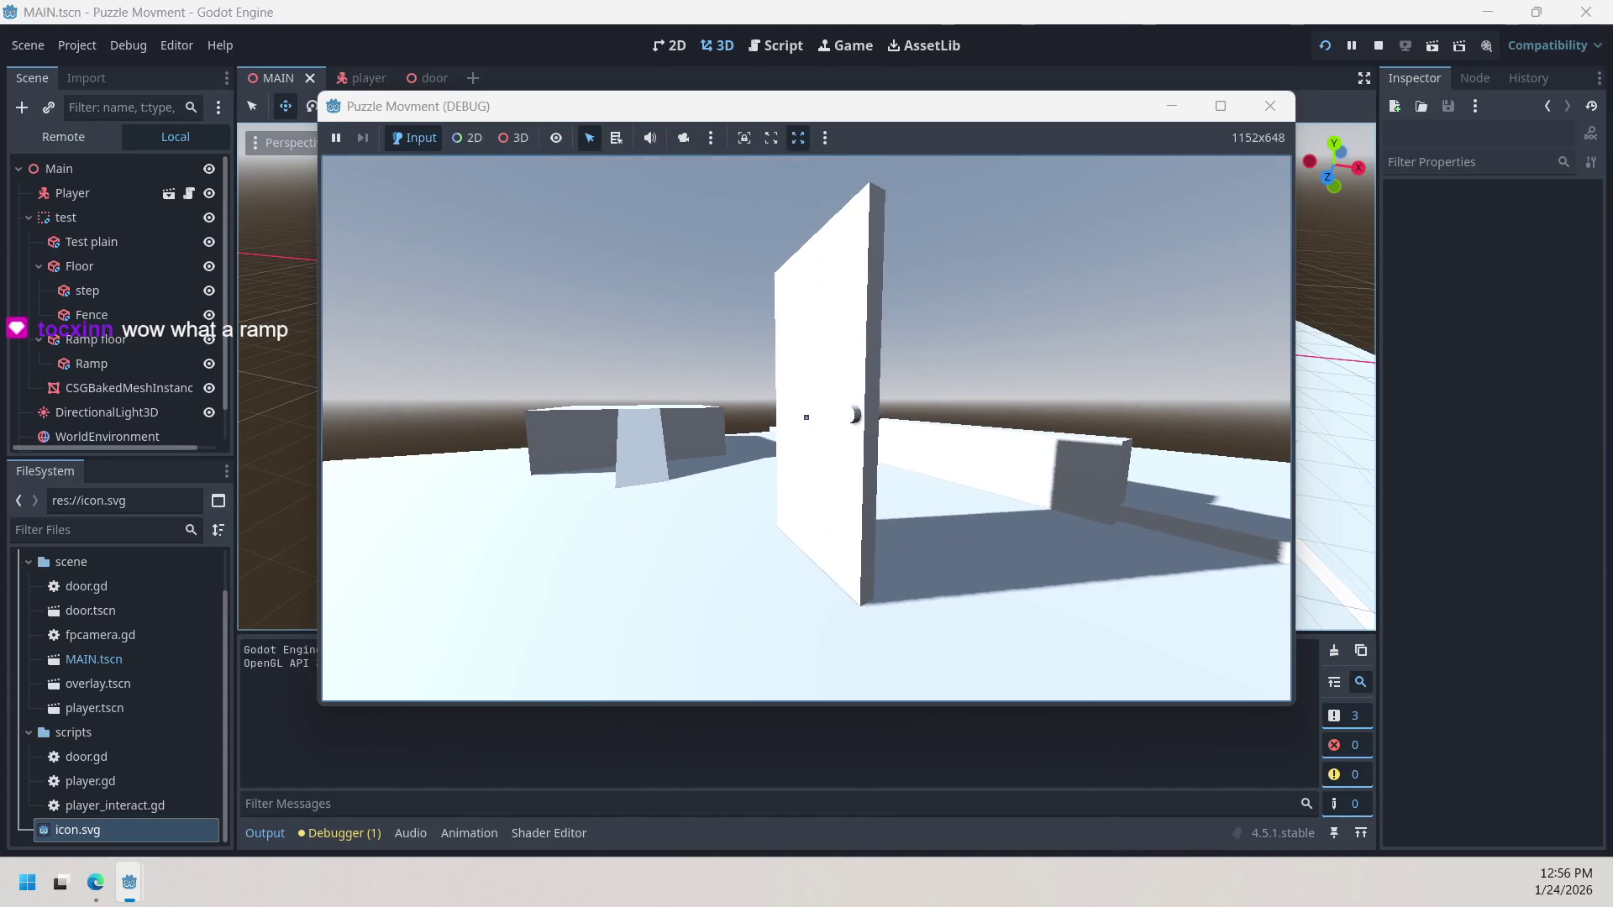
{"action": "key", "text": "w"}
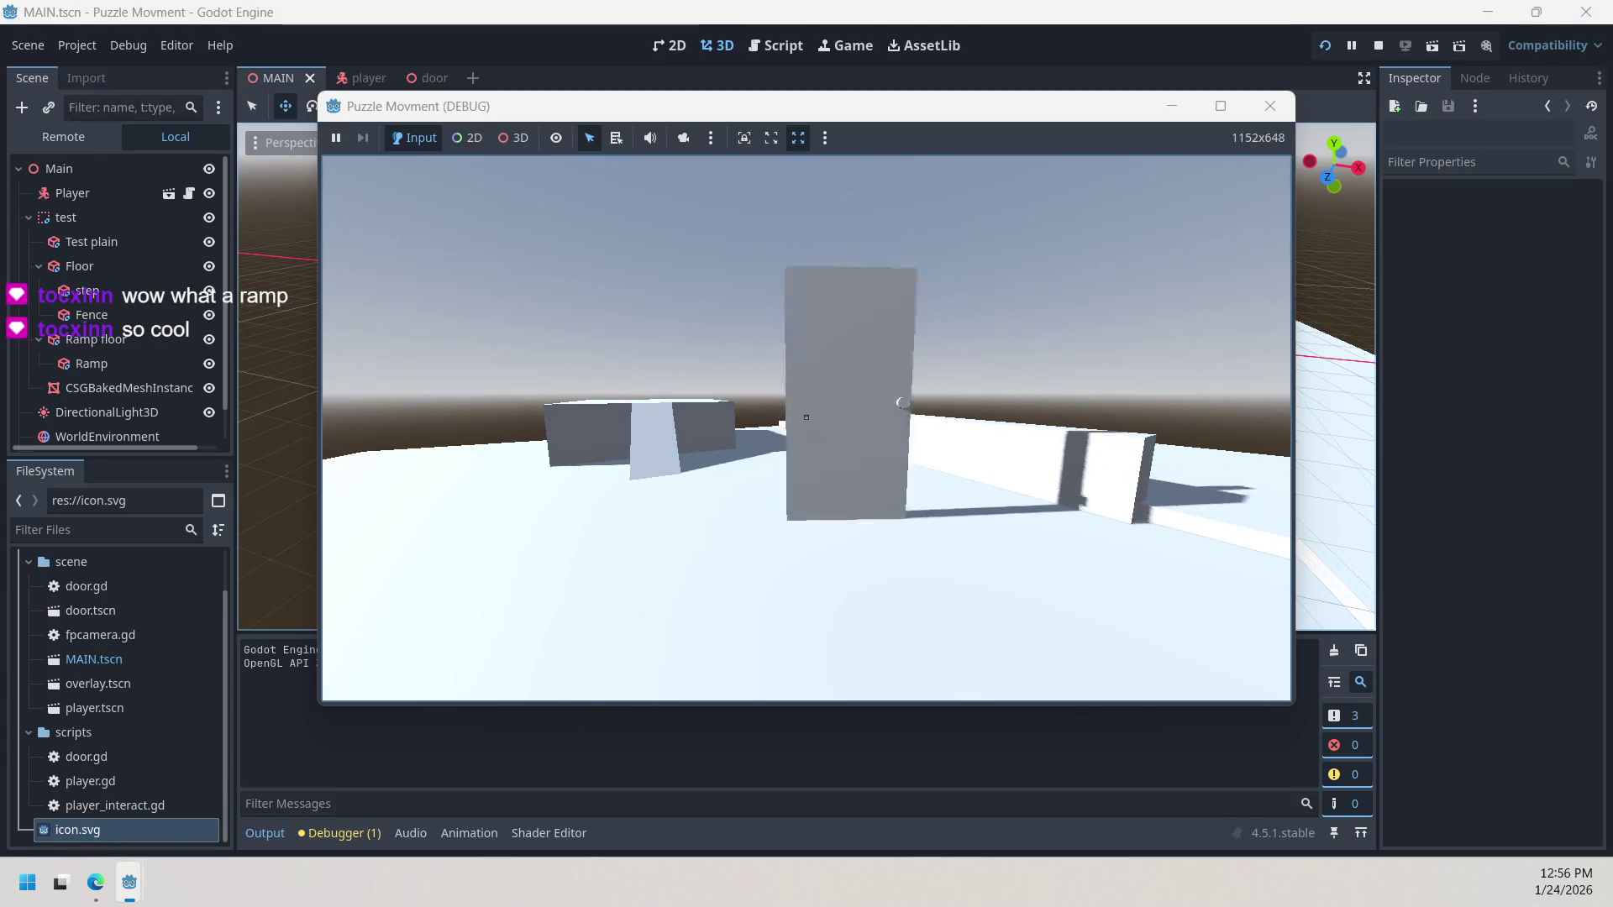
{"action": "key", "text": "w"}
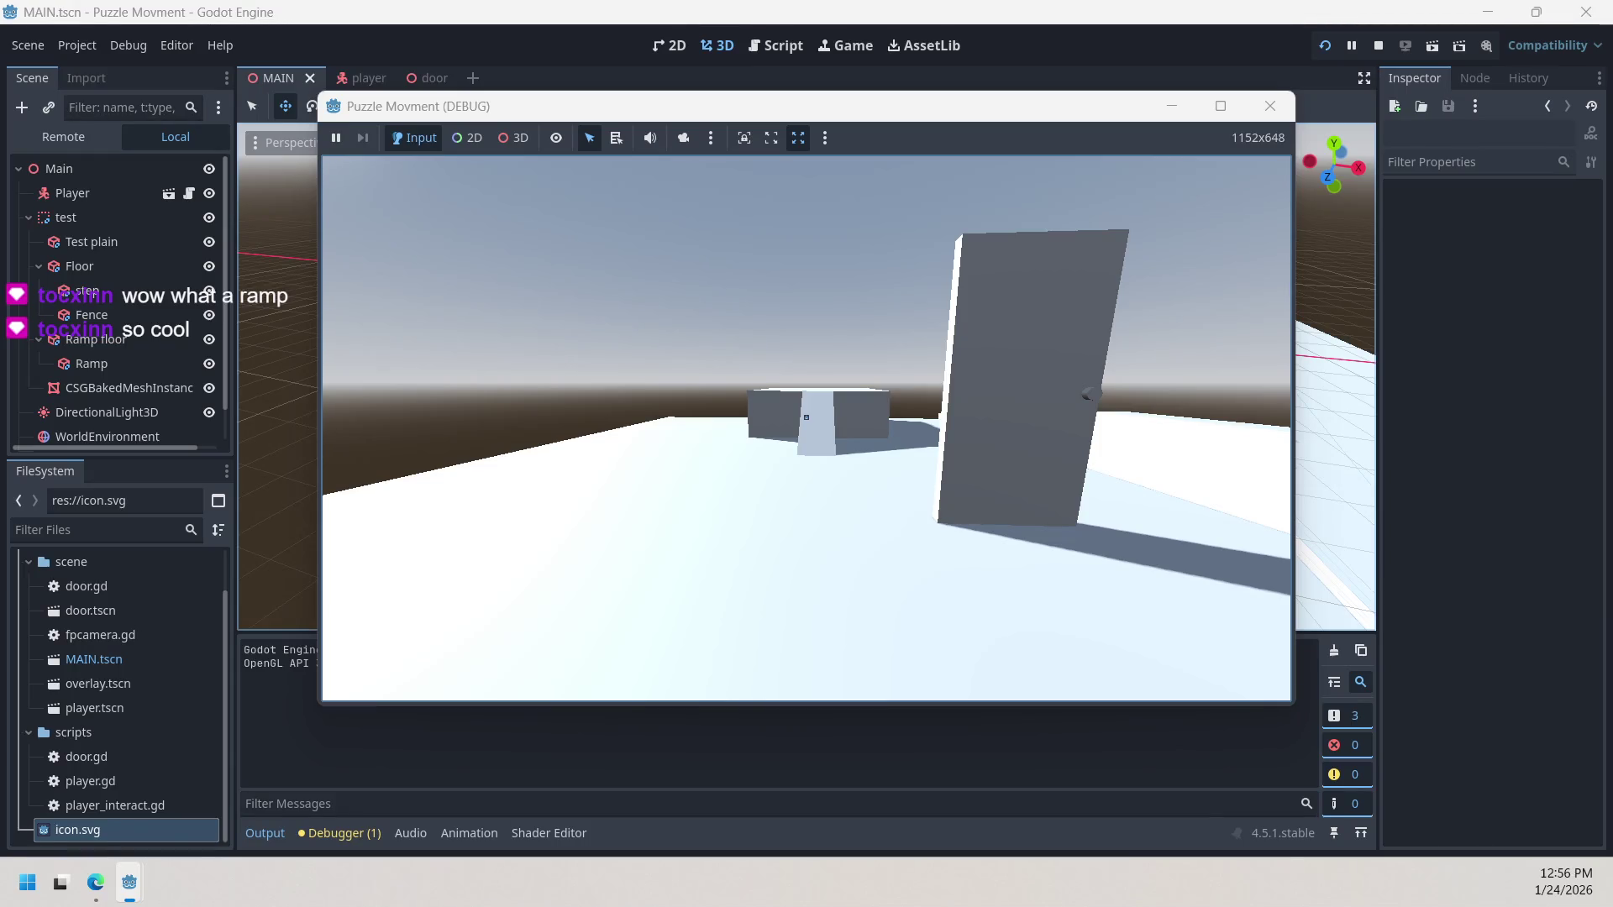
{"action": "key", "text": "w"}
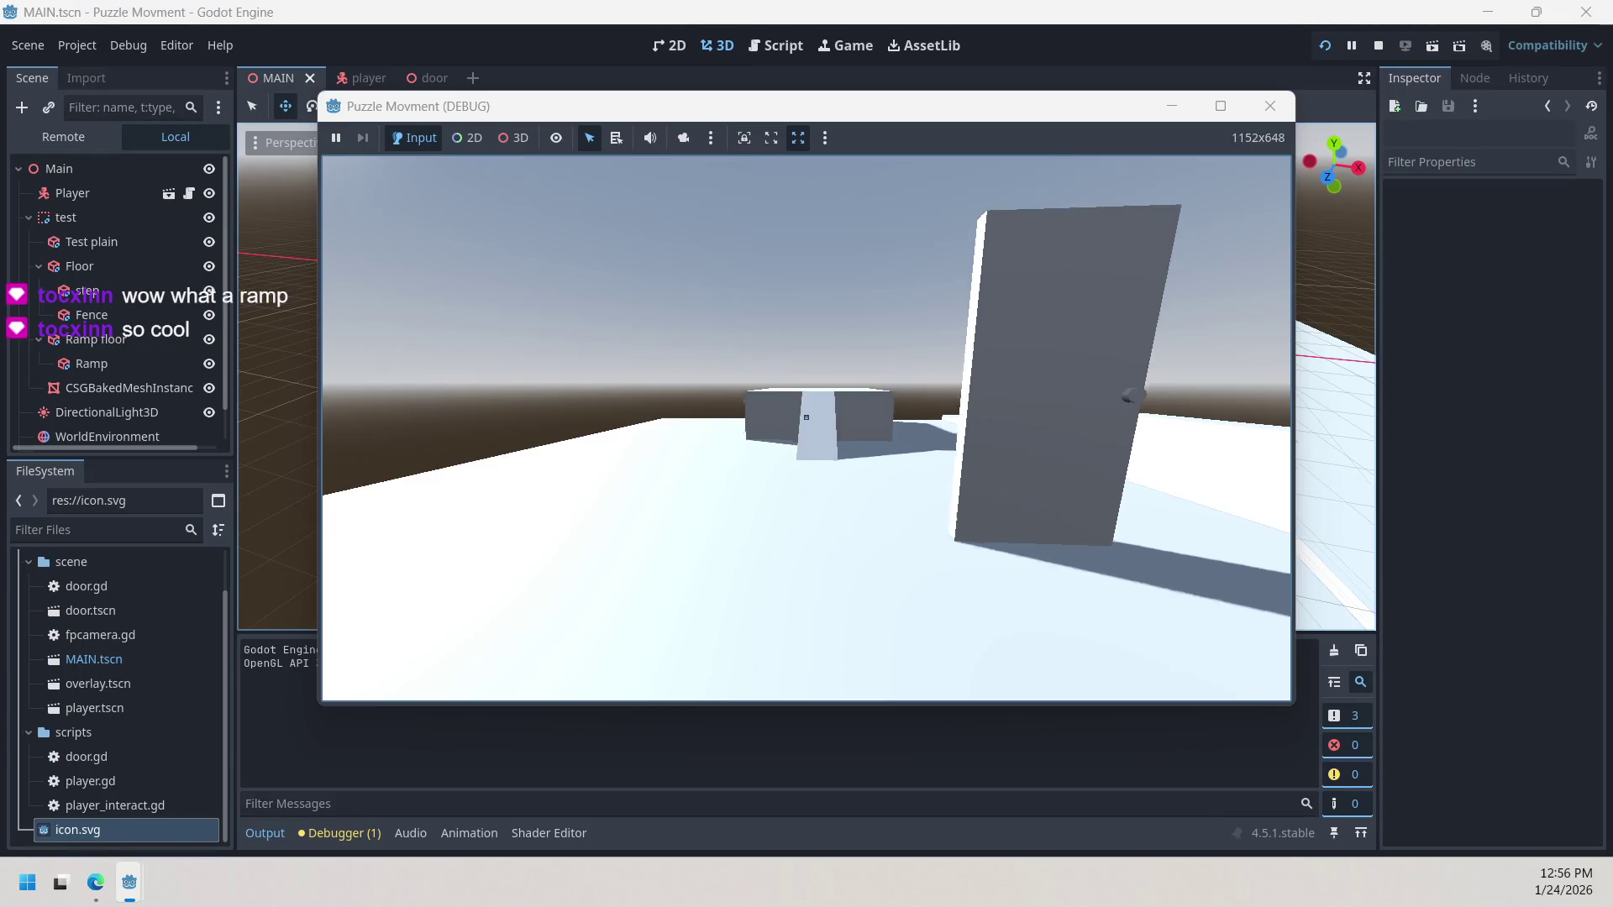
{"action": "key", "text": "w"}
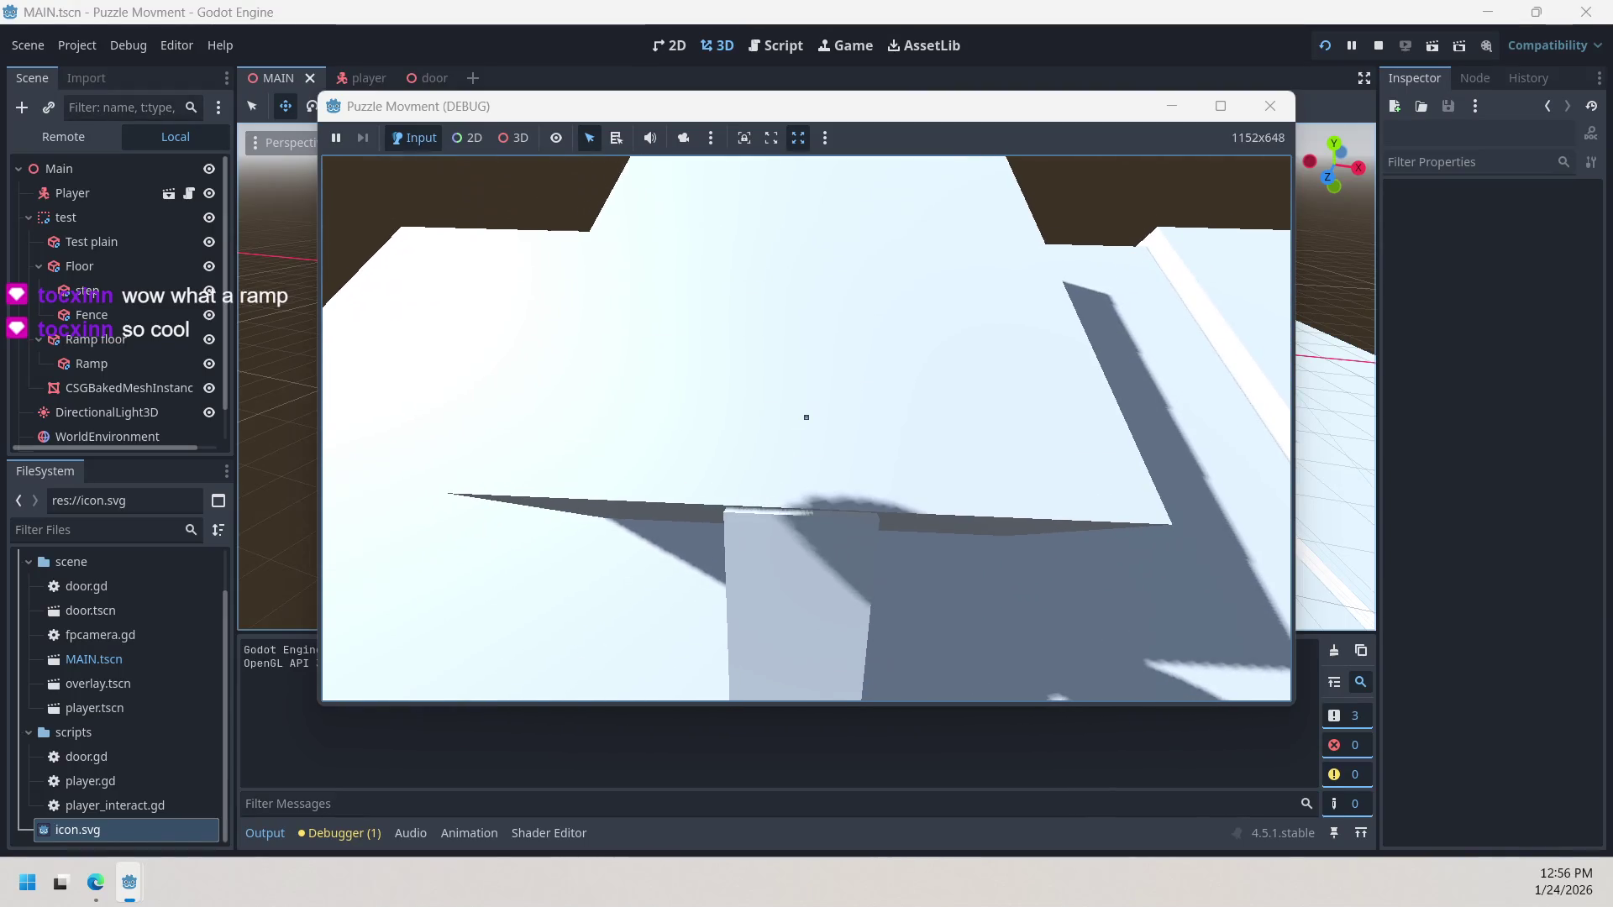
{"action": "key", "text": "w"}
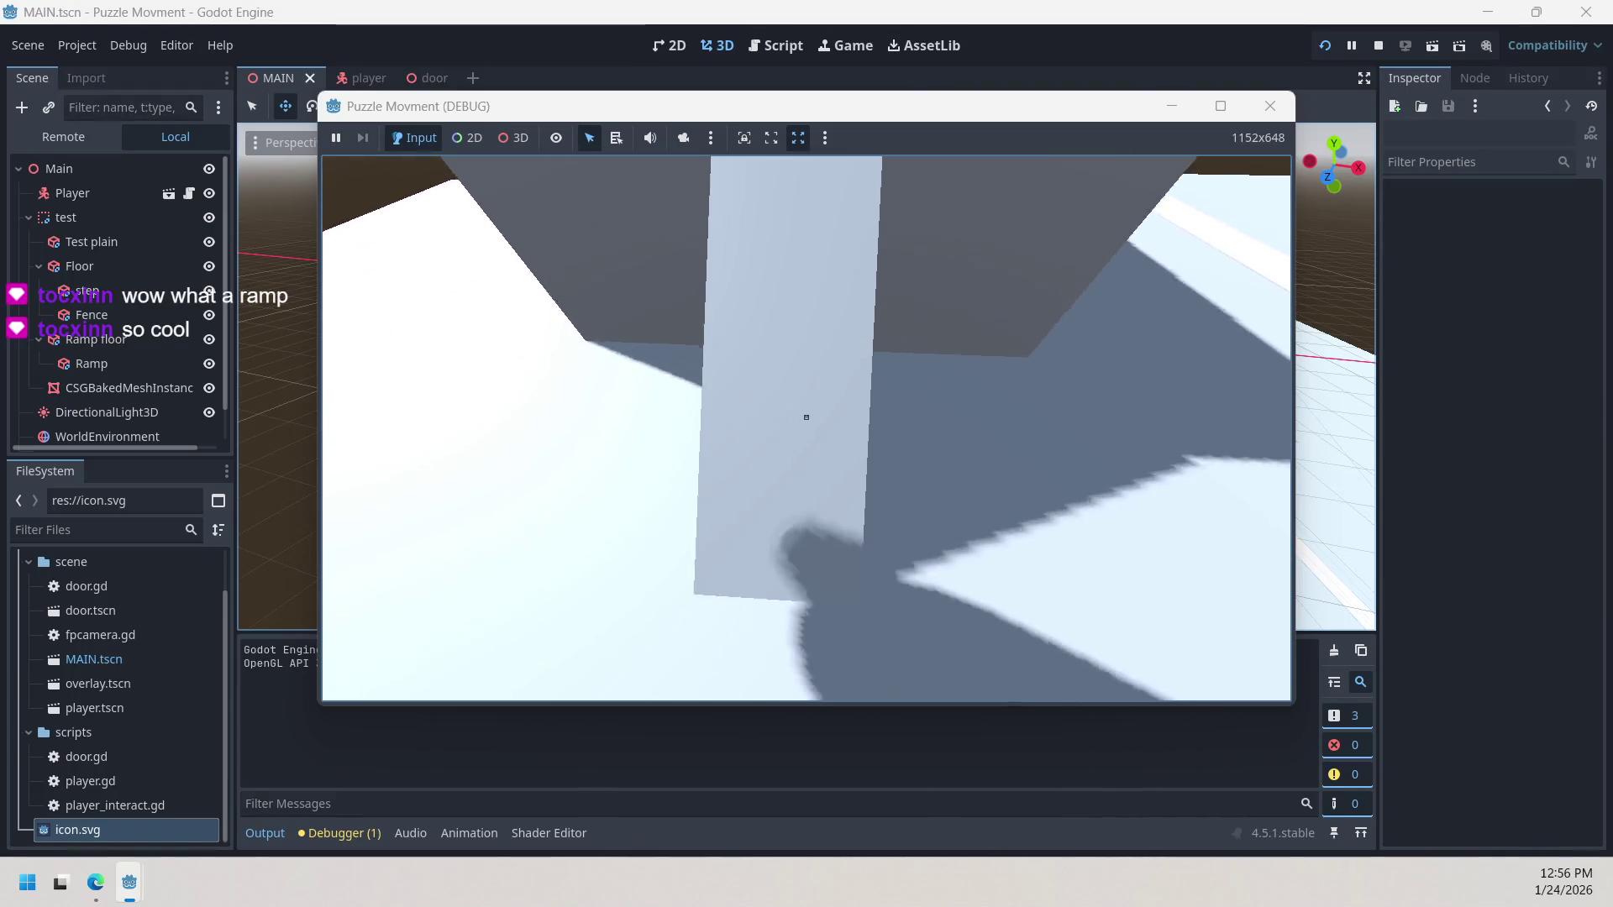
{"action": "key", "text": "w"}
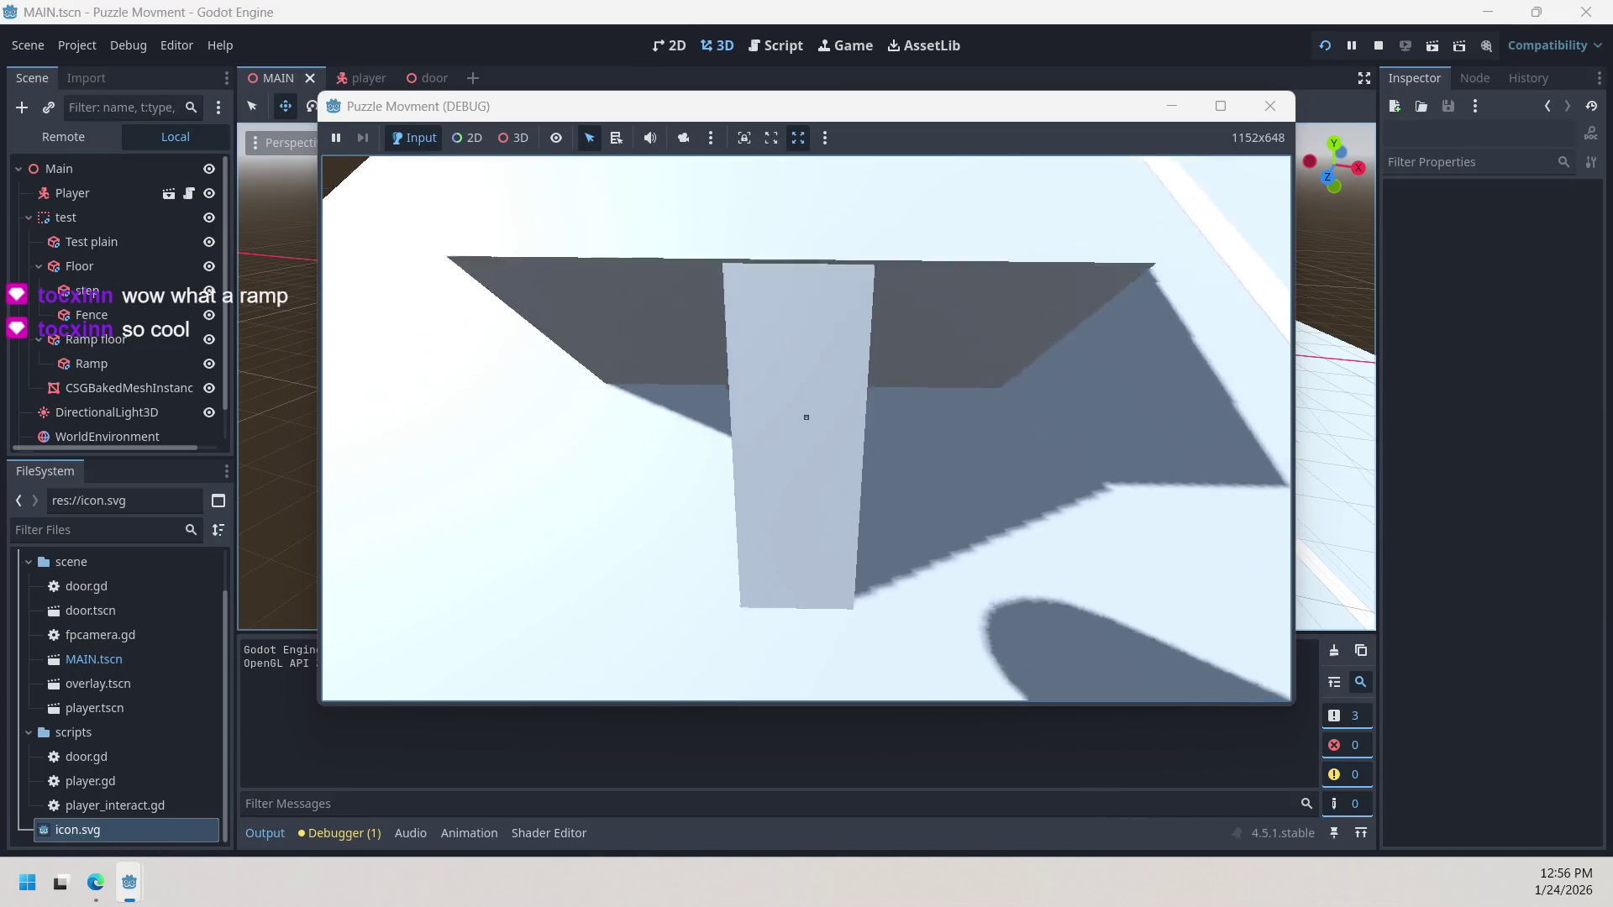
{"action": "key", "text": "w"}
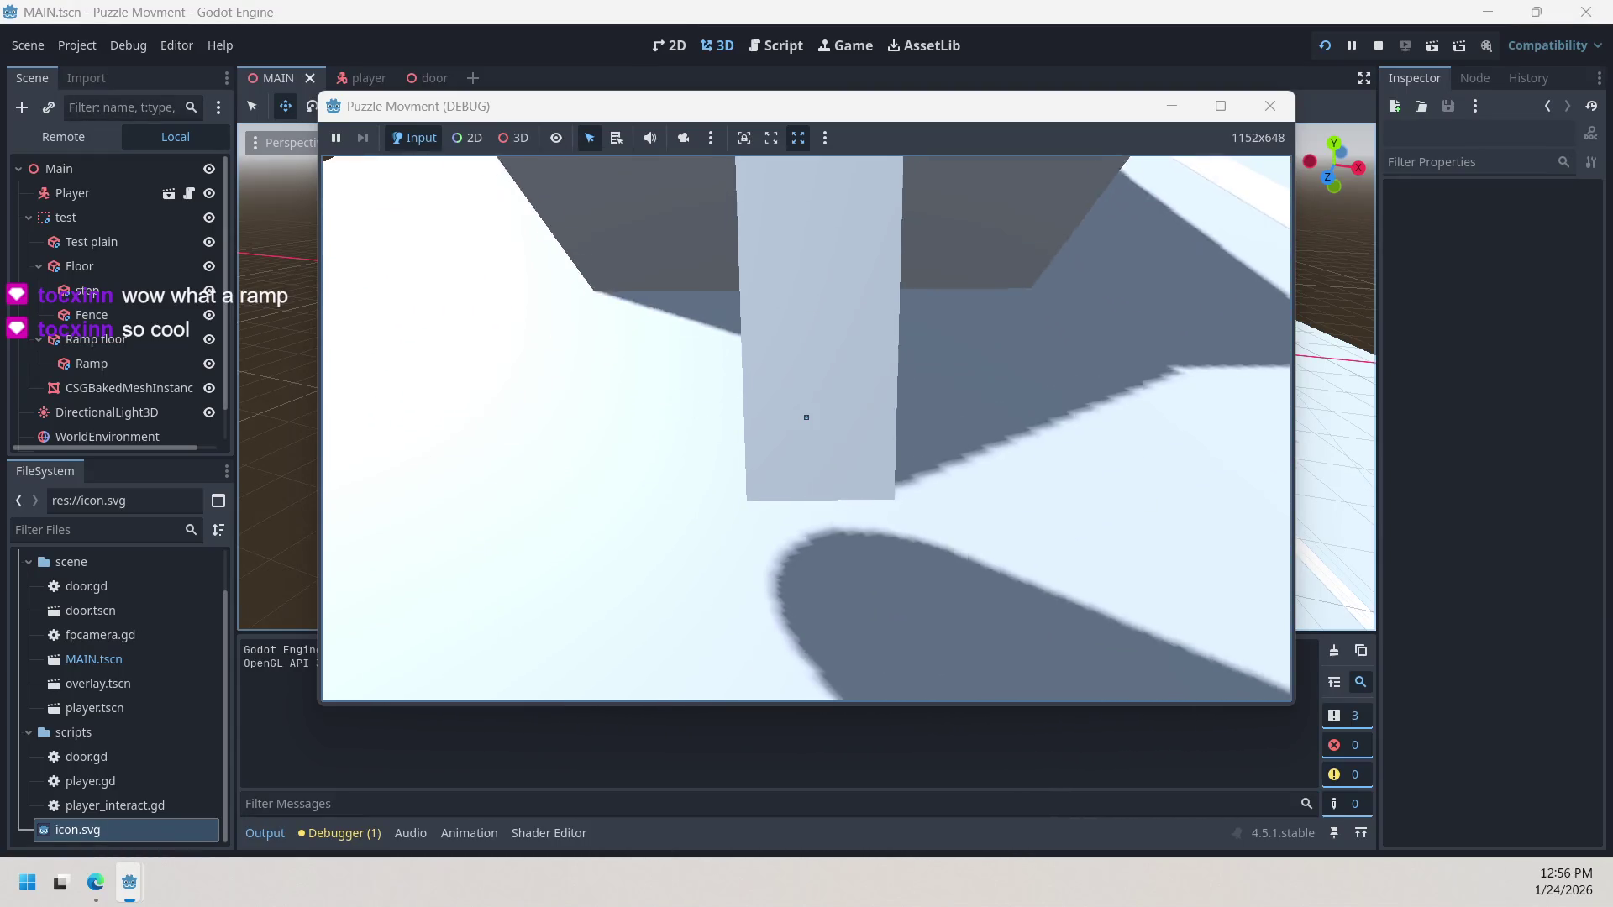
{"action": "key", "text": "w"}
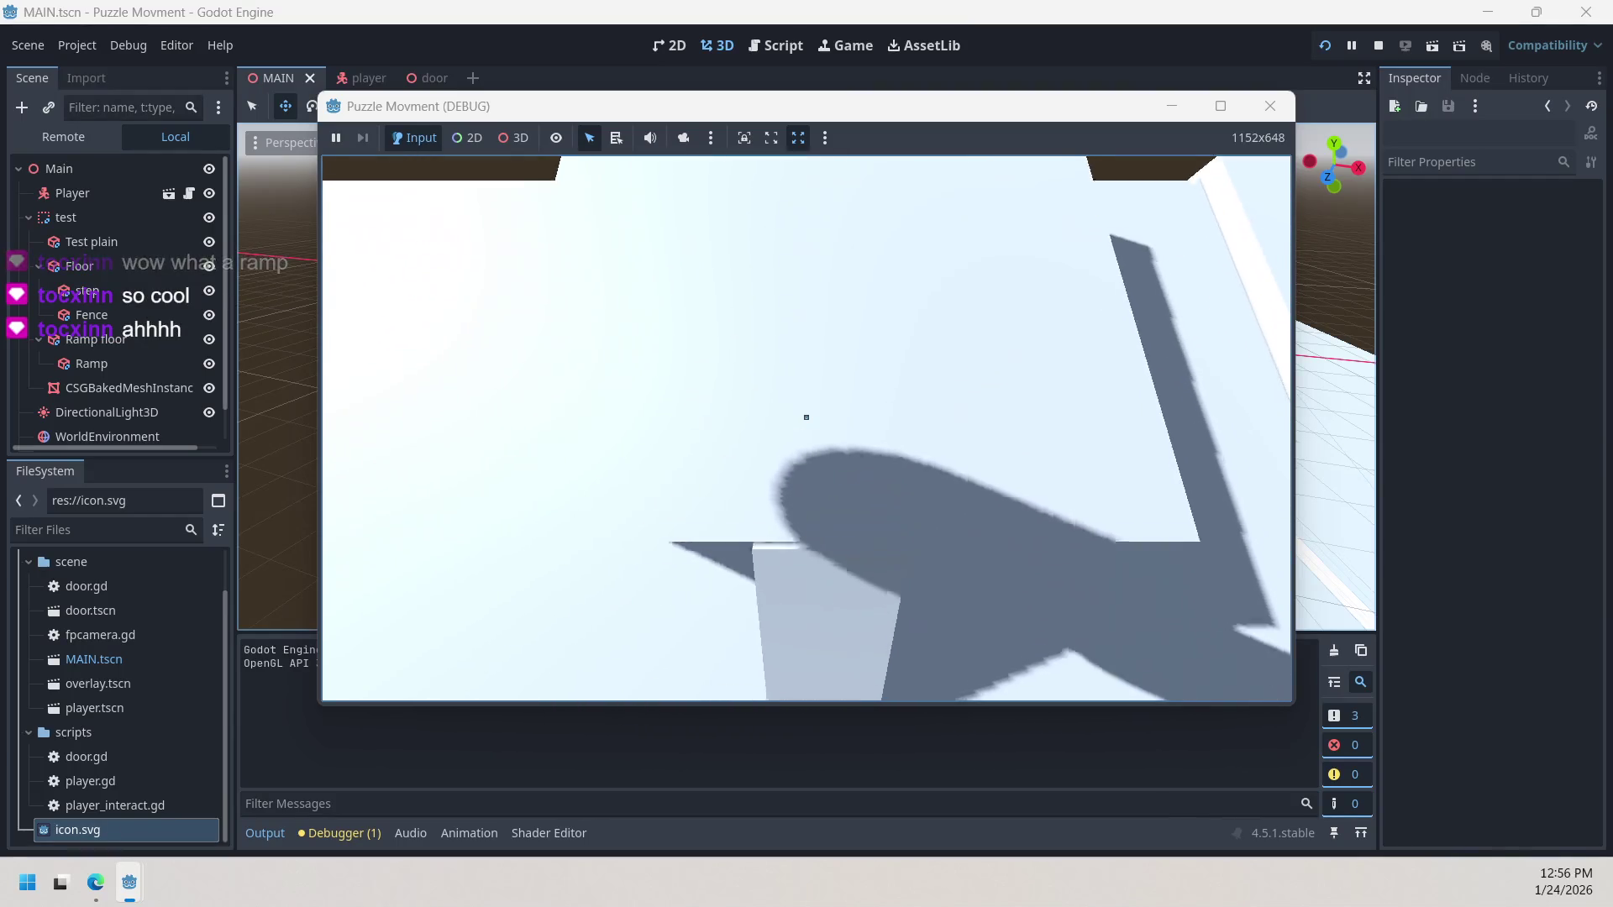
Step: Explore the level, walking to the grey wall and the floor edge
{"action": "key", "text": "w"}
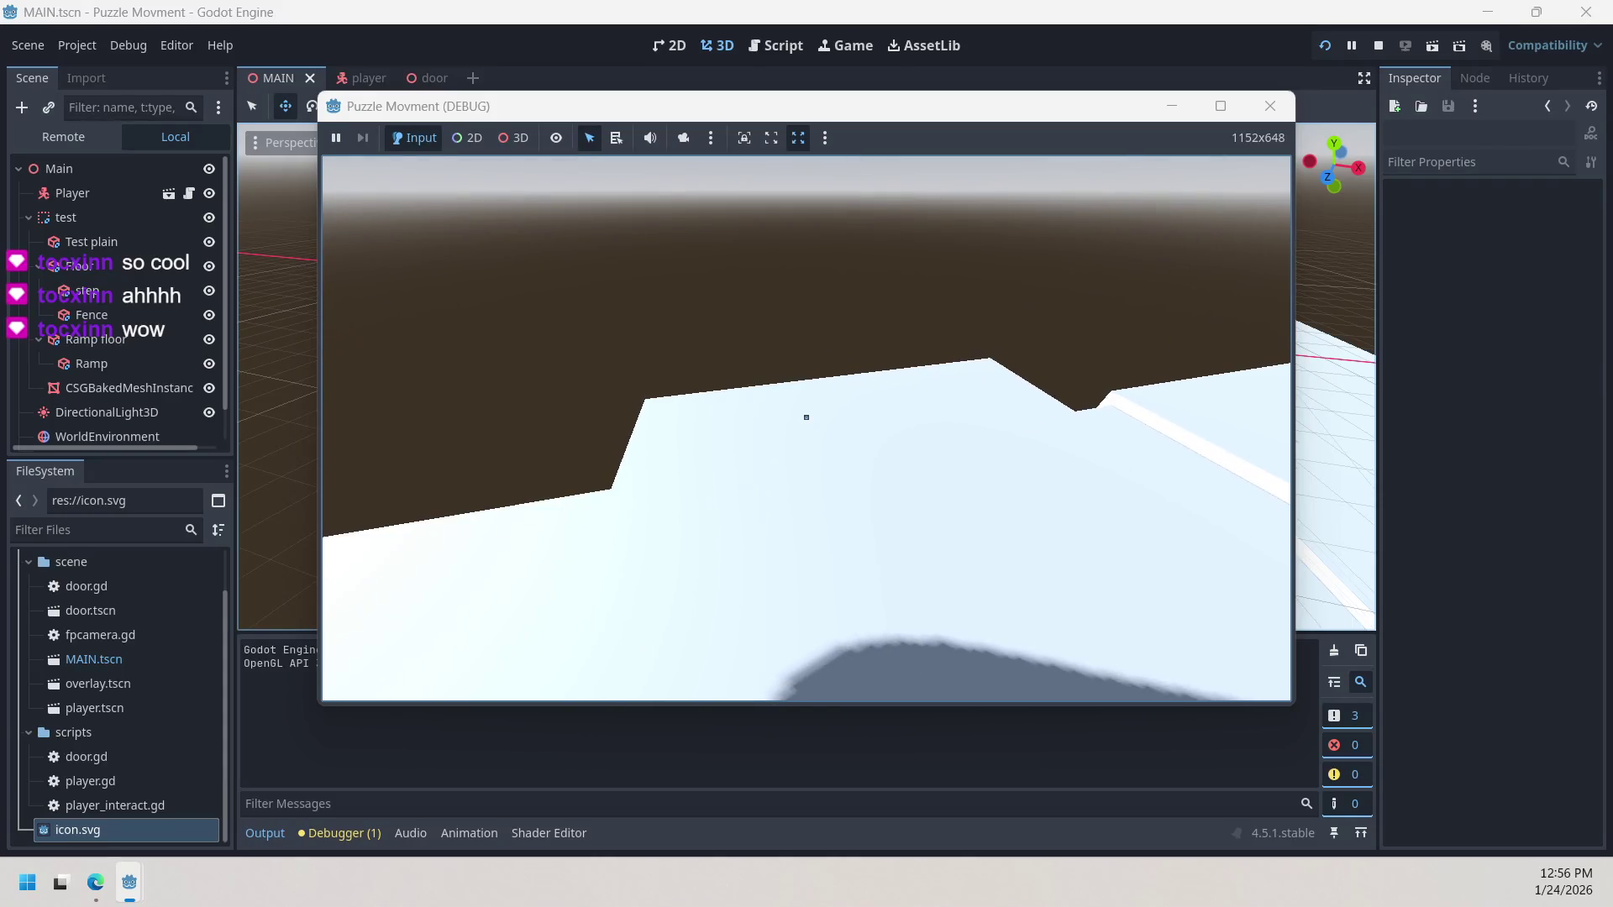
{"action": "key", "text": "w"}
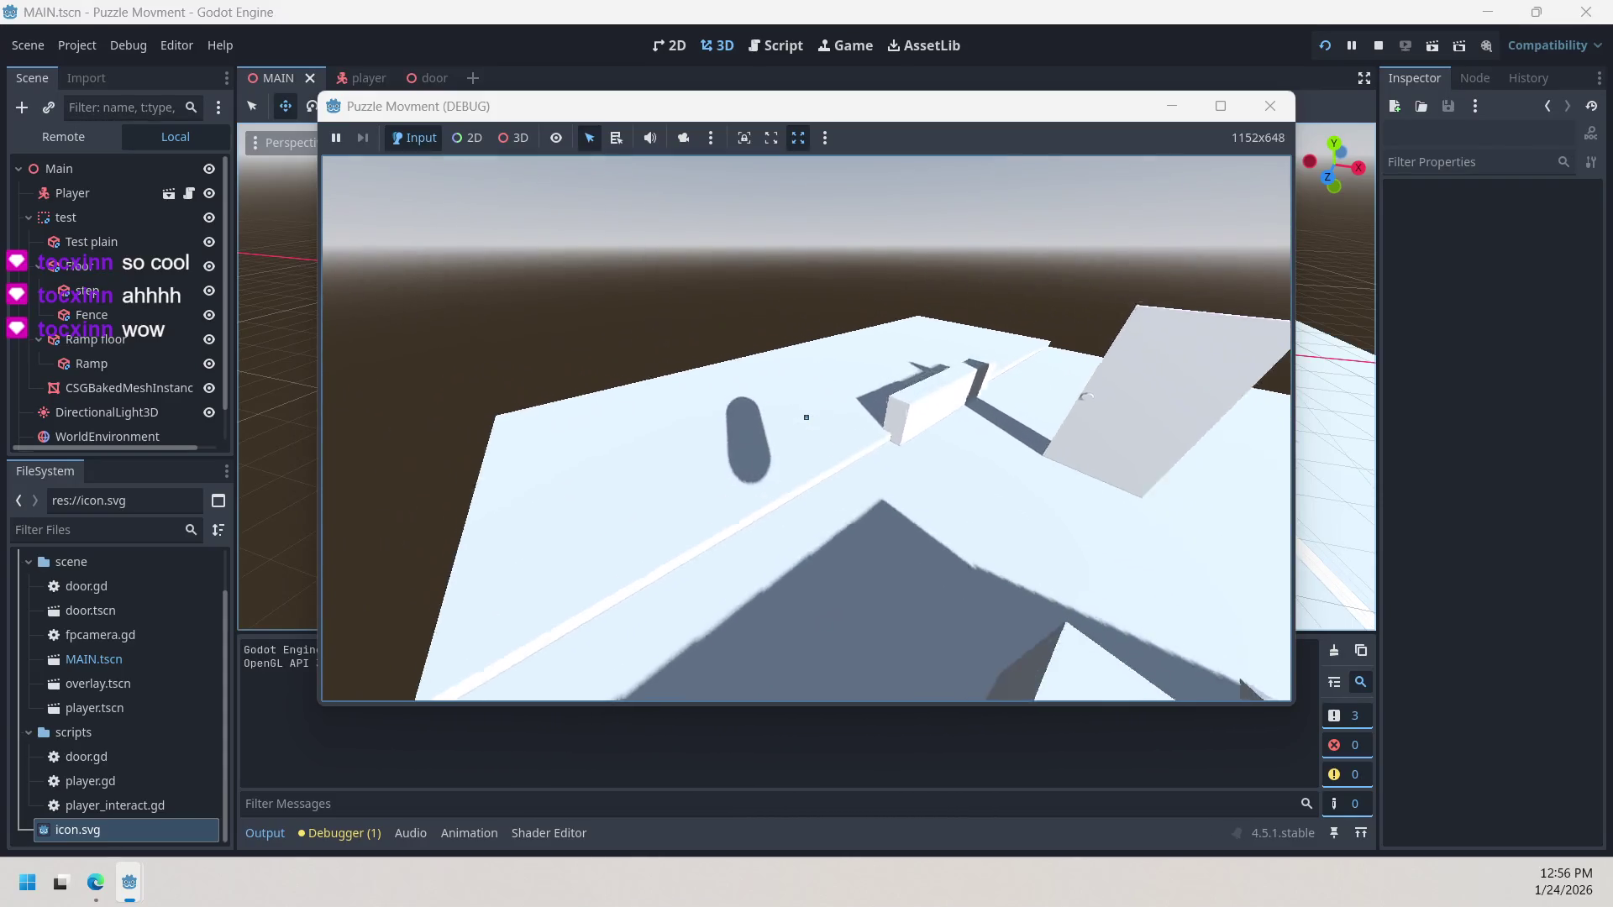
{"action": "key", "text": "w"}
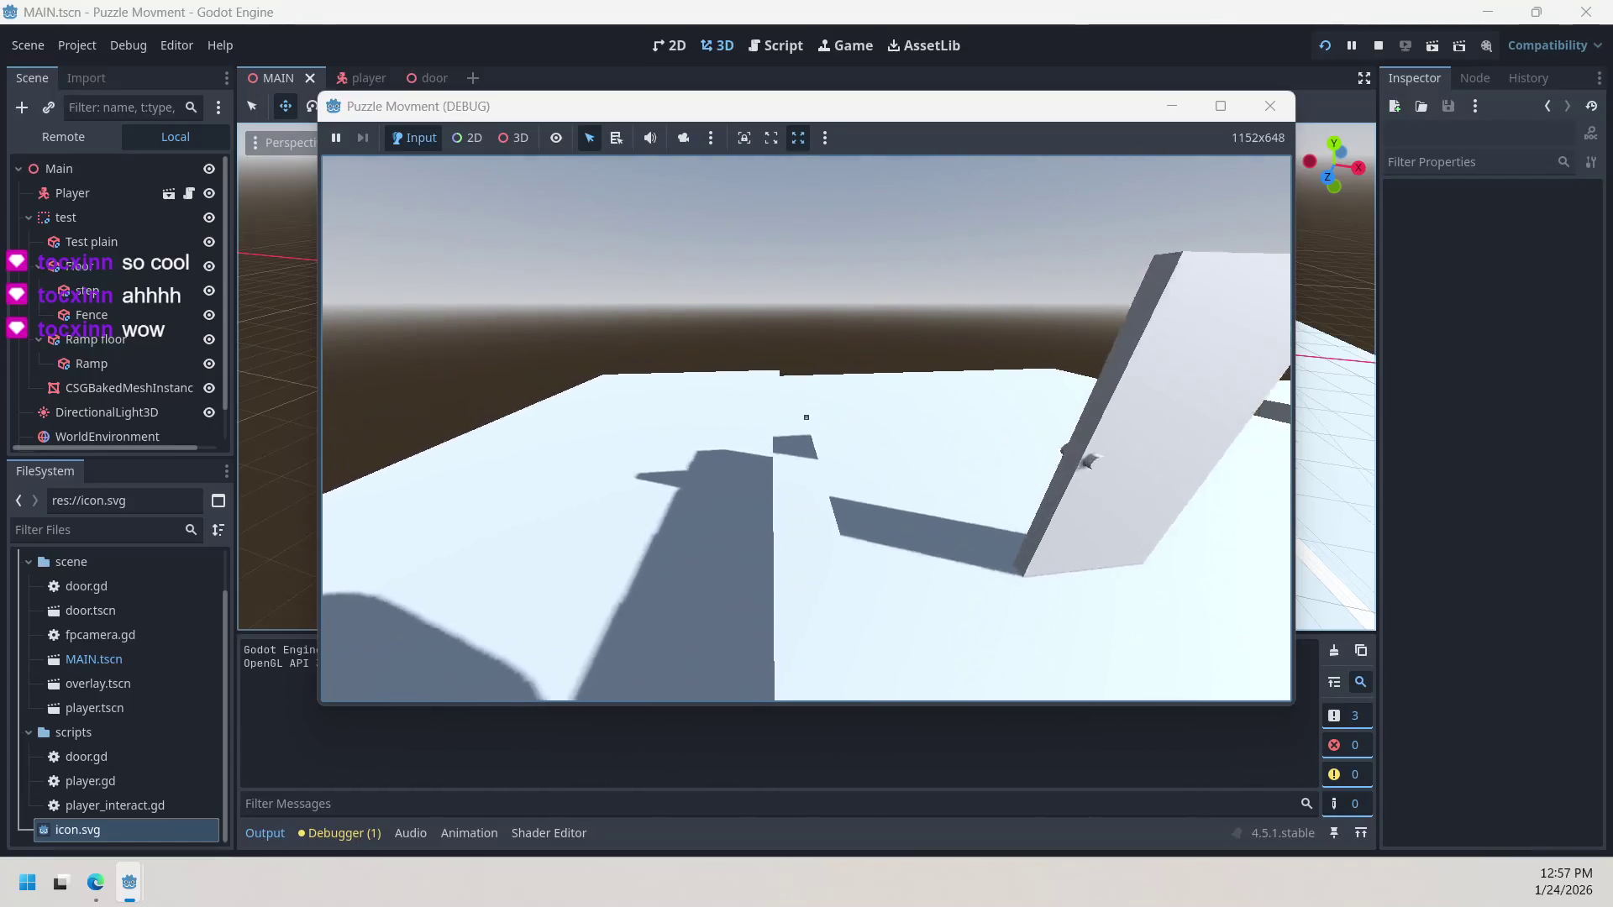
{"action": "key", "text": "w"}
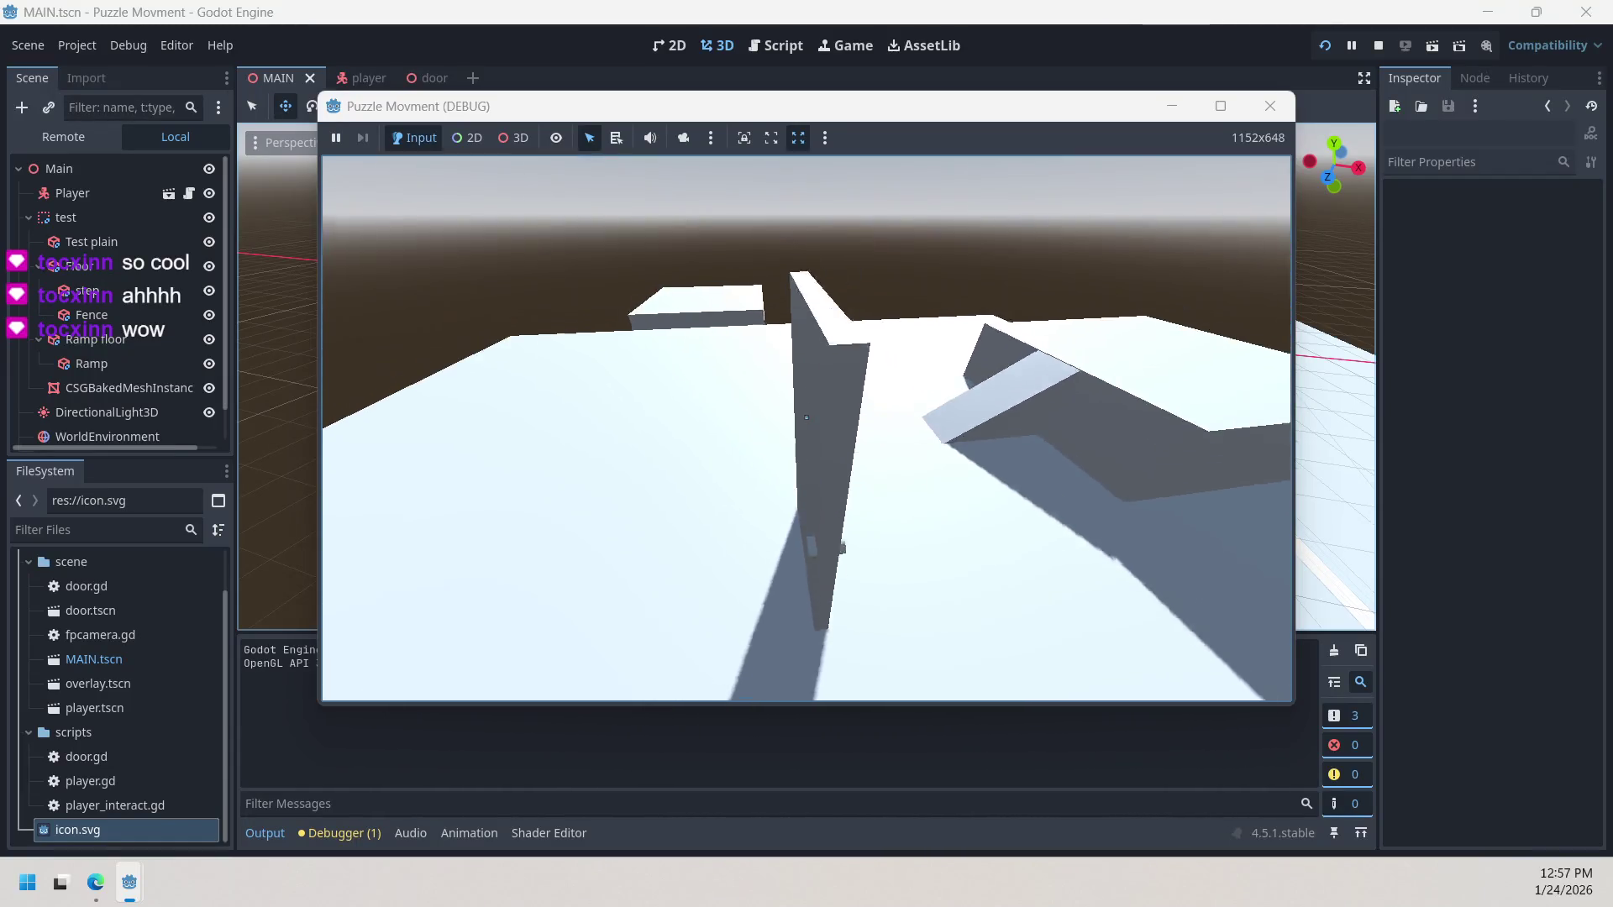
{"action": "key", "text": "s"}
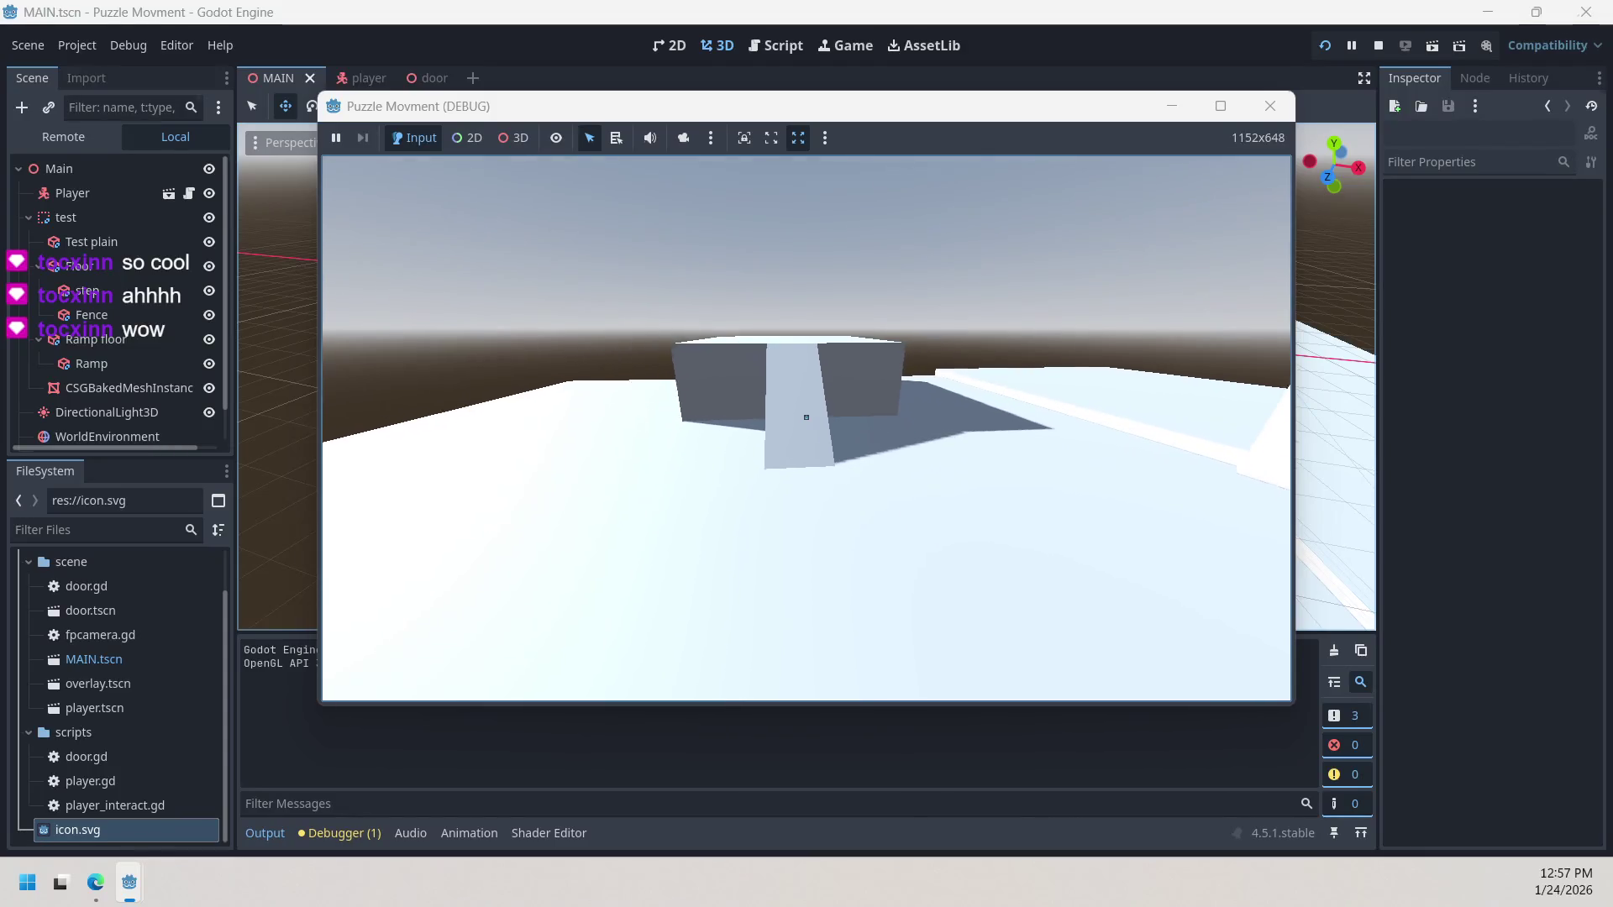
{"action": "key", "text": "a"}
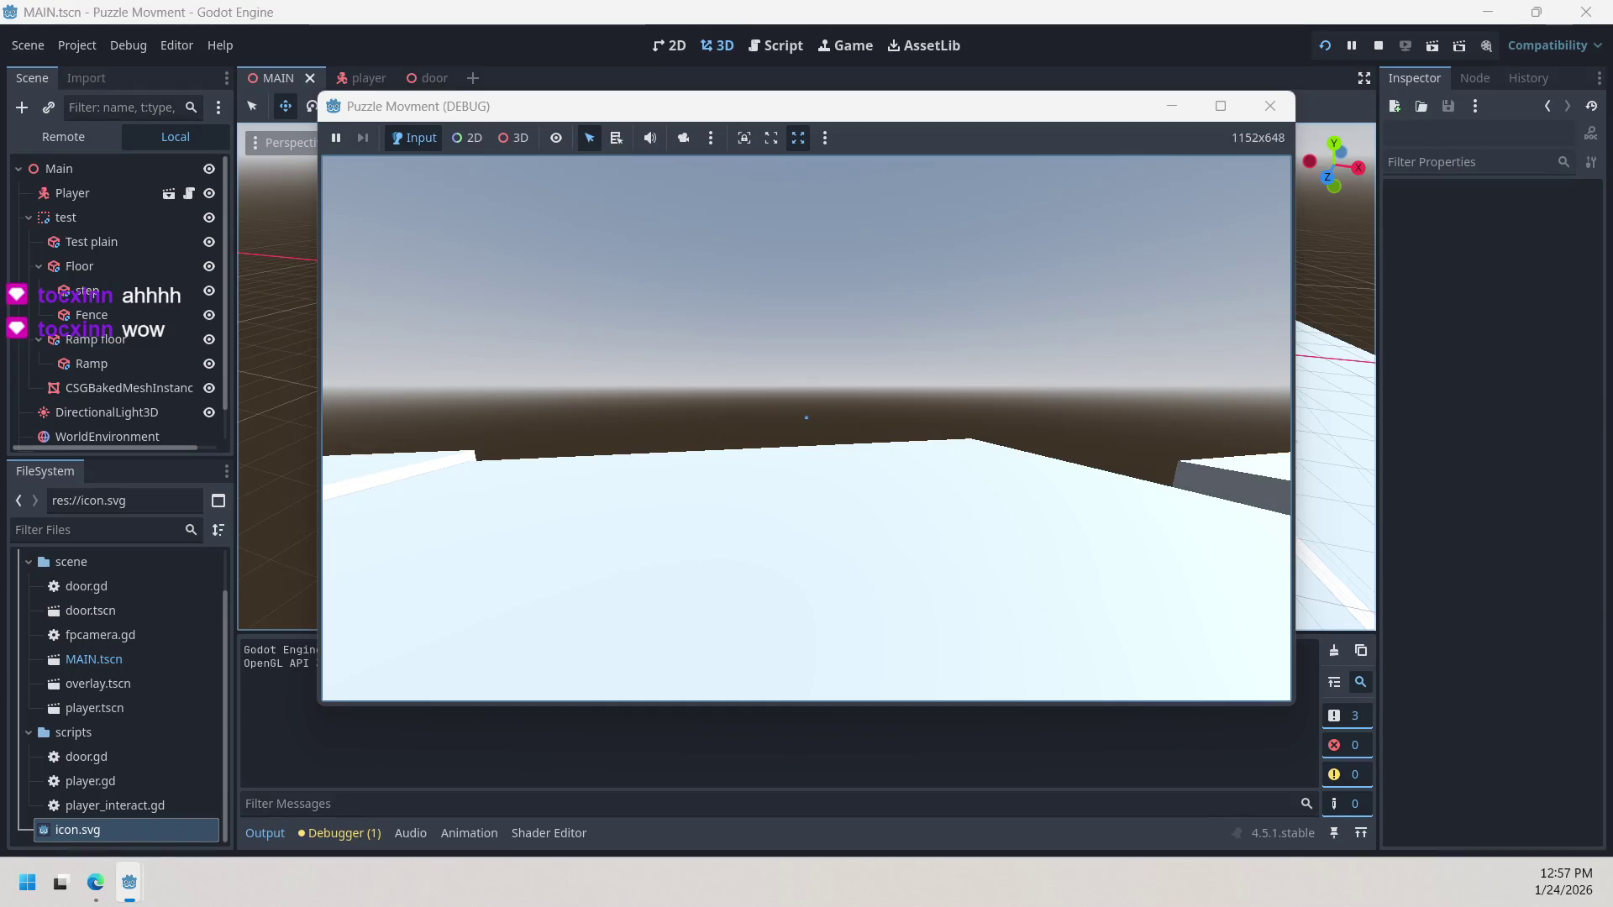
{"action": "key", "text": "d"}
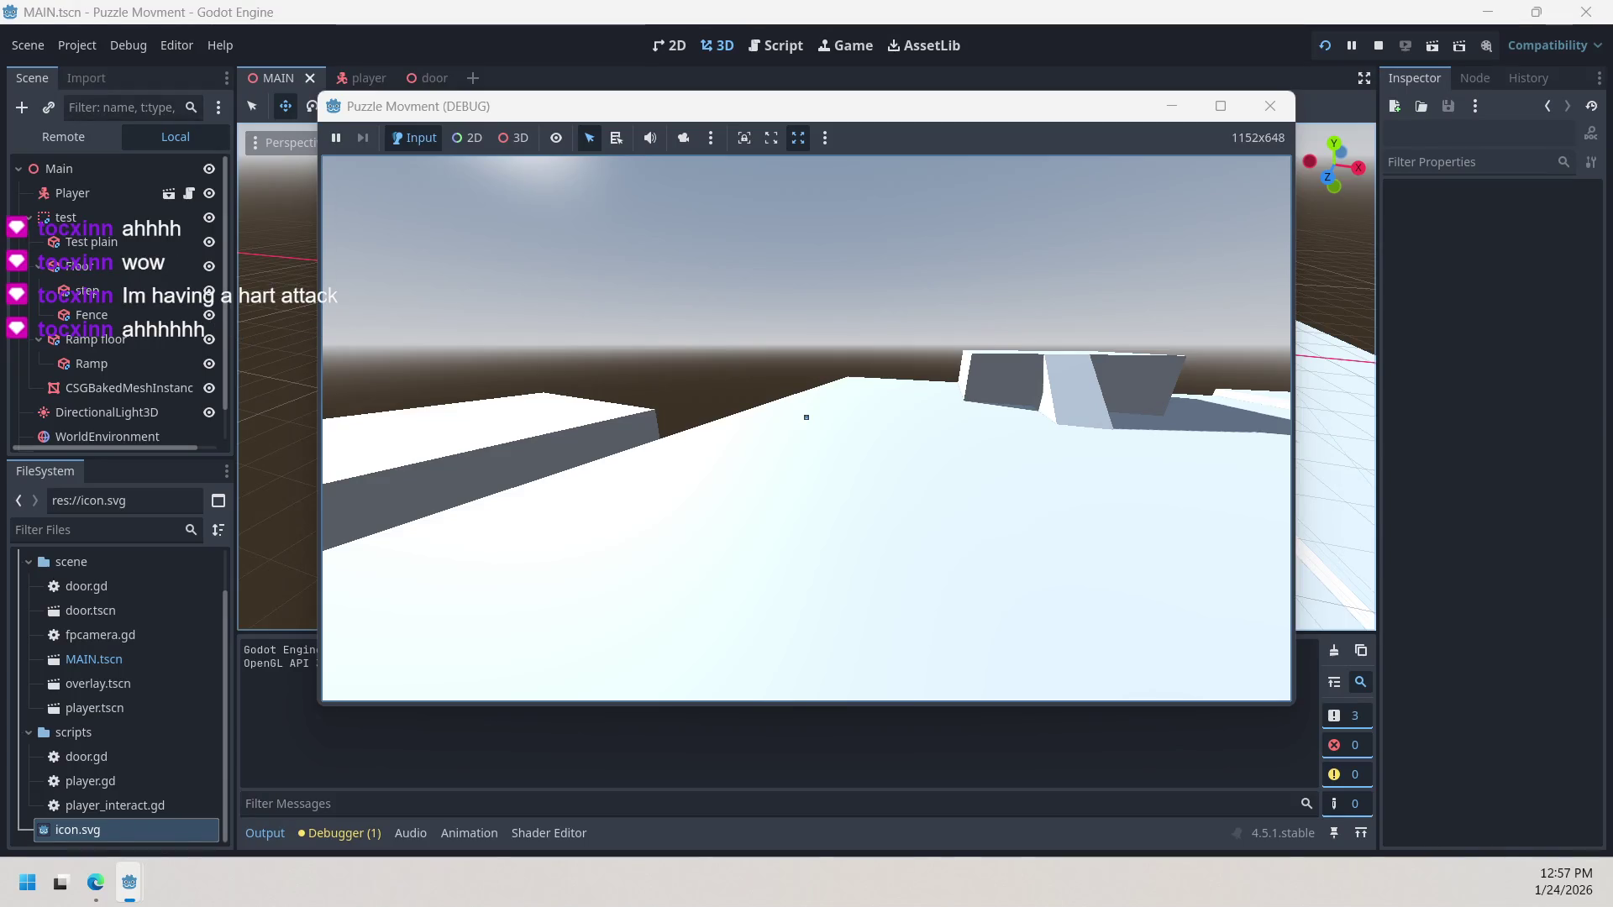
{"action": "key", "text": "w"}
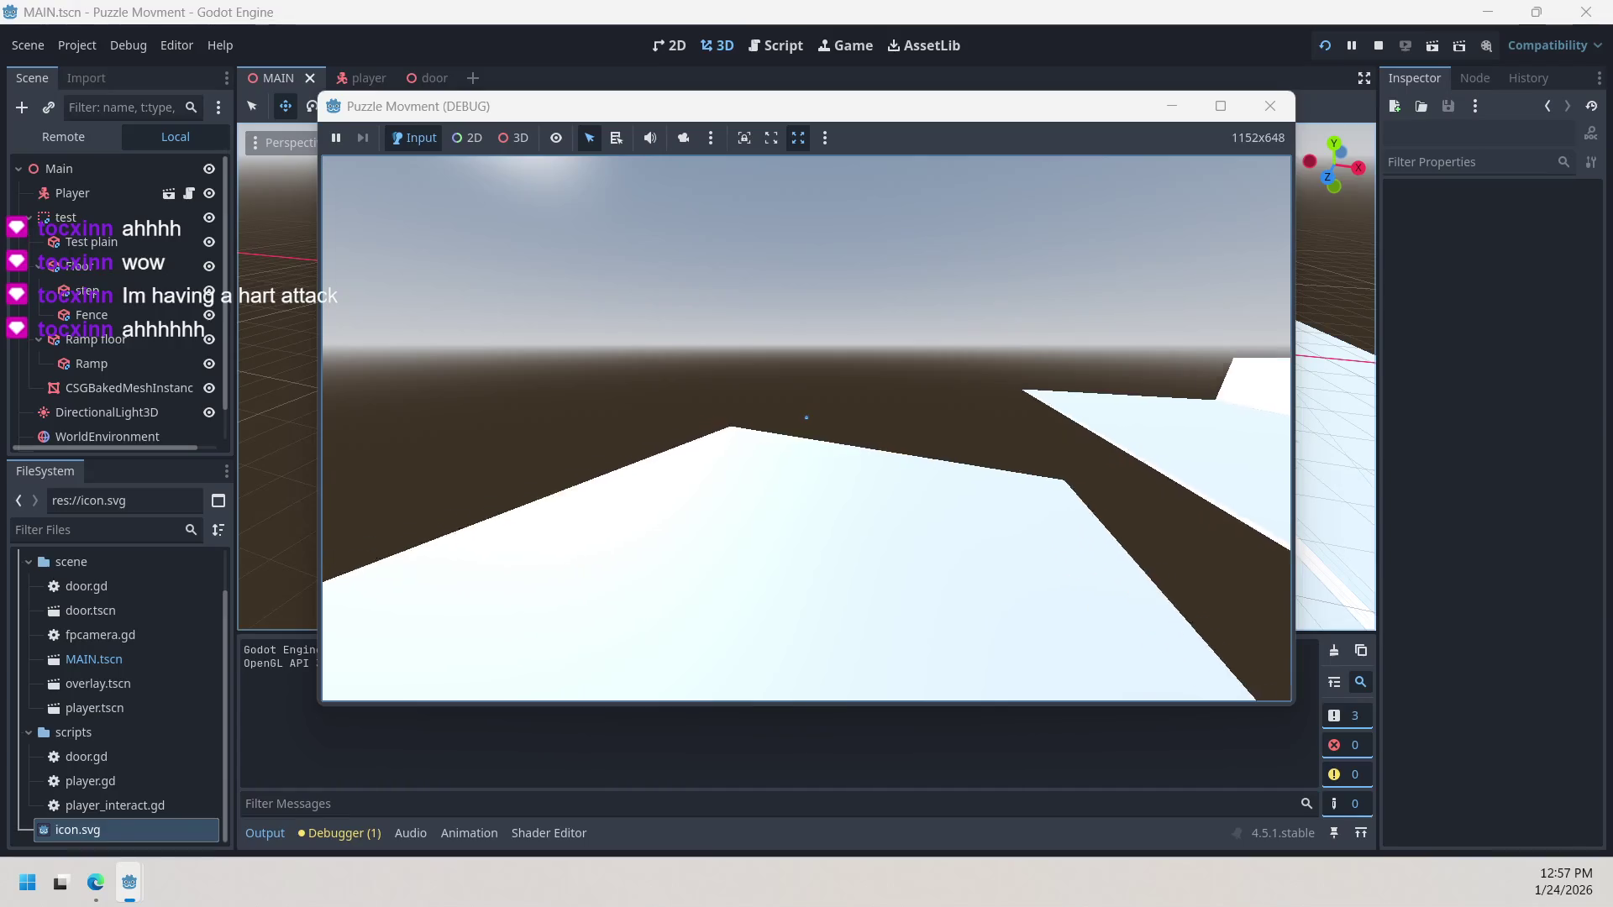
{"action": "key", "text": "w"}
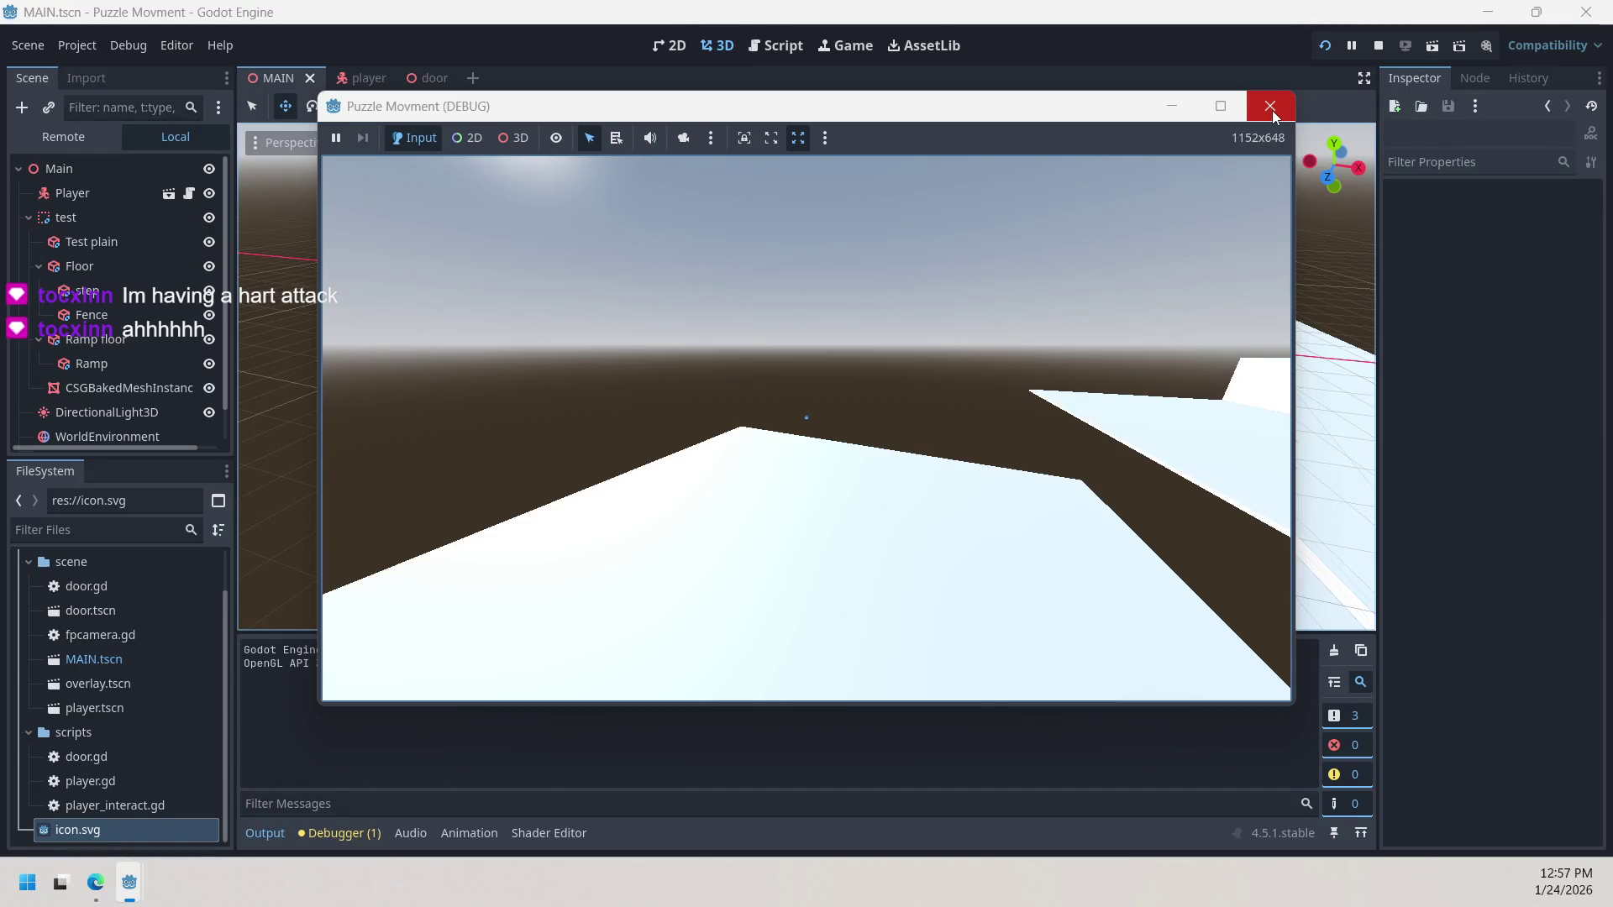
{"action": "left_click", "coordinate": [1162, 364]}
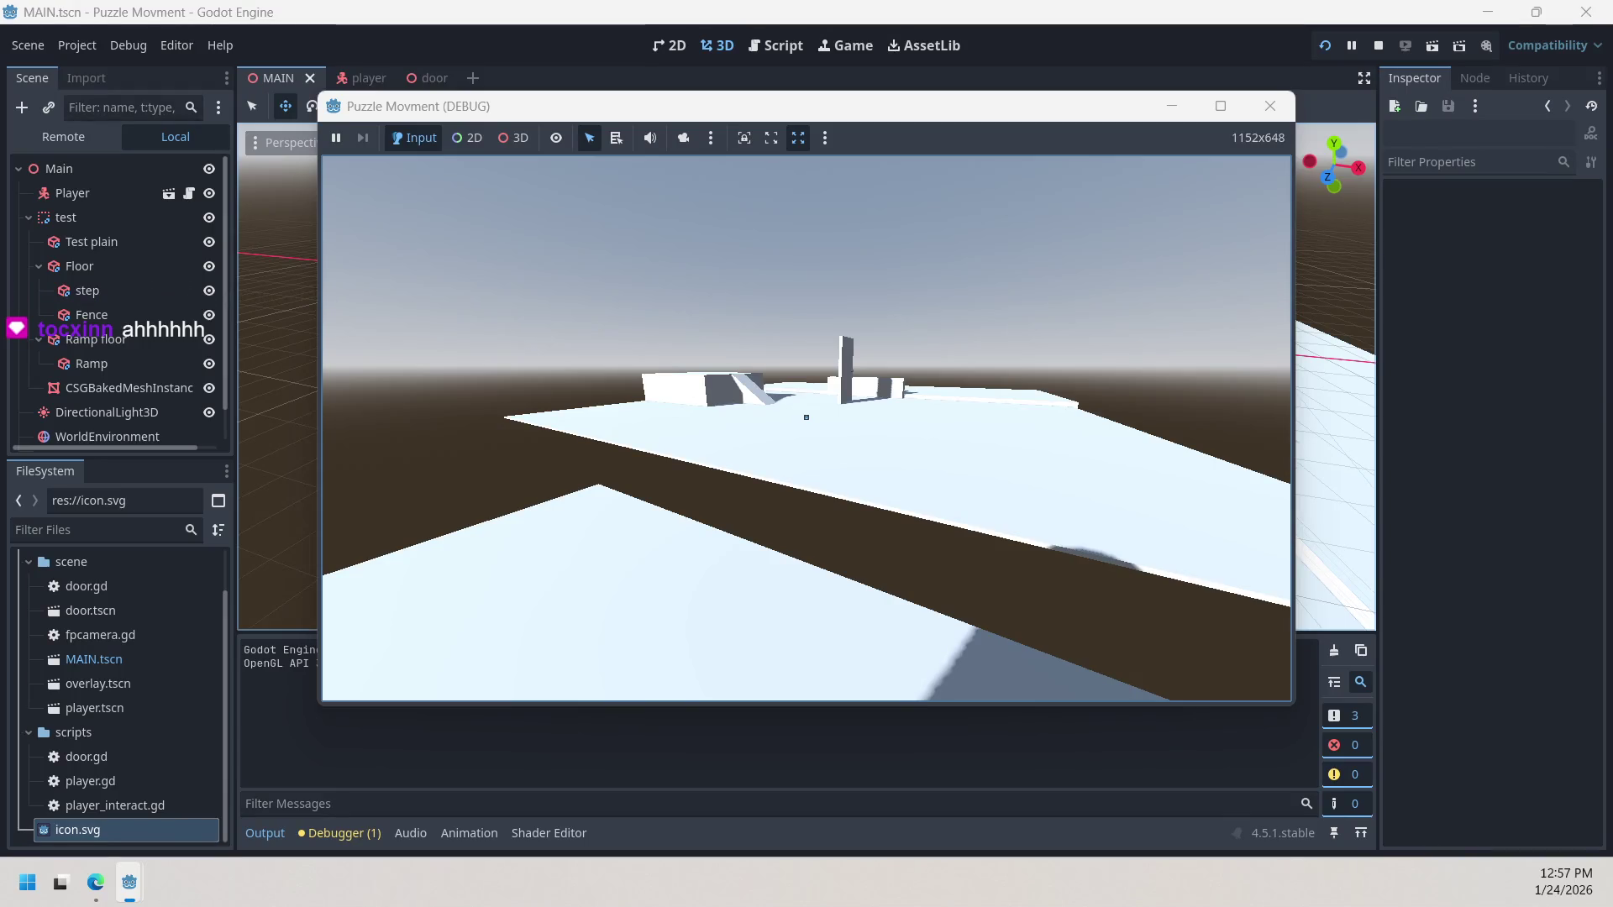
Step: Release the mouse and close the game window to end debugging
{"action": "key", "text": "Escape"}
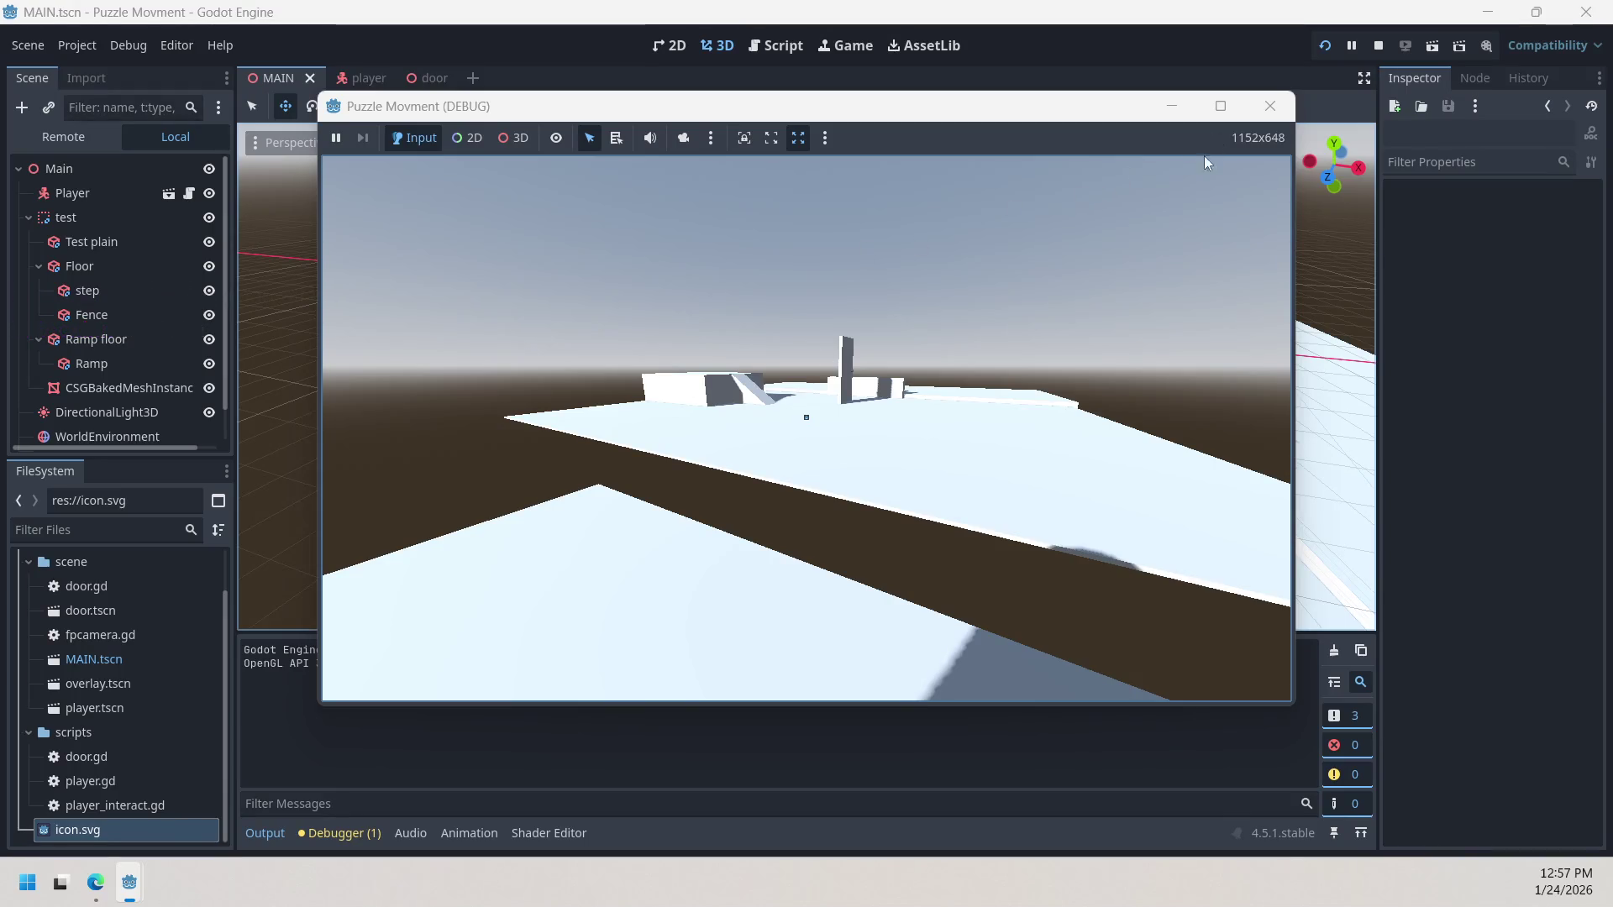
{"action": "left_click", "coordinate": [1221, 106]}
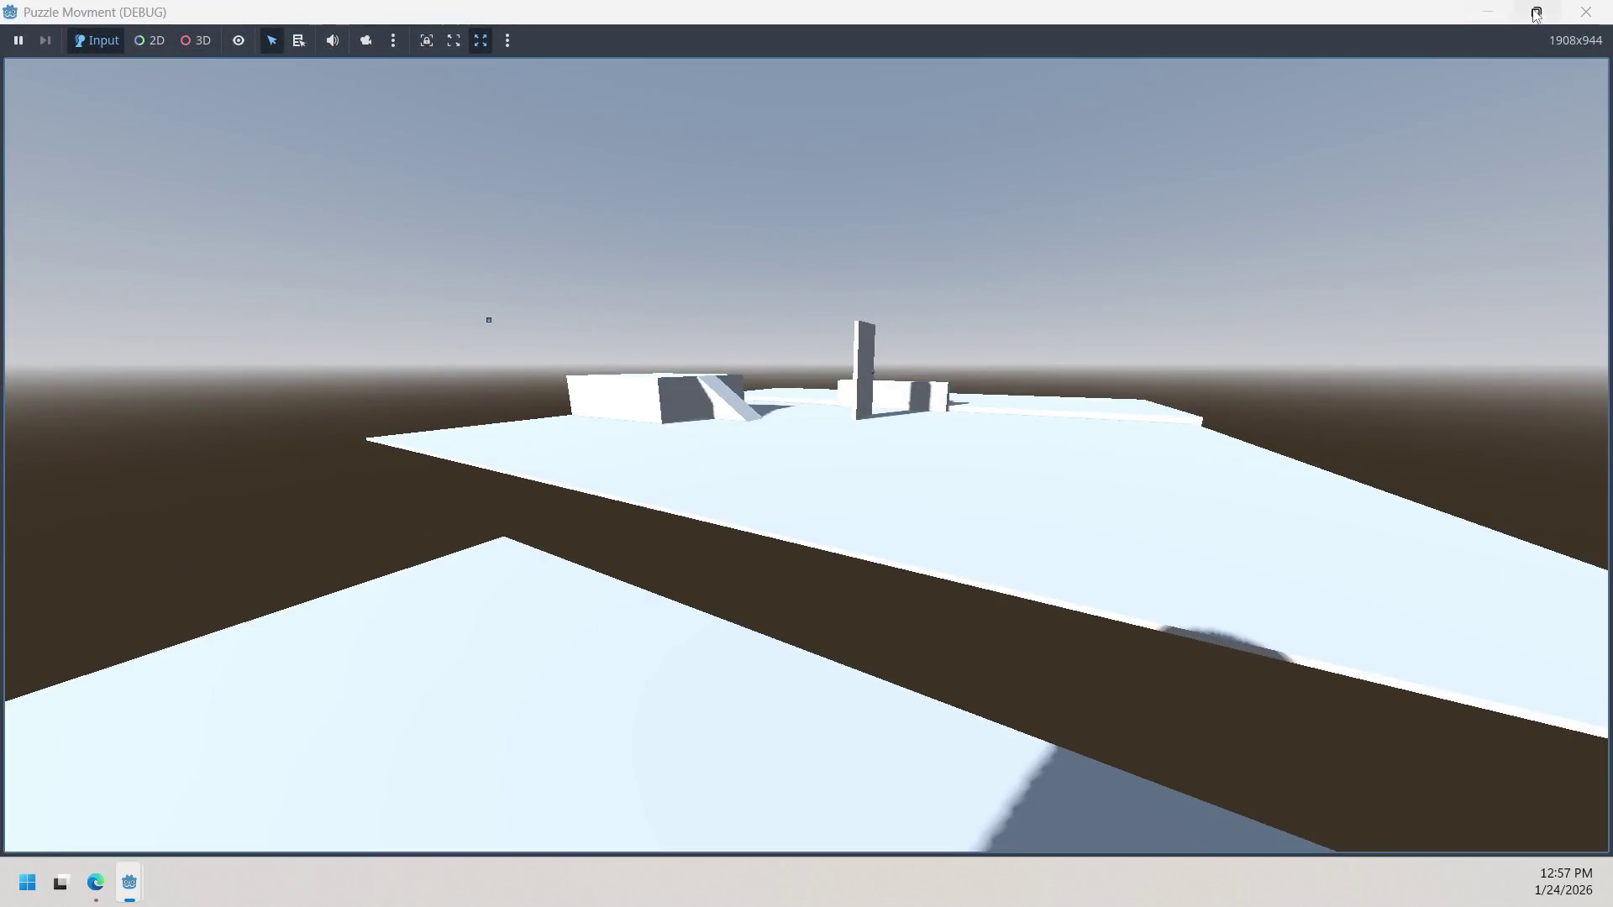
{"action": "left_click", "coordinate": [1535, 13]}
{"action": "left_click", "coordinate": [1271, 106]}
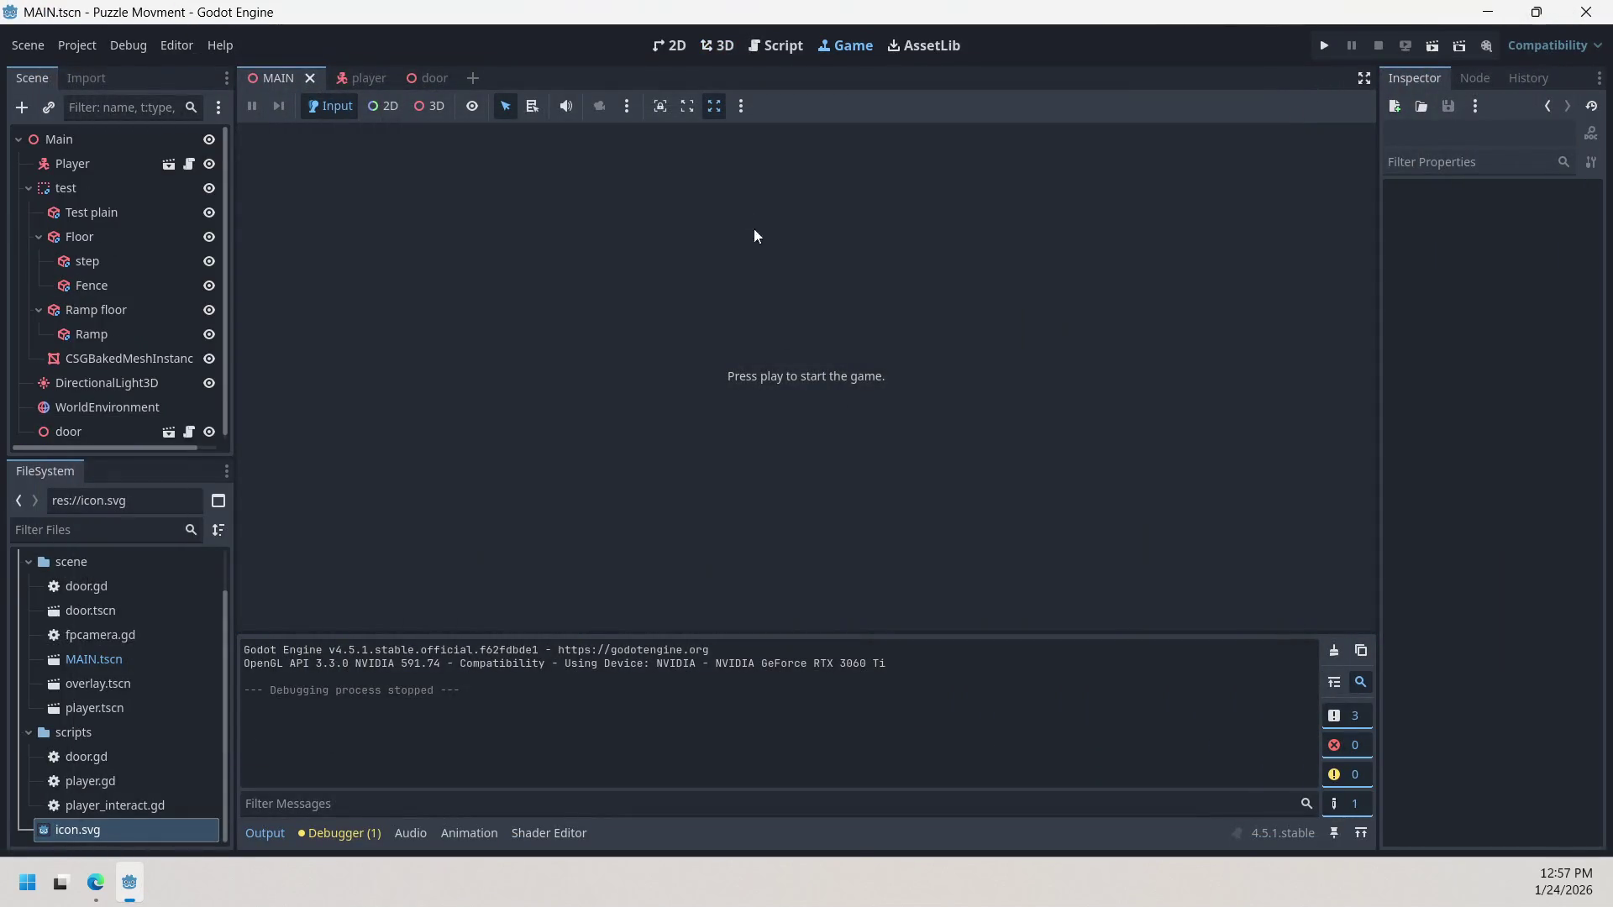
Step: Switch to the Script workspace to show player_interact.gd
{"action": "left_click", "coordinate": [748, 47]}
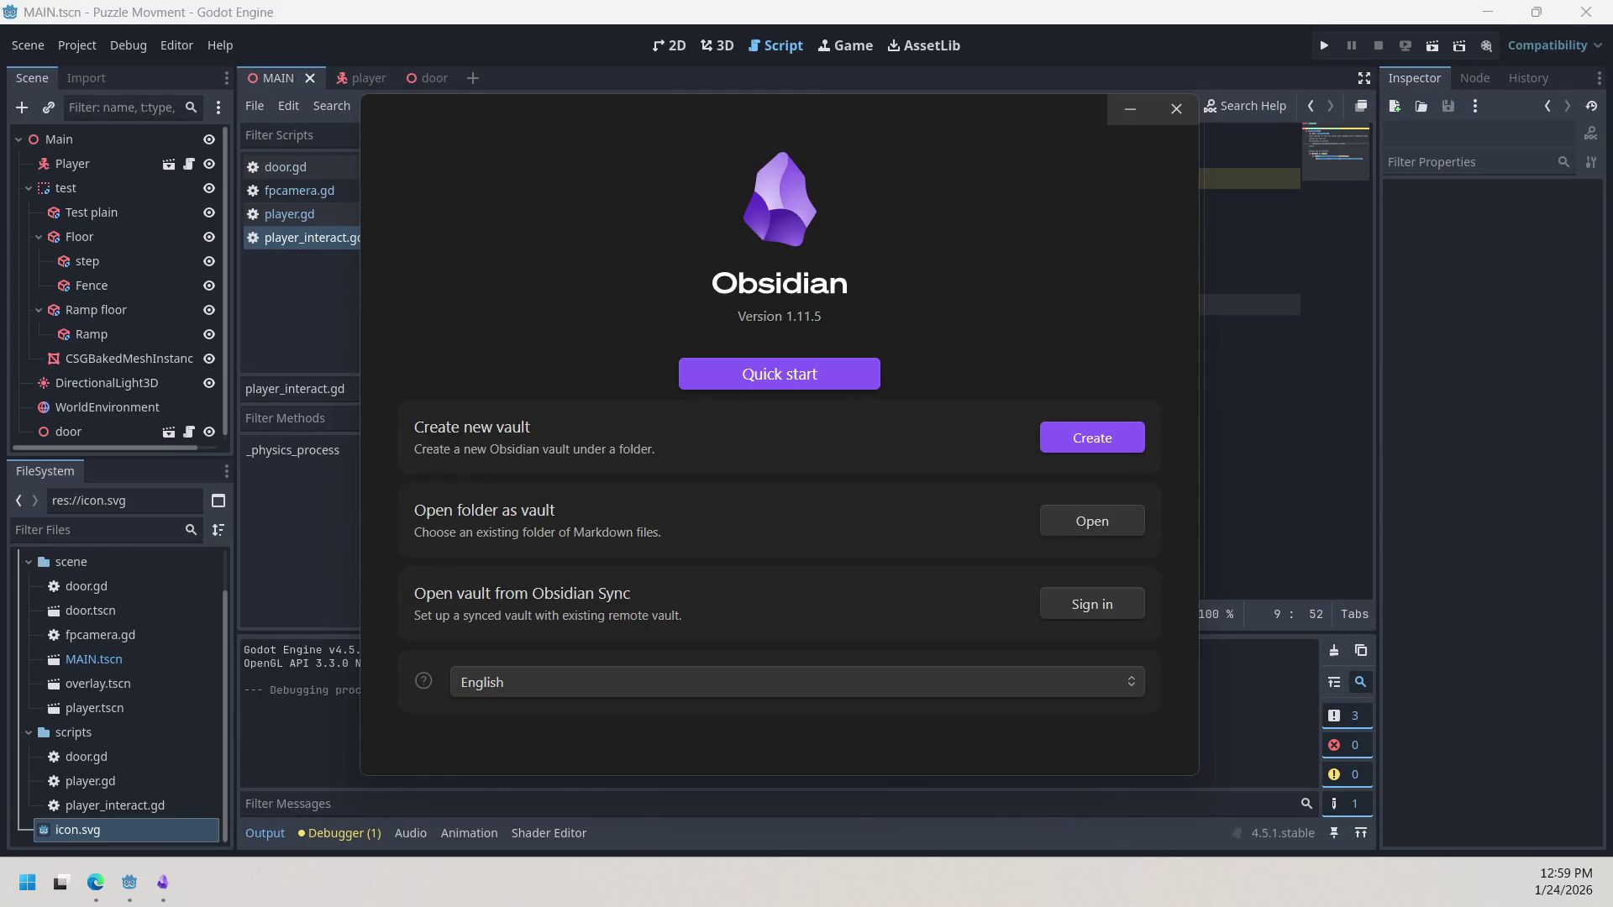
Step: Start a new local vault, name it 'Notebook Puzzle Game', and create it
{"action": "left_click", "coordinate": [1092, 438]}
{"action": "left_click", "coordinate": [1092, 537]}
{"action": "key", "text": "Escape"}
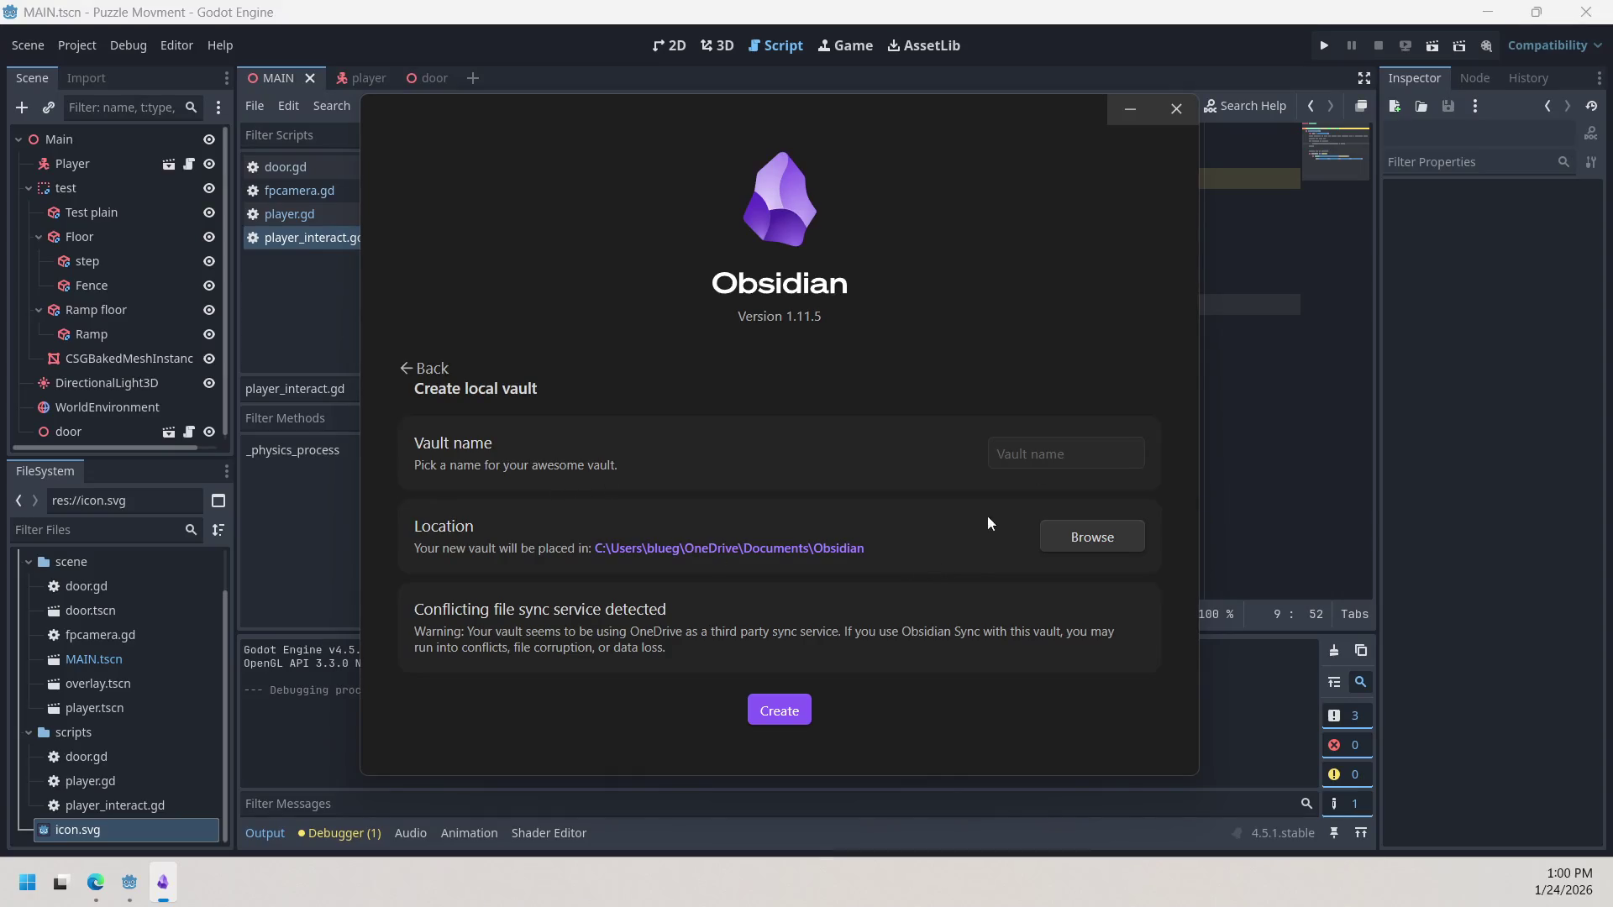
{"action": "left_click", "coordinate": [1114, 452]}
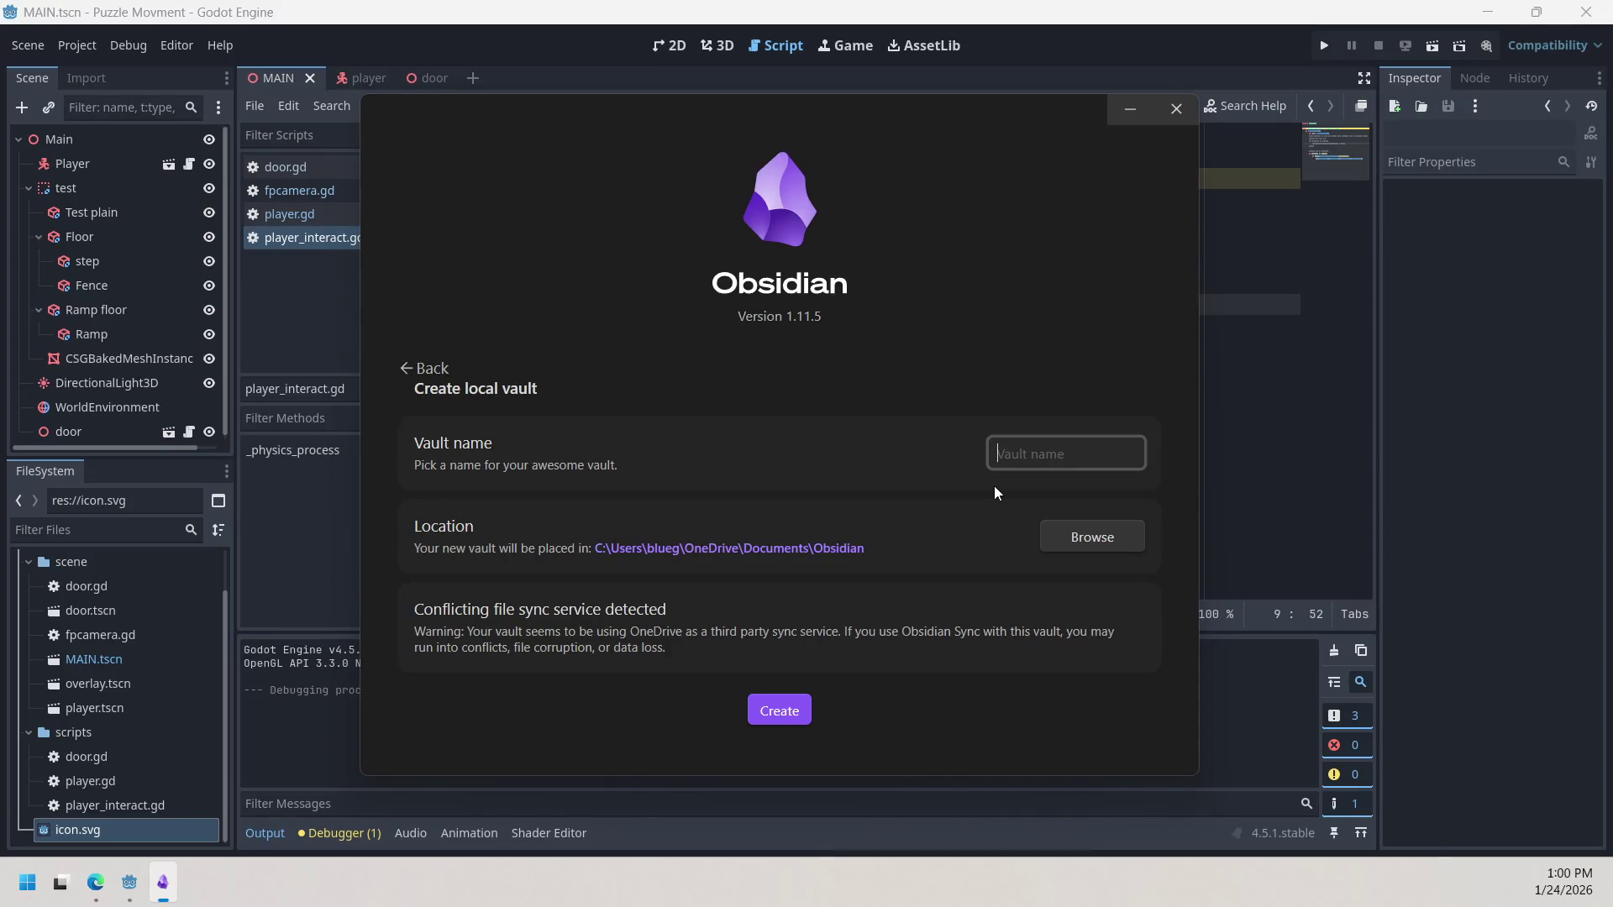
{"action": "type", "text": "P"}
{"action": "key", "text": "ctrl+BackSpace"}
{"action": "type", "text": "N"}
{"action": "type", "text": "otebook"}
{"action": "type", "text": " Puzzle"}
{"action": "type", "text": " Gam"}
{"action": "type", "text": "e"}
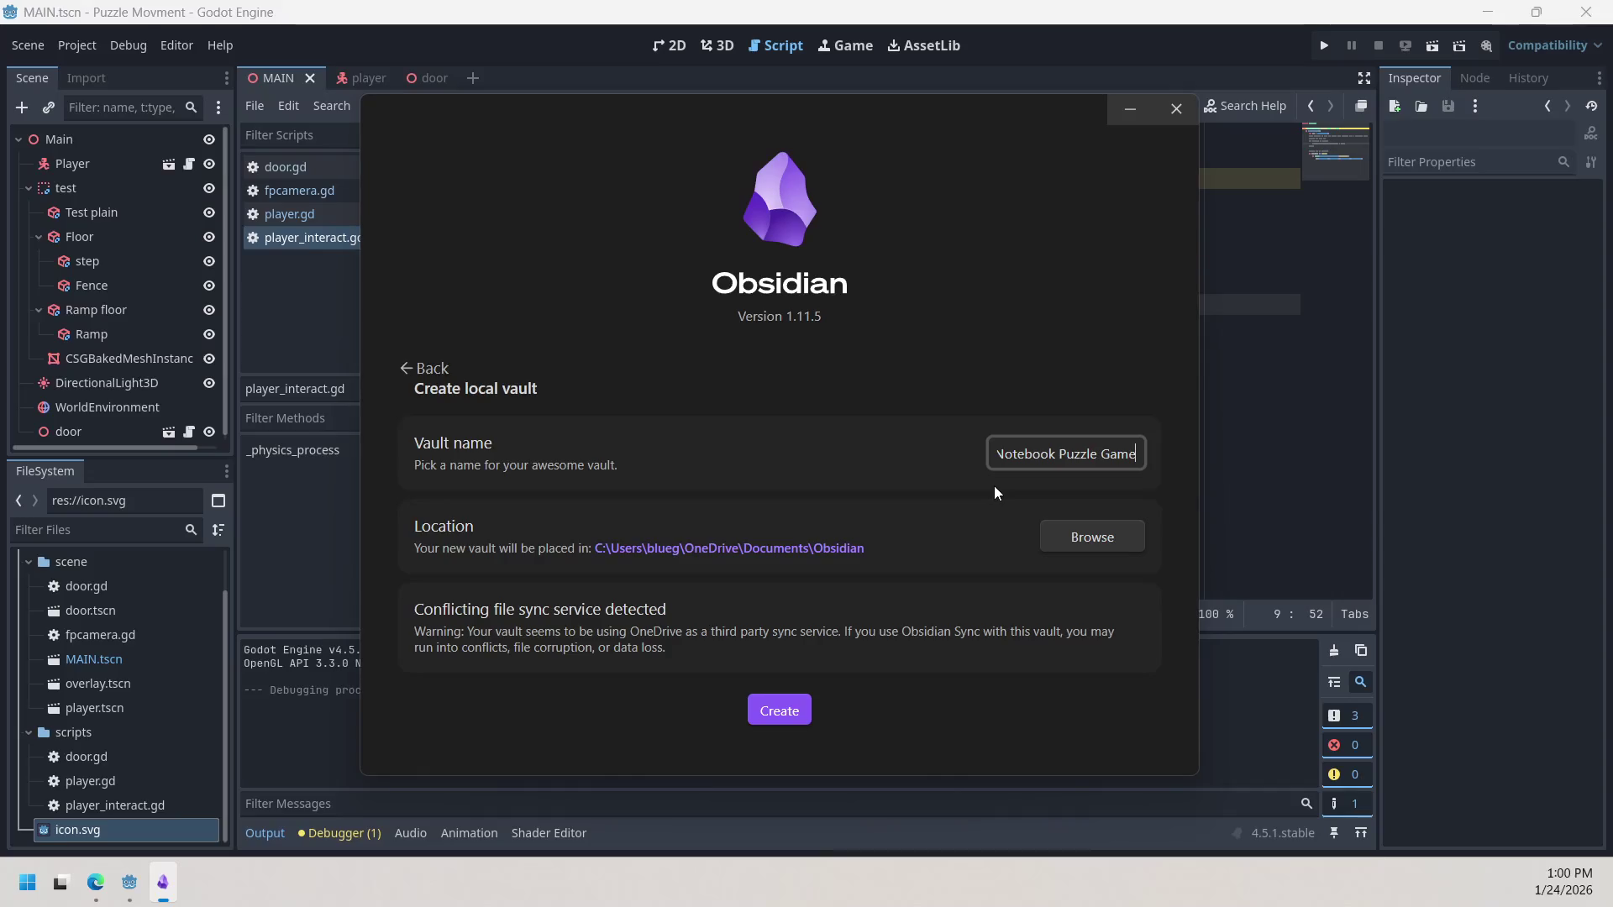
{"action": "left_click", "coordinate": [775, 719]}
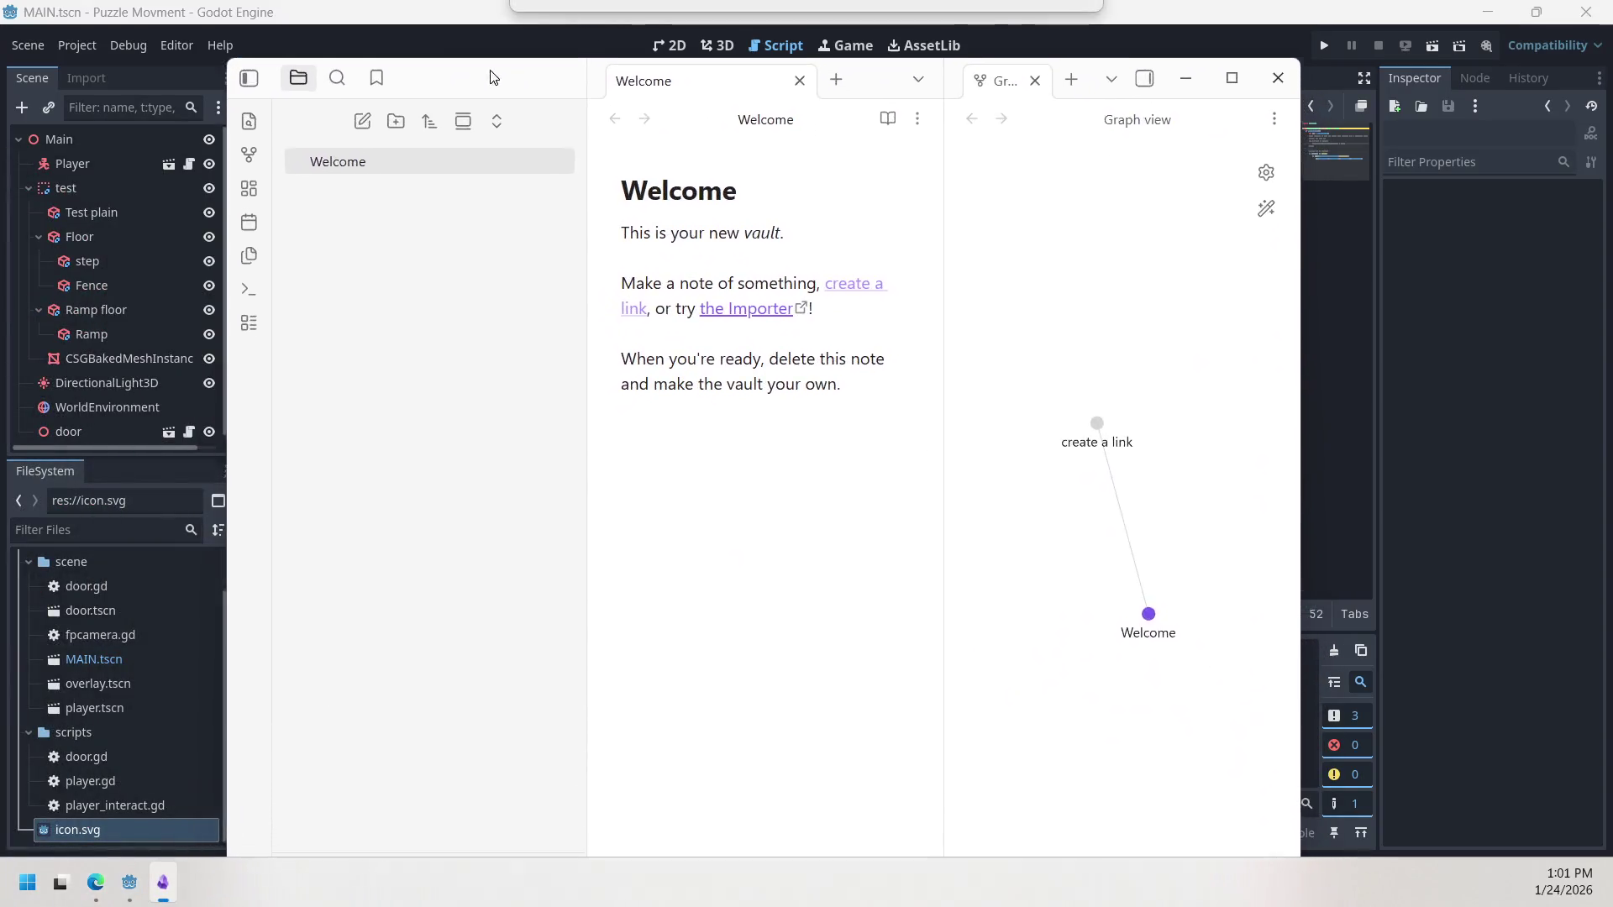
Step: Reposition the Obsidian window and resize the split between the Welcome note and graph panes
{"action": "left_click_drag", "start_coordinate": [527, 31], "coordinate": [530, 33]}
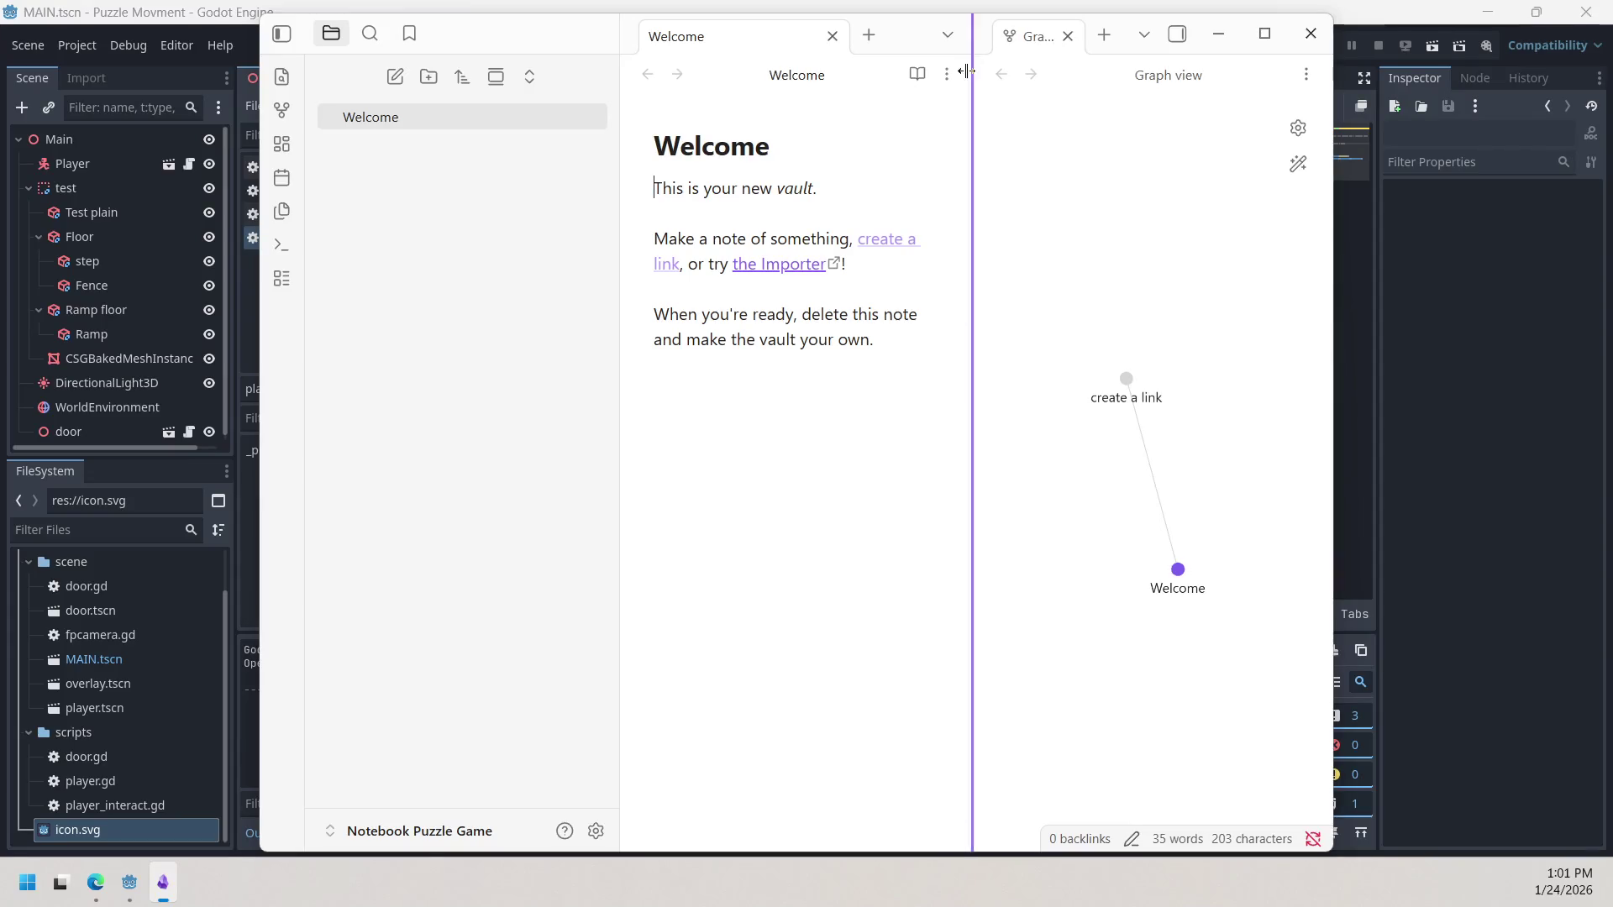
{"action": "mouse_move", "coordinate": [975, 54]}
{"action": "left_mouse_down"}
{"action": "mouse_move", "coordinate": [829, 108]}
{"action": "mouse_move", "coordinate": [1025, 152]}
{"action": "left_mouse_up"}
{"action": "left_click", "coordinate": [824, 202]}
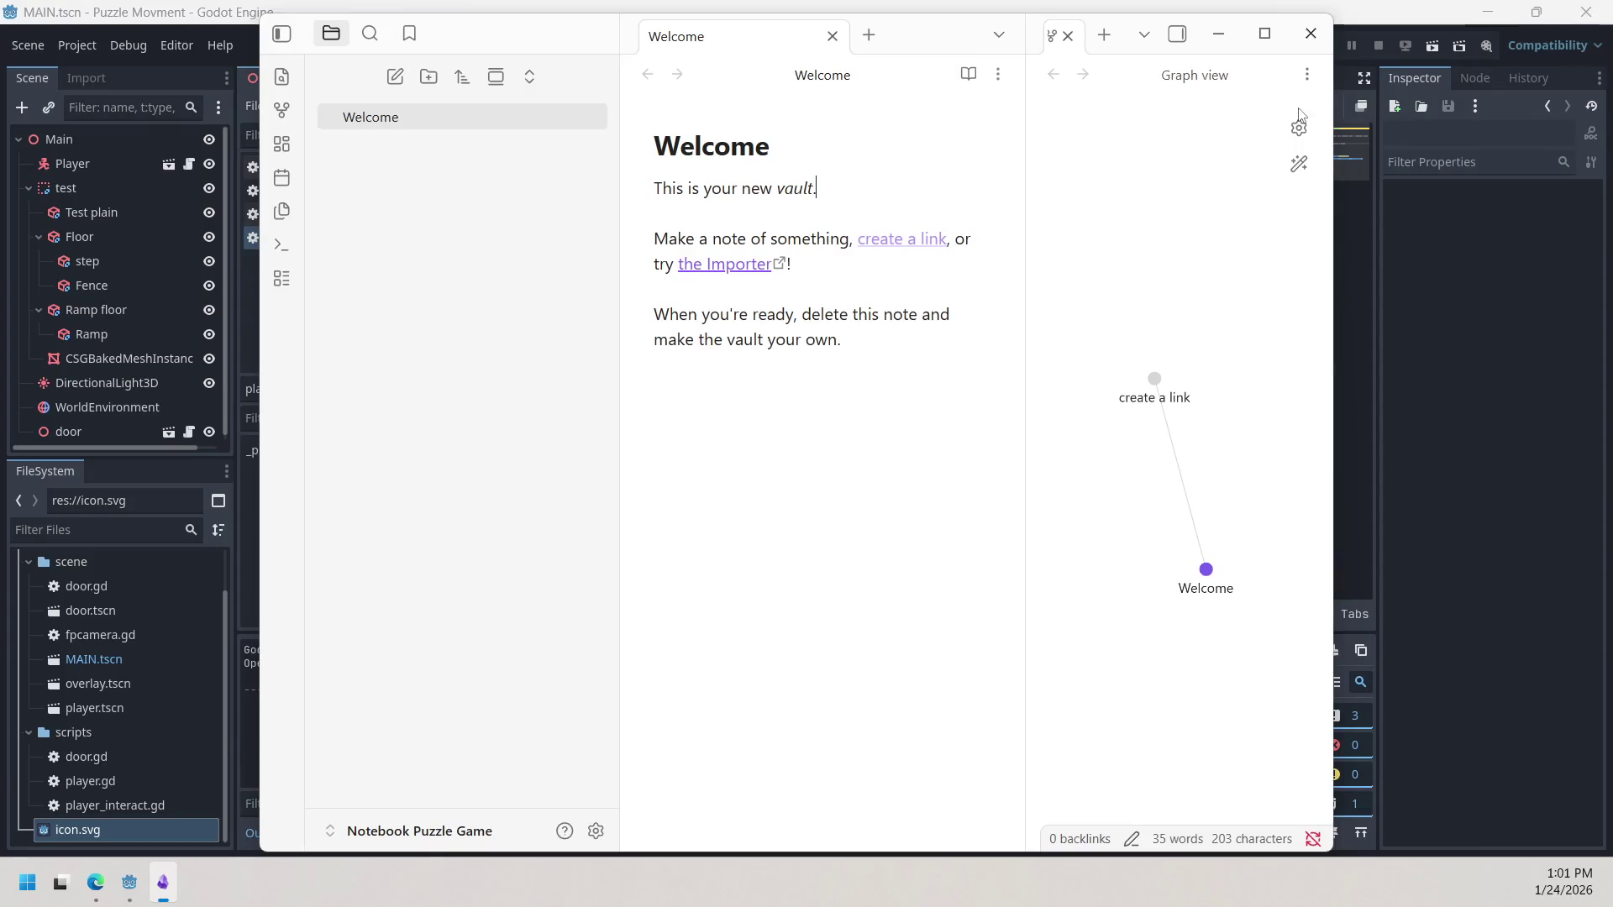
Step: Inspect and close the graph view display settings, then open Obsidian's Settings
{"action": "left_click", "coordinate": [1300, 130]}
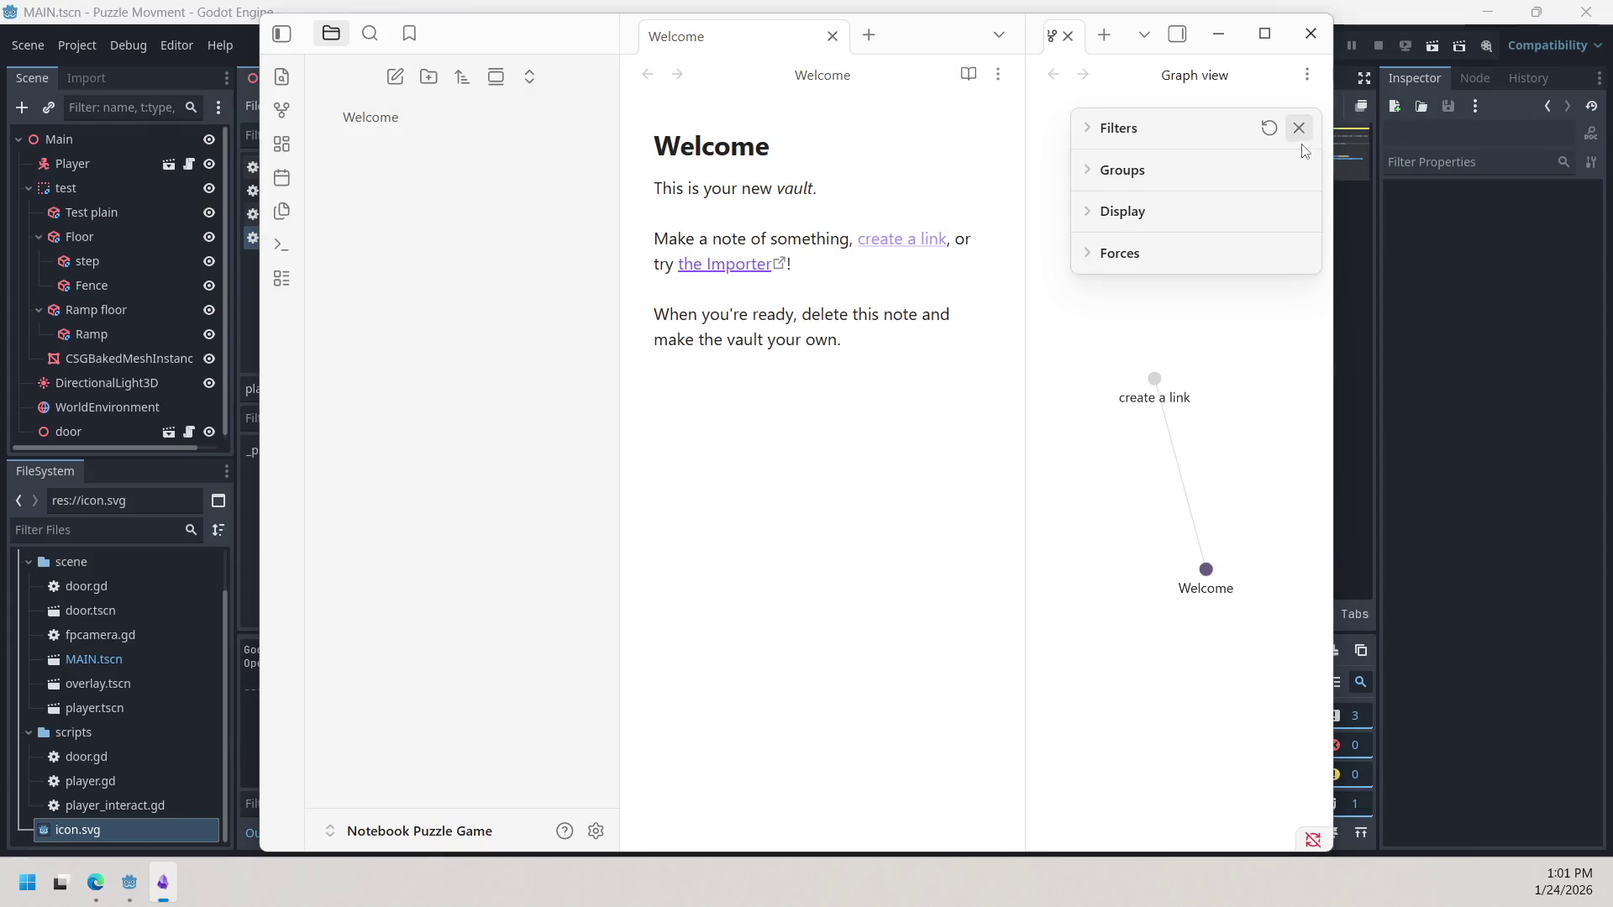
{"action": "left_click", "coordinate": [1125, 215]}
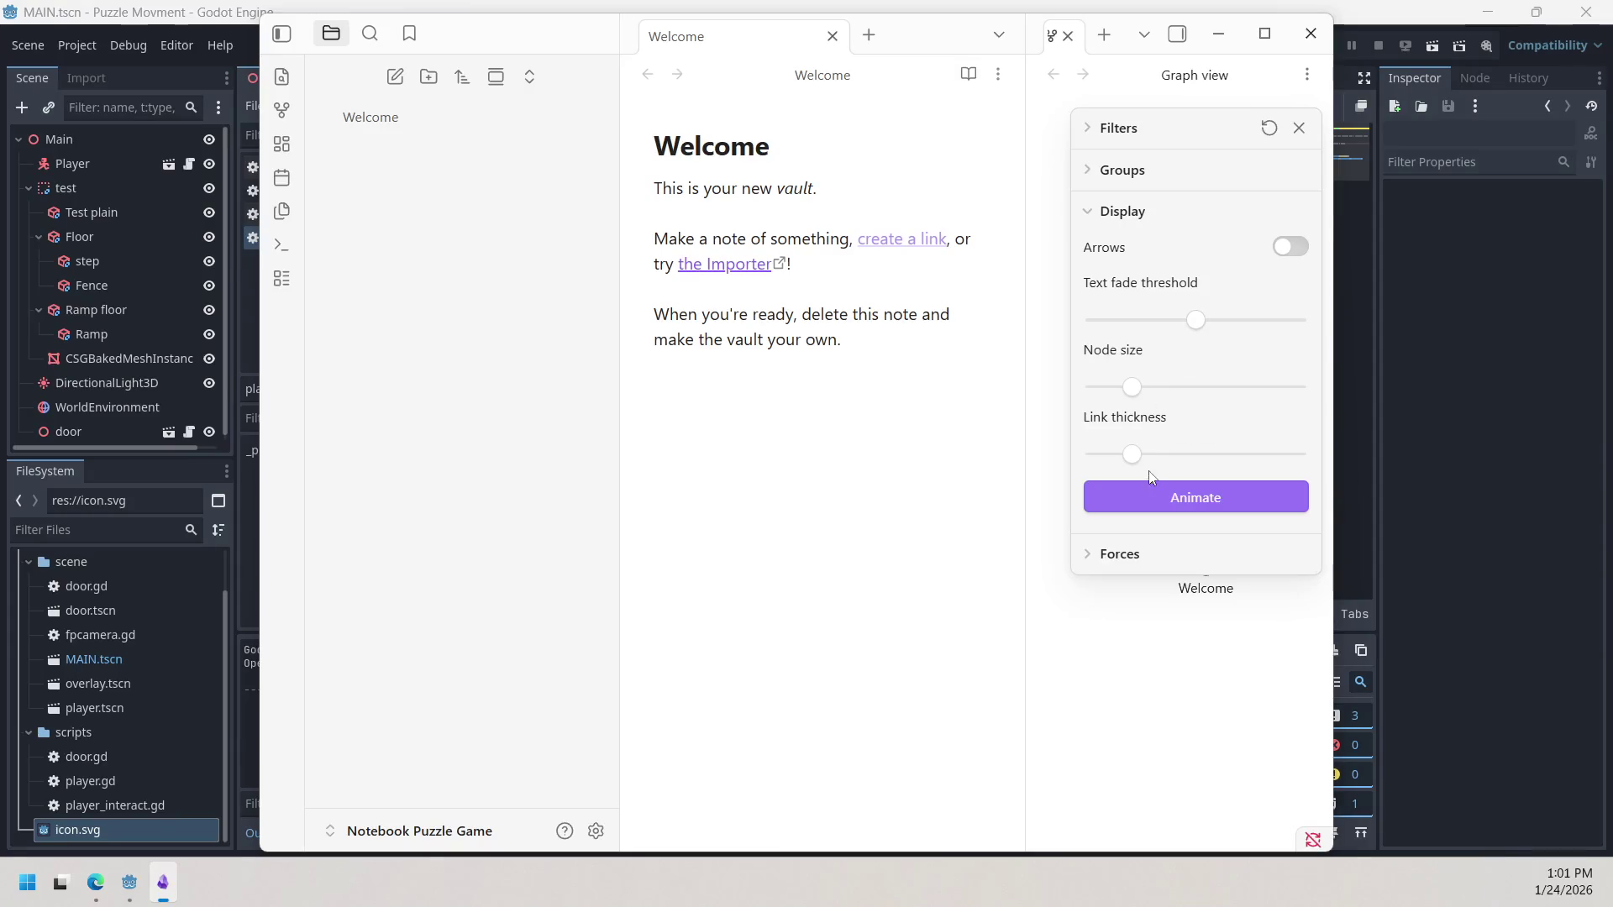
{"action": "left_click", "coordinate": [1134, 219]}
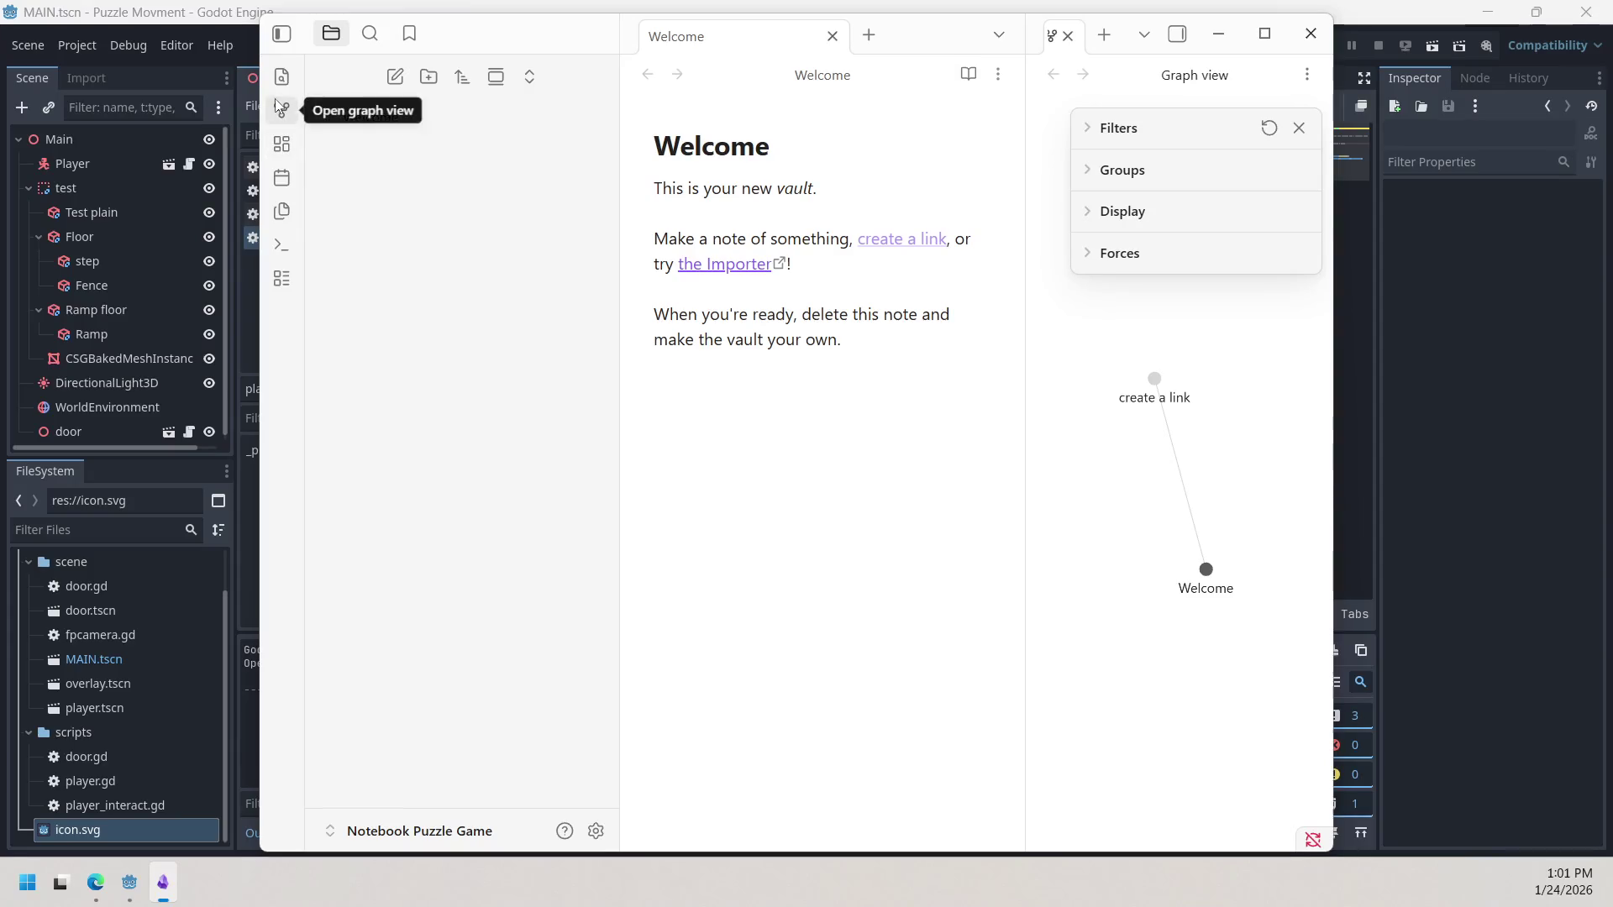
{"action": "left_click", "coordinate": [1299, 128]}
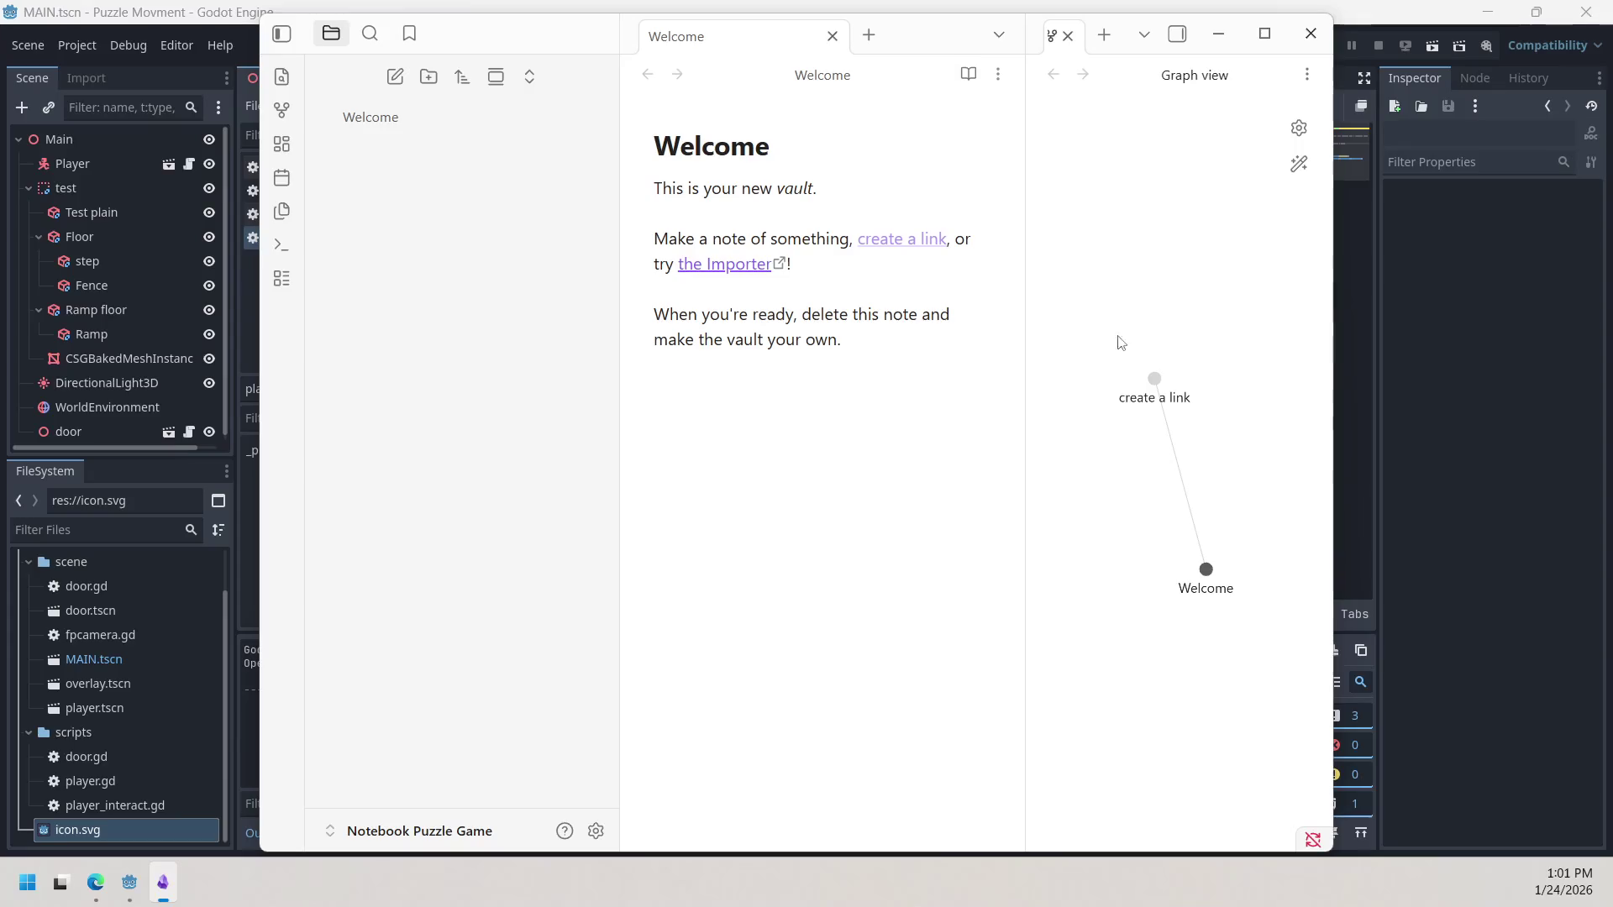
{"action": "left_click", "coordinate": [595, 831]}
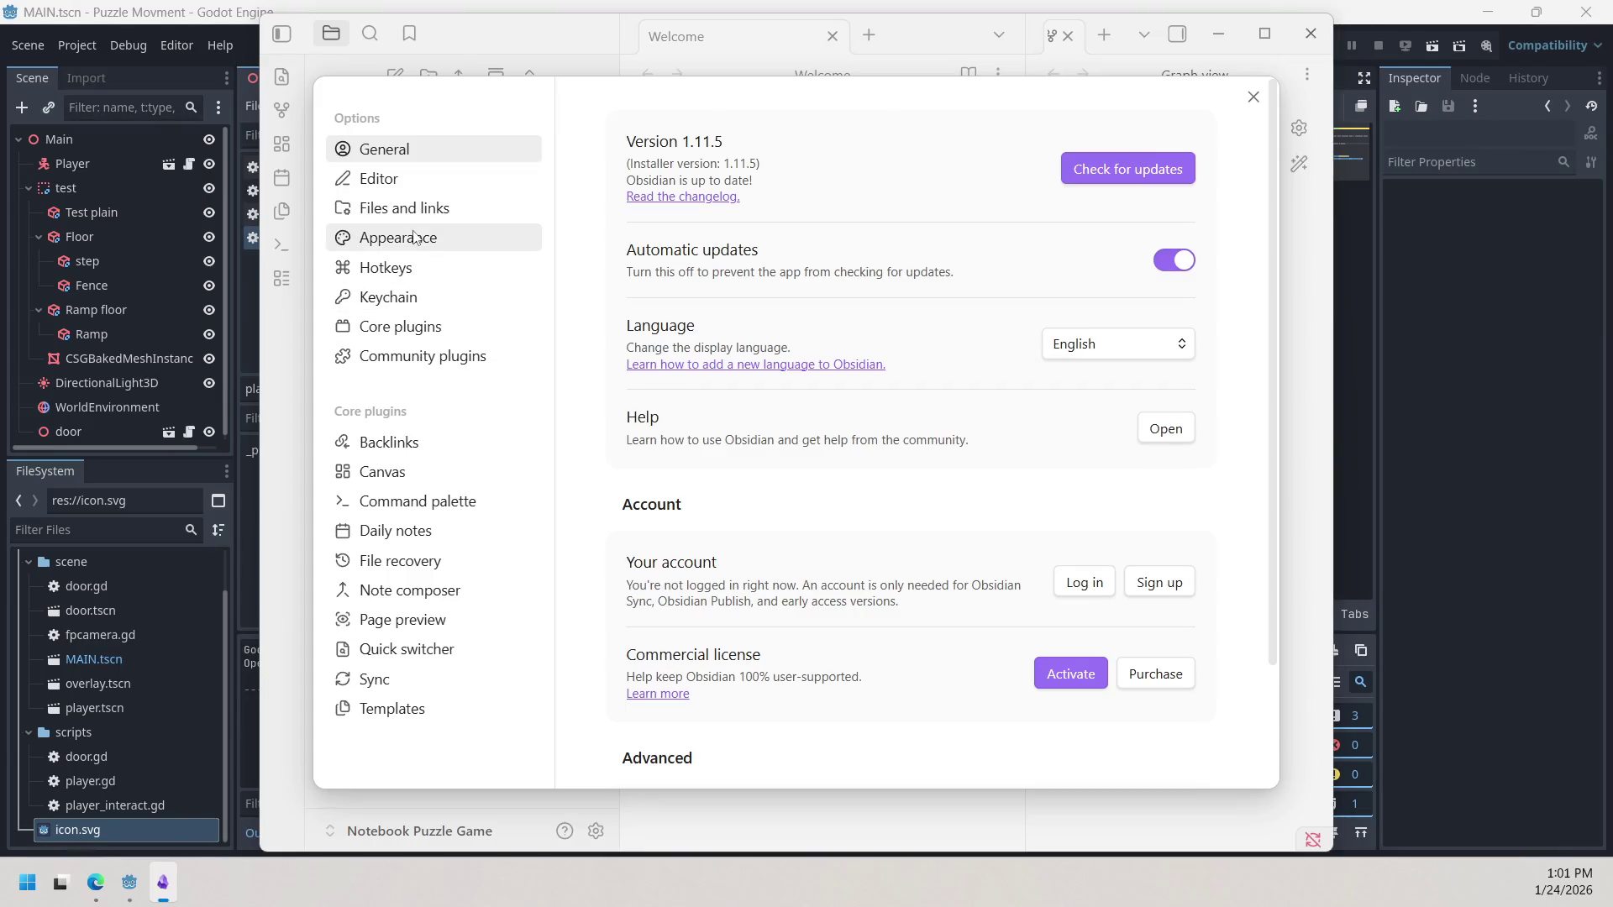
Step: From Appearance, browse community themes, install and use Minimal, then close the theme browser
{"action": "left_click", "coordinate": [418, 239]}
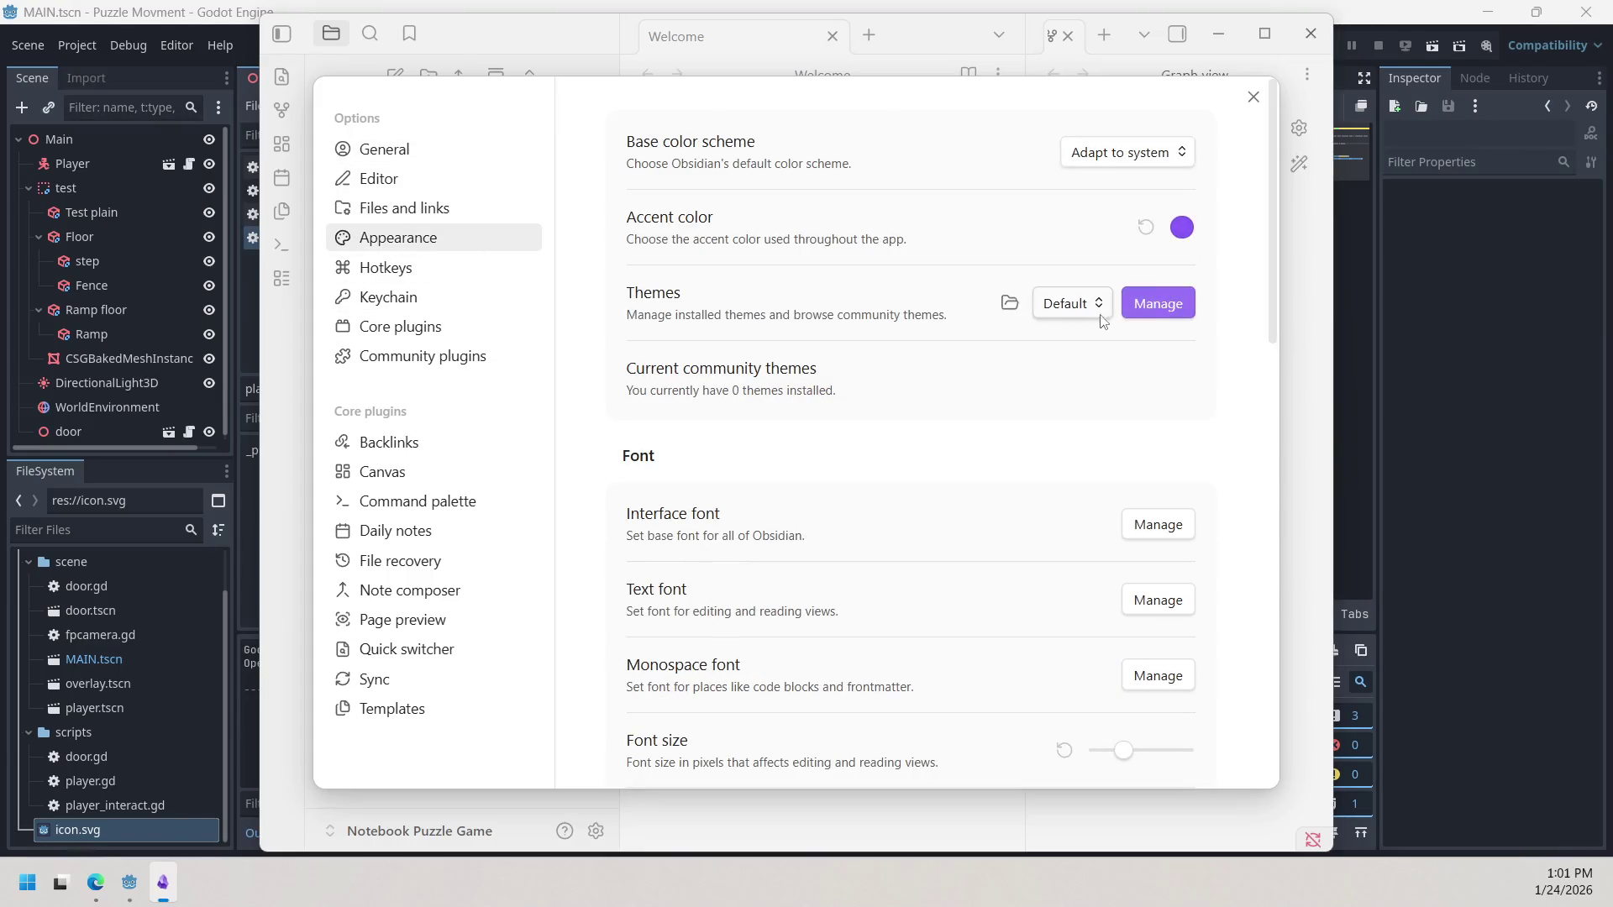
{"action": "left_click", "coordinate": [1153, 318]}
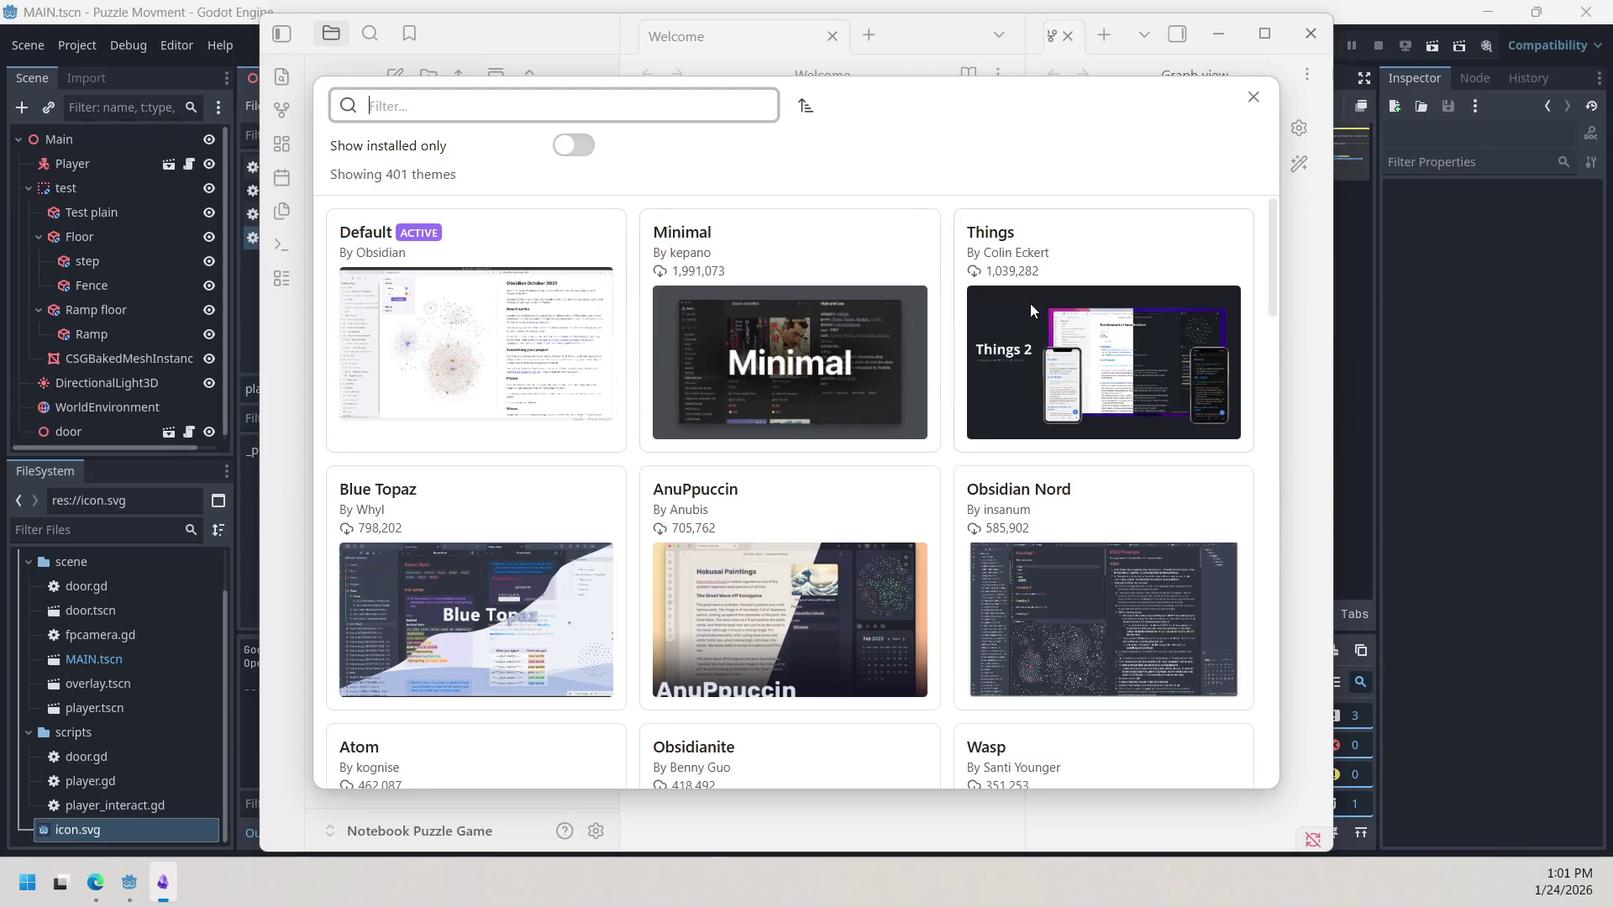
{"action": "left_click", "coordinate": [855, 299]}
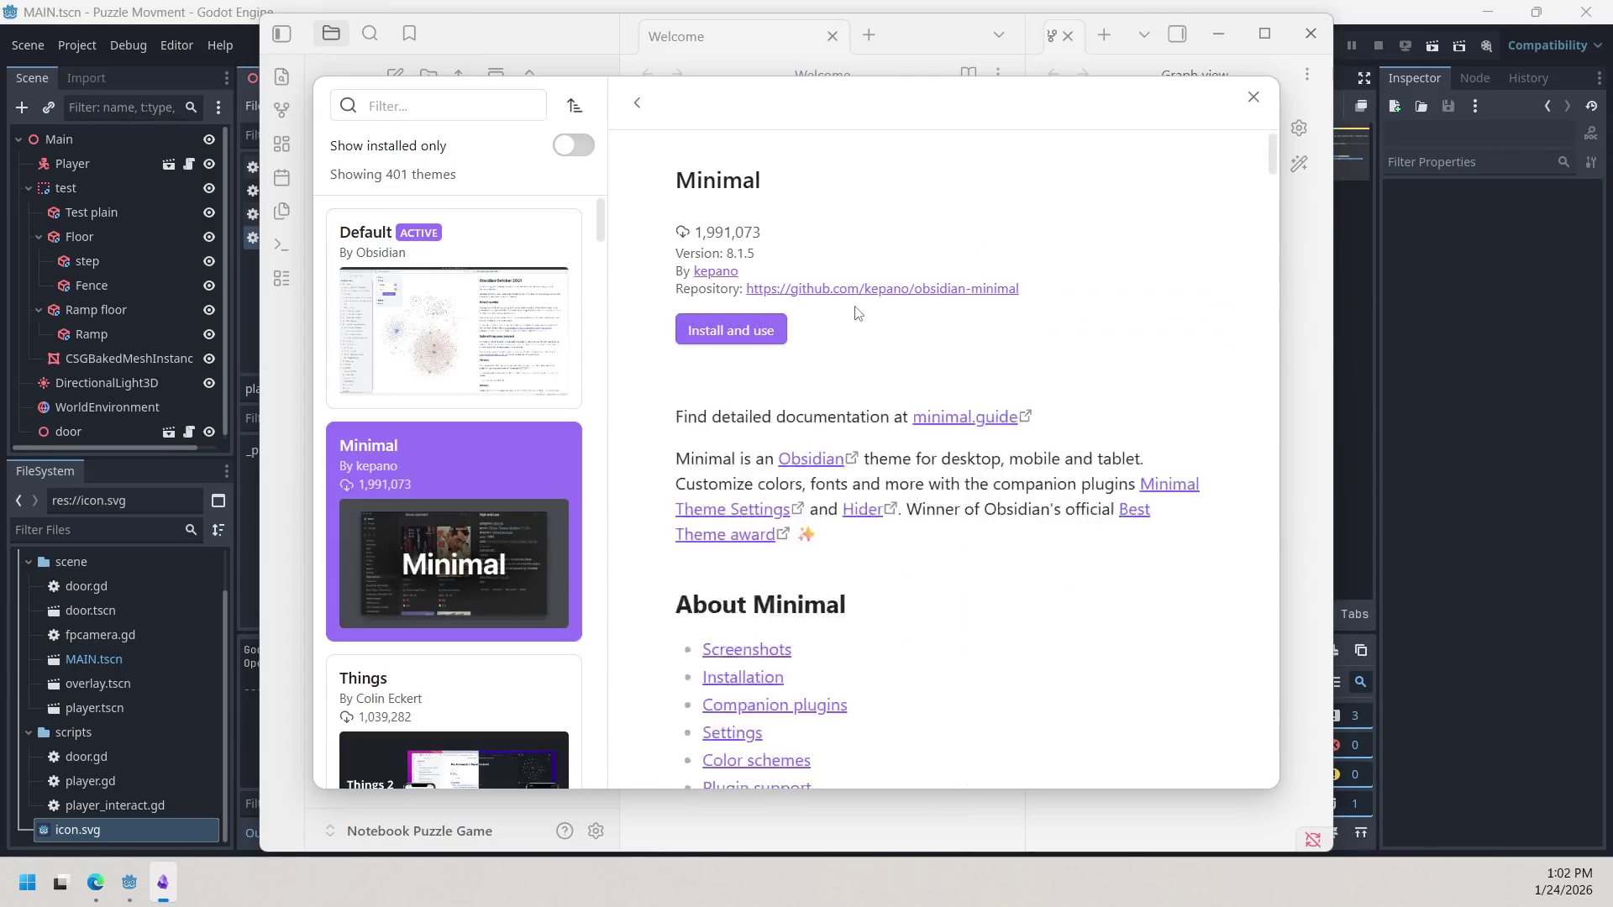
{"action": "left_click", "coordinate": [767, 336]}
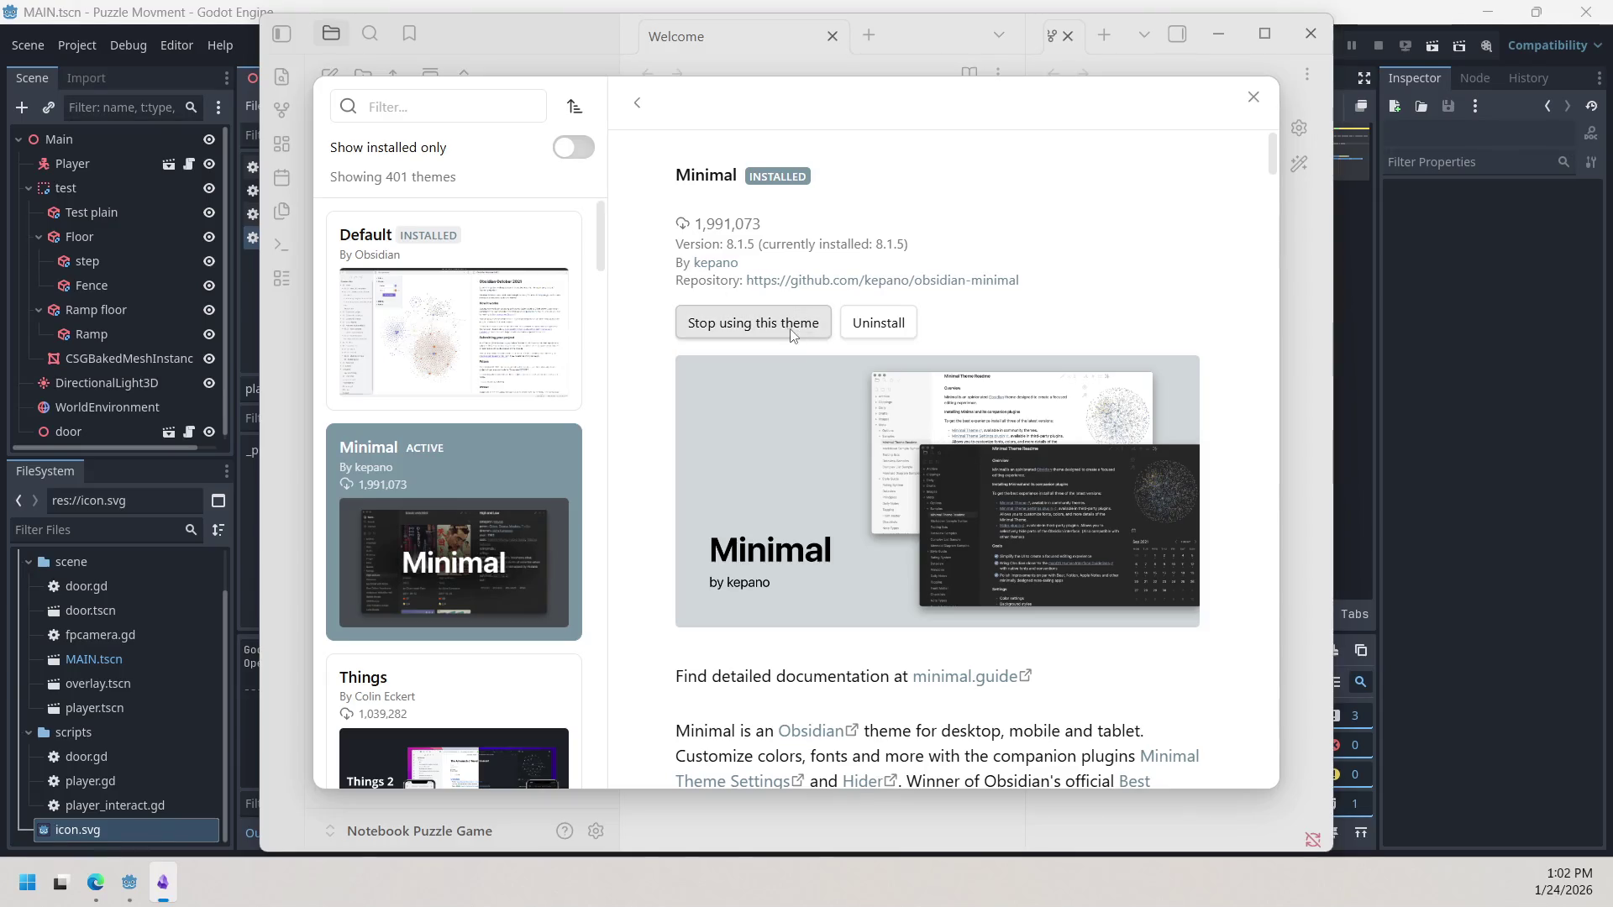
{"action": "scroll", "coordinate": [798, 234], "scroll_direction": "down", "scroll_amount": 1}
{"action": "scroll", "coordinate": [803, 239], "scroll_direction": "down", "scroll_amount": 15}
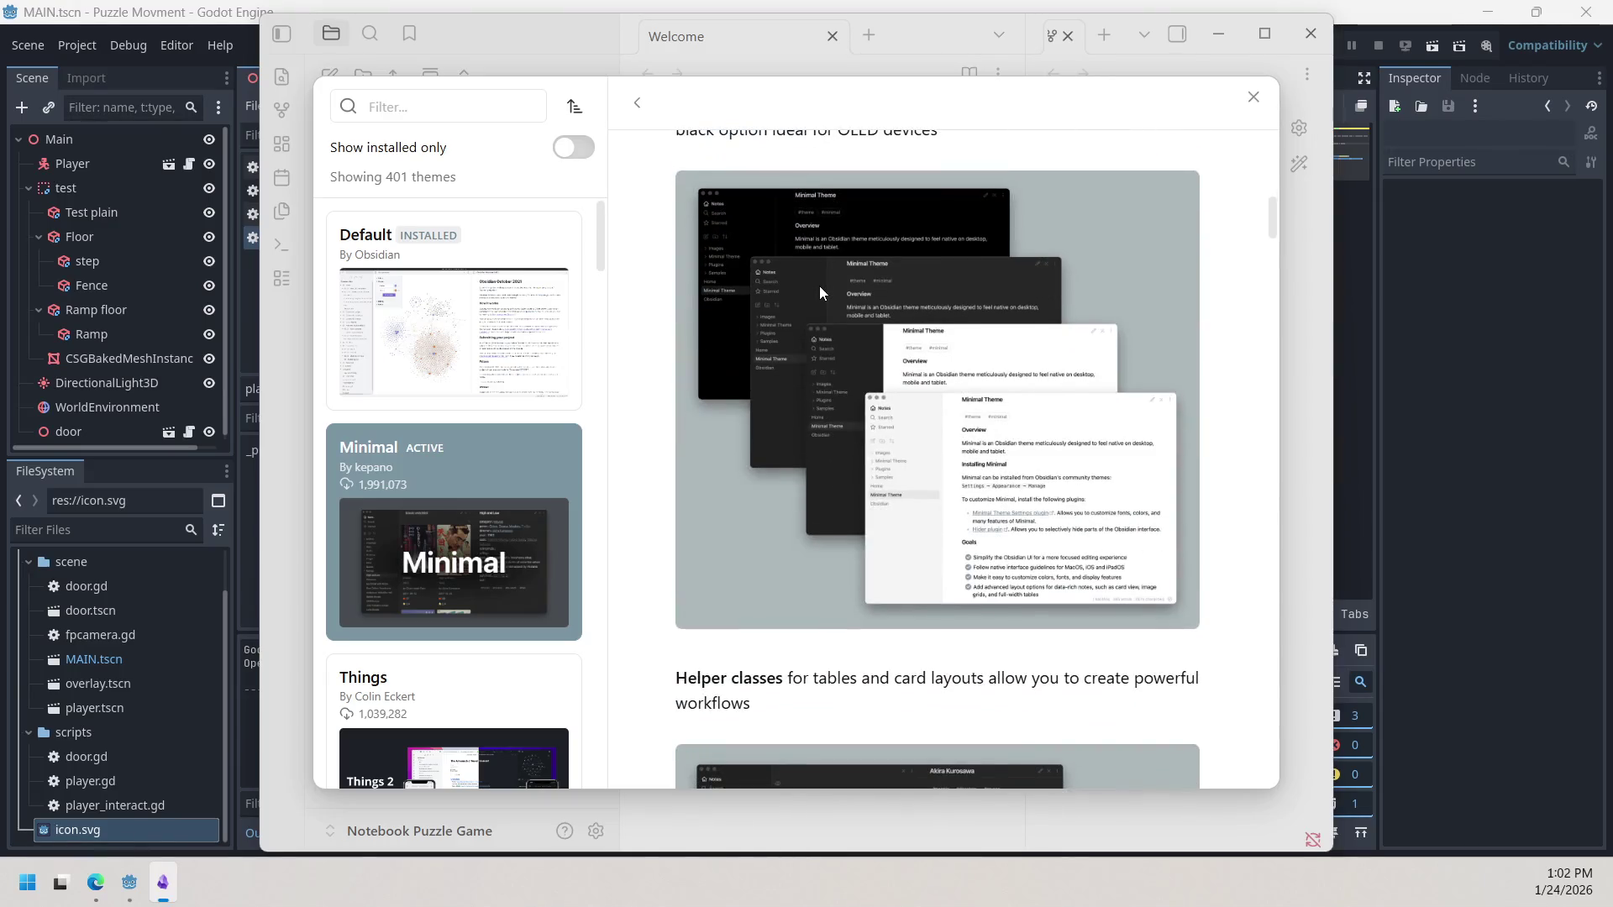
{"action": "scroll", "coordinate": [819, 286], "scroll_direction": "up", "scroll_amount": 5}
{"action": "scroll", "coordinate": [822, 291], "scroll_direction": "up", "scroll_amount": 10}
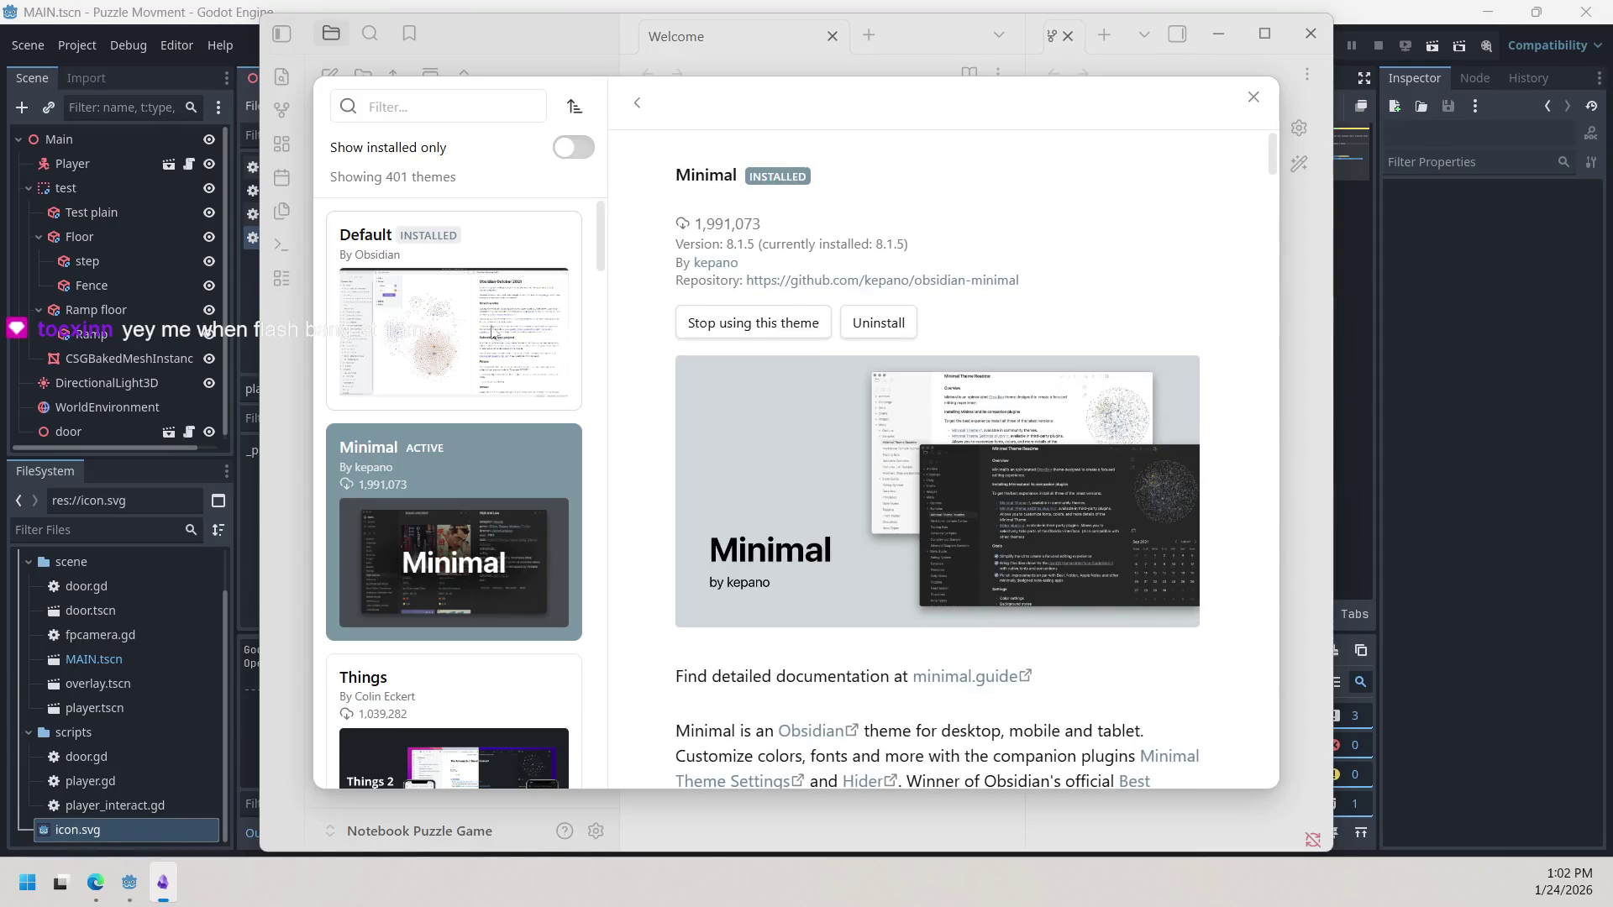
{"action": "scroll", "coordinate": [518, 535], "scroll_direction": "down", "scroll_amount": 6}
{"action": "scroll", "coordinate": [540, 565], "scroll_direction": "up", "scroll_amount": 6}
{"action": "left_click", "coordinate": [1253, 96]}
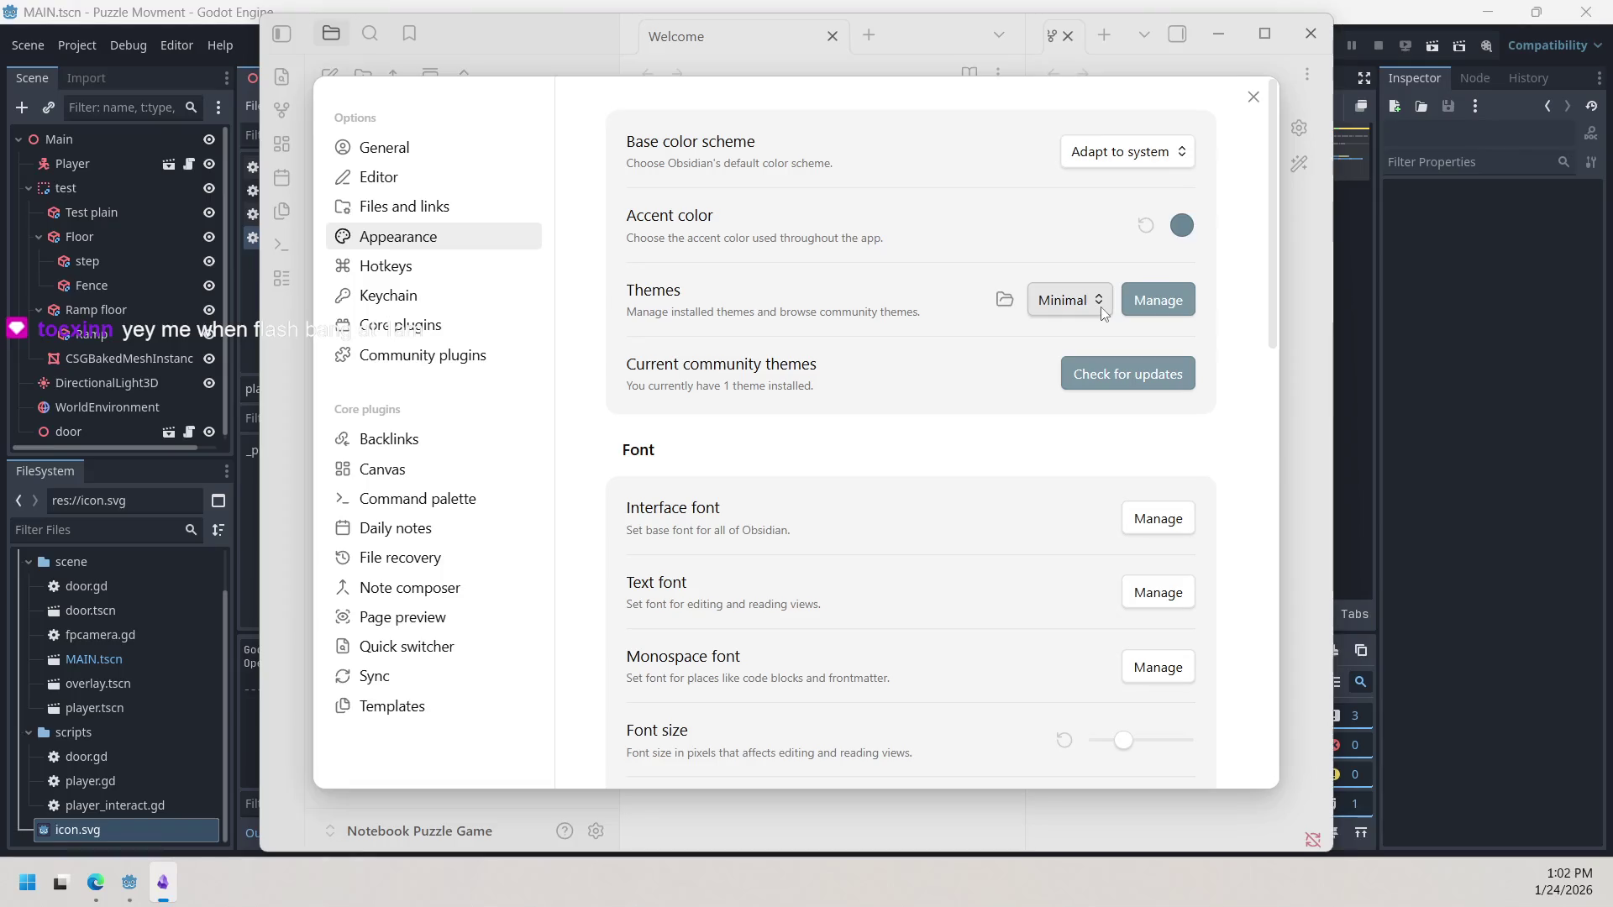
{"action": "left_click", "coordinate": [1157, 307]}
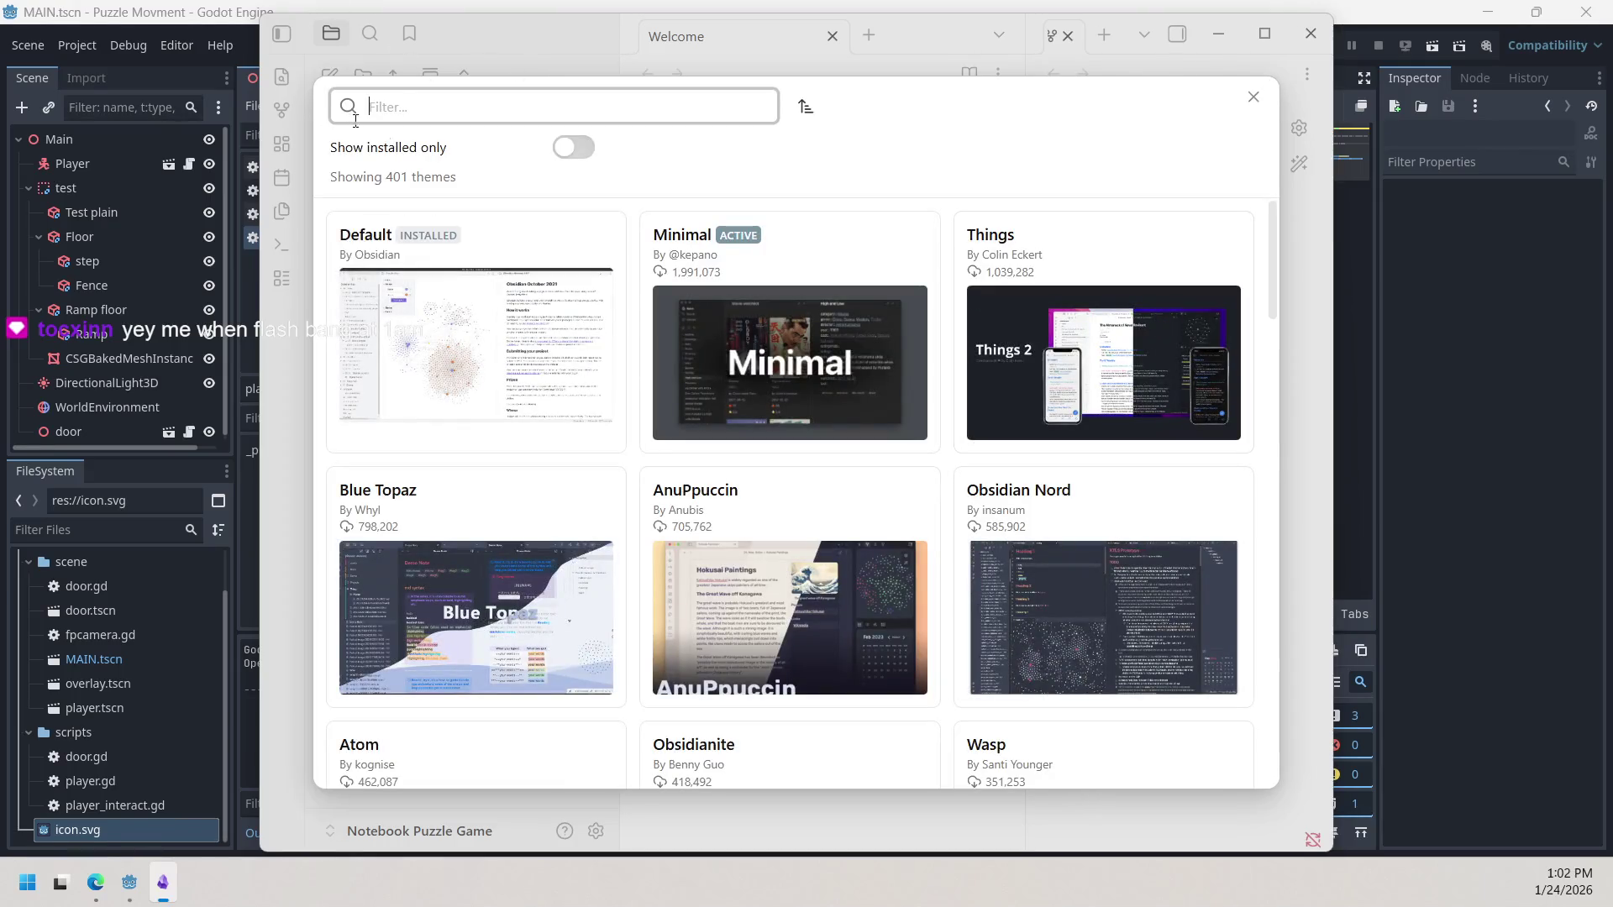
{"action": "left_click", "coordinate": [1254, 97]}
{"action": "left_click", "coordinate": [1181, 225]}
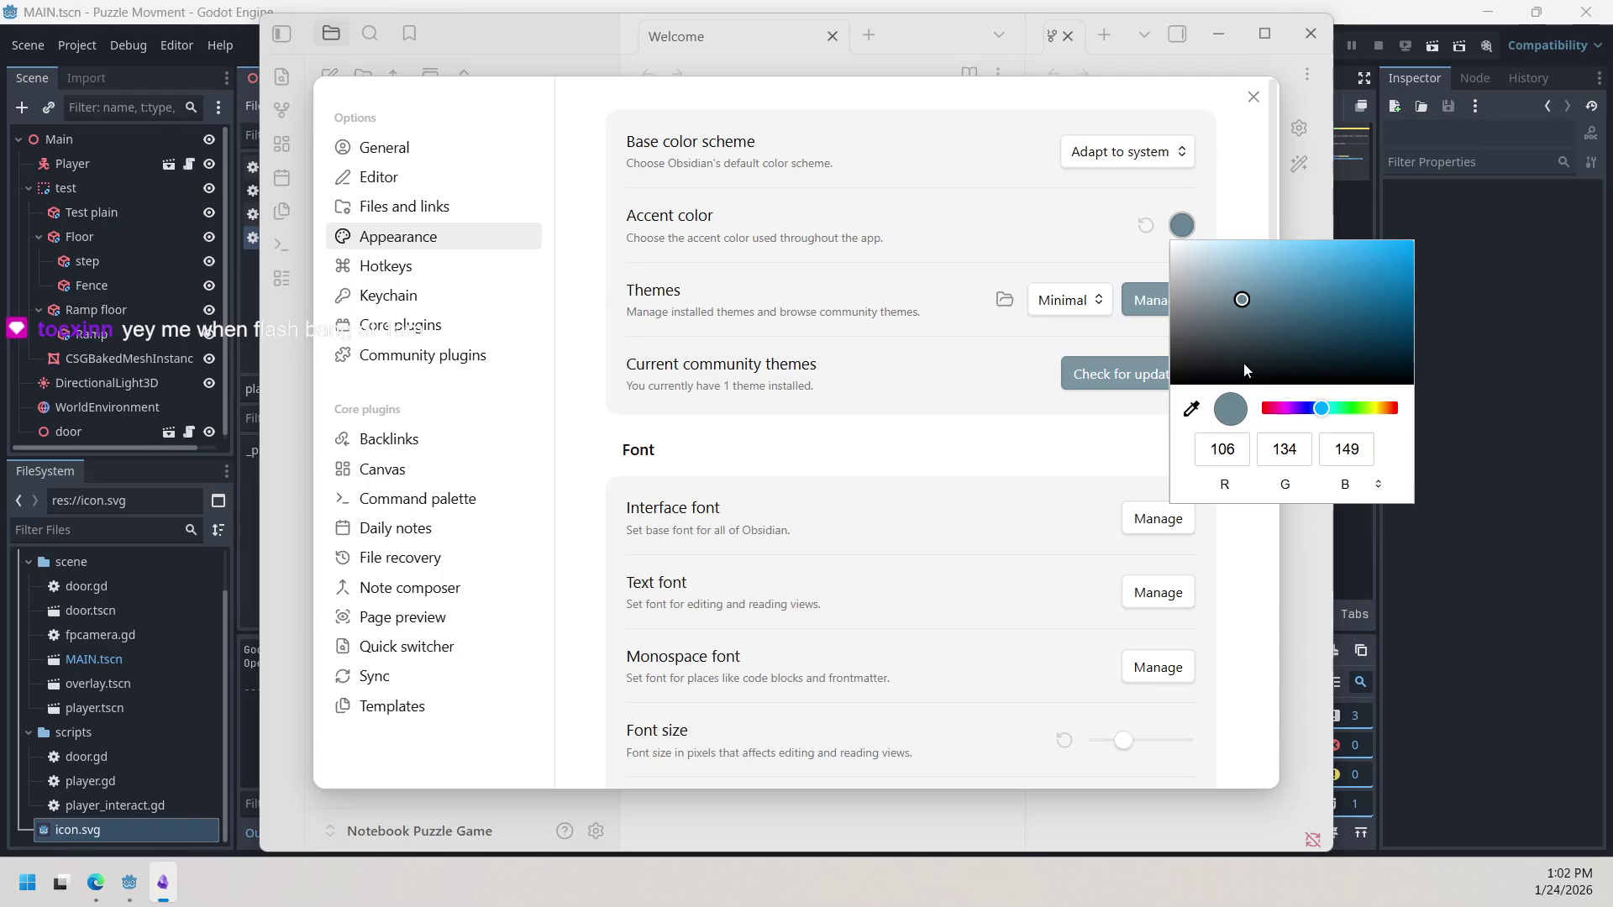
{"action": "mouse_move", "coordinate": [1238, 311]}
{"action": "left_mouse_down"}
{"action": "mouse_move", "coordinate": [1173, 388]}
{"action": "mouse_move", "coordinate": [1227, 326]}
{"action": "left_mouse_up"}
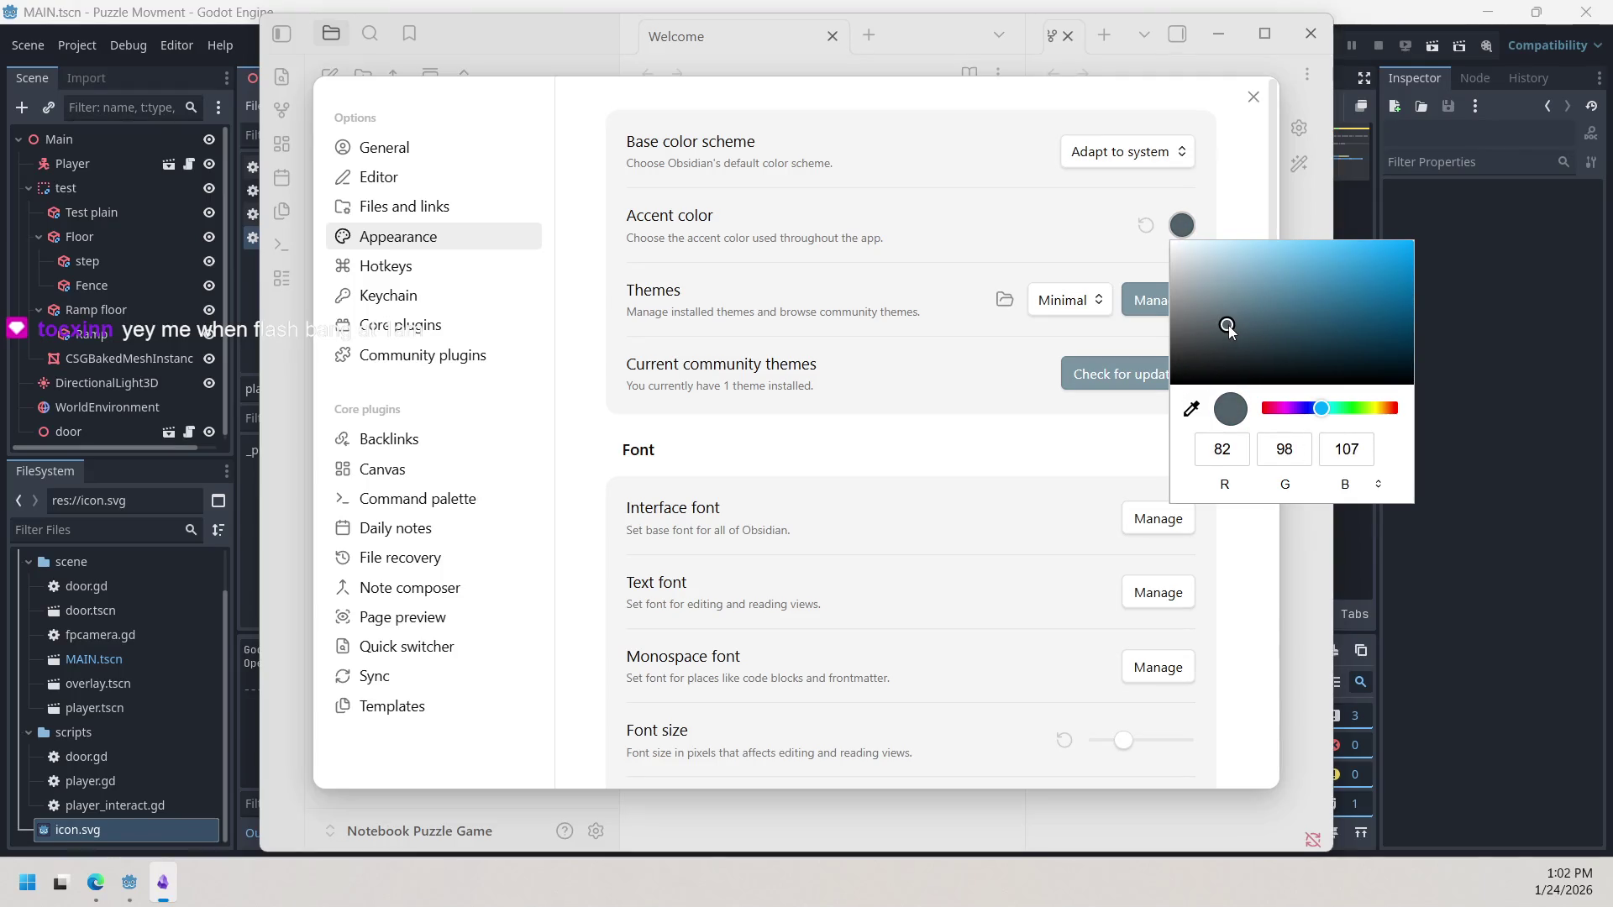
{"action": "left_click", "coordinate": [1002, 244]}
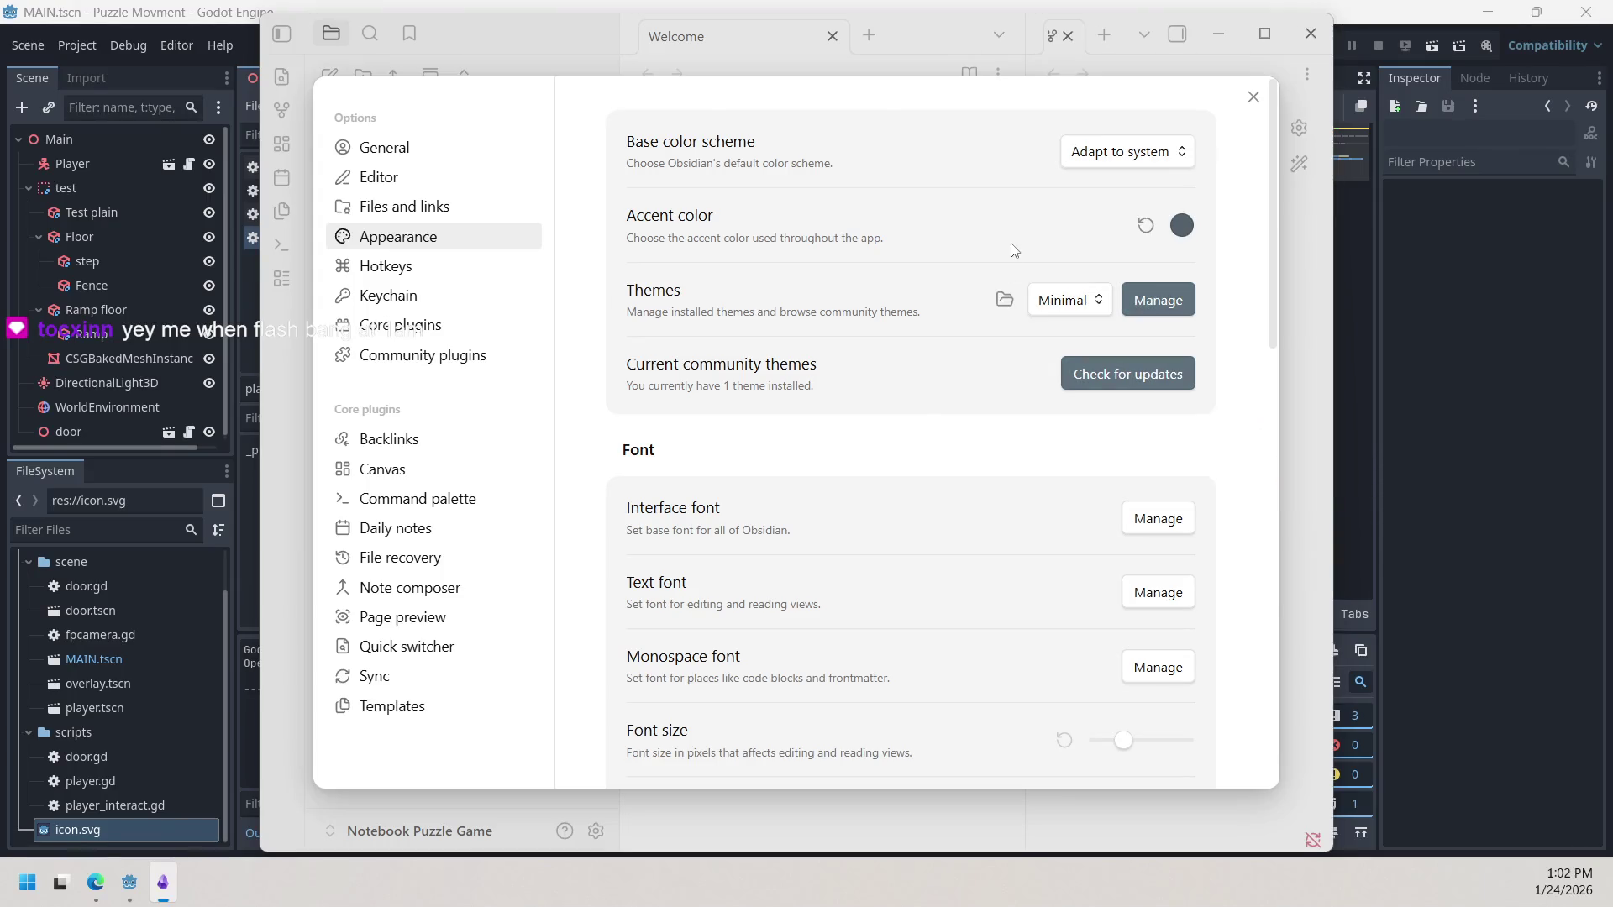
{"action": "left_click", "coordinate": [1109, 153]}
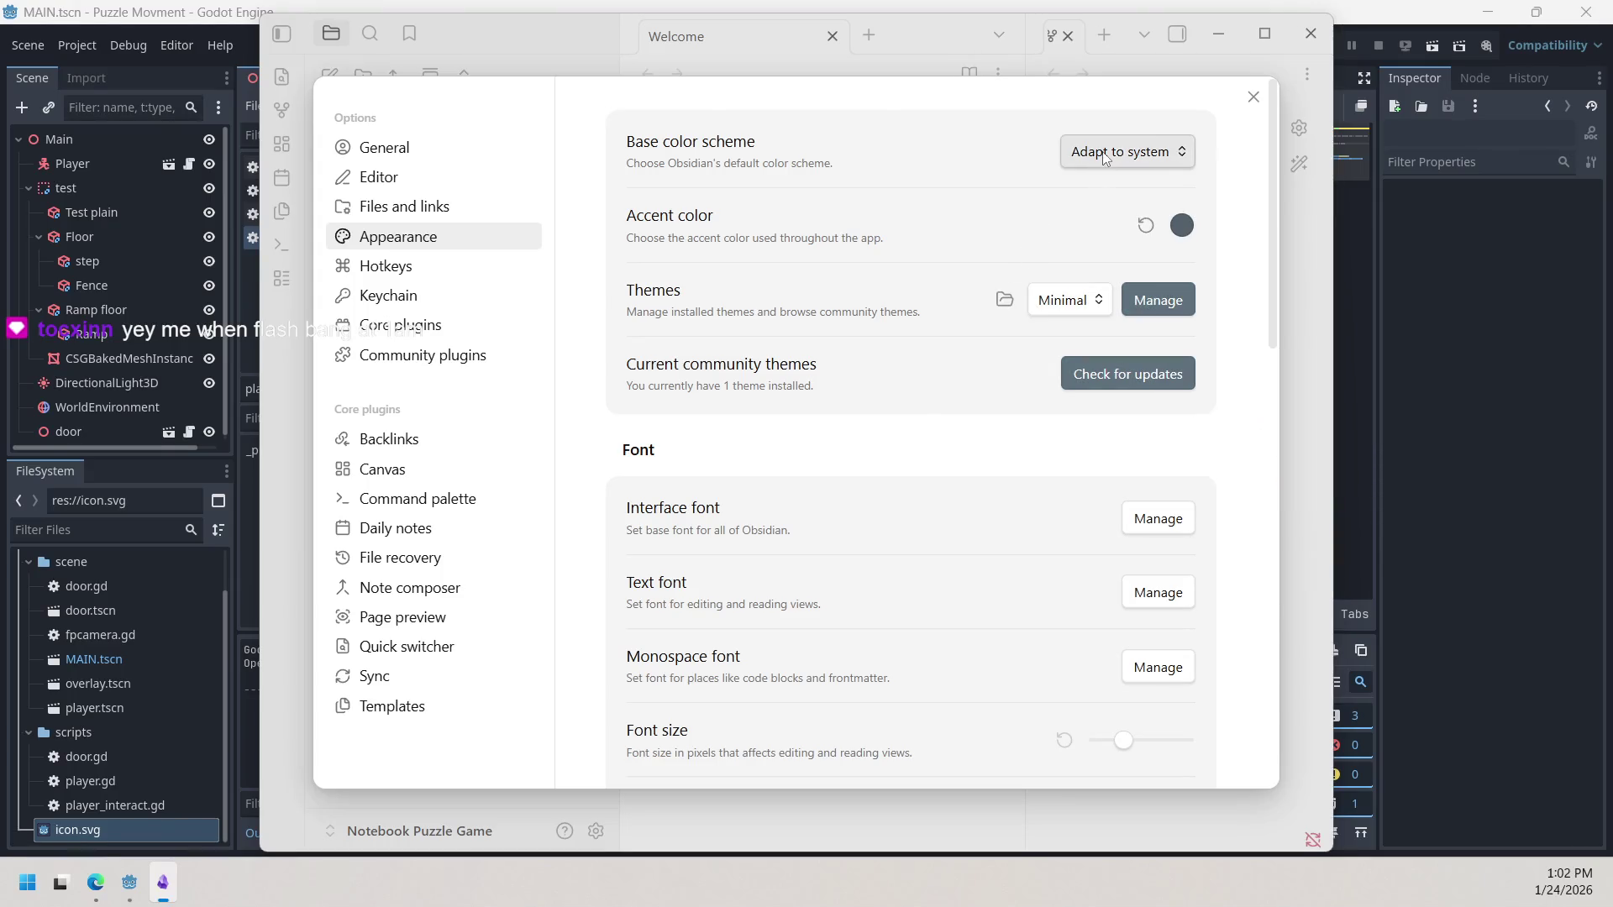
{"action": "left_click", "coordinate": [1105, 186]}
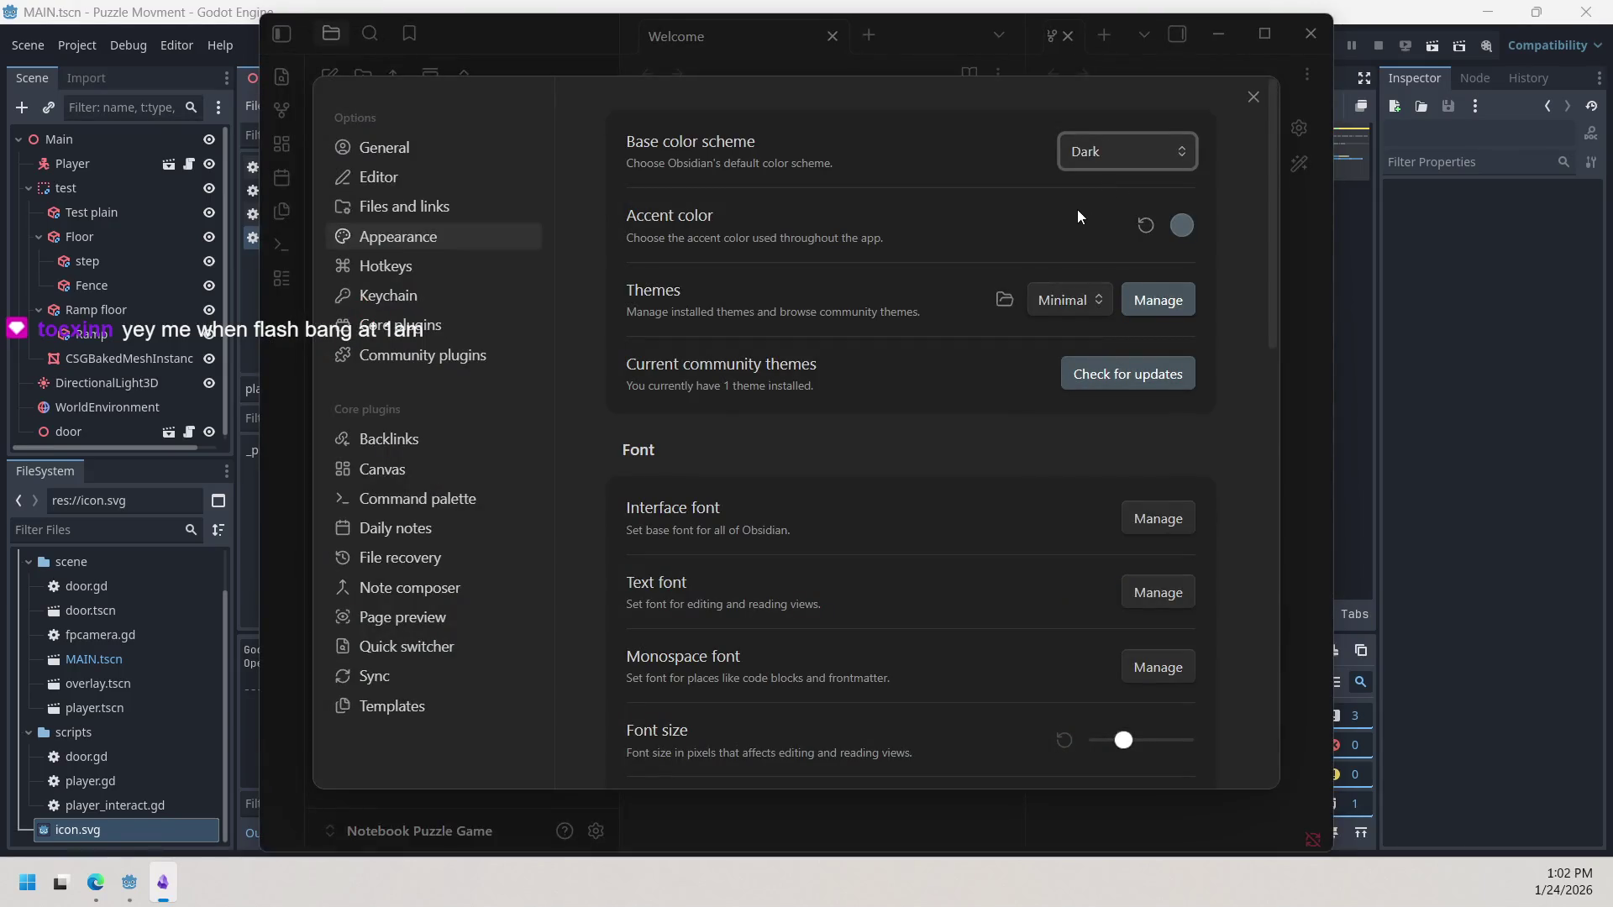
{"action": "left_click", "coordinate": [1149, 160]}
{"action": "left_click", "coordinate": [1146, 153]}
{"action": "left_click", "coordinate": [1254, 100]}
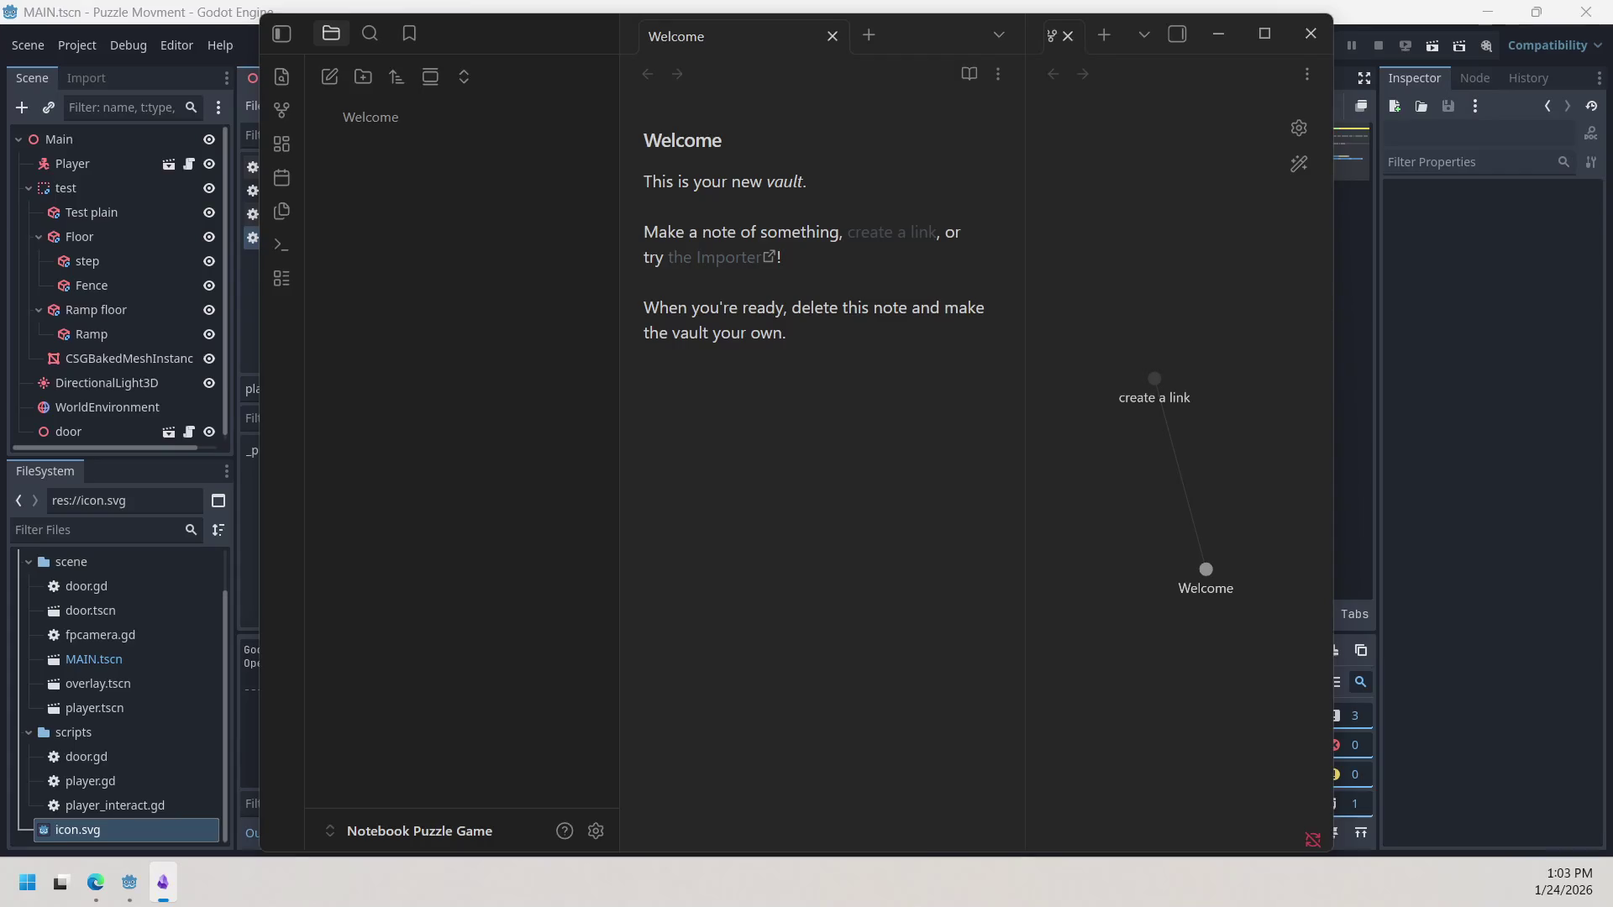
Step: Minimize the Obsidian window from its taskbar icon
{"action": "left_click", "coordinate": [162, 882]}
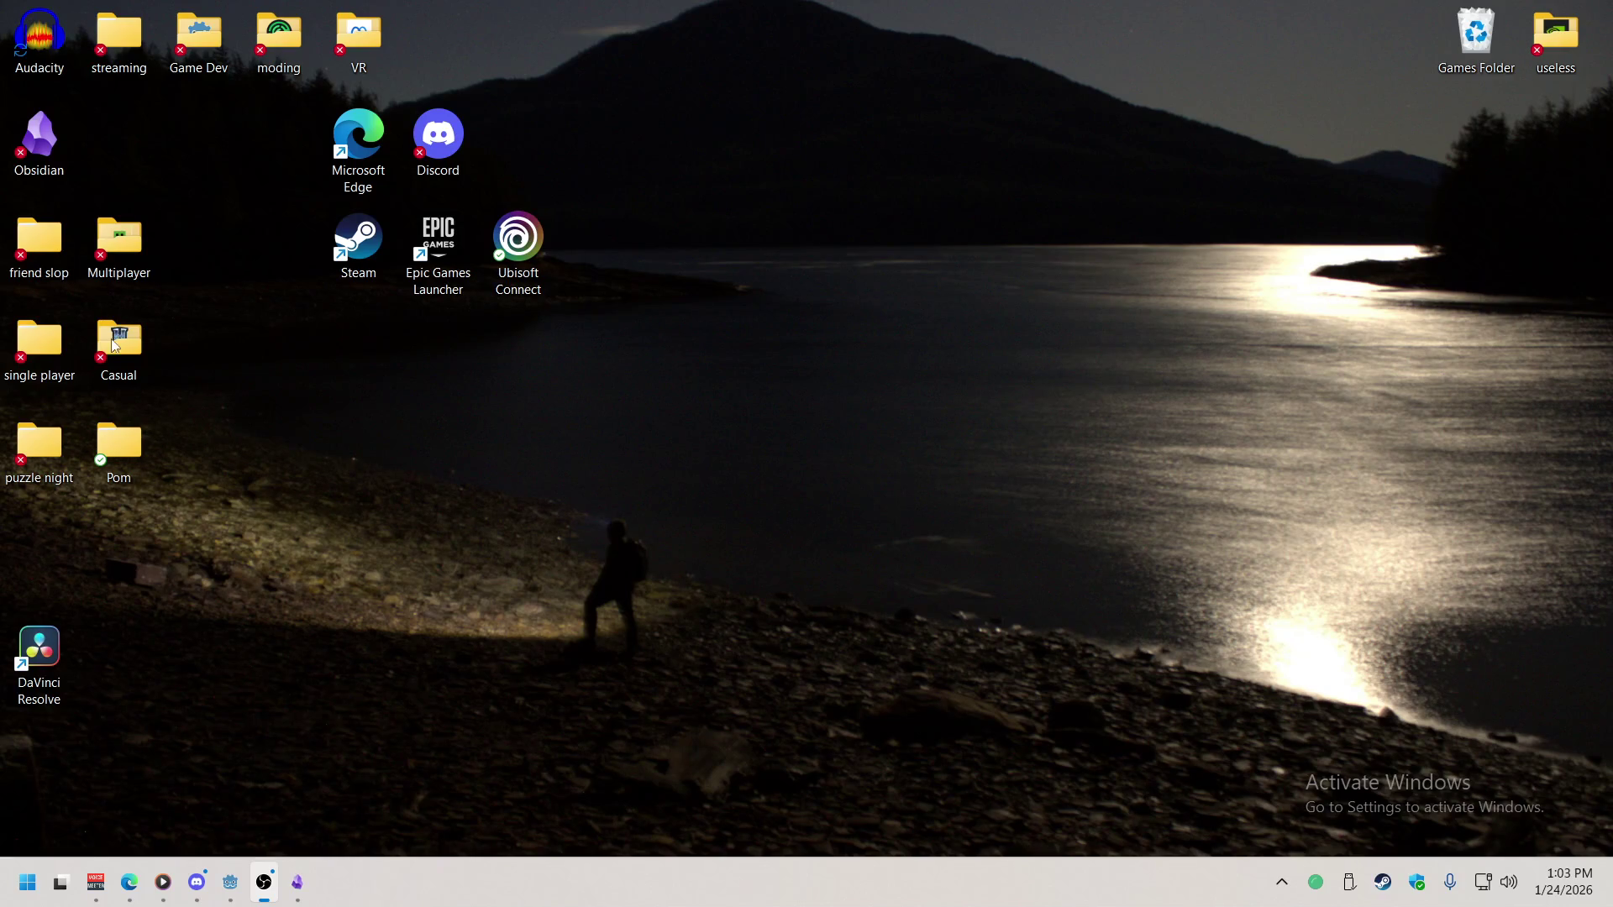
Step: Drag the Obsidian shortcut off the desktop, look inside the Pom folder, then go back to Obsidian
{"action": "mouse_move", "coordinate": [52, 150]}
{"action": "left_mouse_down"}
{"action": "mouse_move", "coordinate": [198, 141]}
{"action": "mouse_move", "coordinate": [206, 44]}
{"action": "left_mouse_up"}
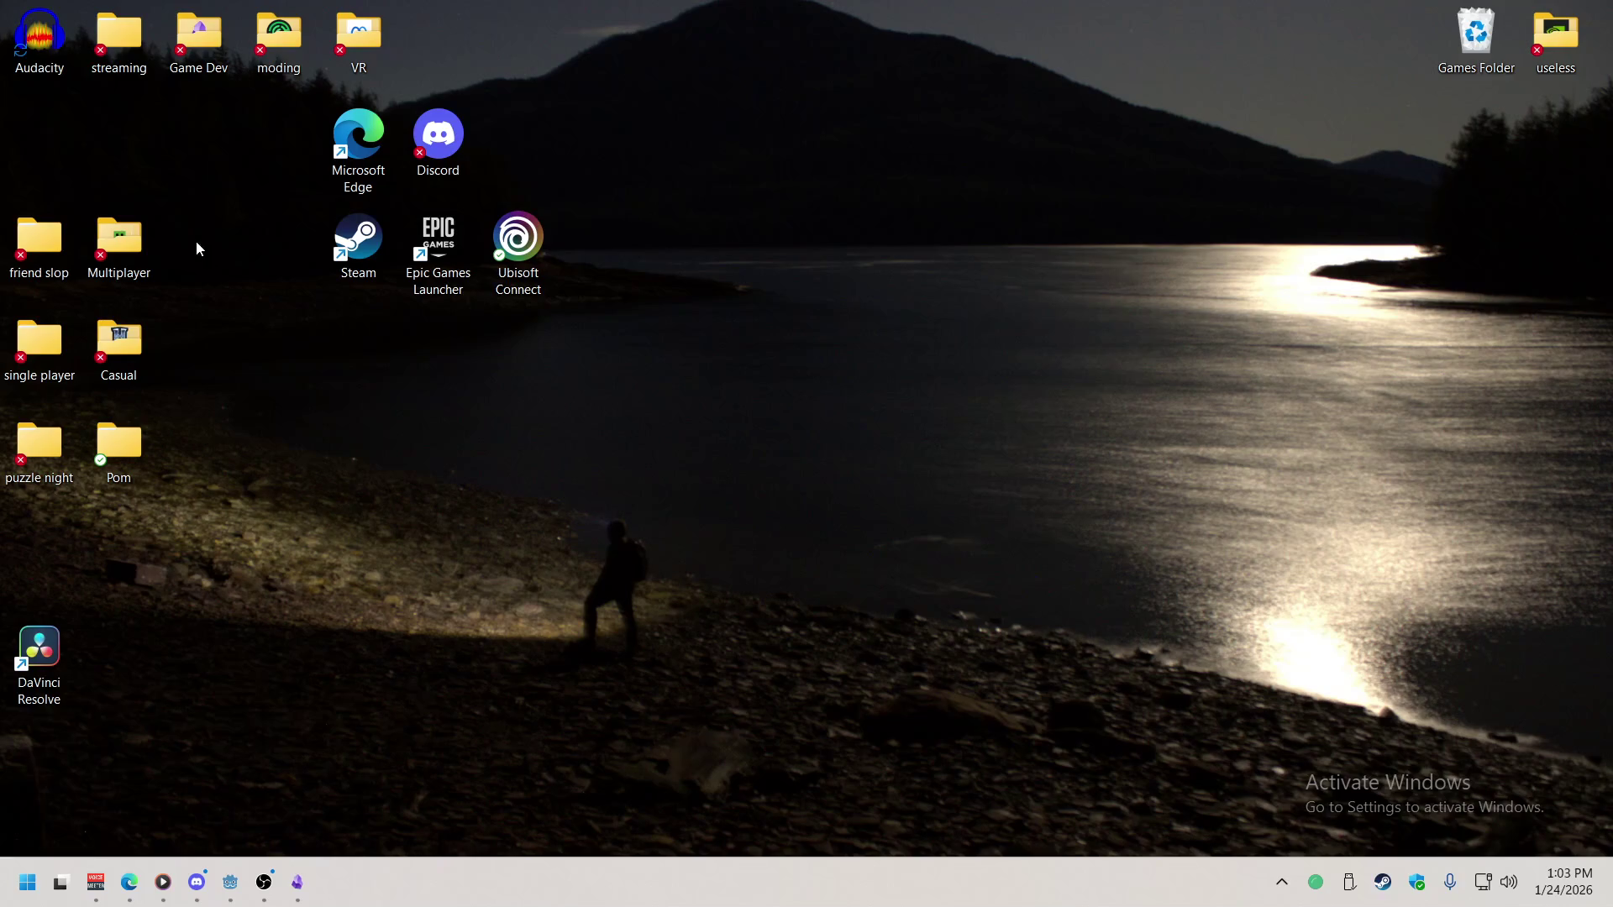
{"action": "mouse_move", "coordinate": [143, 353]}
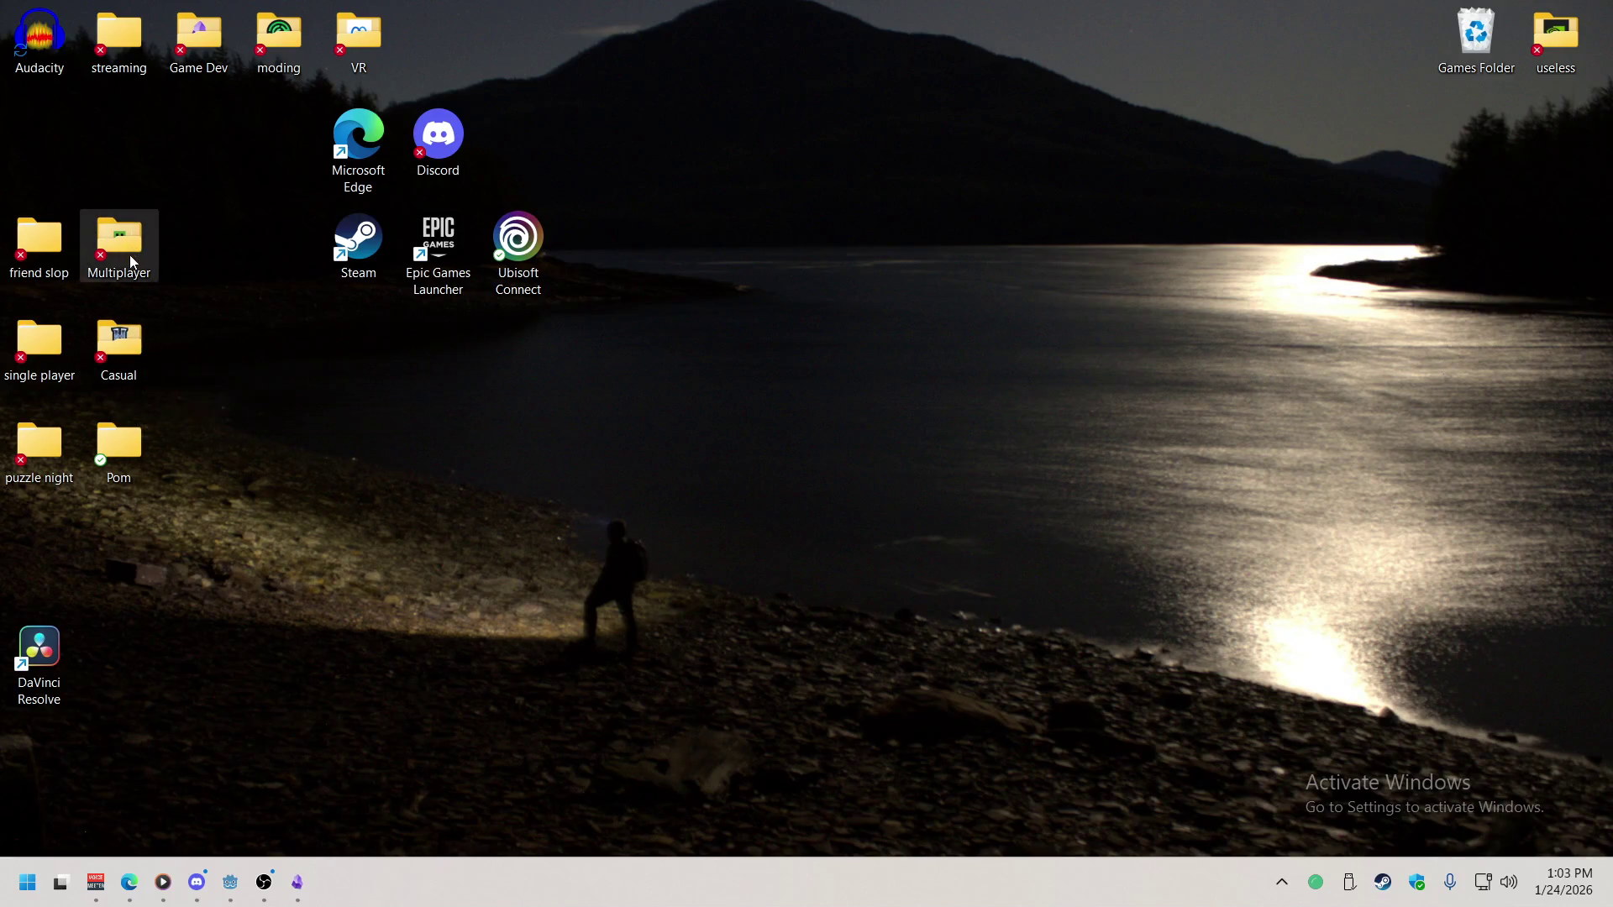
{"action": "mouse_move", "coordinate": [50, 267]}
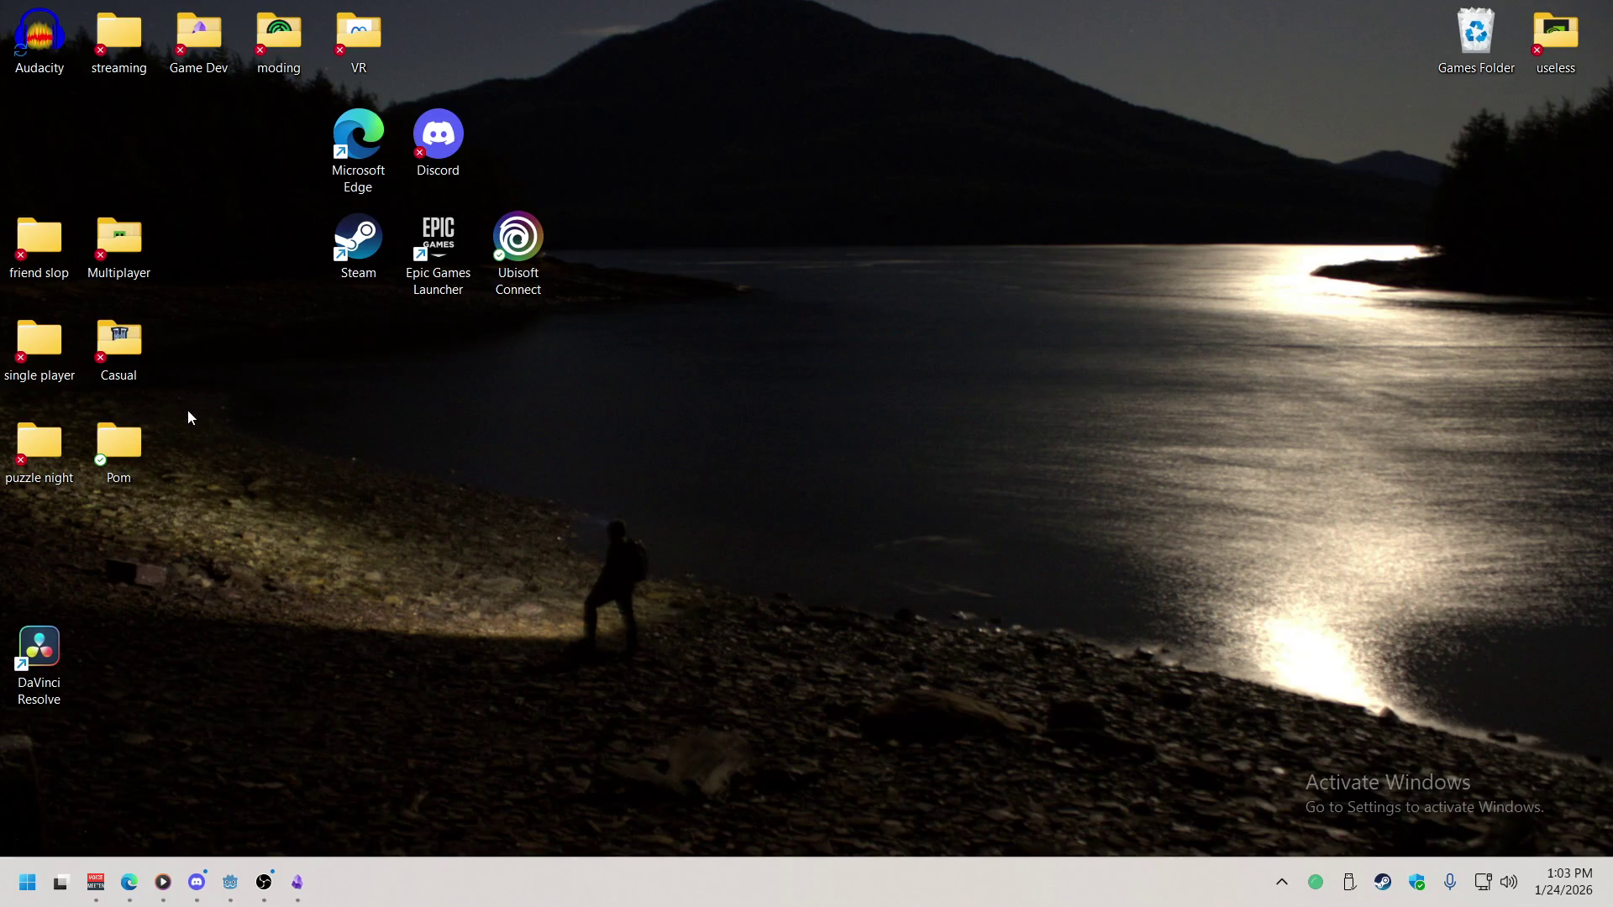
{"action": "double_click", "coordinate": [119, 443]}
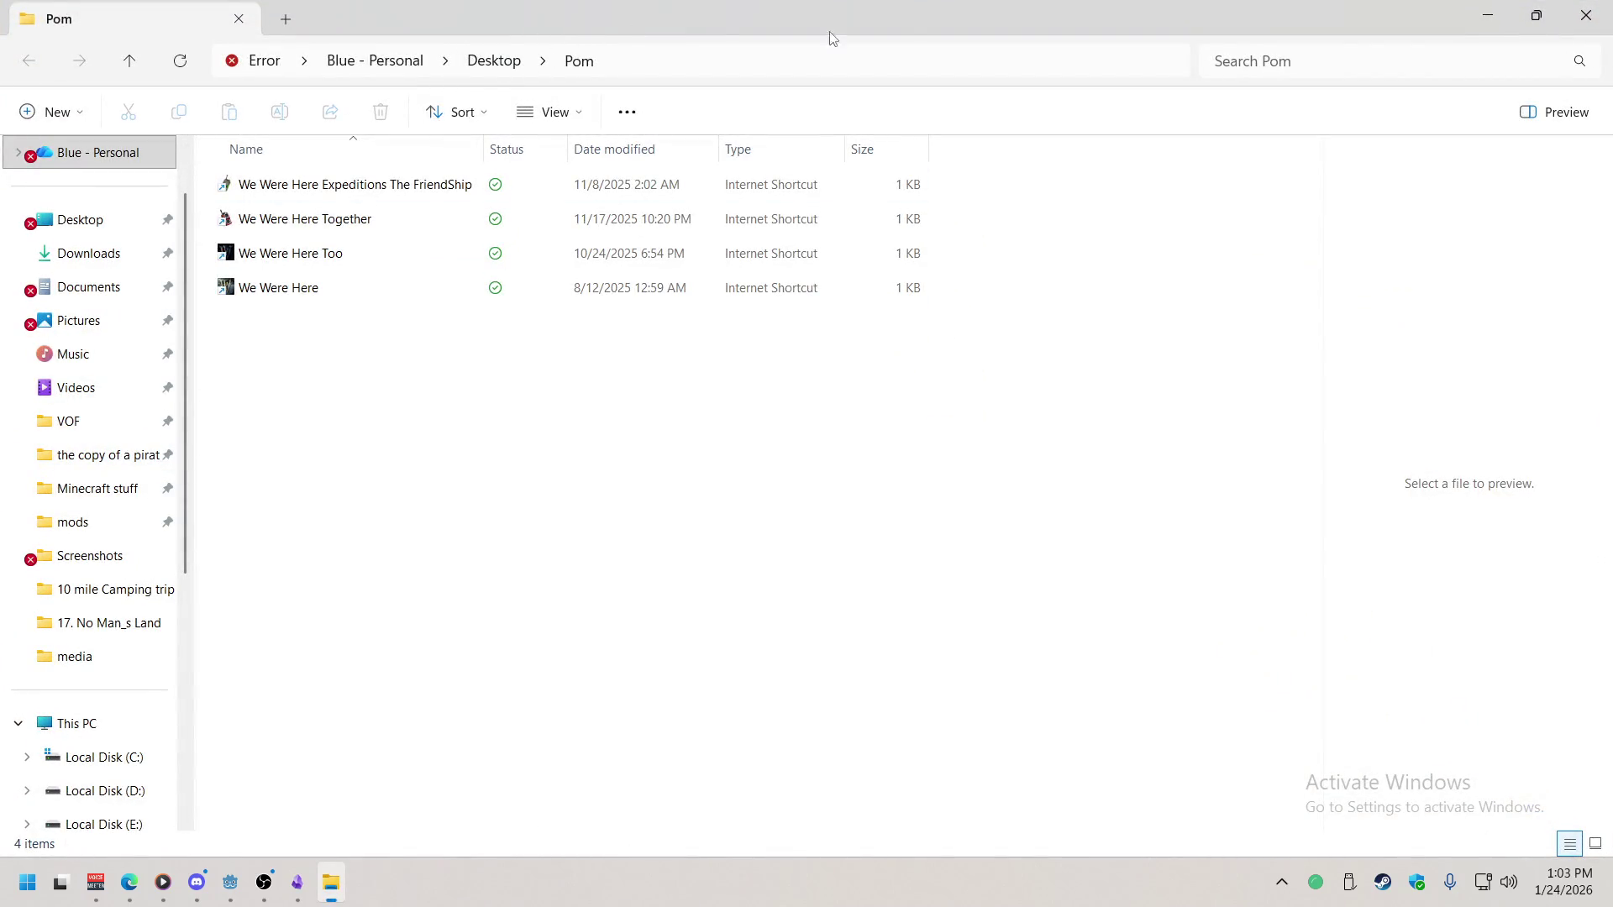
{"action": "left_click", "coordinate": [1585, 15]}
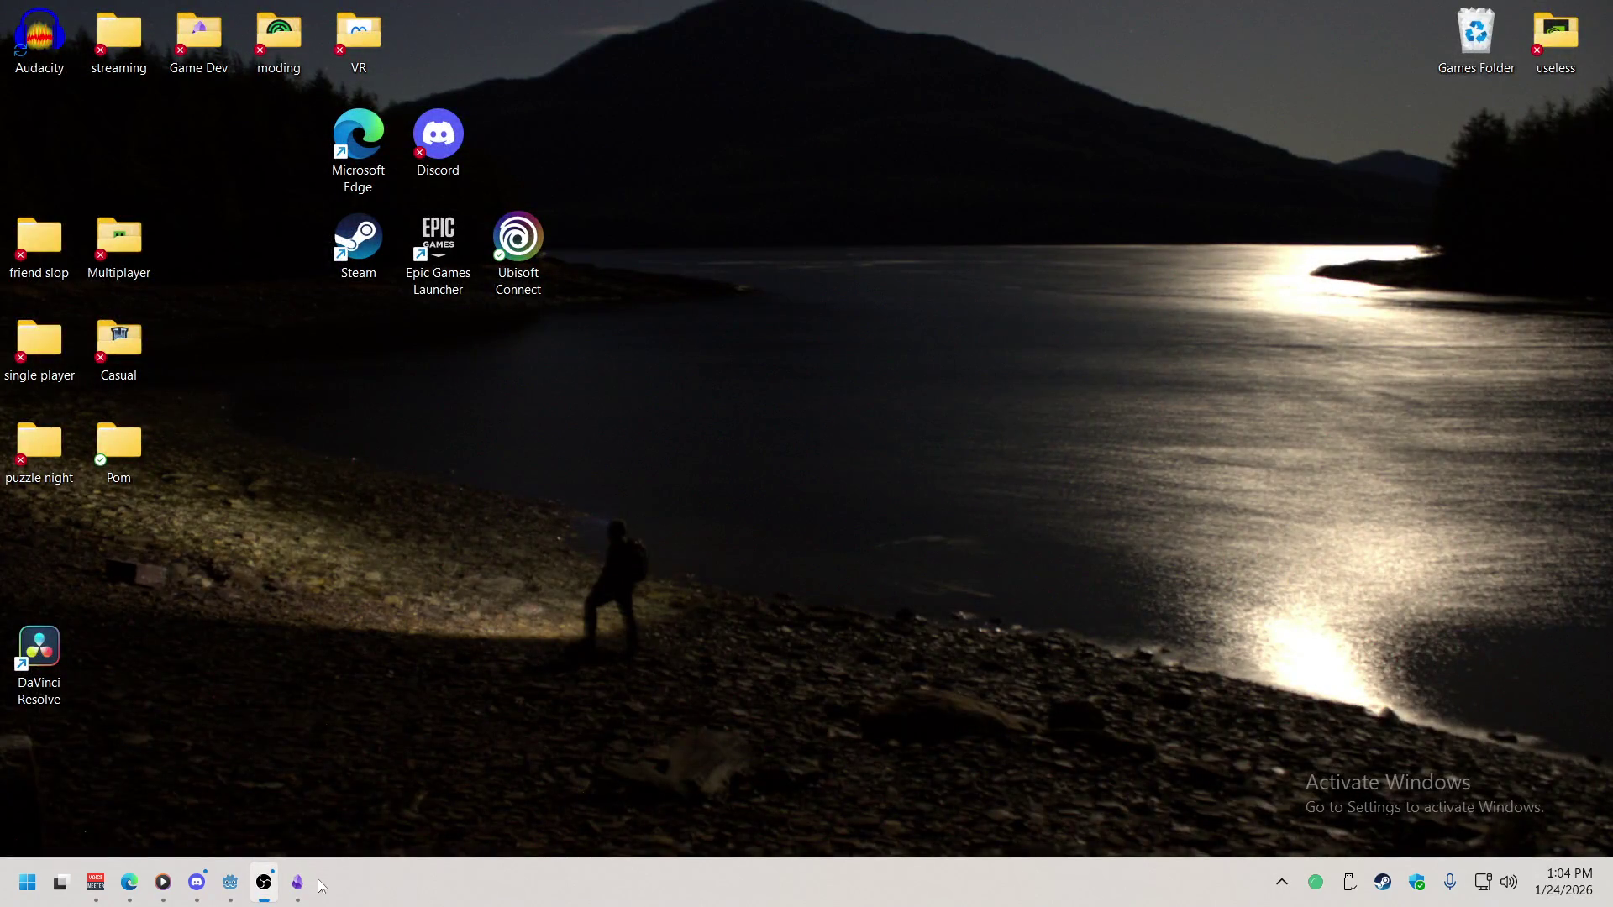
{"action": "mouse_move", "coordinate": [297, 882]}
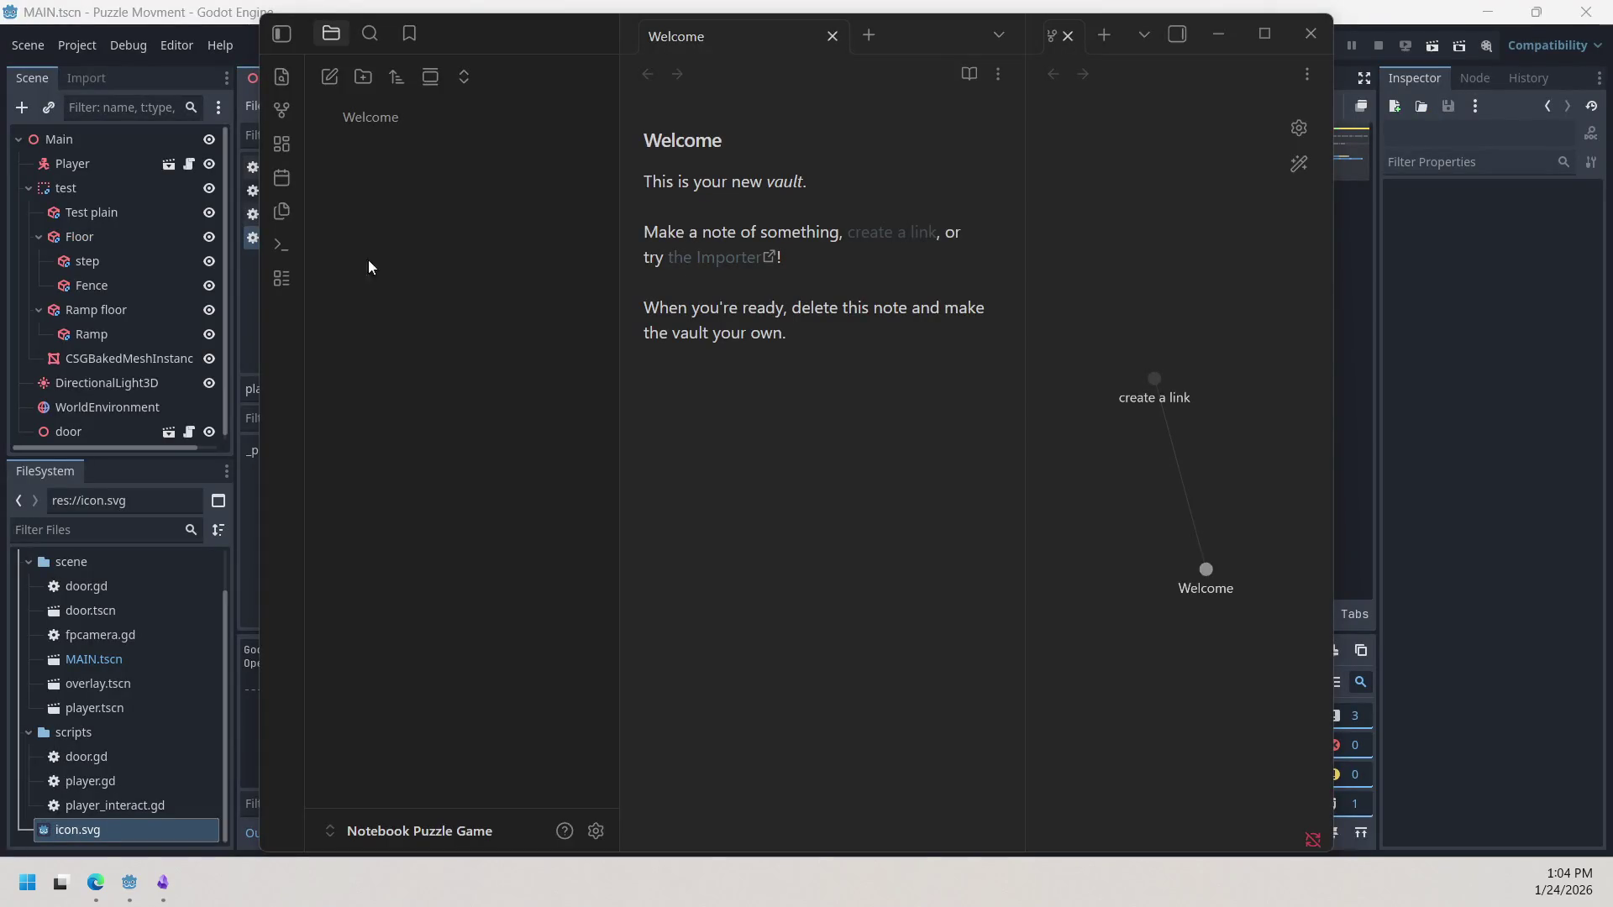
Step: Drag the splitter left to widen the graph view beside the Welcome note, peeking at the desktop with Win+D
{"action": "left_click", "coordinate": [399, 421]}
{"action": "mouse_move", "coordinate": [1023, 144]}
{"action": "left_mouse_down"}
{"action": "mouse_move", "coordinate": [857, 145]}
{"action": "mouse_move", "coordinate": [1010, 145]}
{"action": "left_mouse_up"}
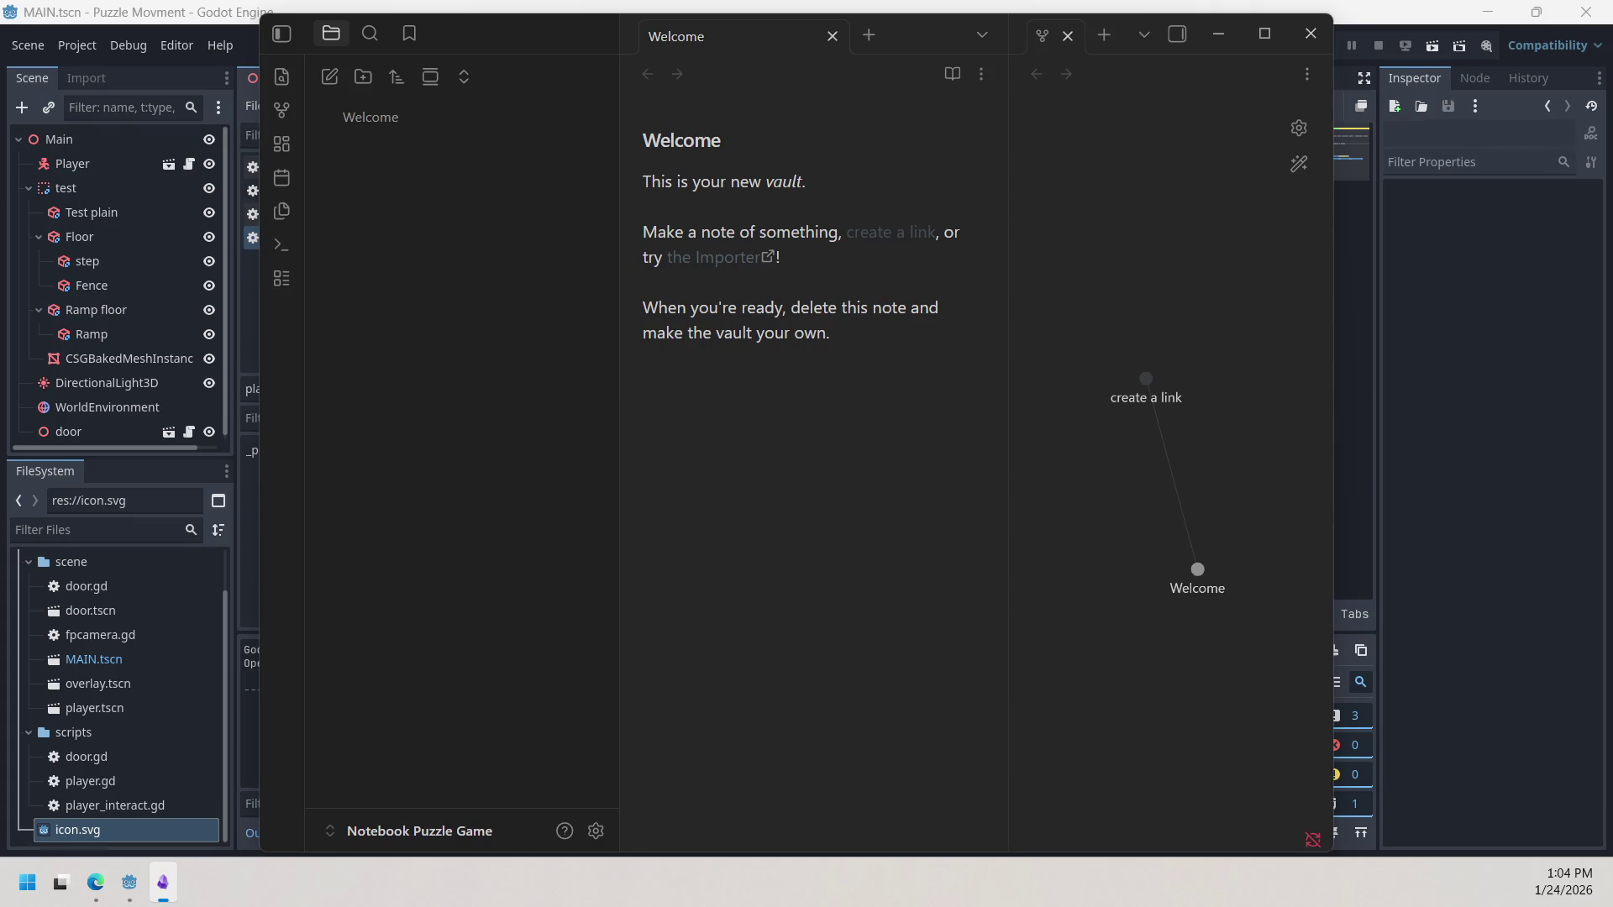
{"action": "key", "text": "super+d"}
{"action": "key", "text": "super+d"}
{"action": "key", "text": "super+d"}
{"action": "key", "text": "super+d"}
{"action": "key", "text": "super+d"}
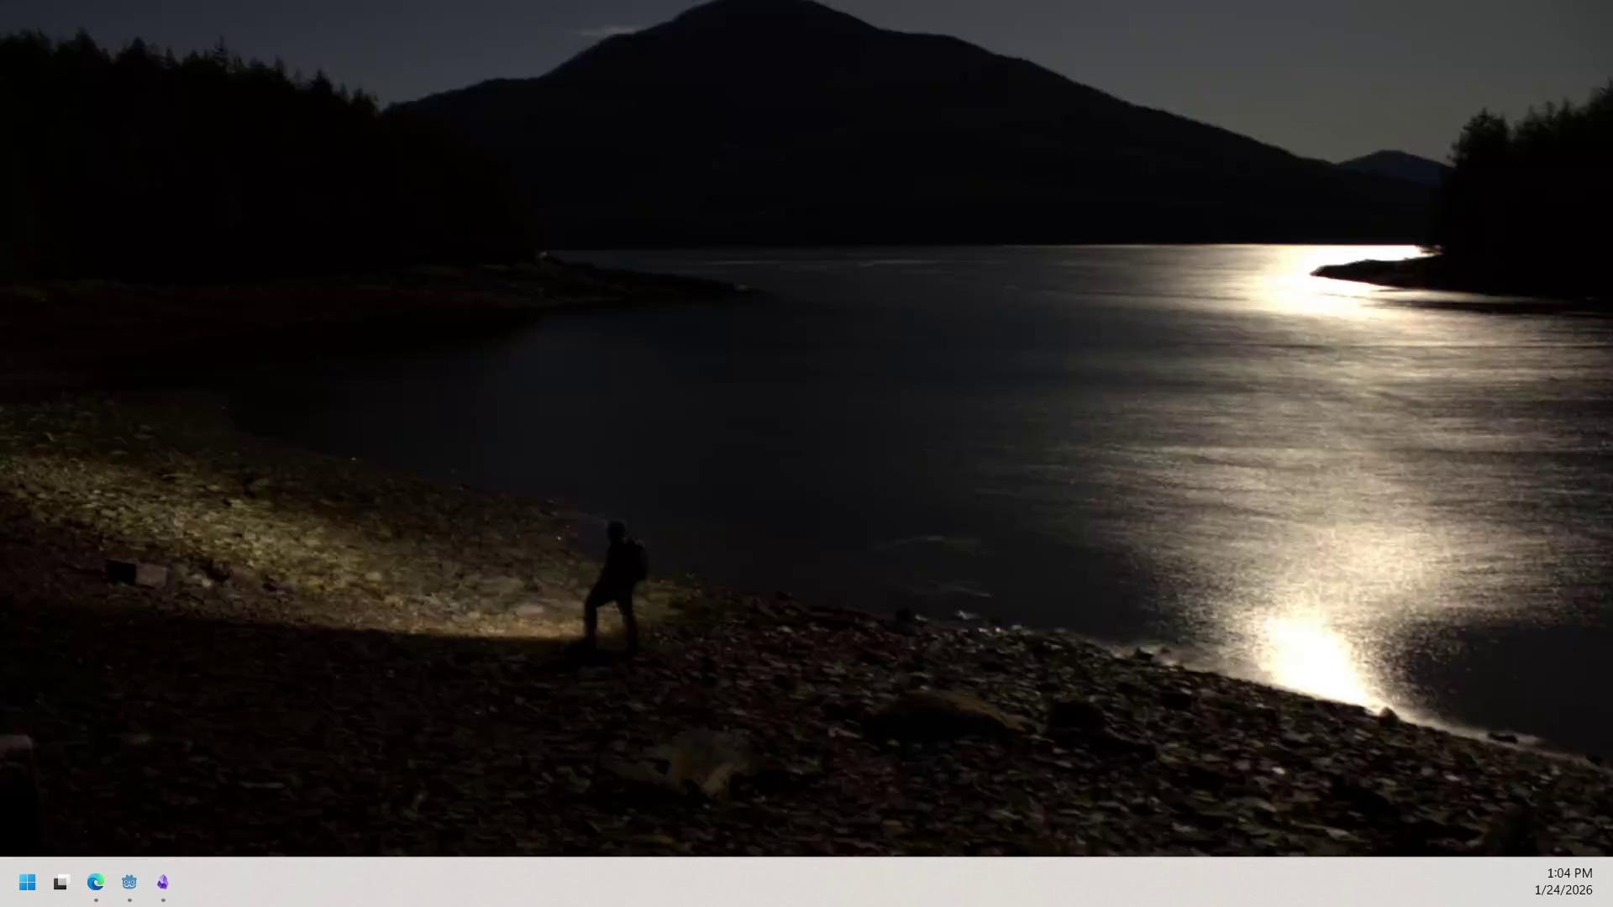
{"action": "key", "text": "super+d"}
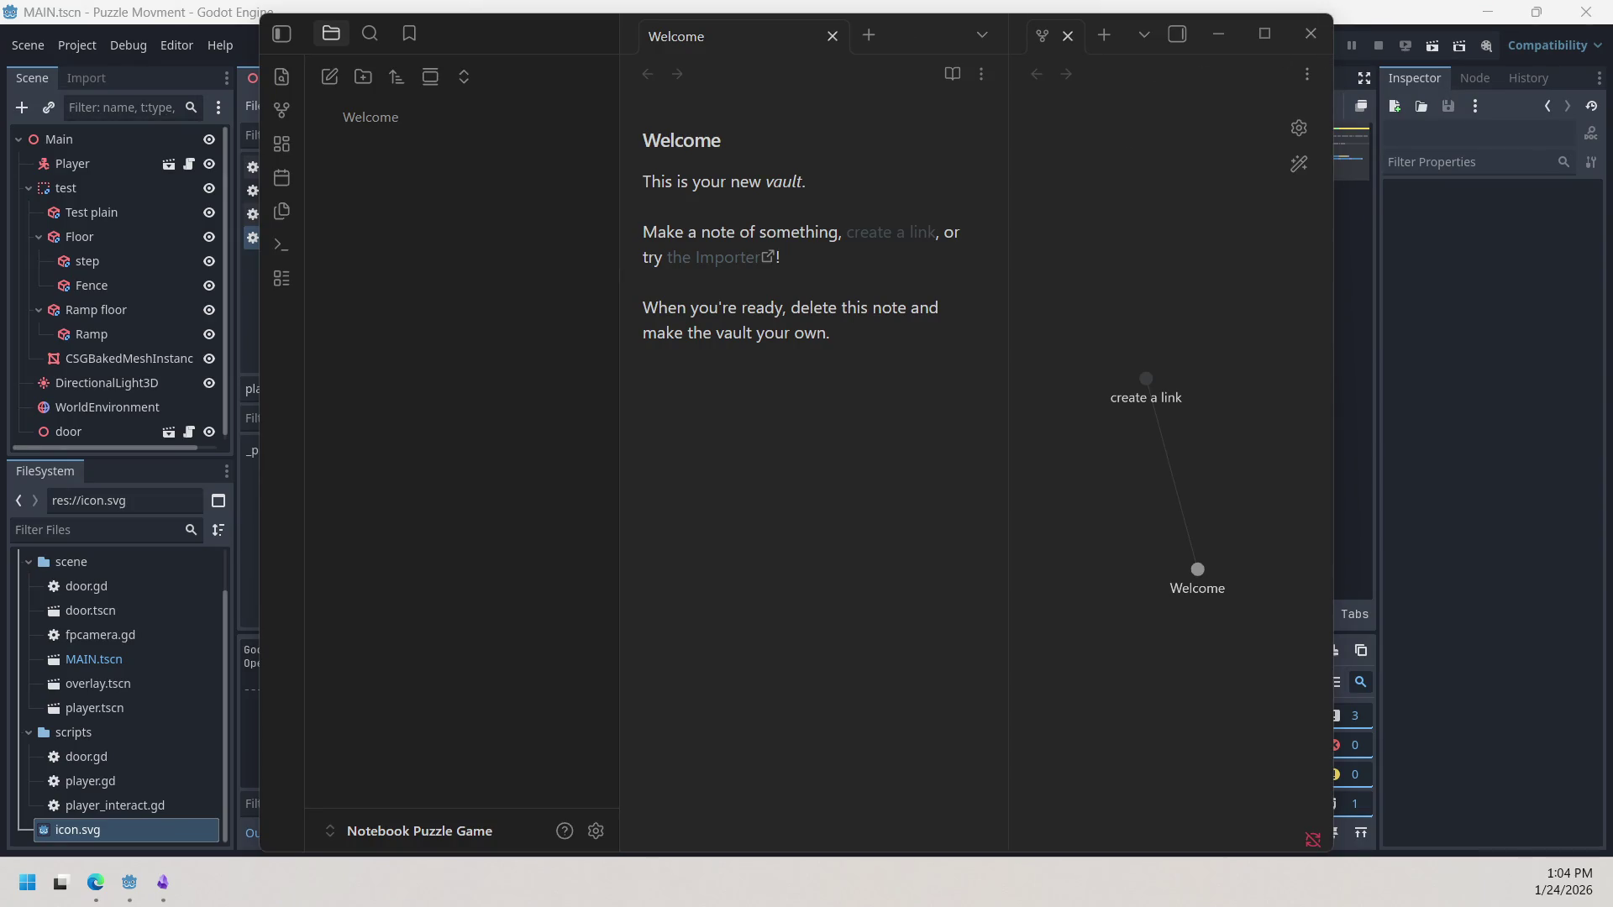
{"action": "key", "text": "super+d"}
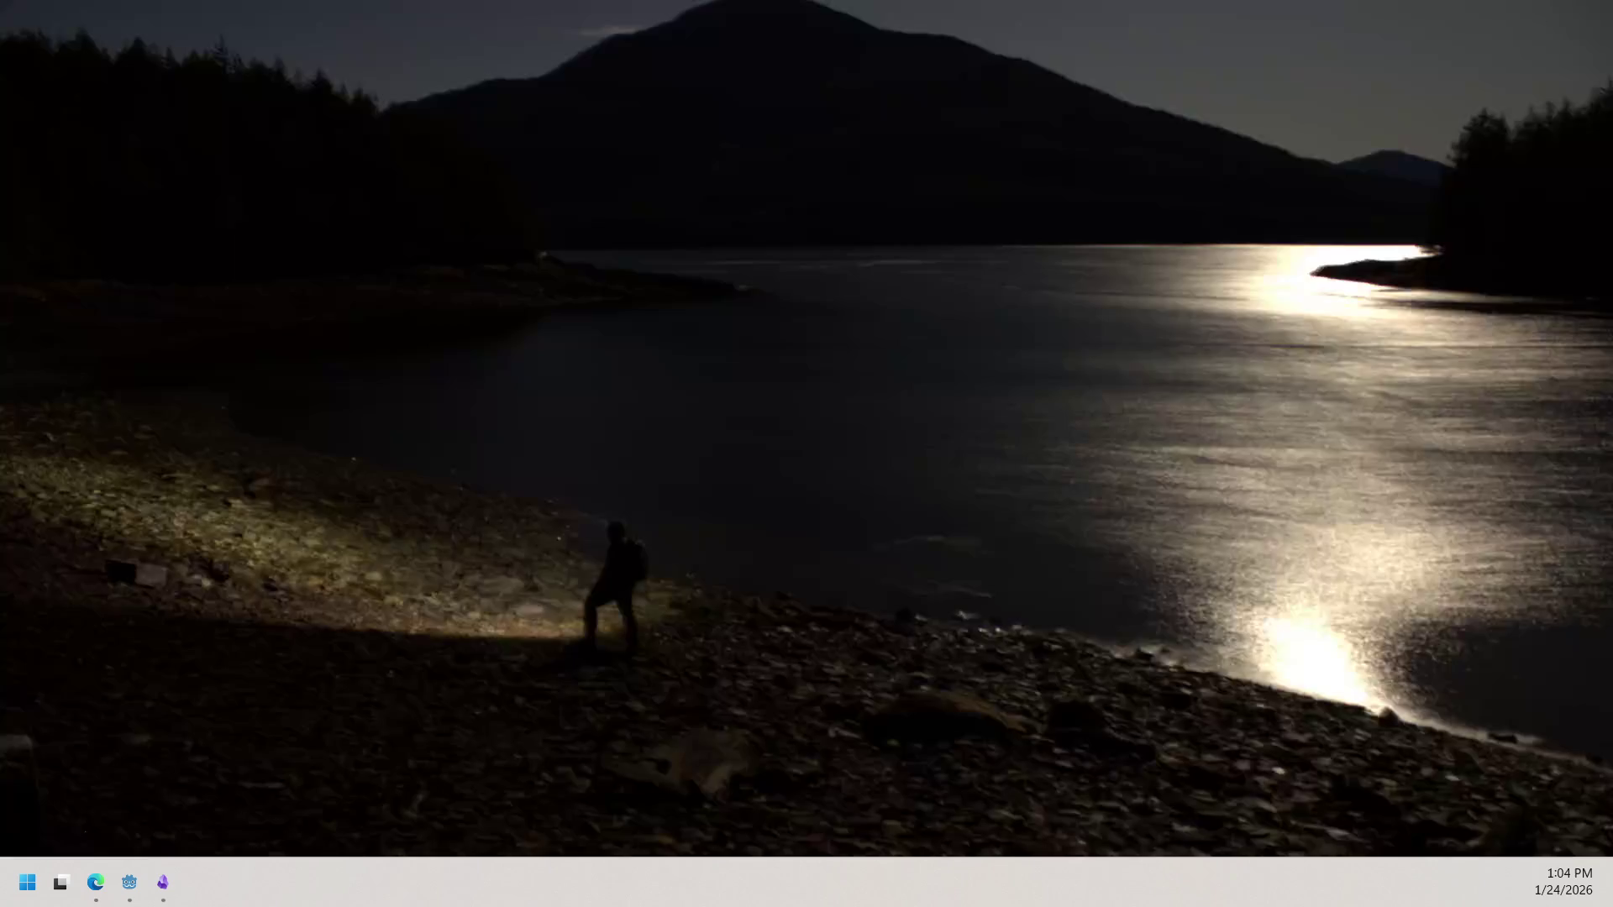
{"action": "key", "text": "super+d"}
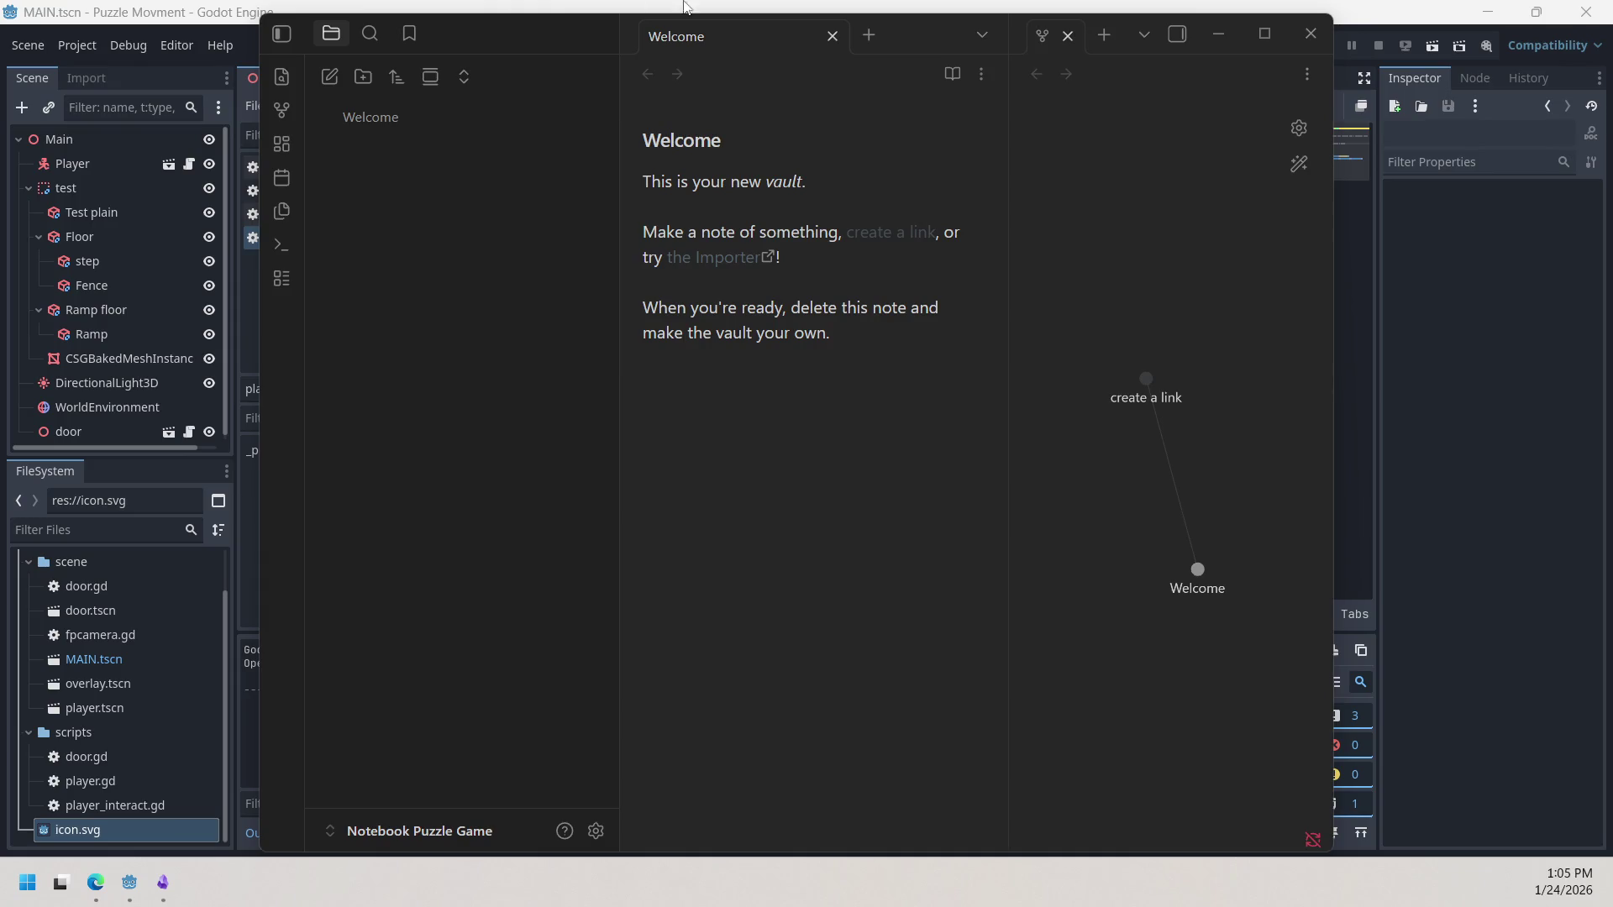
{"action": "left_click", "coordinate": [1155, 402]}
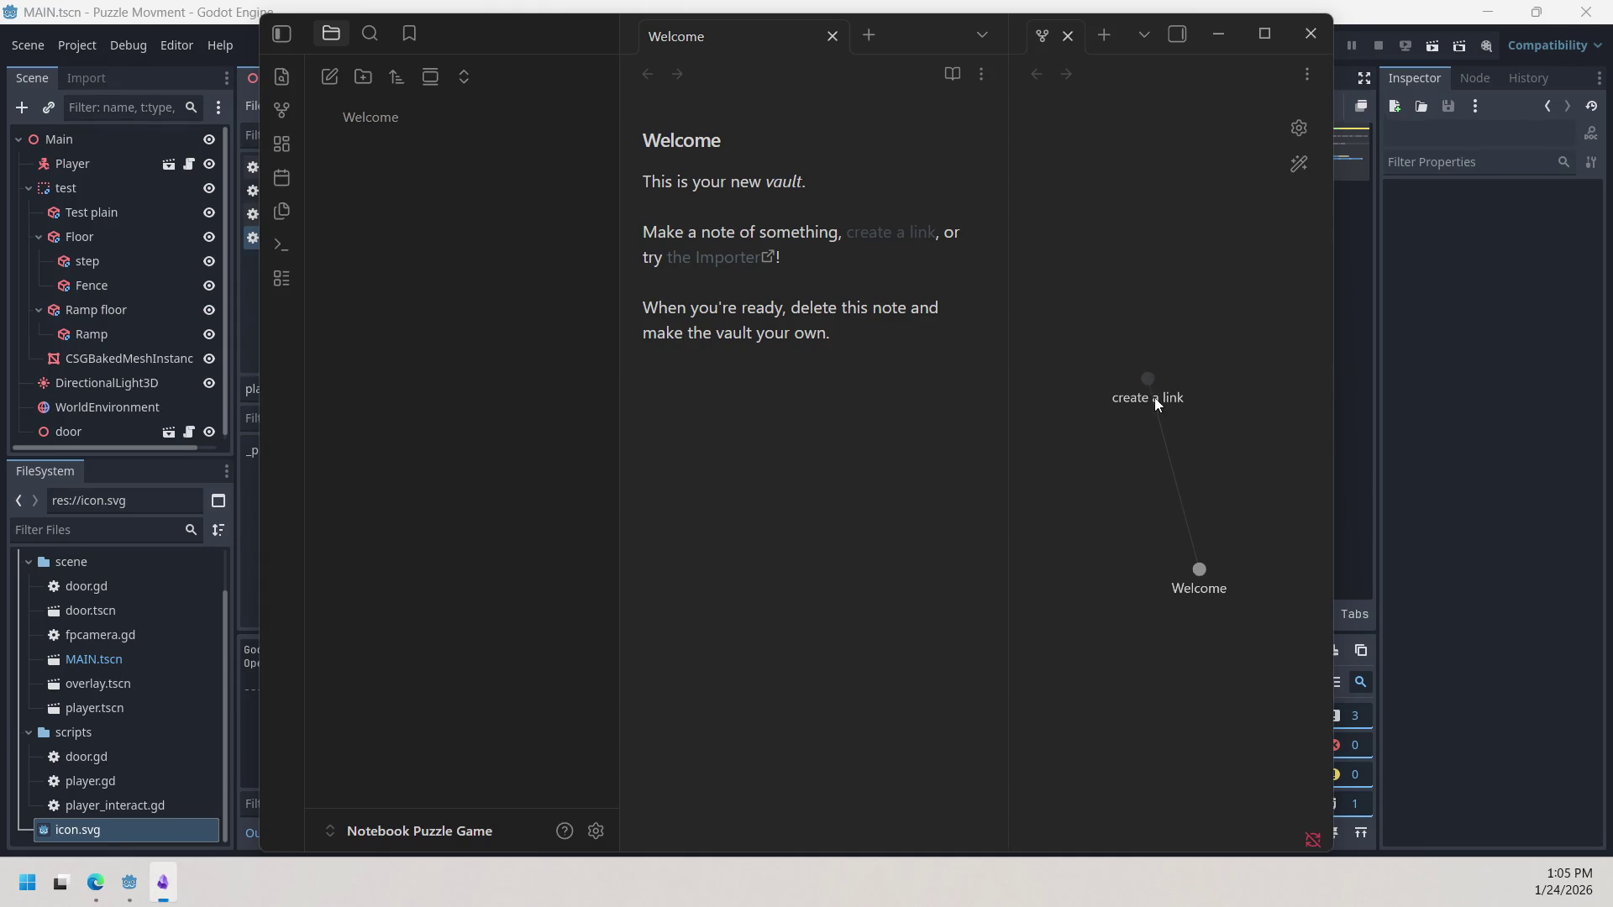
Step: Create the 'create a link' note from its graph node and erase the Welcome note's body and title
{"action": "left_click", "coordinate": [1155, 397]}
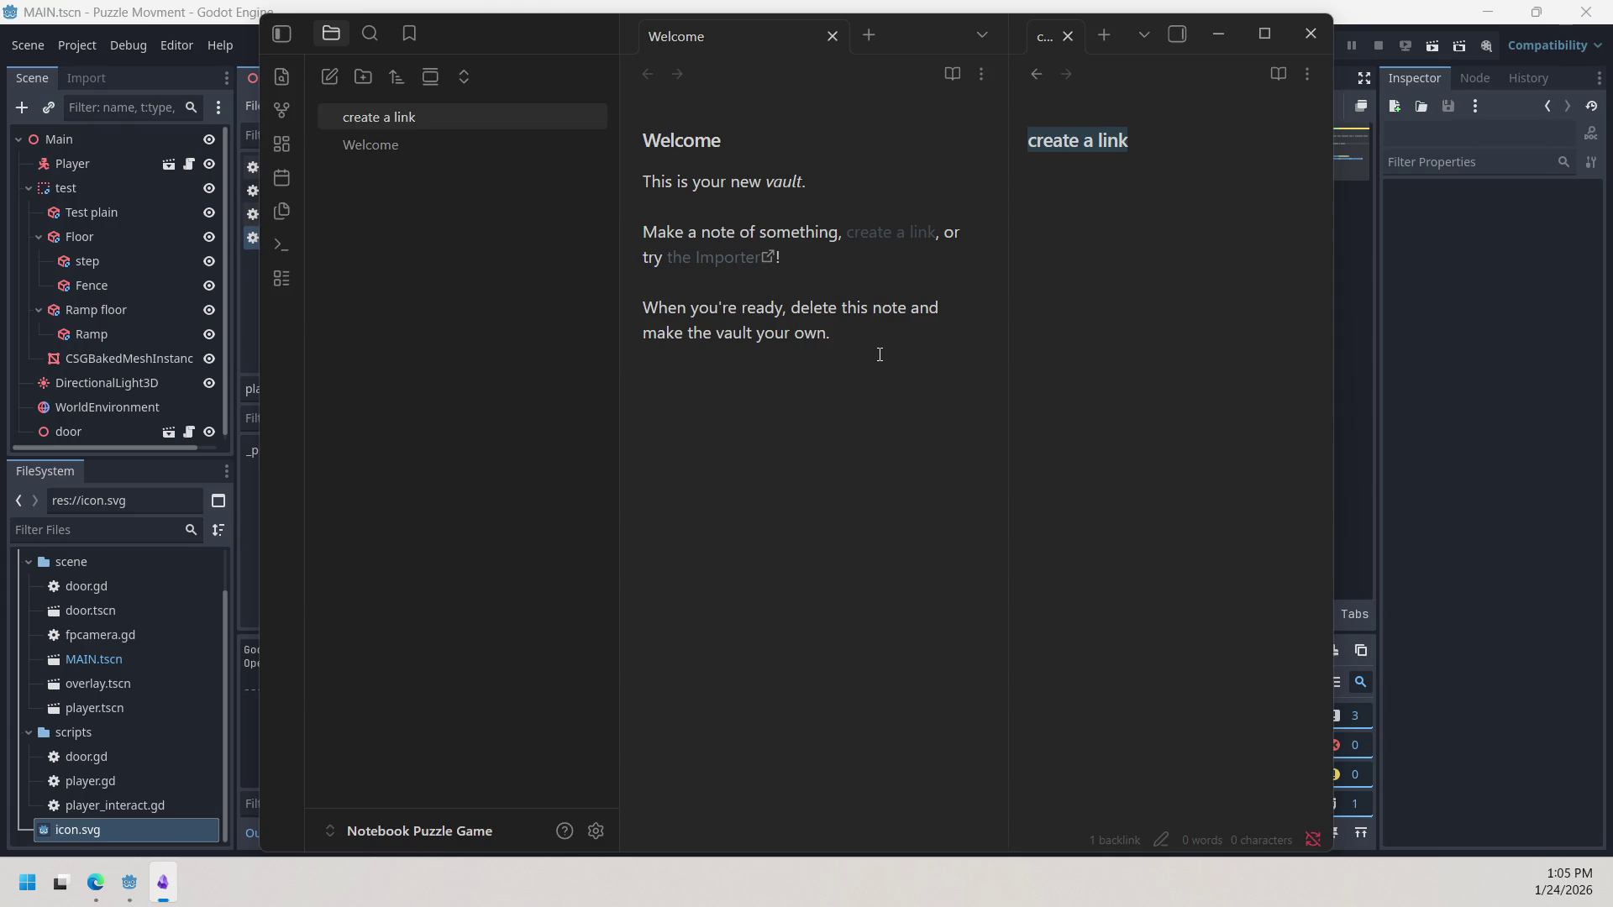
{"action": "left_click", "coordinate": [781, 307]}
{"action": "key", "text": "ctrl+a"}
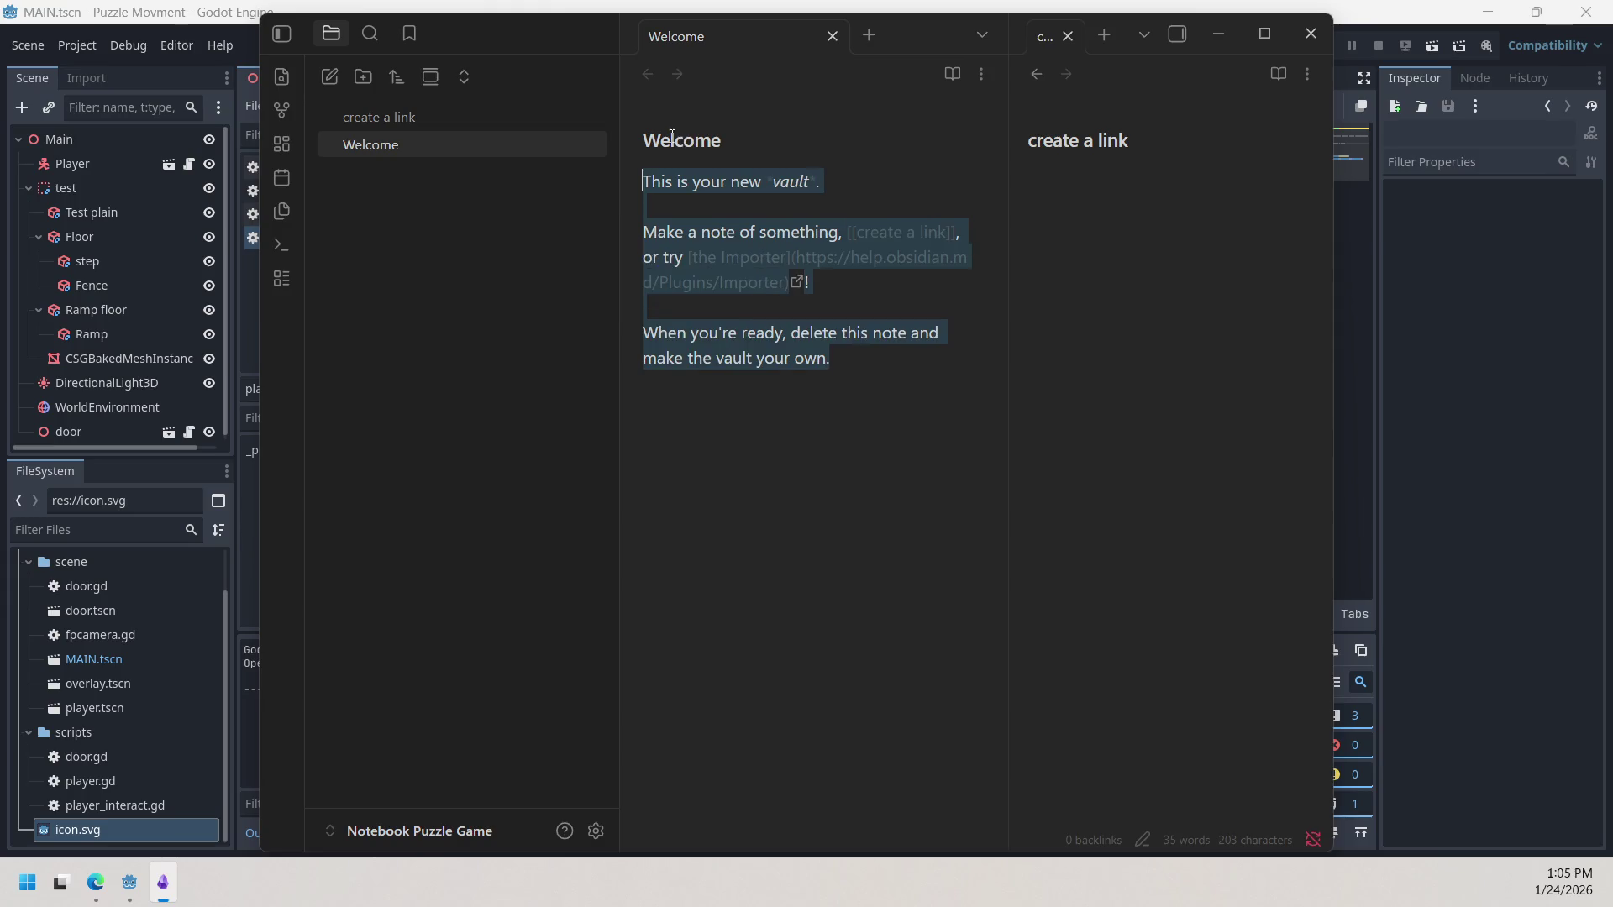
{"action": "key", "text": "BackSpace"}
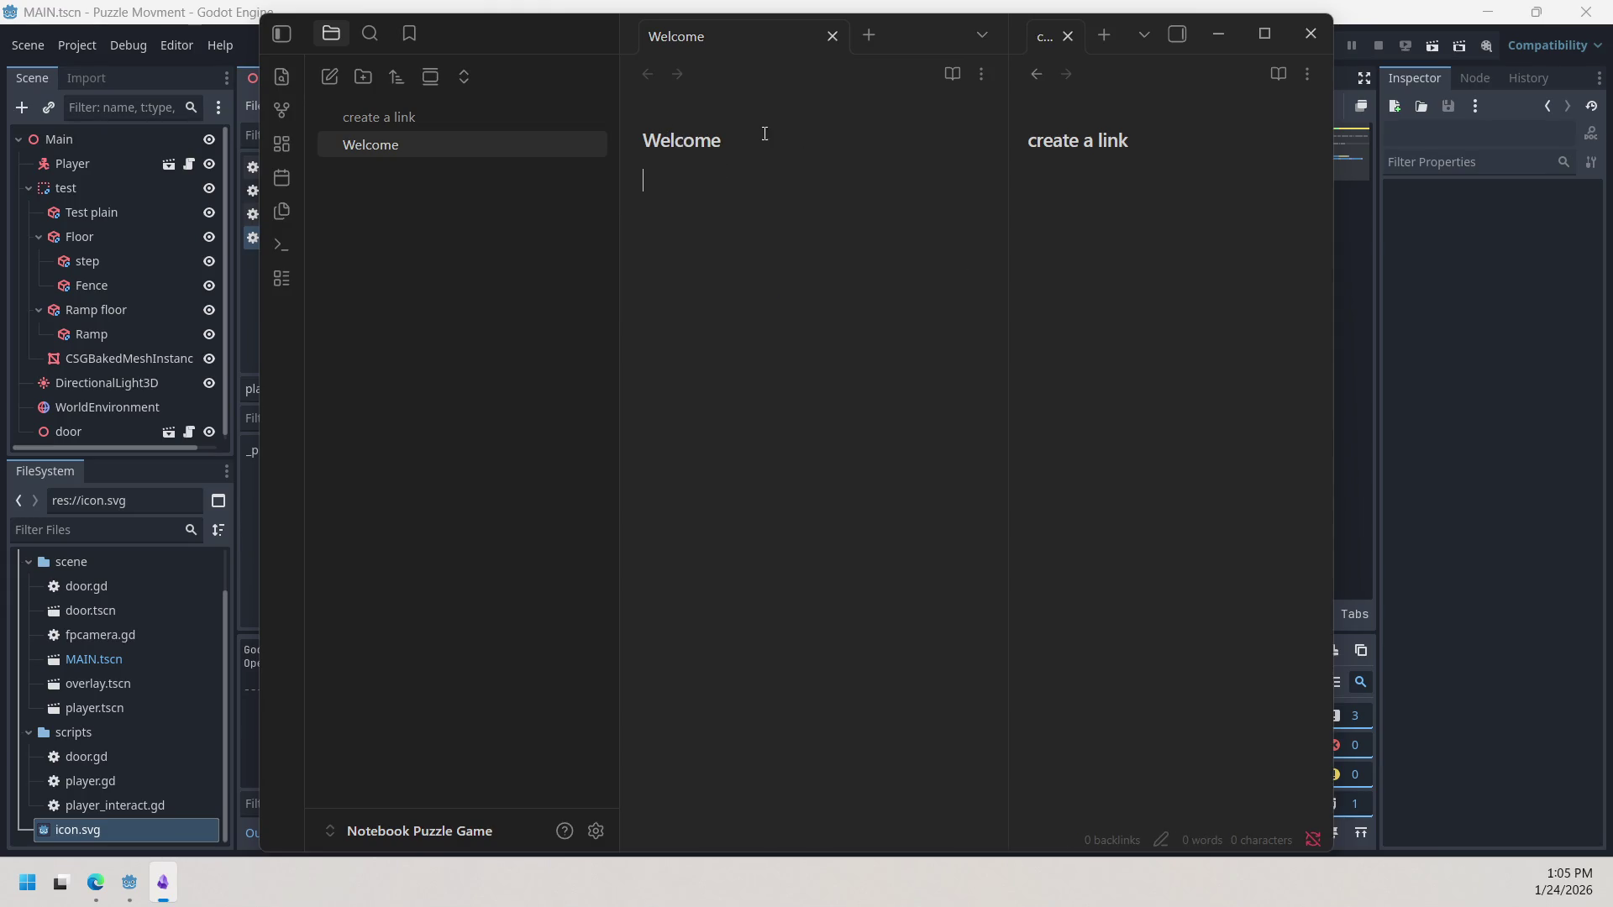
{"action": "left_click_drag", "start_coordinate": [761, 140], "coordinate": [555, 140]}
{"action": "key", "text": "BackSpace"}
Step: Delete Welcome.md from the vault through the note's options menu
{"action": "left_click", "coordinate": [983, 74]}
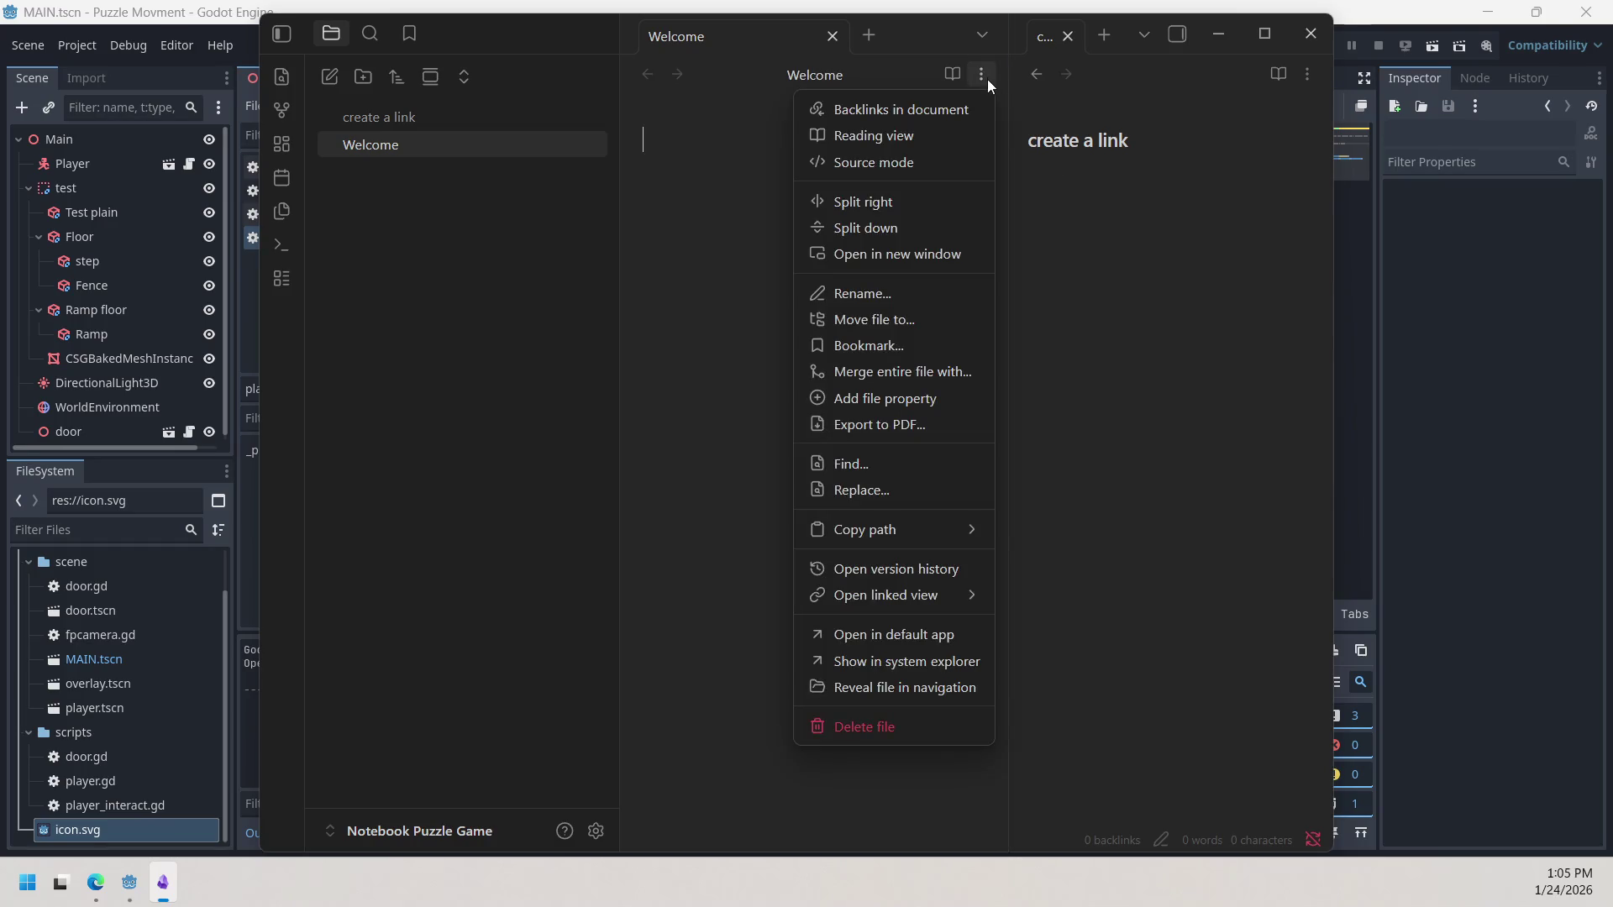
{"action": "left_click", "coordinate": [911, 731]}
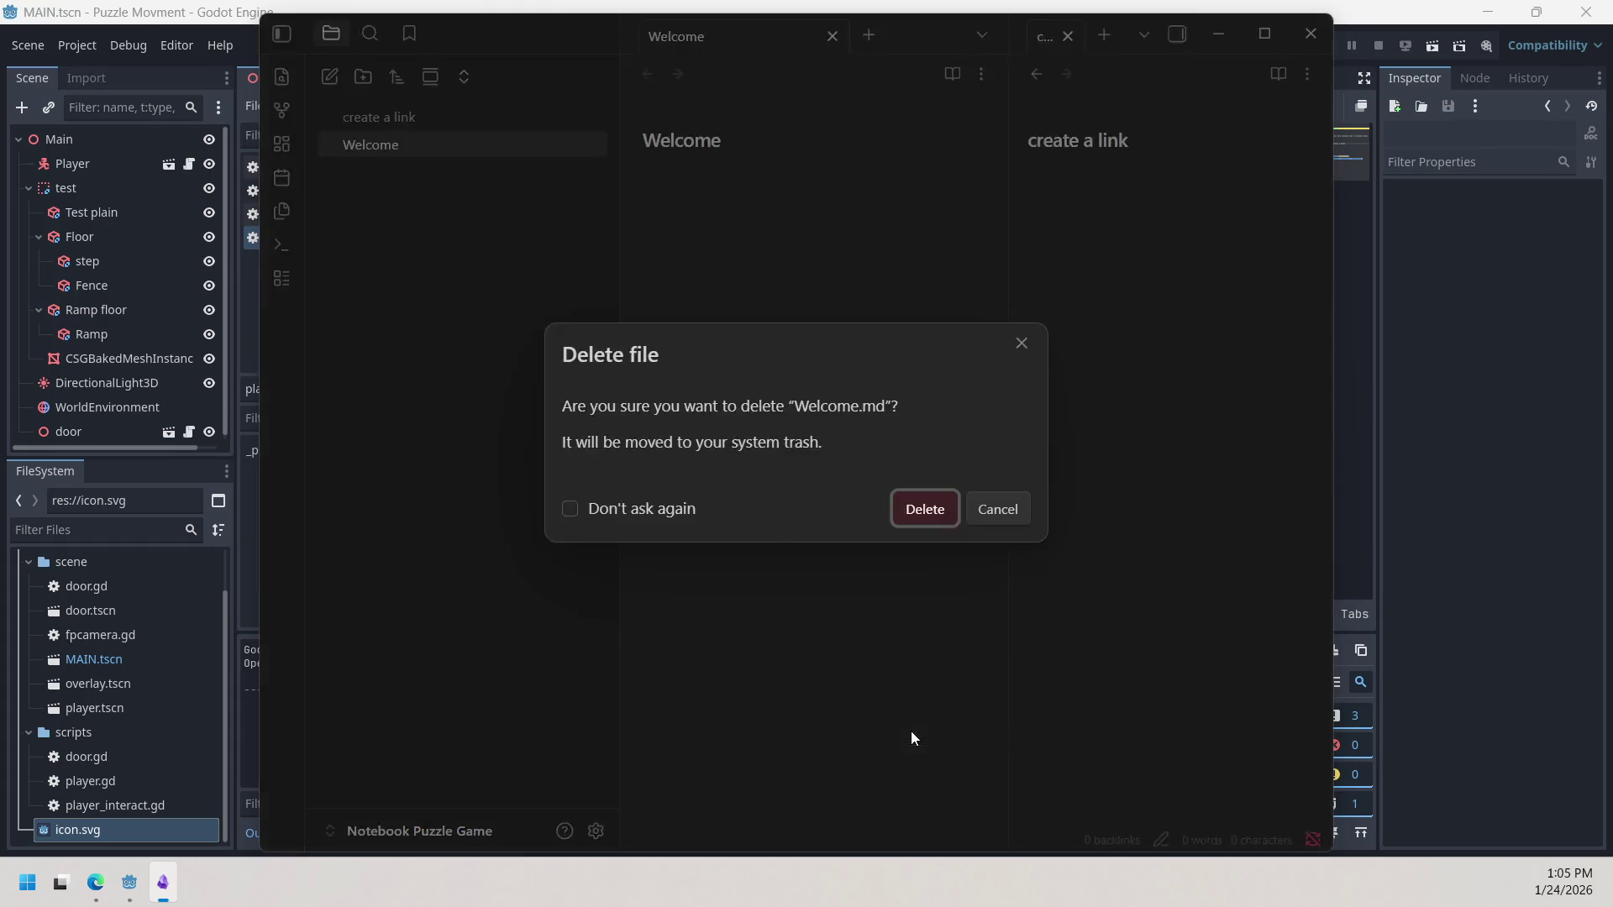
{"action": "left_click", "coordinate": [925, 509]}
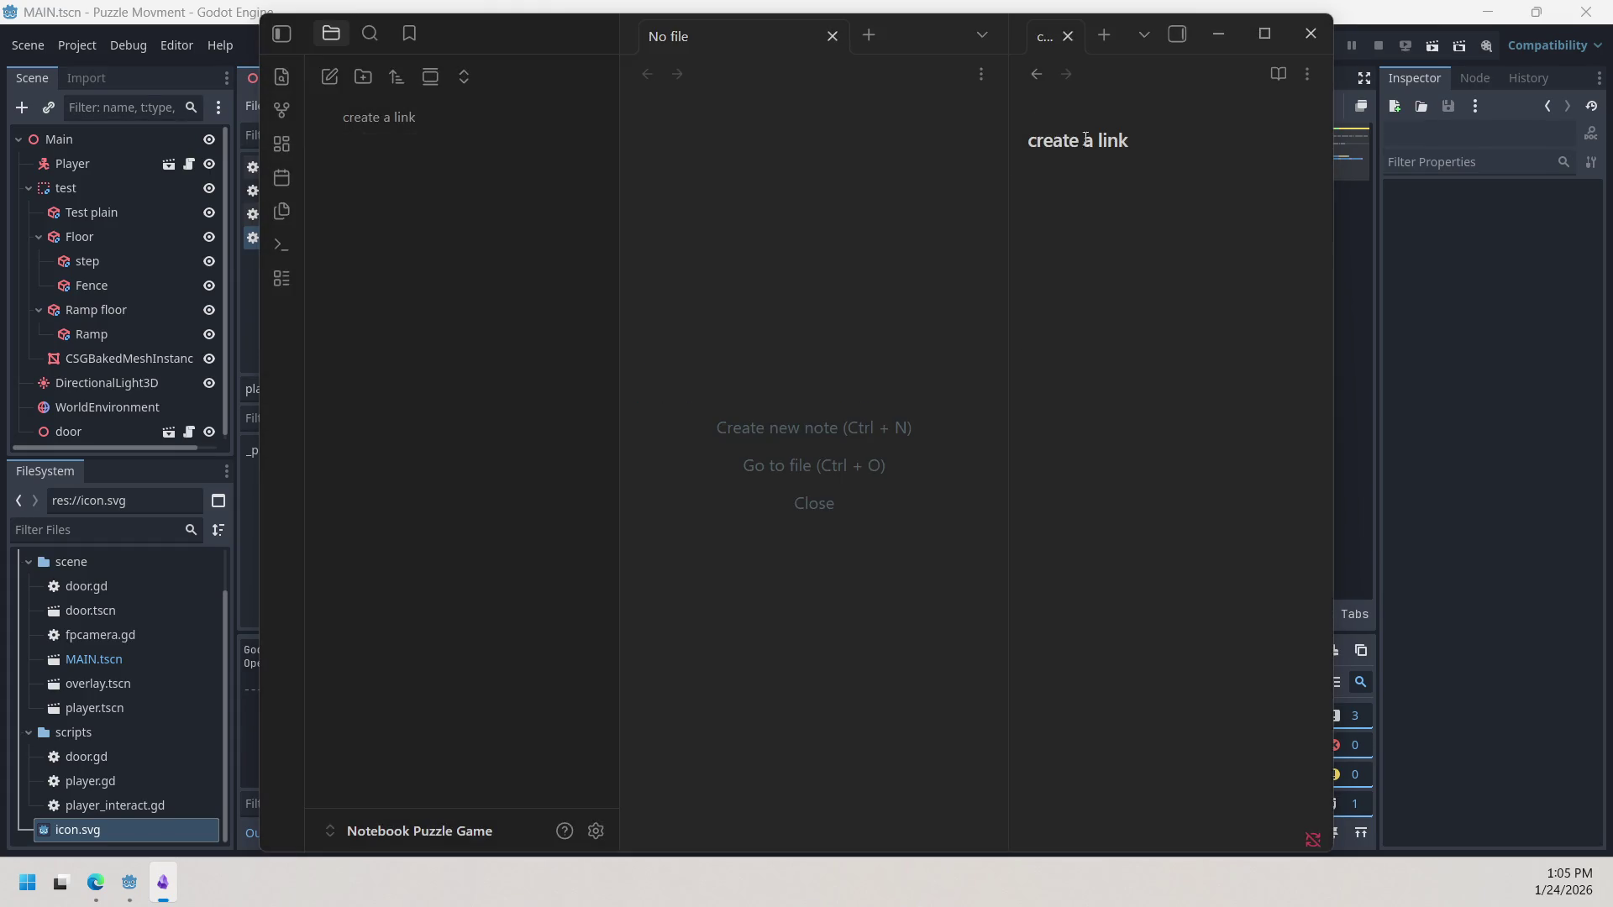
Step: Close the empty No file tab, narrow the file sidebar, maximize Obsidian, and open 'create a link'
{"action": "left_click", "coordinate": [1036, 74]}
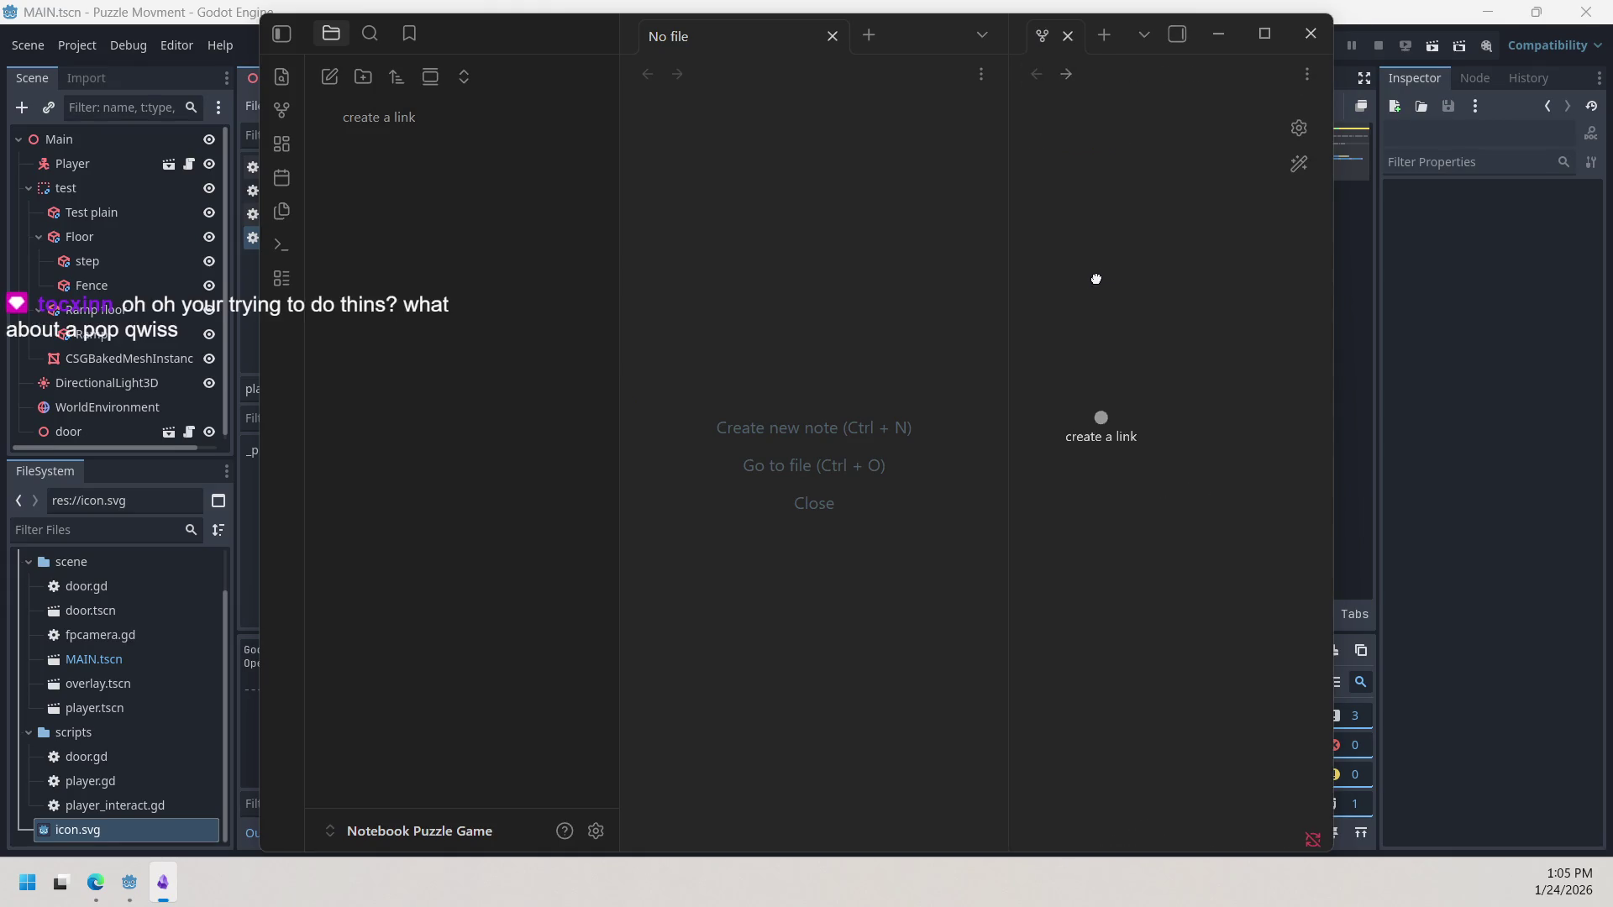
{"action": "left_click", "coordinate": [832, 40]}
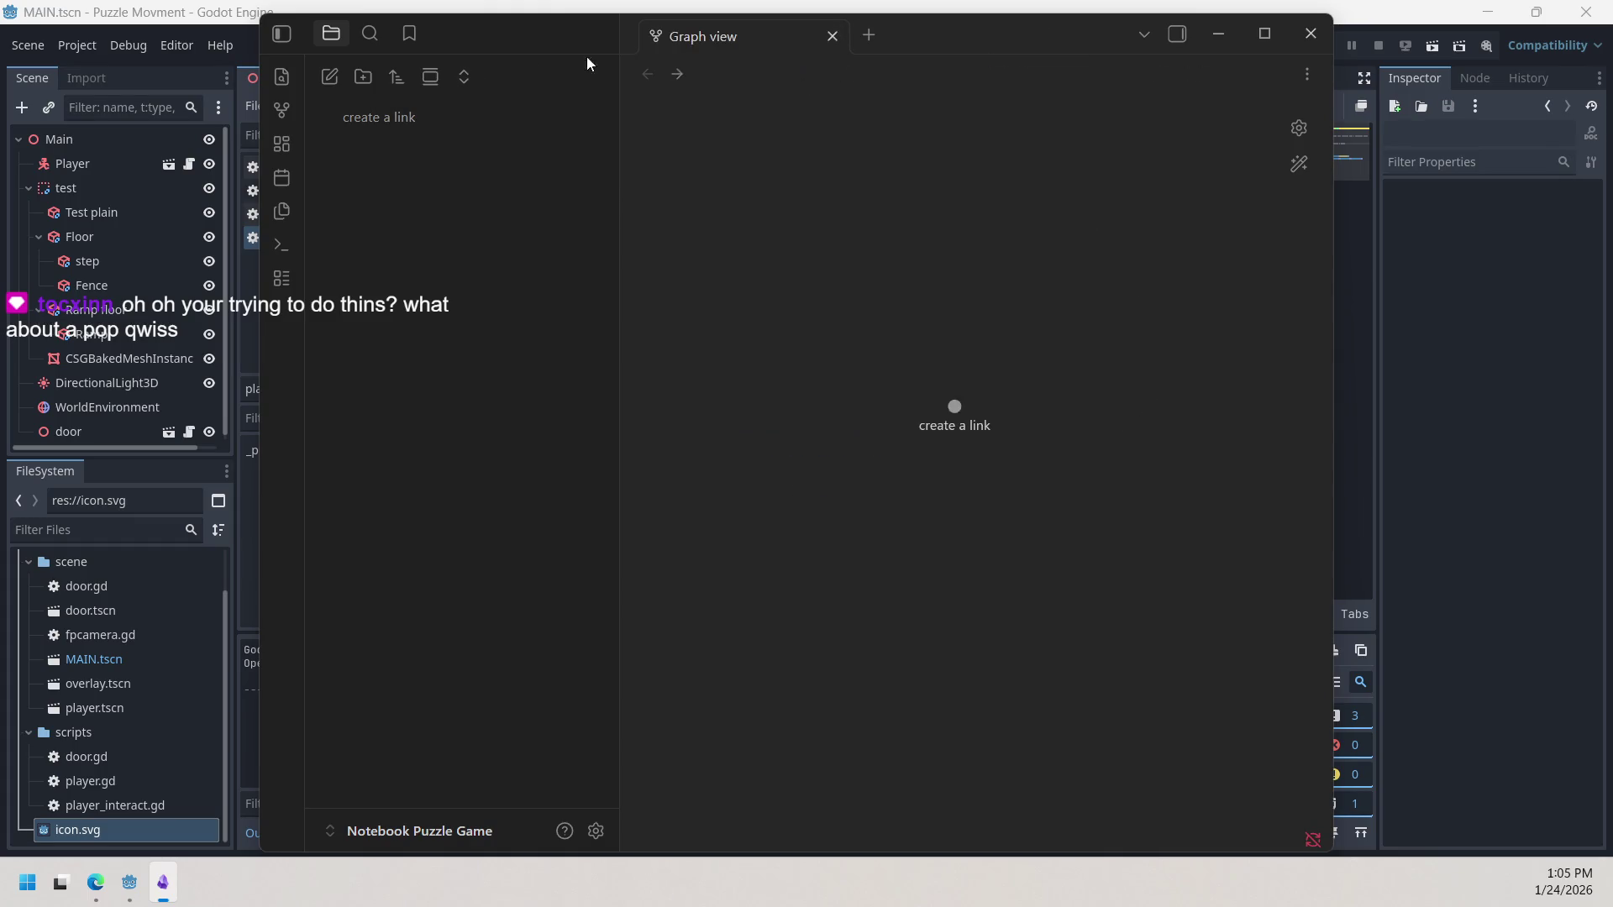
{"action": "left_click_drag", "start_coordinate": [619, 52], "coordinate": [514, 189]}
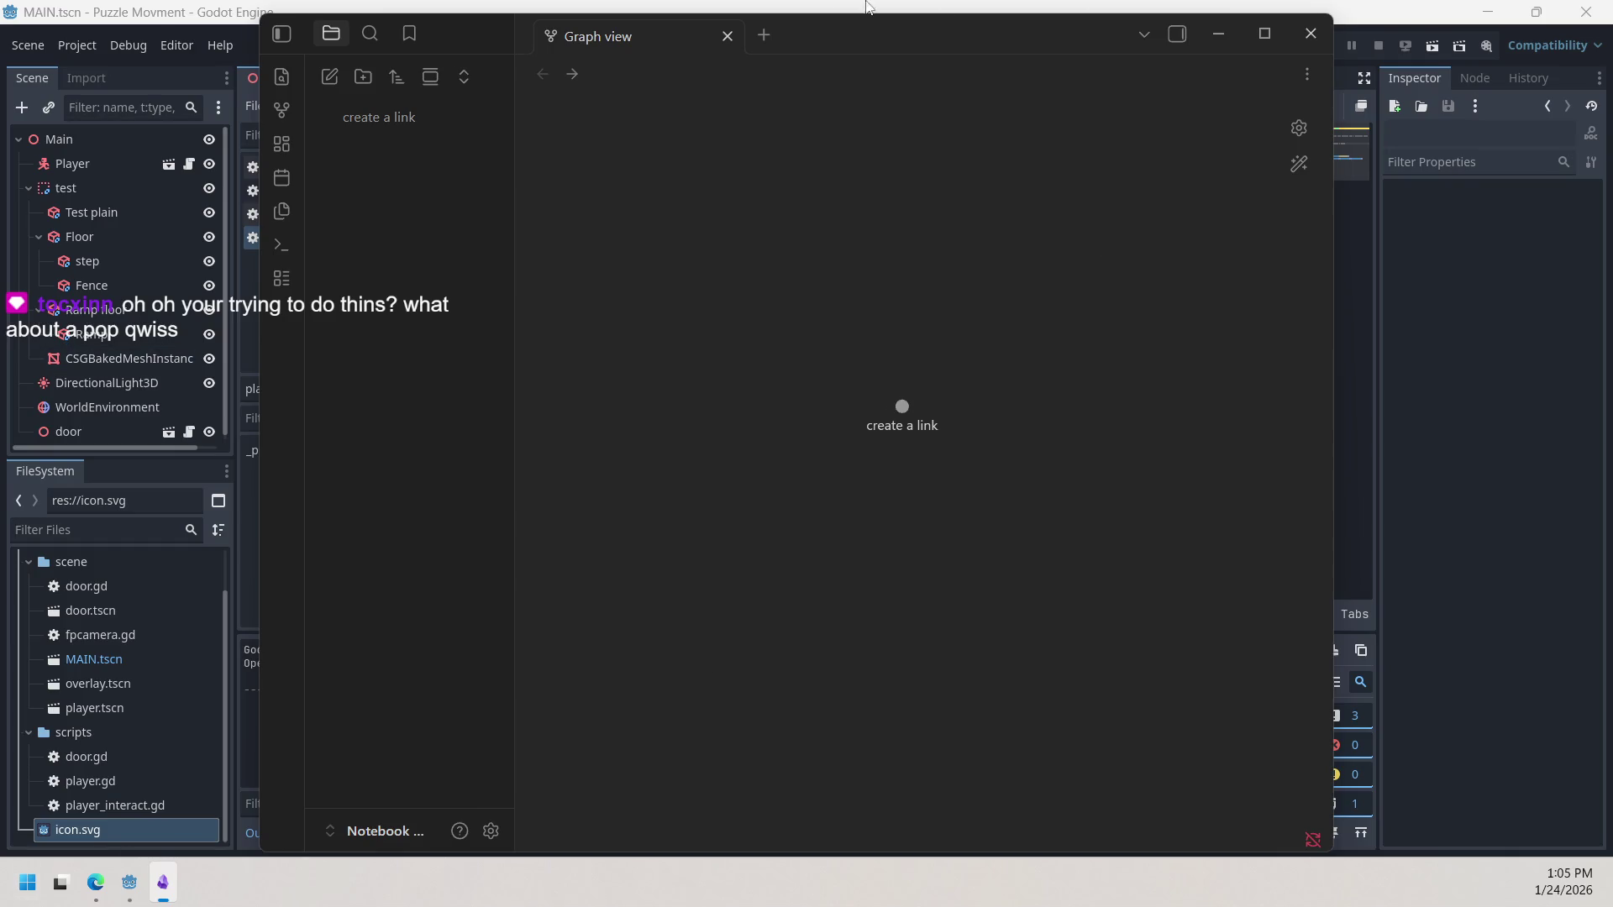
{"action": "mouse_move", "coordinate": [947, 42]}
{"action": "left_mouse_down"}
{"action": "mouse_move", "coordinate": [951, 3]}
{"action": "mouse_move", "coordinate": [948, 23]}
{"action": "left_mouse_up"}
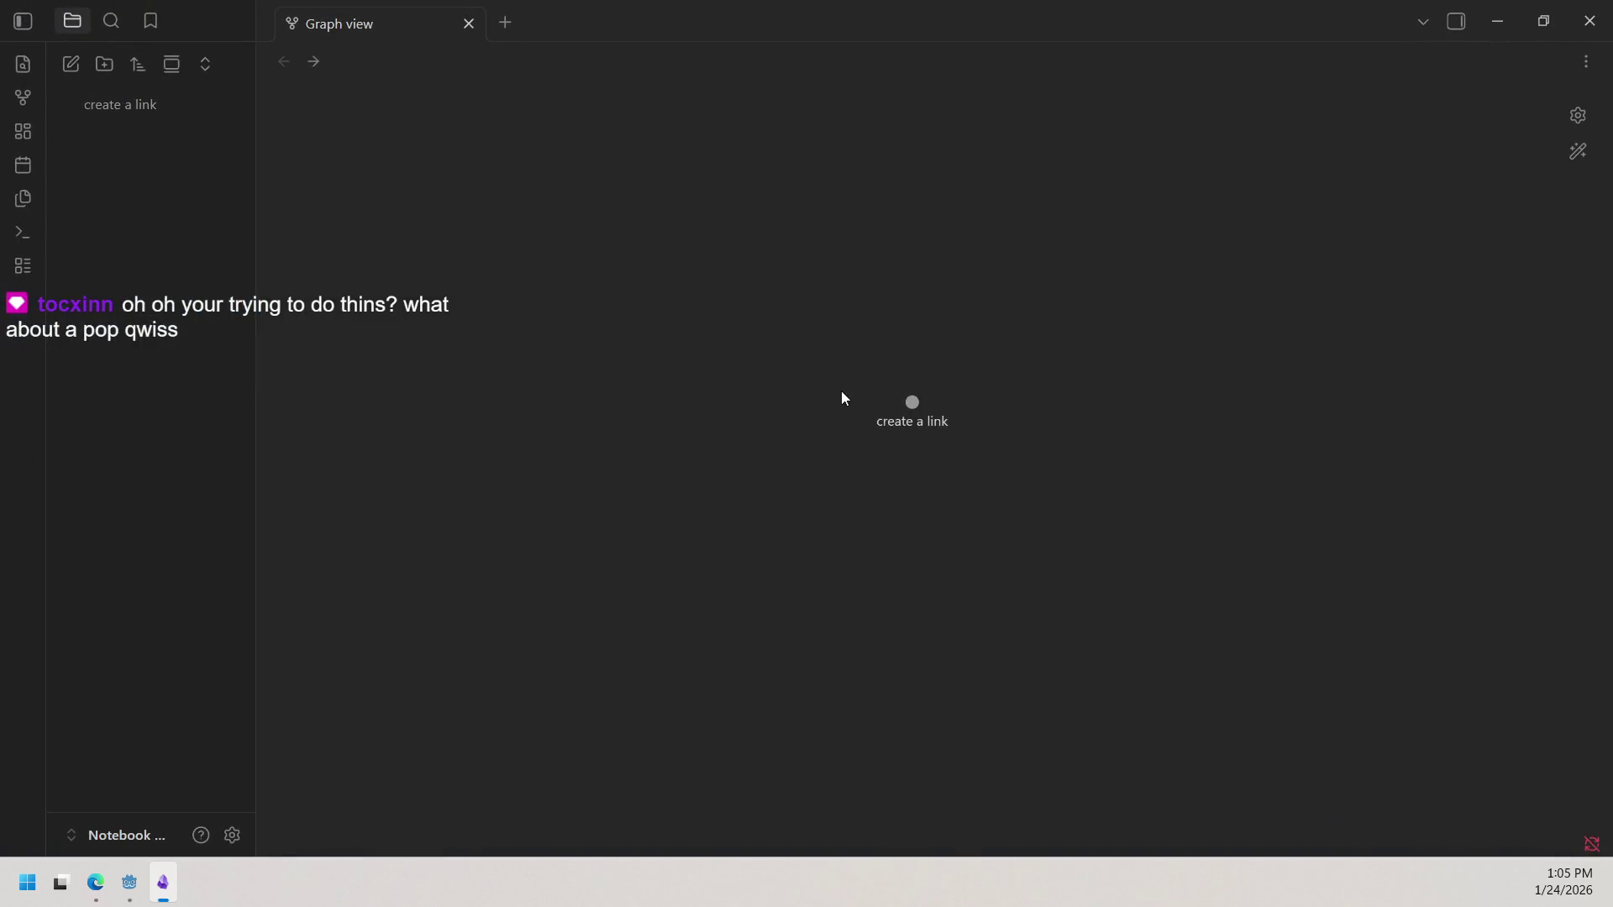
{"action": "left_click", "coordinate": [917, 408]}
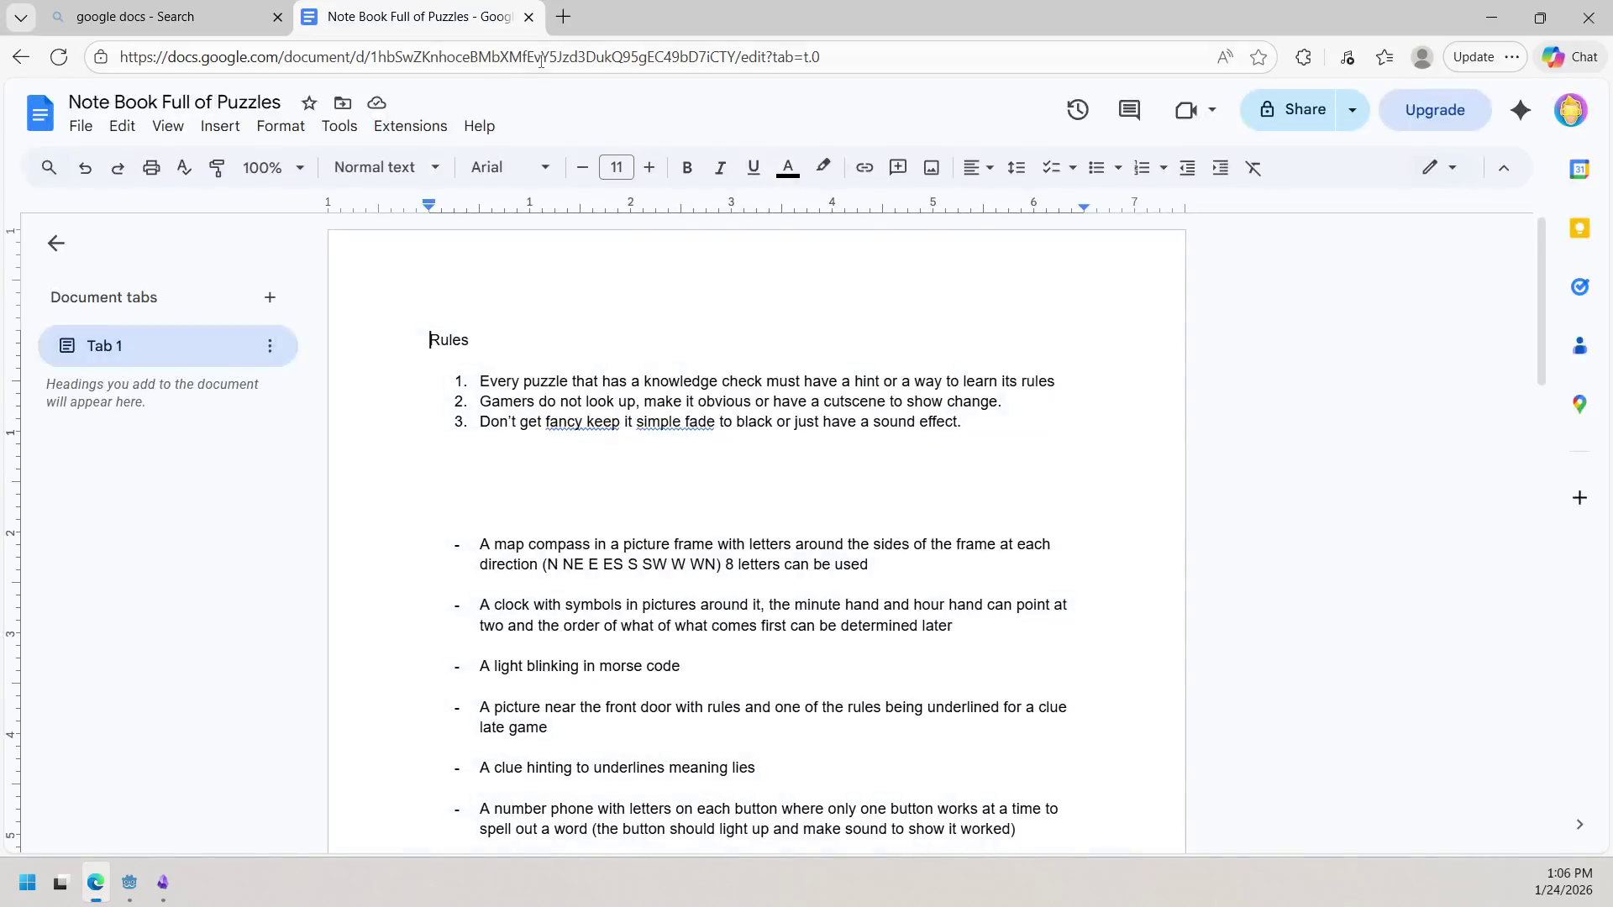
Step: Restore the full-screen Edge window showing 'Note Book Full of Puzzles' to a smaller size
{"action": "mouse_move", "coordinate": [656, 17]}
{"action": "left_mouse_down"}
{"action": "mouse_move", "coordinate": [99, 233]}
{"action": "mouse_move", "coordinate": [339, 289]}
{"action": "mouse_move", "coordinate": [490, 357]}
{"action": "mouse_move", "coordinate": [443, 306]}
{"action": "mouse_move", "coordinate": [507, 296]}
{"action": "left_mouse_up"}
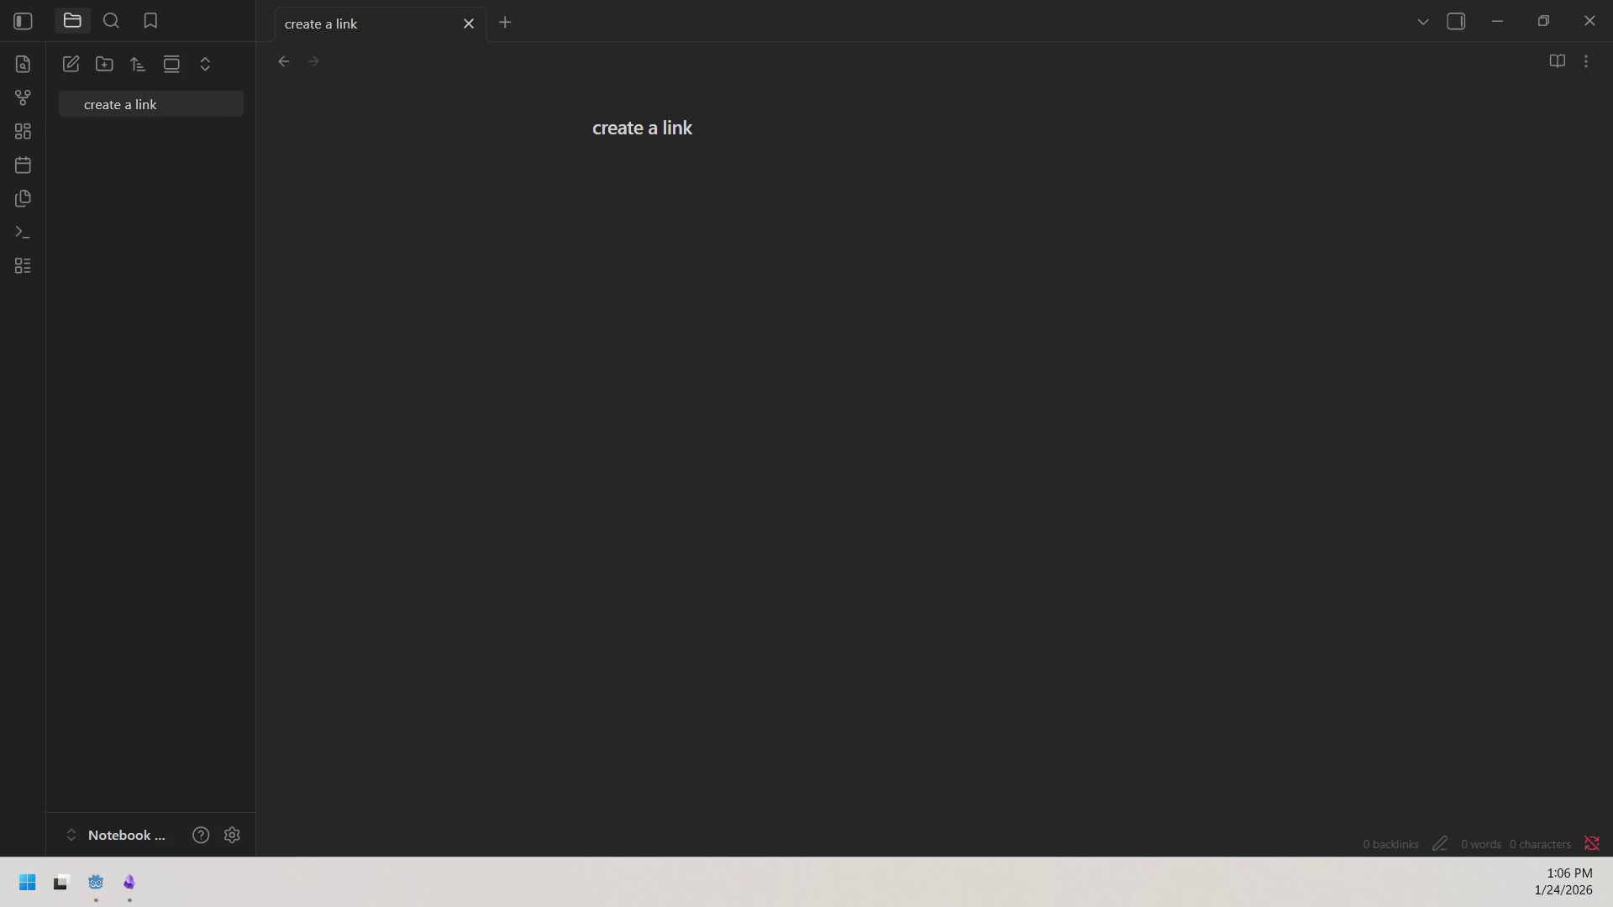
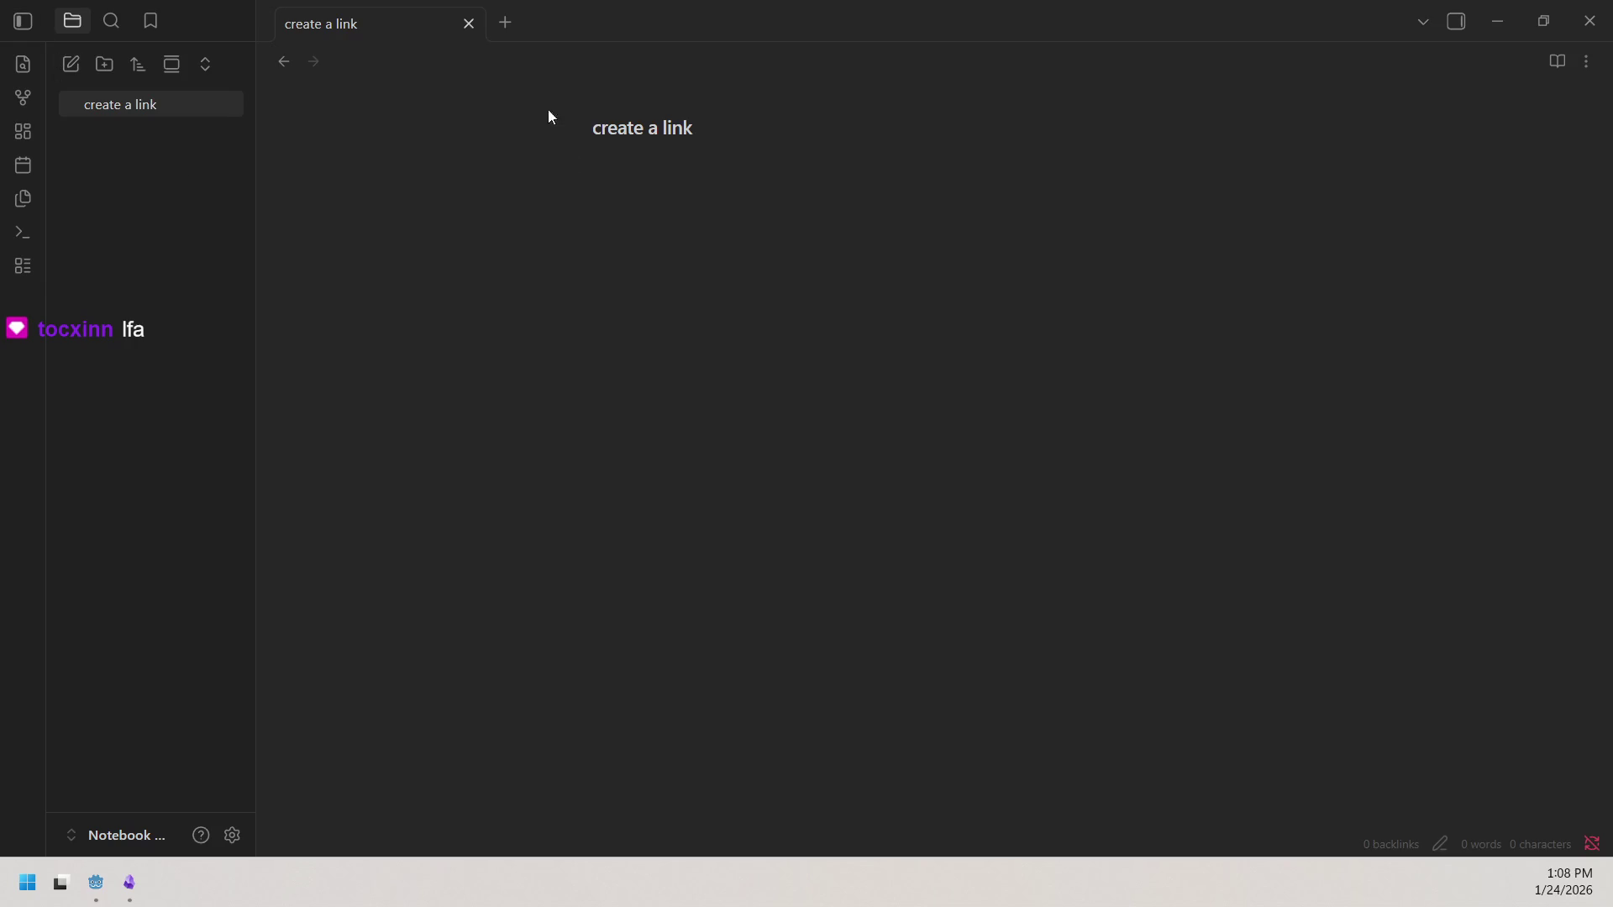
Step: Rename the 'create a link' note to 'Start', correcting typos along the way
{"action": "left_click_drag", "start_coordinate": [551, 118], "coordinate": [557, 160]}
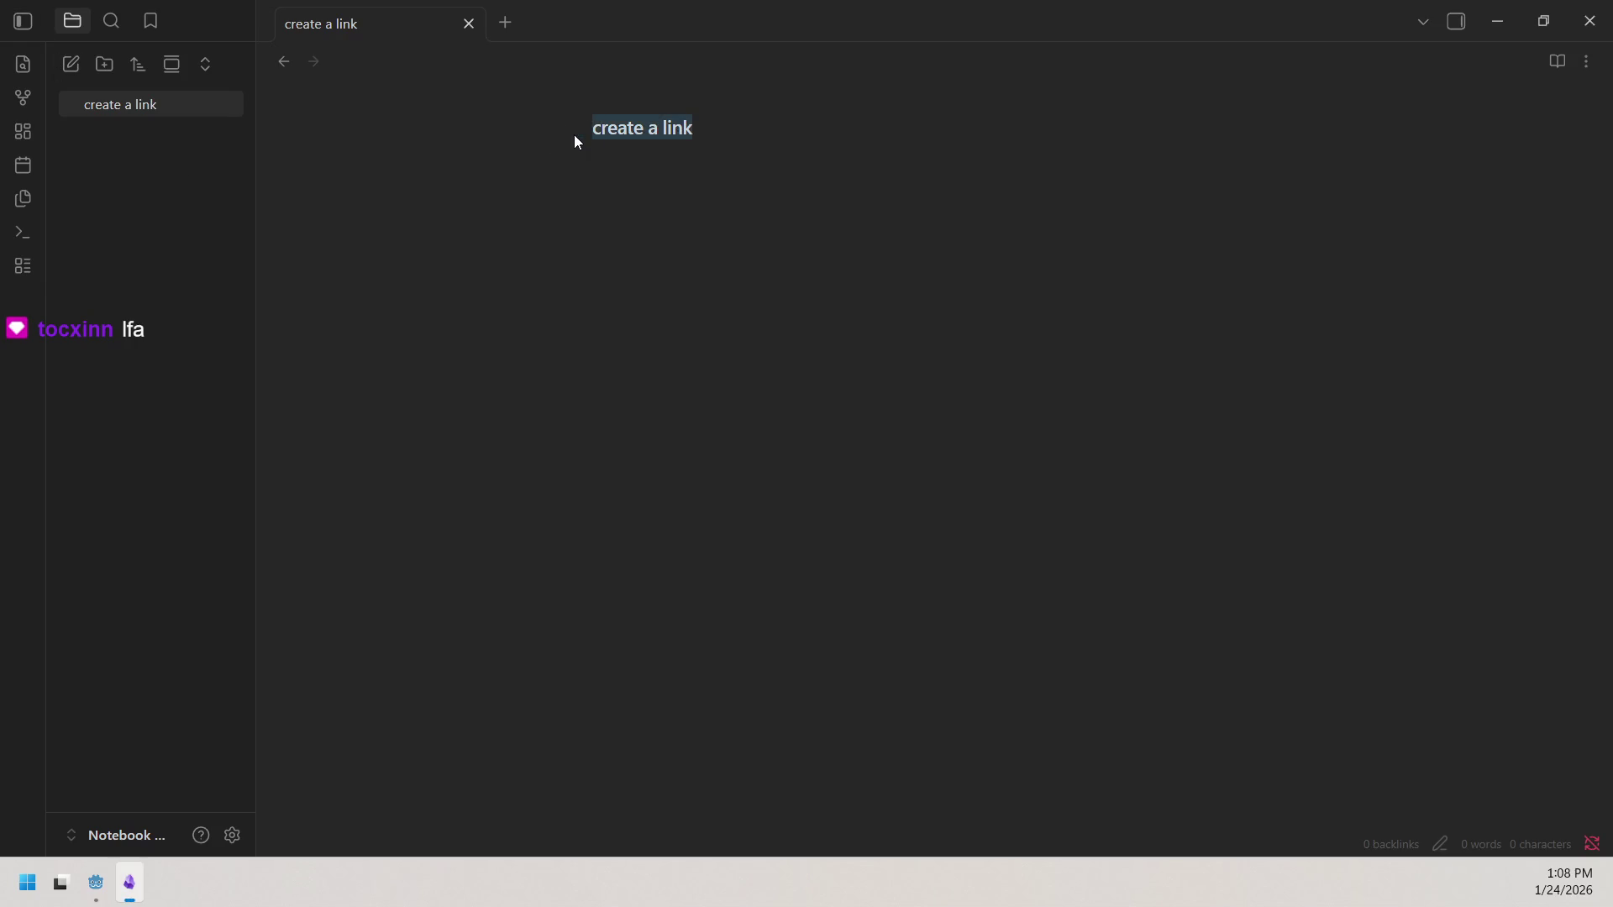
{"action": "type", "text": "Start "}
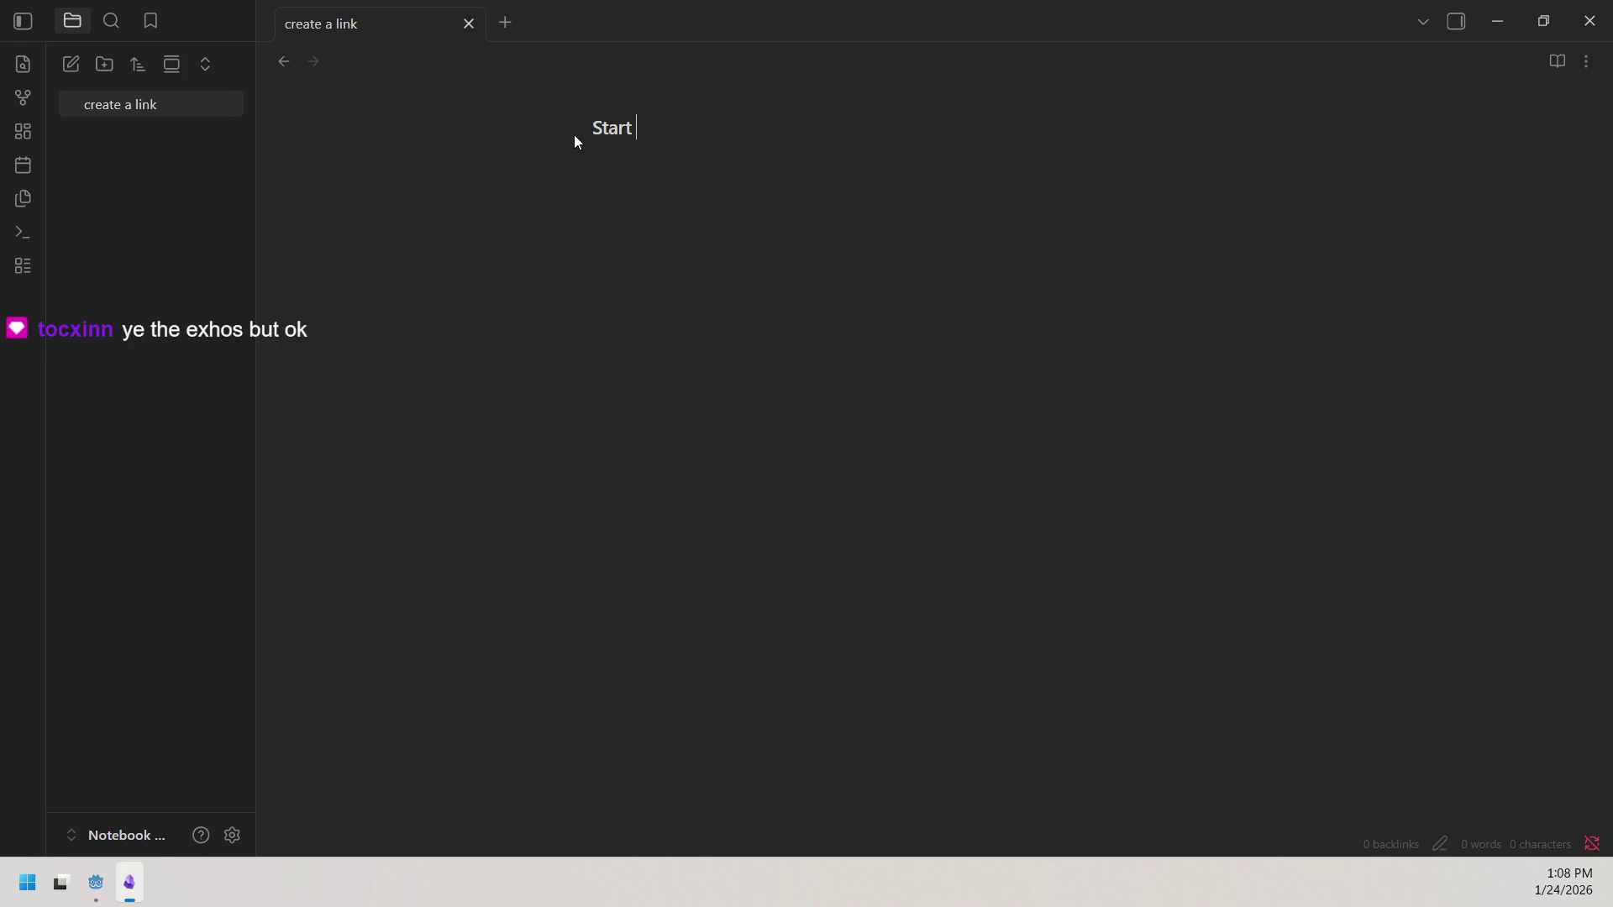
{"action": "type", "text": "of"}
{"action": "key", "text": "BackSpace"}
{"action": "key", "text": "BackSpace"}
{"action": "key", "text": "BackSpace"}
{"action": "type", "text": "rt"}
{"action": "type", "text": "s "}
{"action": "type", "text": "game"}
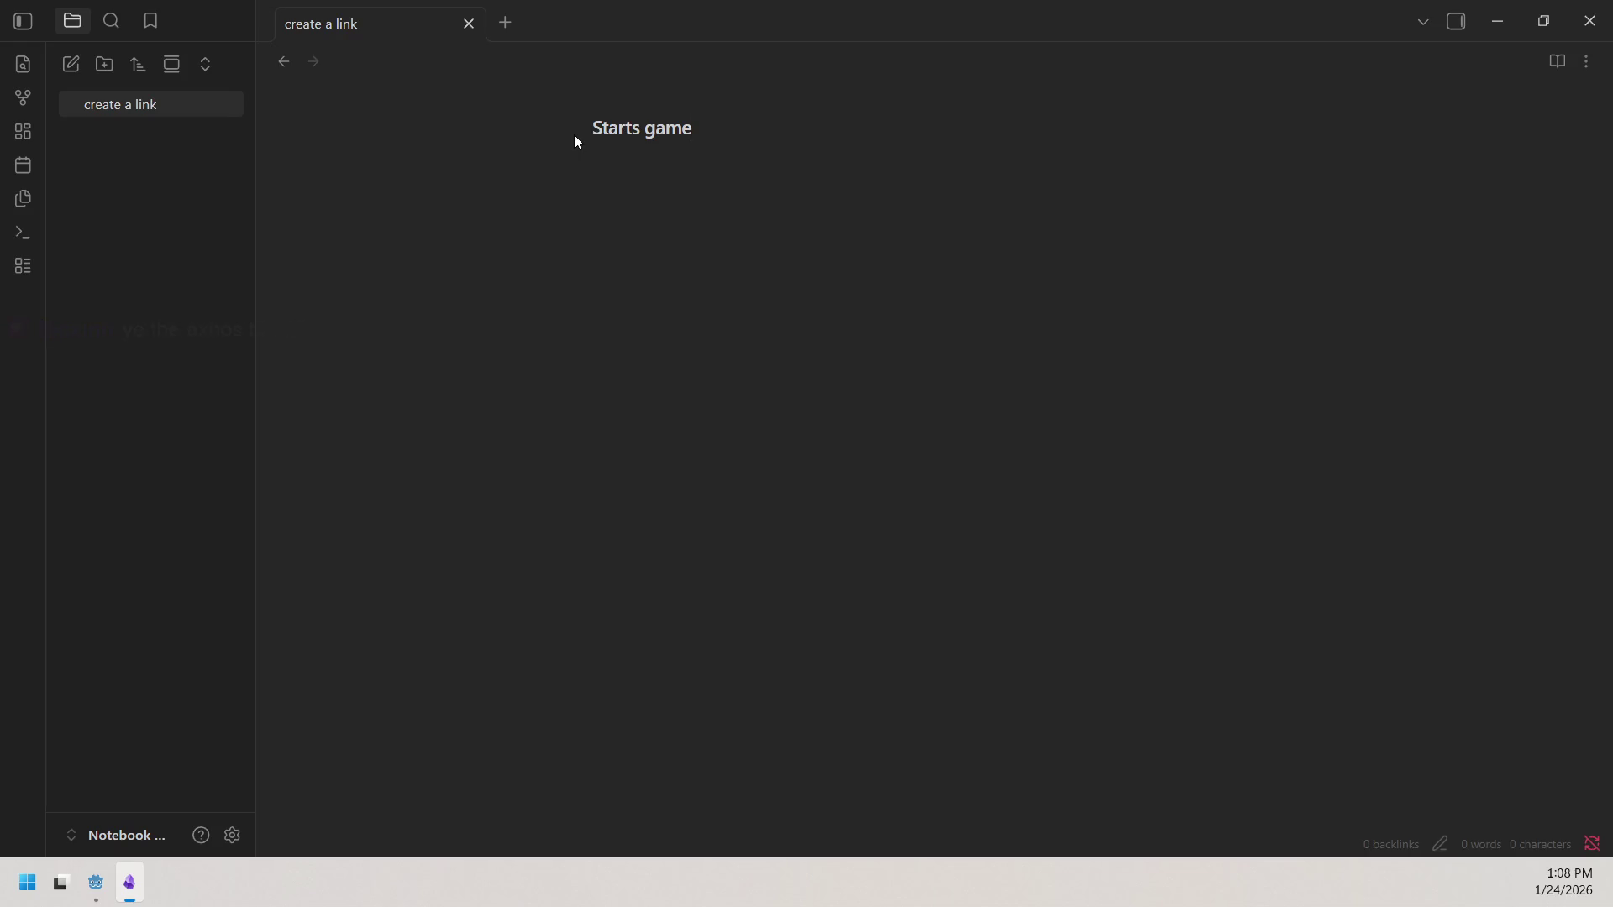
{"action": "key", "text": "BackSpace"}
{"action": "key", "text": "BackSpace"}
{"action": "key", "text": "BackSpace"}
{"action": "key", "text": "Return"}
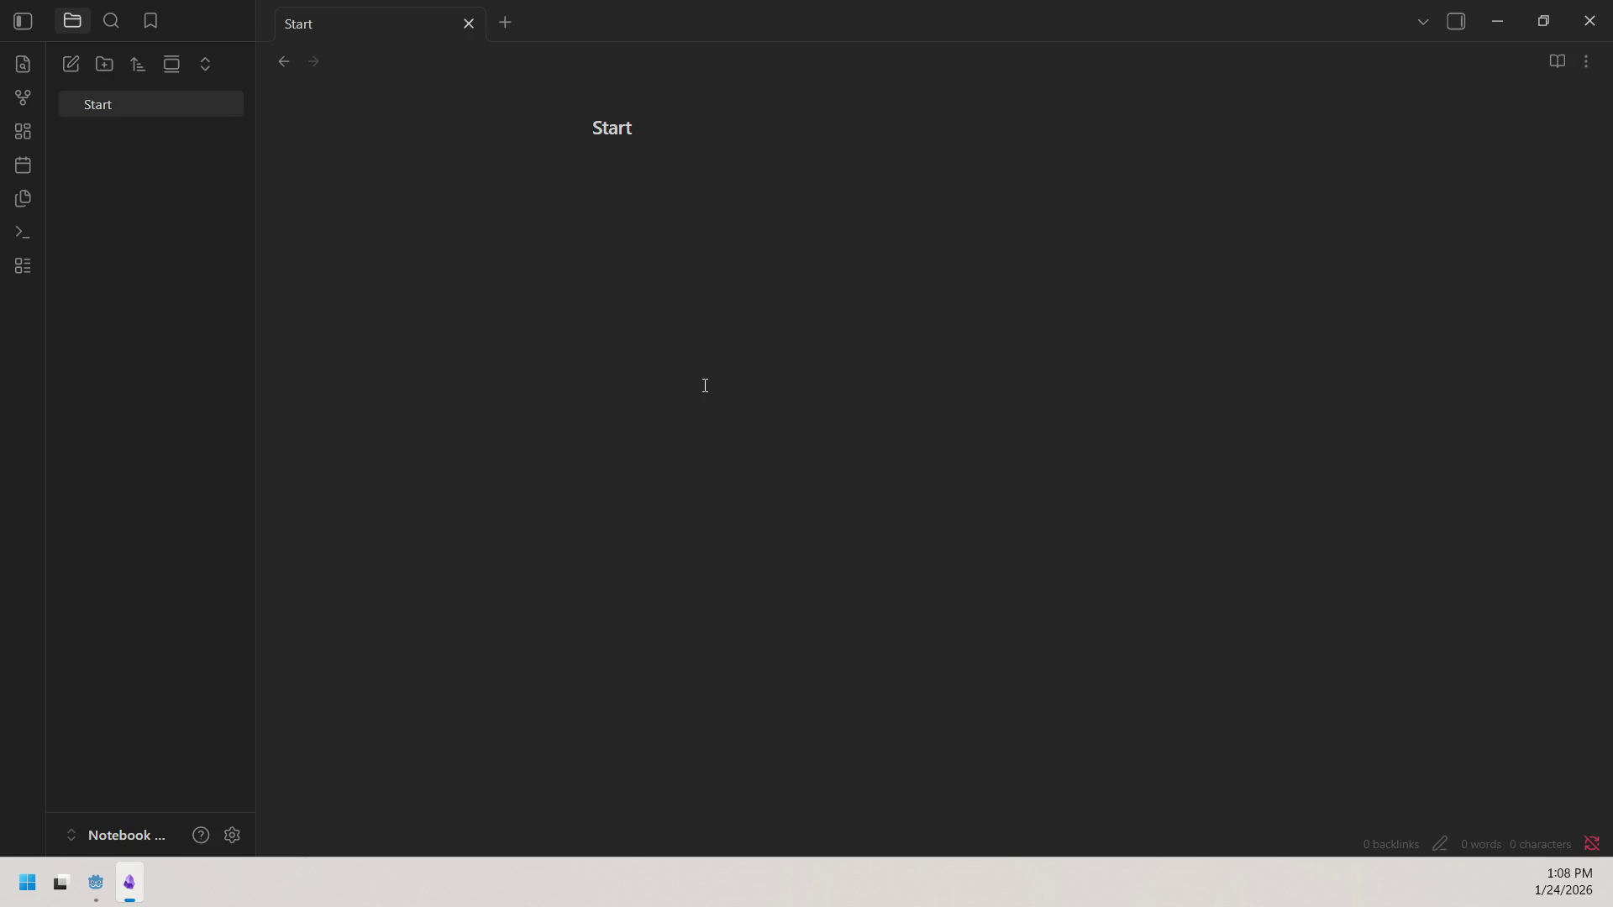
Step: Write 'player enters building and finds note' in the Start note, then view the vault graph
{"action": "type", "text": "player "}
{"action": "type", "text": "enters "}
{"action": "type", "text": "building "}
{"action": "type", "text": "and "}
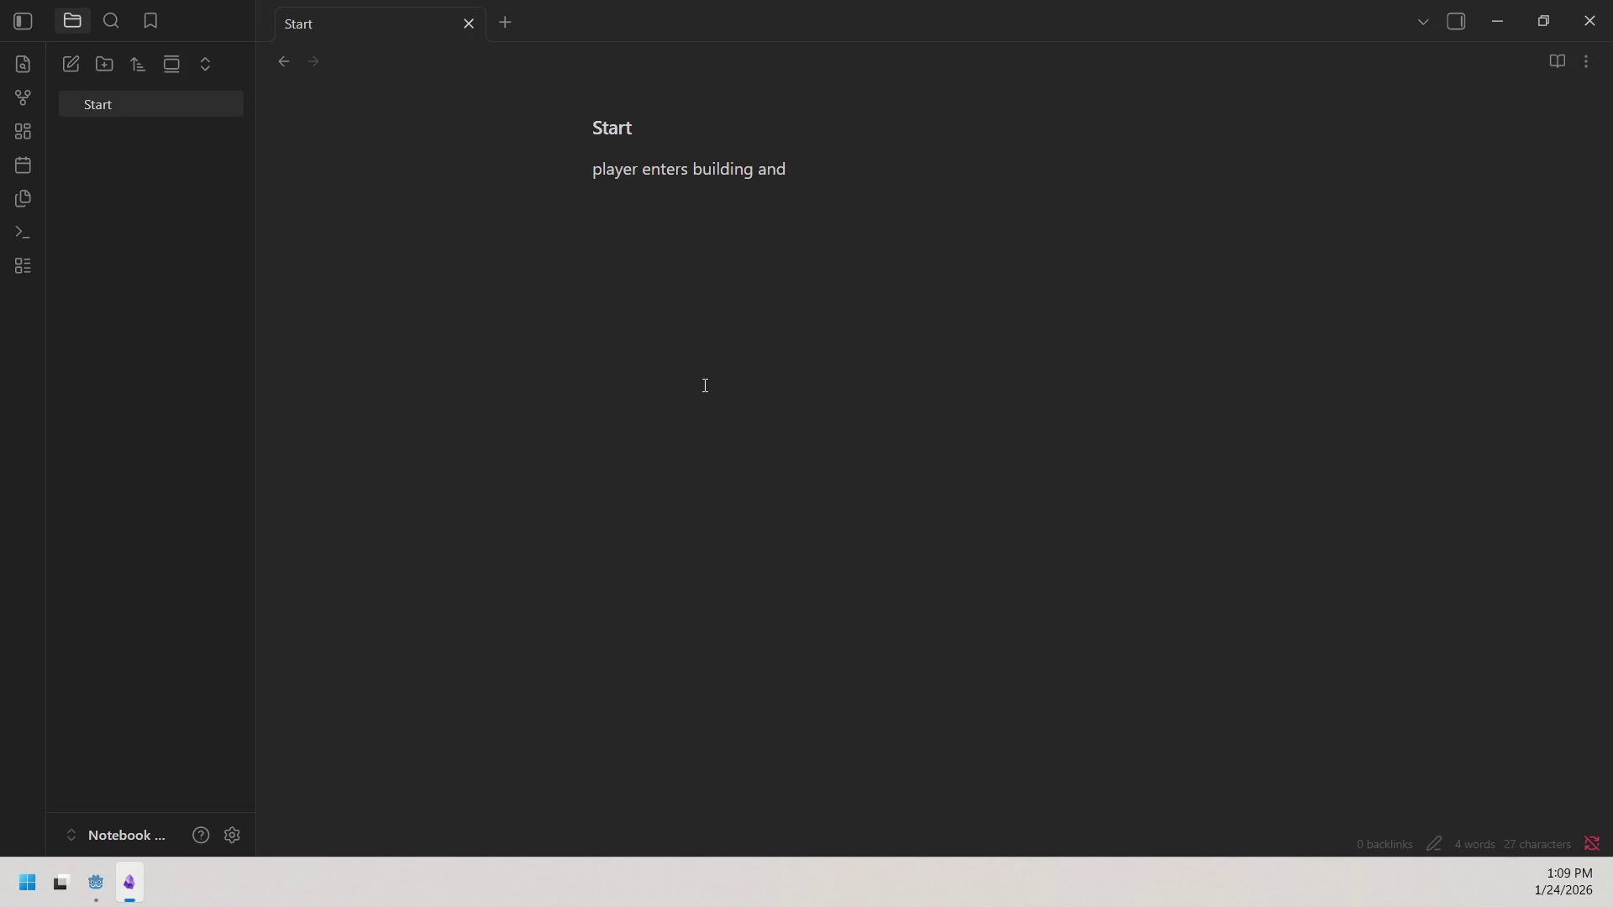
{"action": "type", "text": "finds"}
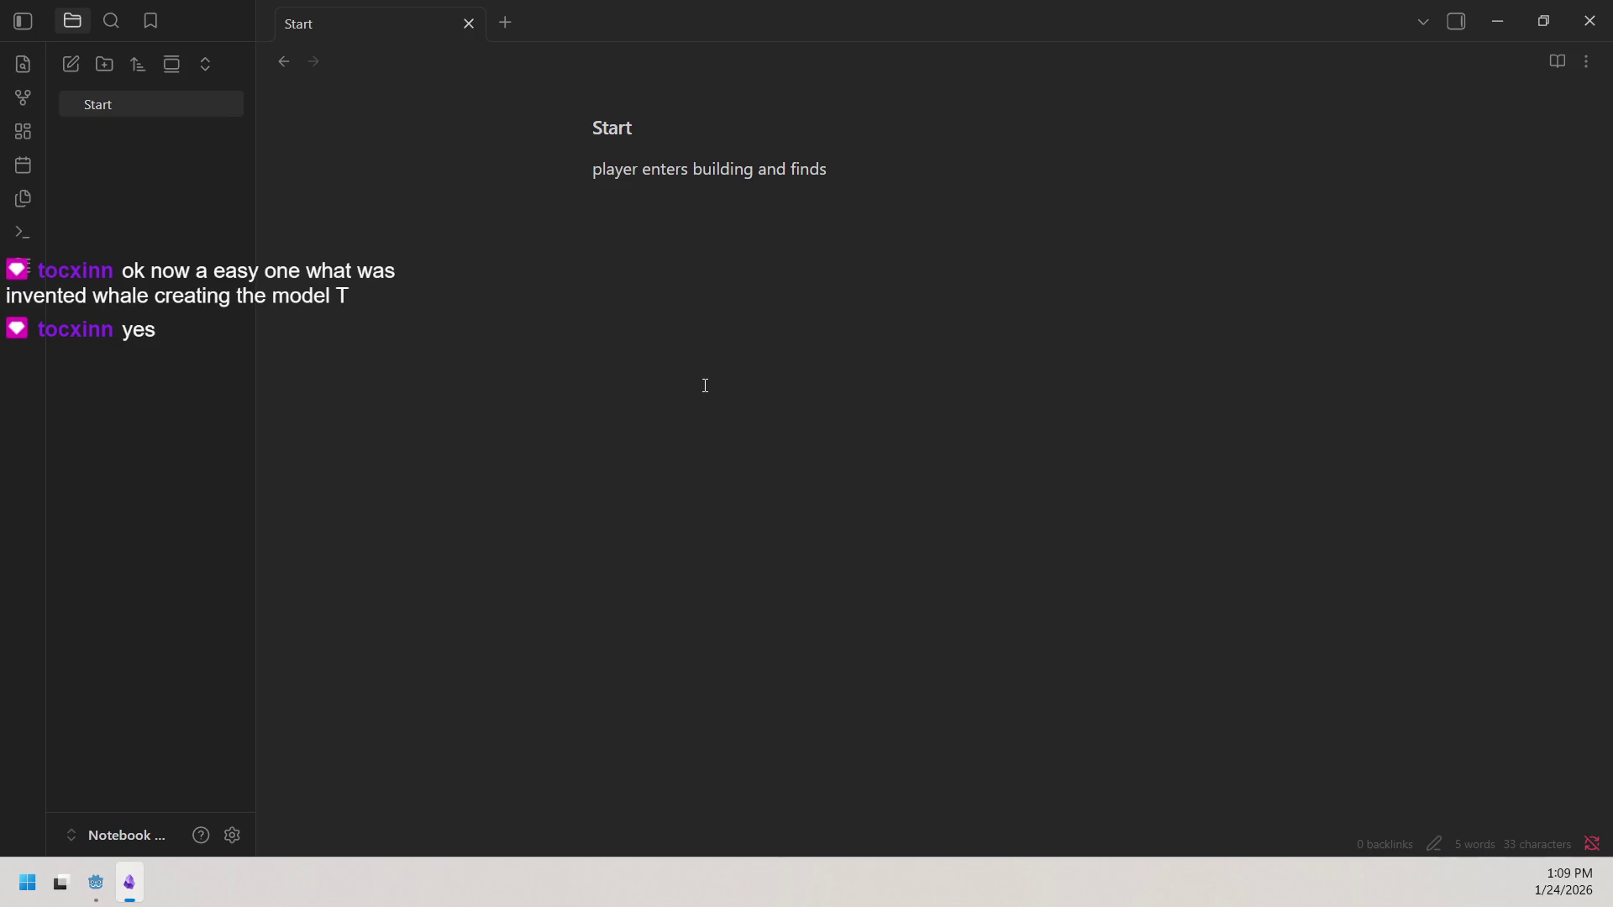
{"action": "type", "text": "note"}
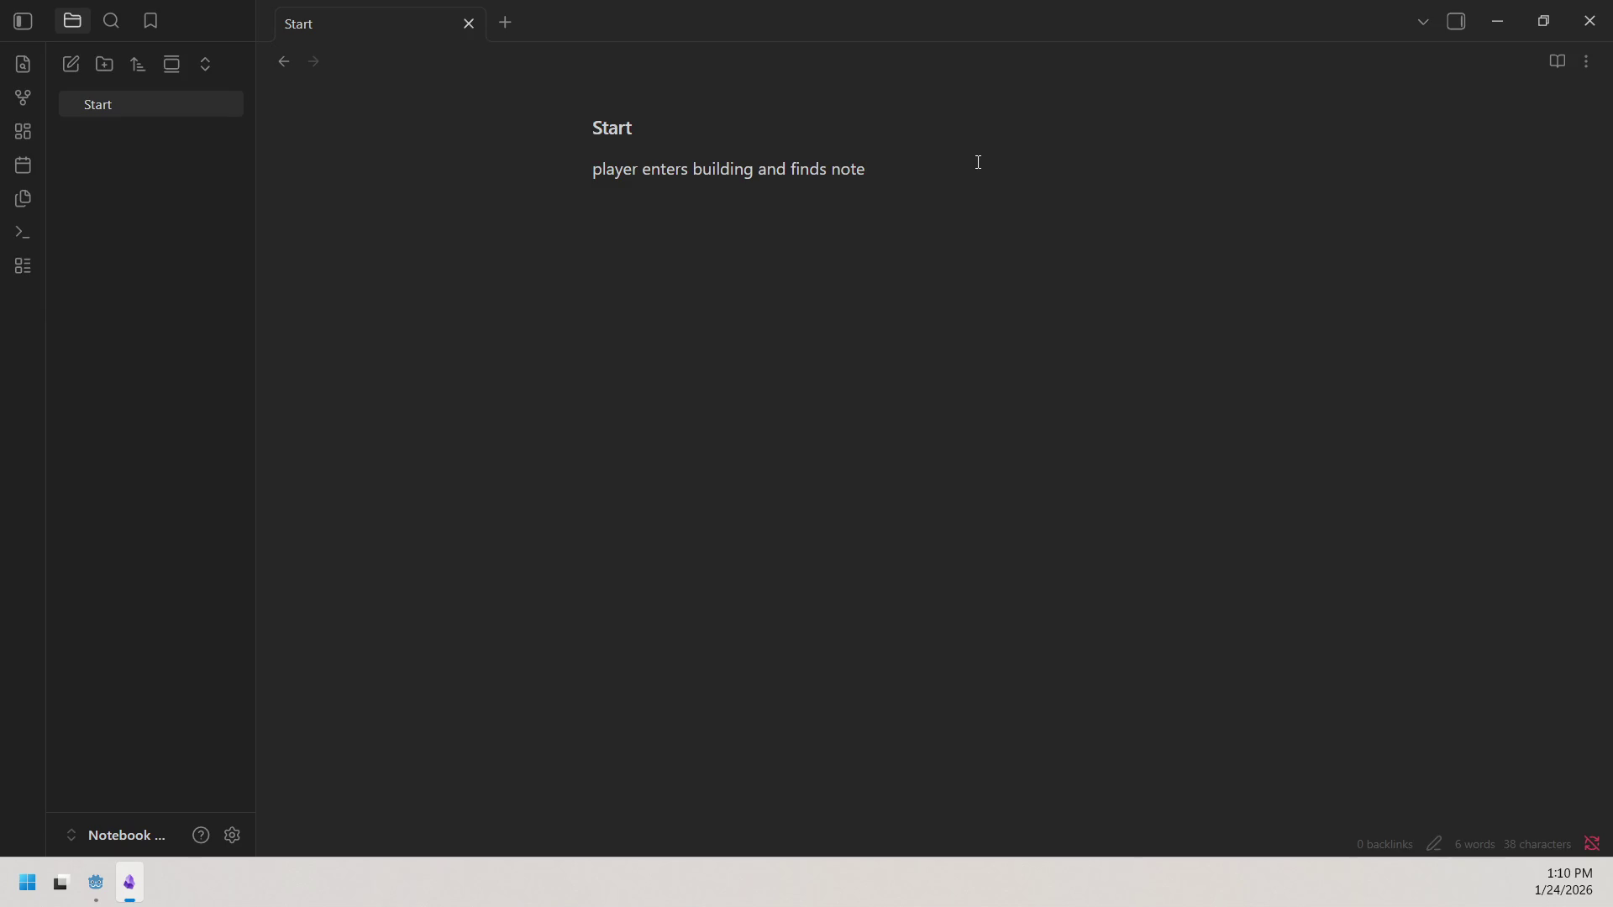
{"action": "type", "text": "and"}
{"action": "key", "text": "BackSpace"}
{"action": "key", "text": "BackSpace"}
{"action": "key", "text": "BackSpace"}
{"action": "left_click", "coordinate": [286, 62]}
Step: Go back to the Start note, then return to the graph view
{"action": "left_click", "coordinate": [312, 61]}
{"action": "left_click", "coordinate": [283, 59]}
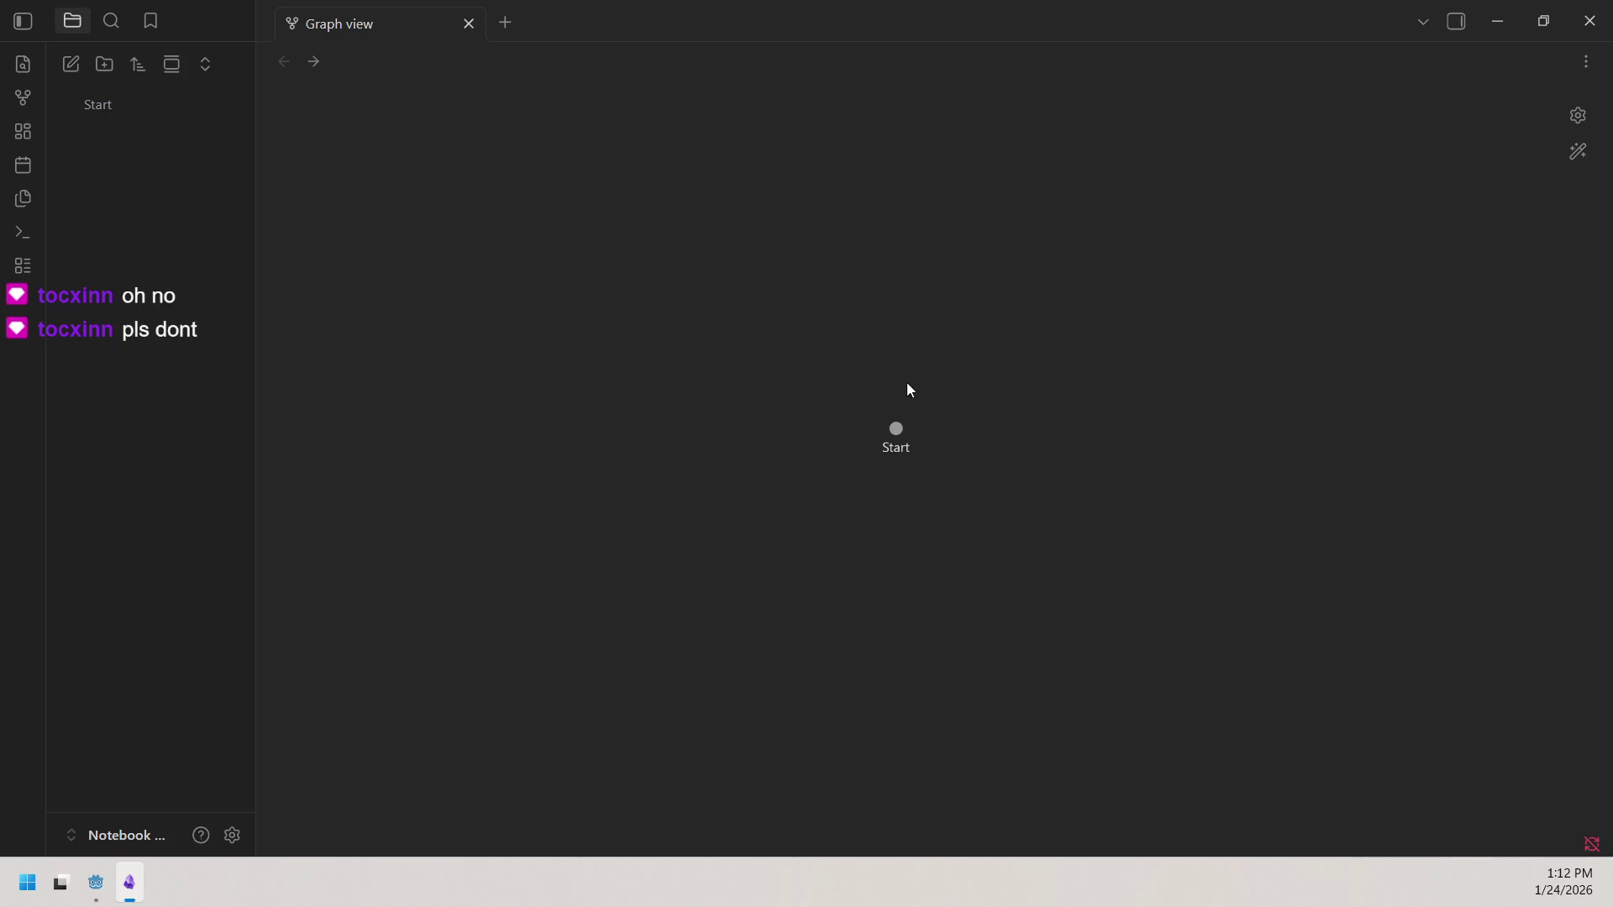
Step: Create a new Untitled note and confirm the graph shows it beside Start
{"action": "left_click", "coordinate": [898, 431]}
{"action": "left_click", "coordinate": [284, 61]}
{"action": "left_click", "coordinate": [70, 72]}
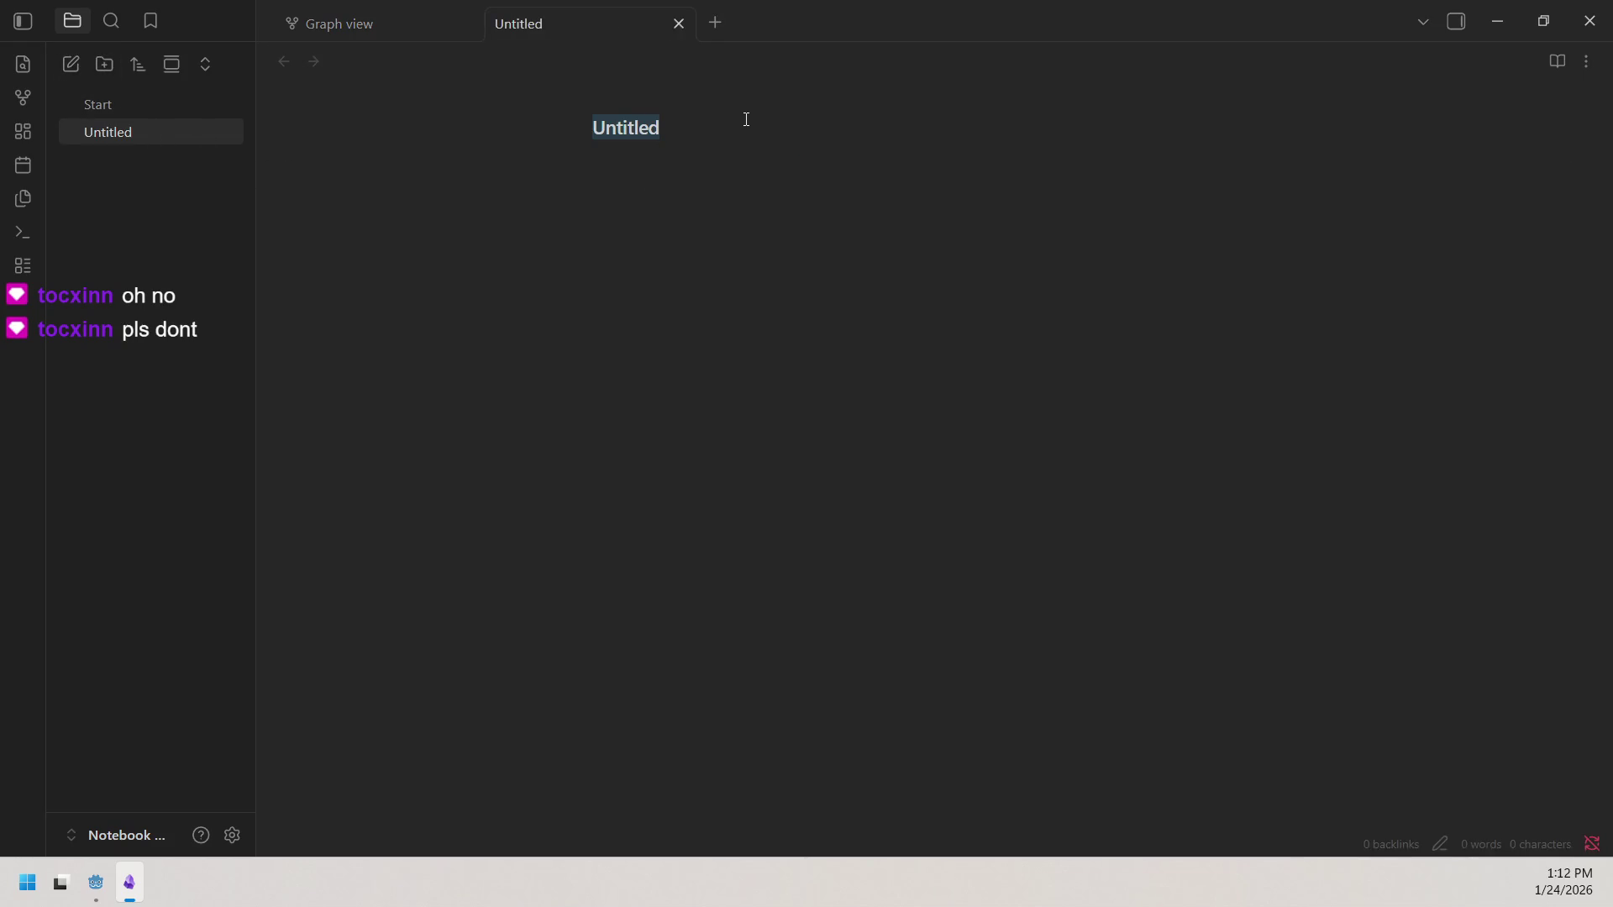
{"action": "left_click", "coordinate": [340, 25]}
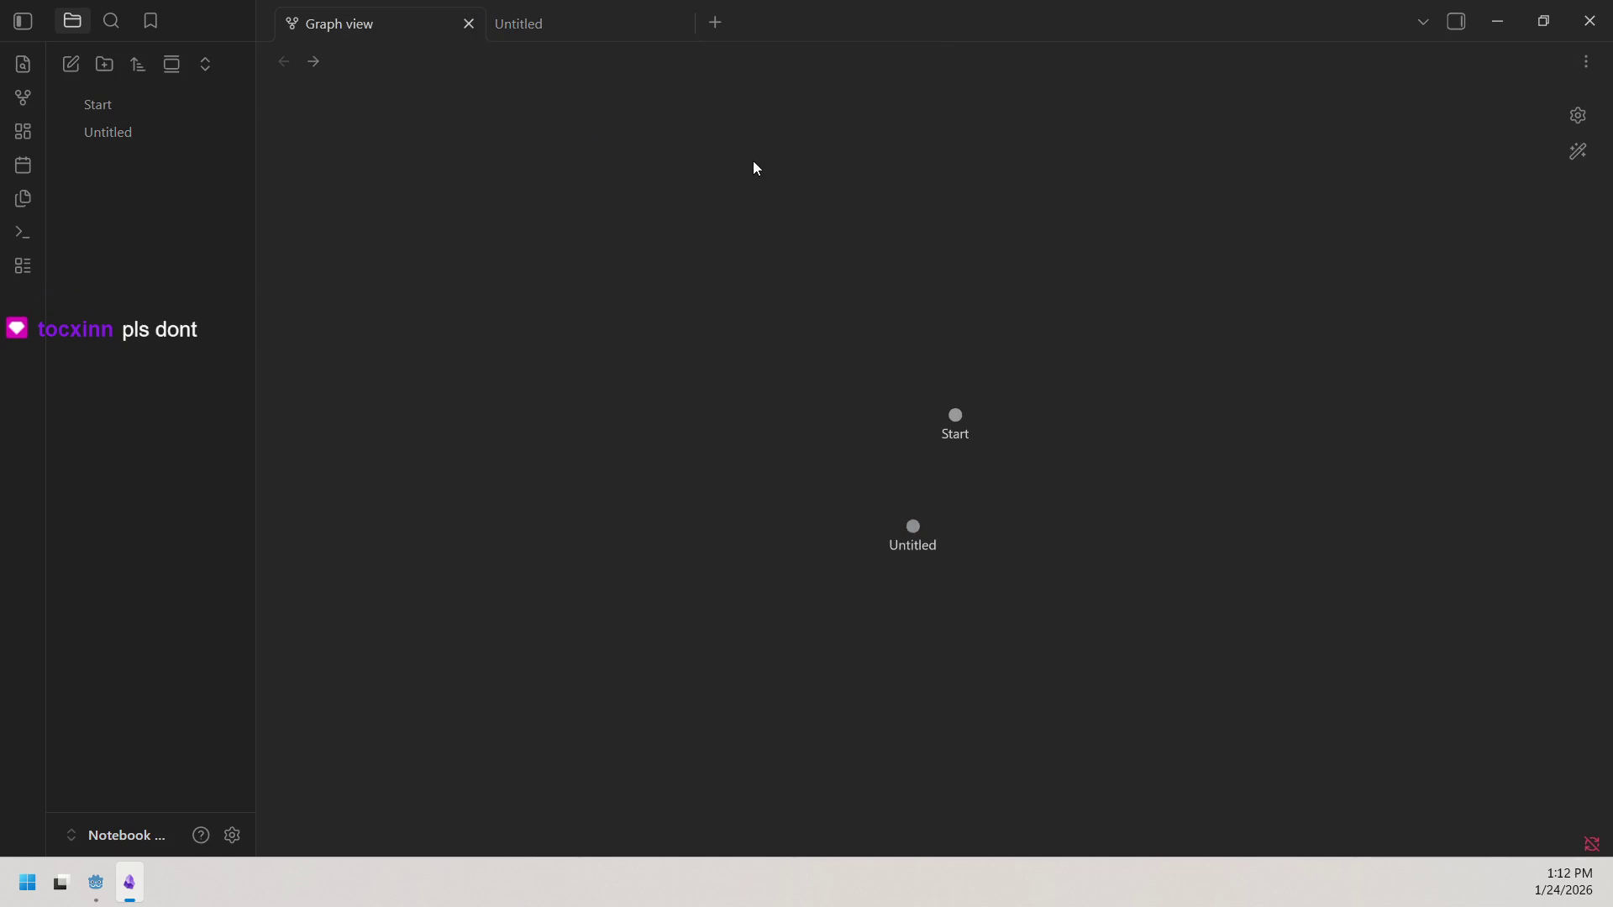
Step: Return to the Untitled note and select, then deselect, its title
{"action": "left_click", "coordinate": [614, 23]}
{"action": "left_click_drag", "start_coordinate": [672, 132], "coordinate": [588, 134]}
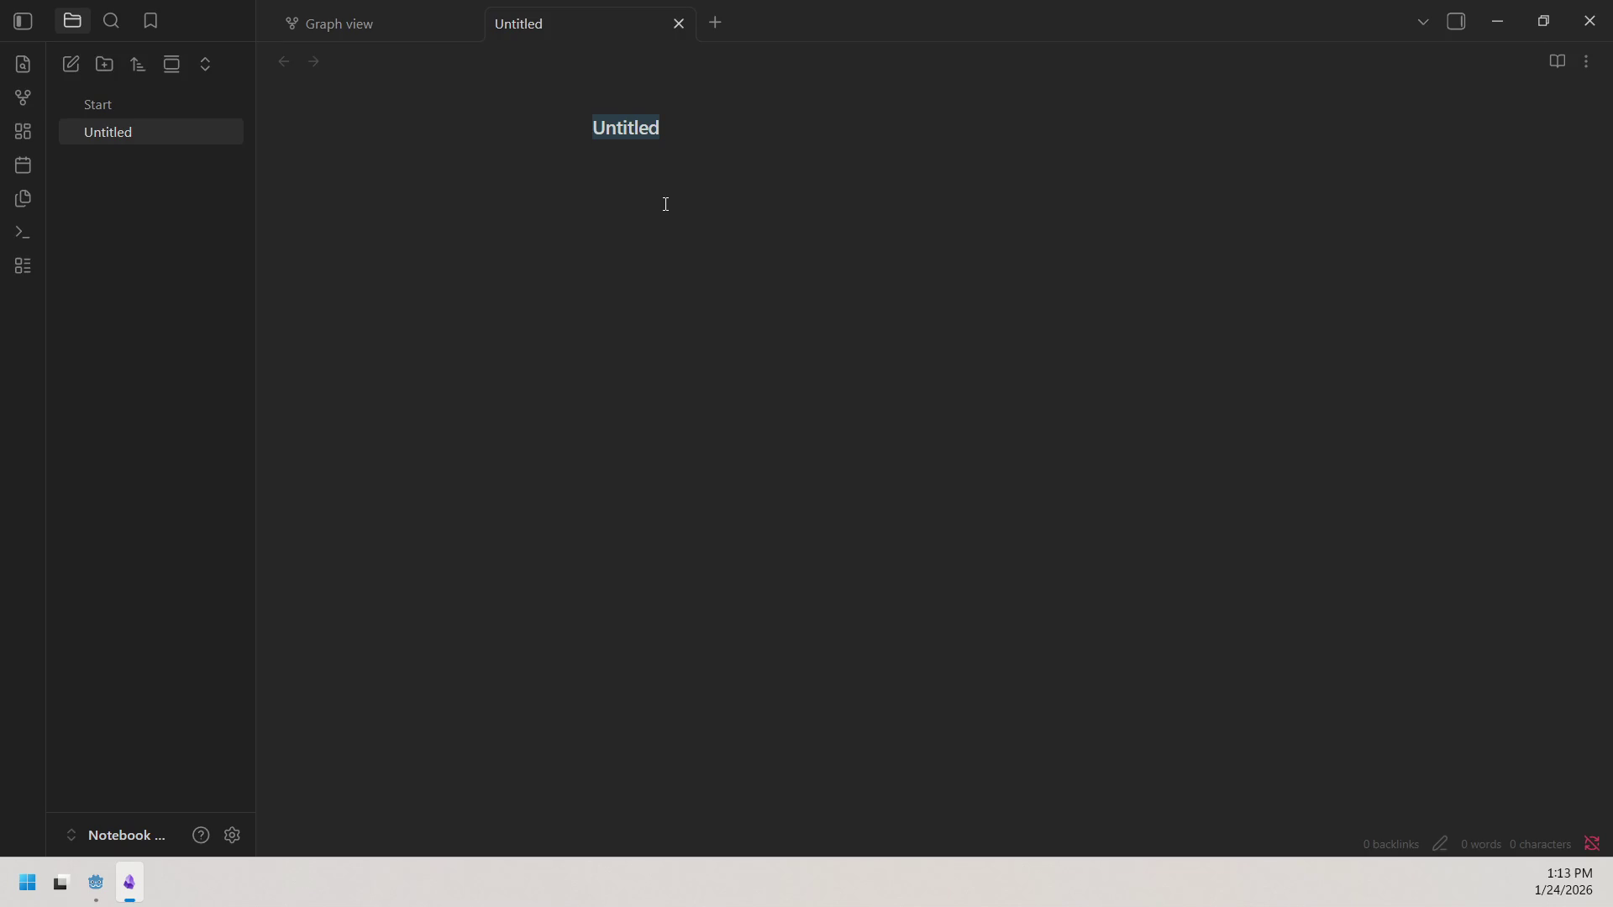
{"action": "left_click", "coordinate": [673, 126]}
{"action": "left_click_drag", "start_coordinate": [666, 126], "coordinate": [559, 128]}
{"action": "mouse_move", "coordinate": [0, 347]}
{"action": "left_mouse_down"}
{"action": "mouse_move", "coordinate": [1002, 347]}
{"action": "mouse_move", "coordinate": [1024, 280]}
{"action": "left_mouse_up"}
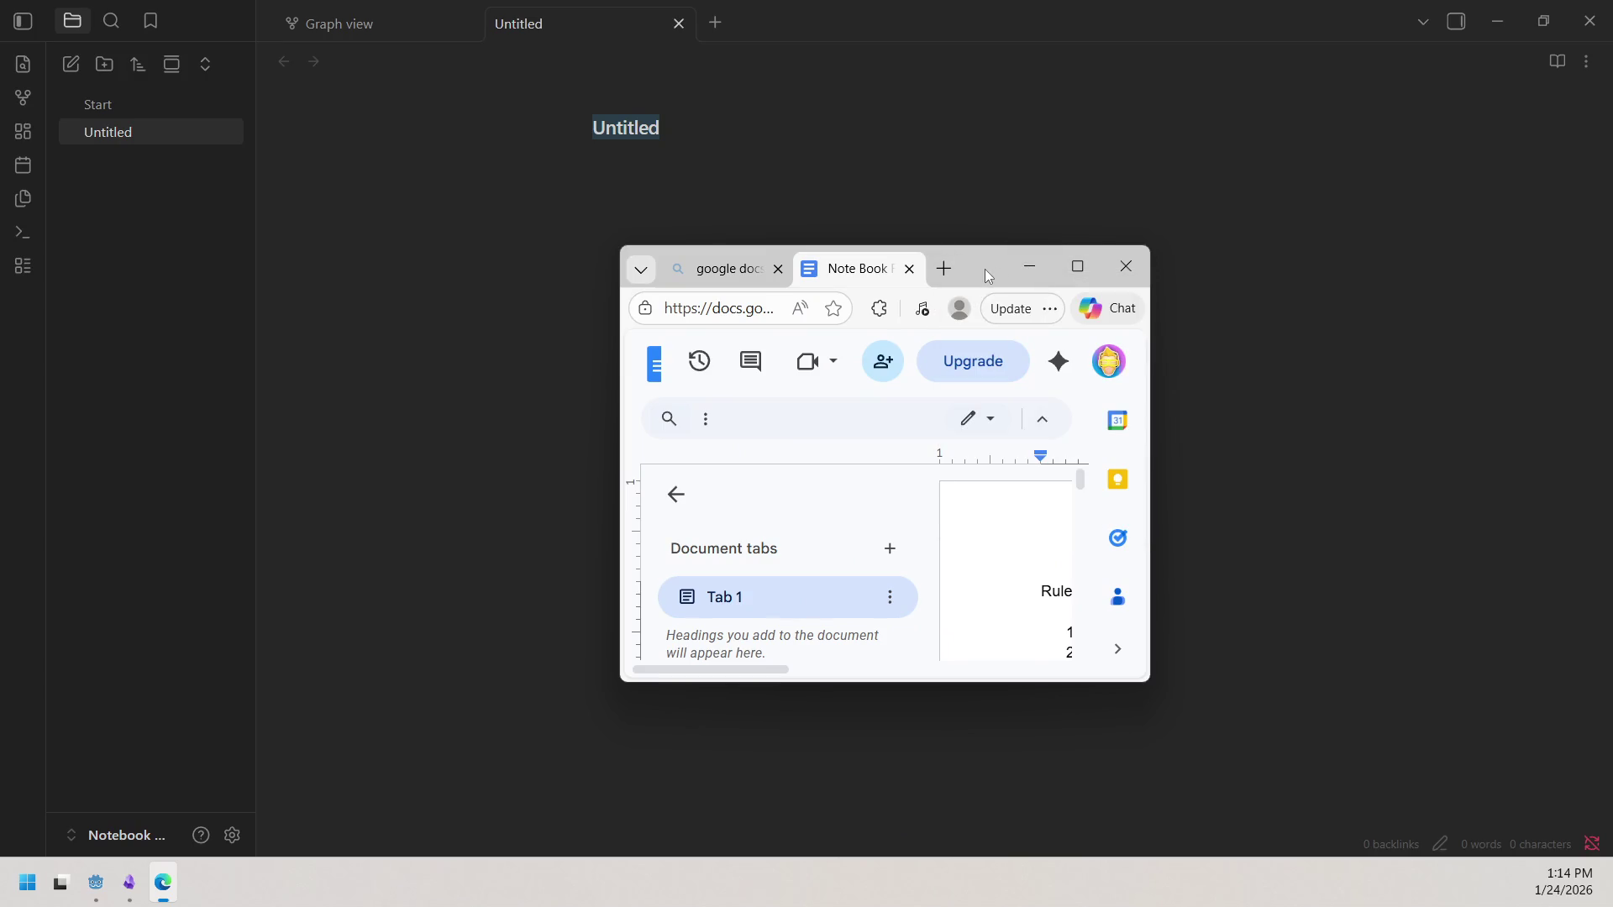
{"action": "left_click_drag", "start_coordinate": [988, 276], "coordinate": [0, 336]}
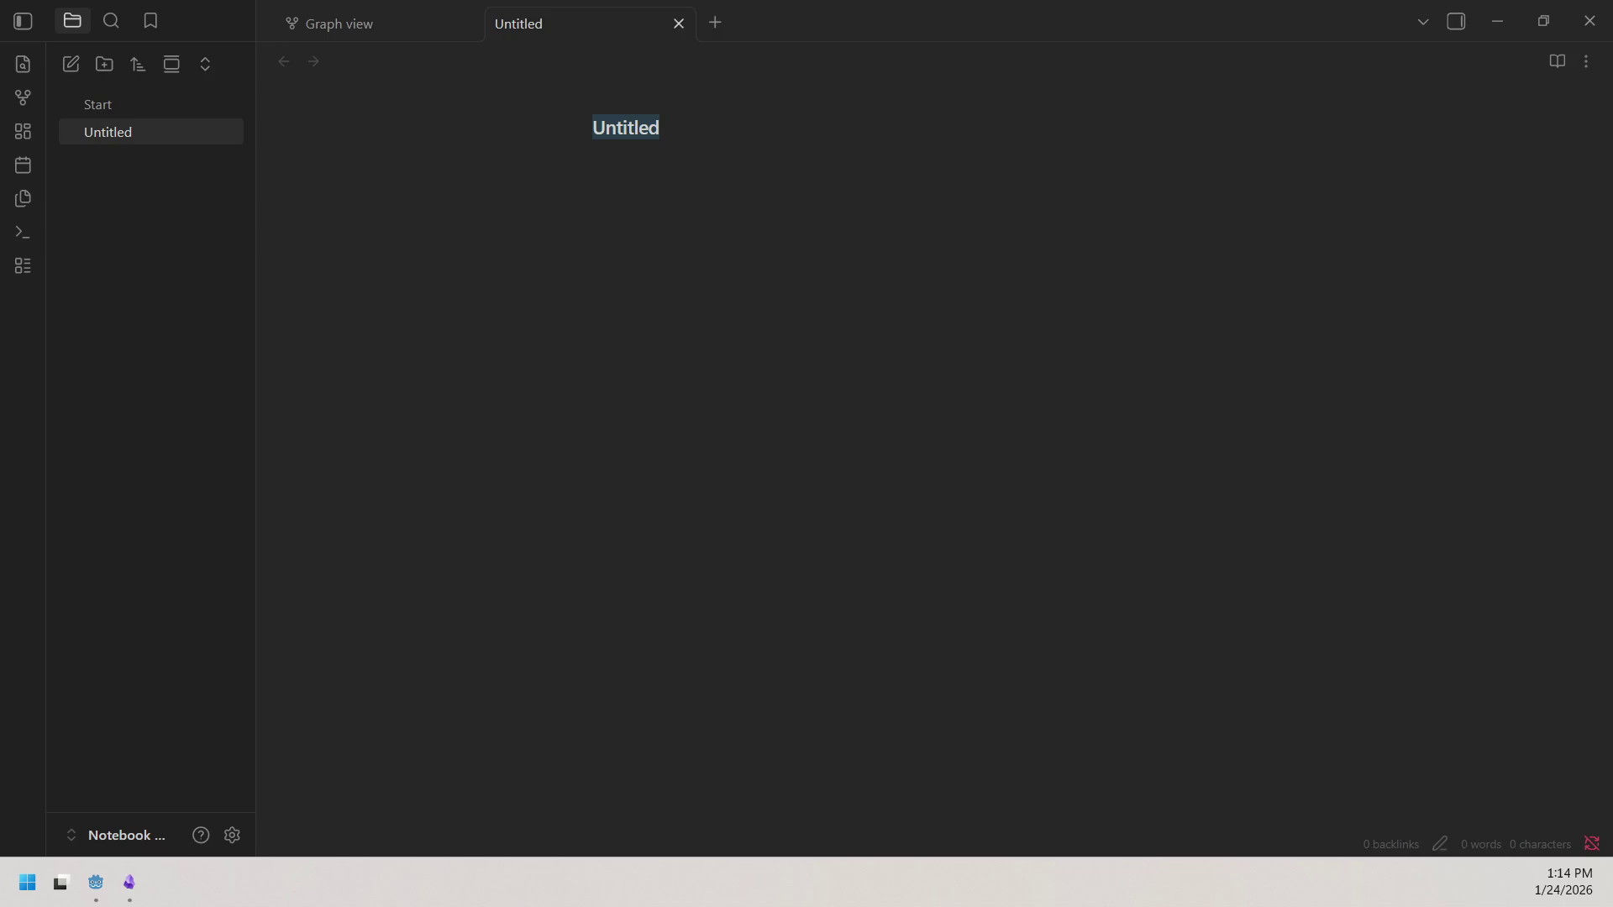